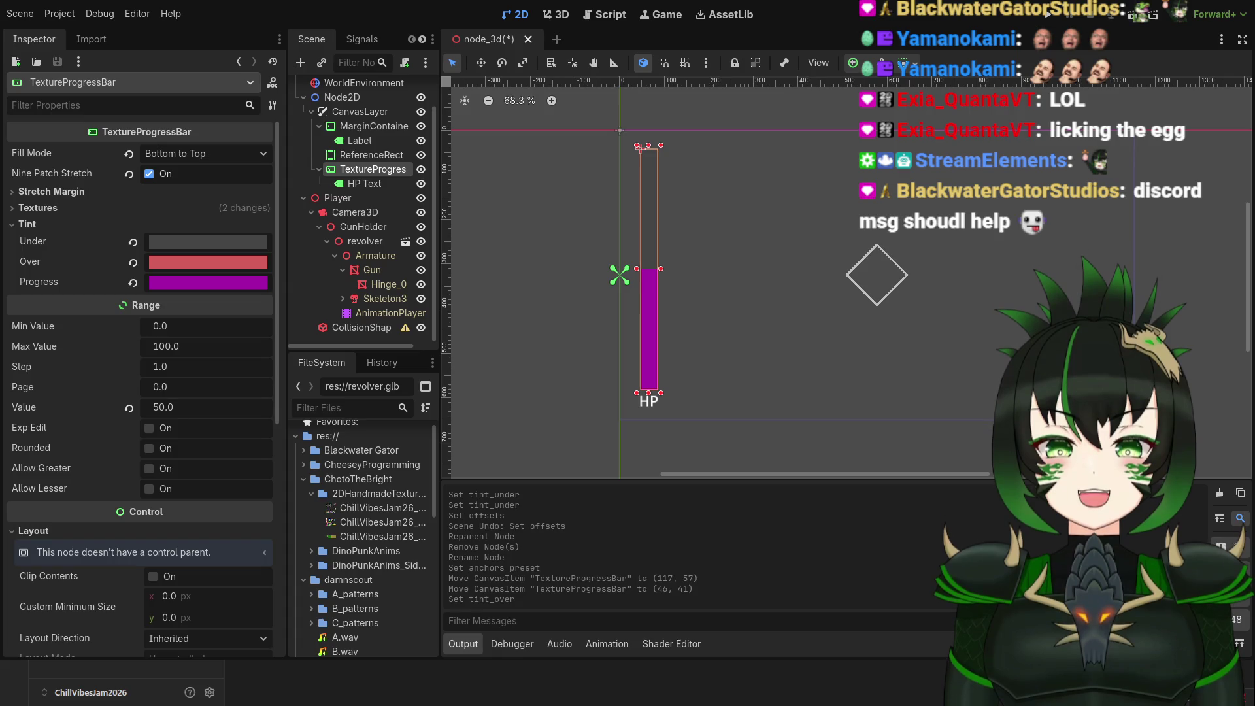
- Select the HP progress bar and inspect its Under texture's gradient settings
scroll(672, 367, "up", 5)
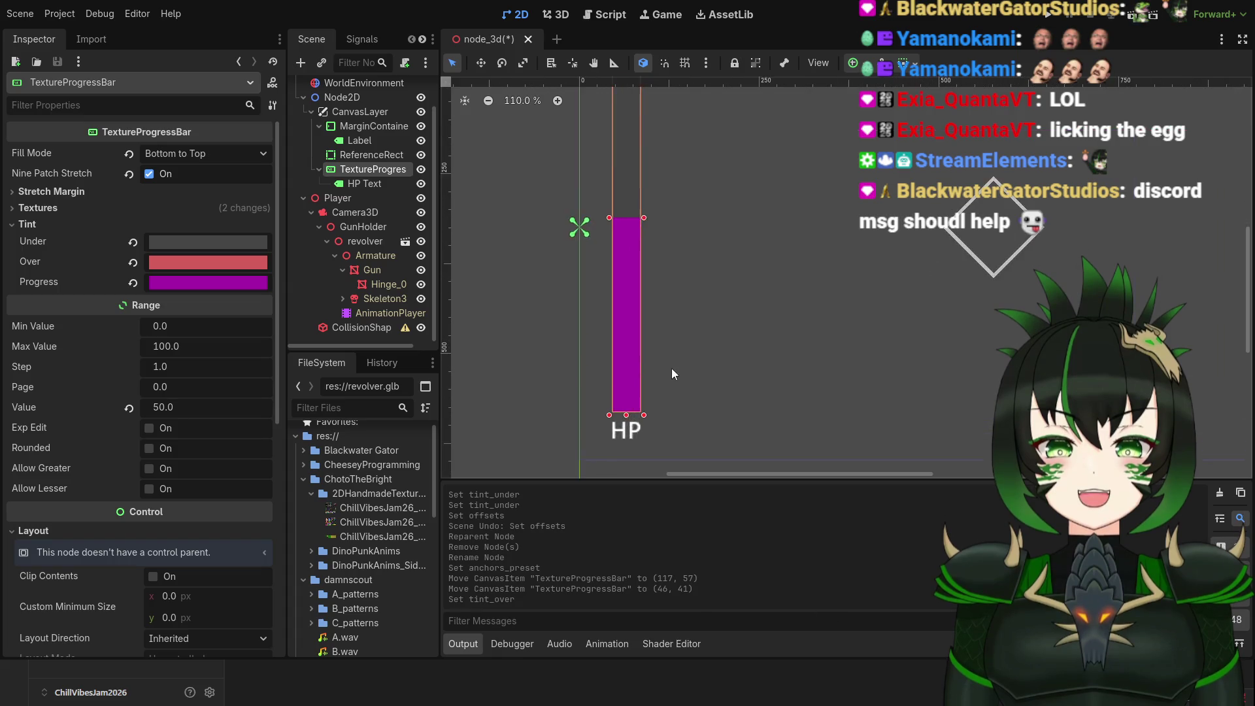
left_click(767, 362)
scroll(759, 362, "down", 5)
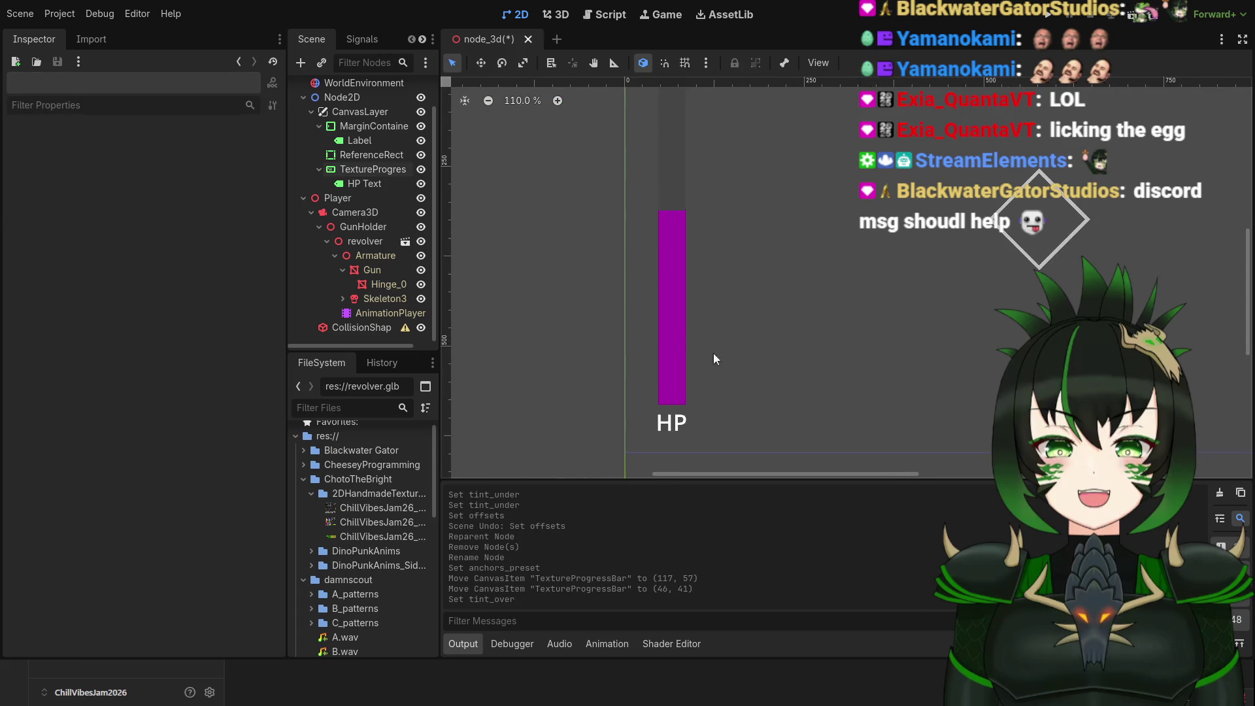
left_click(670, 268)
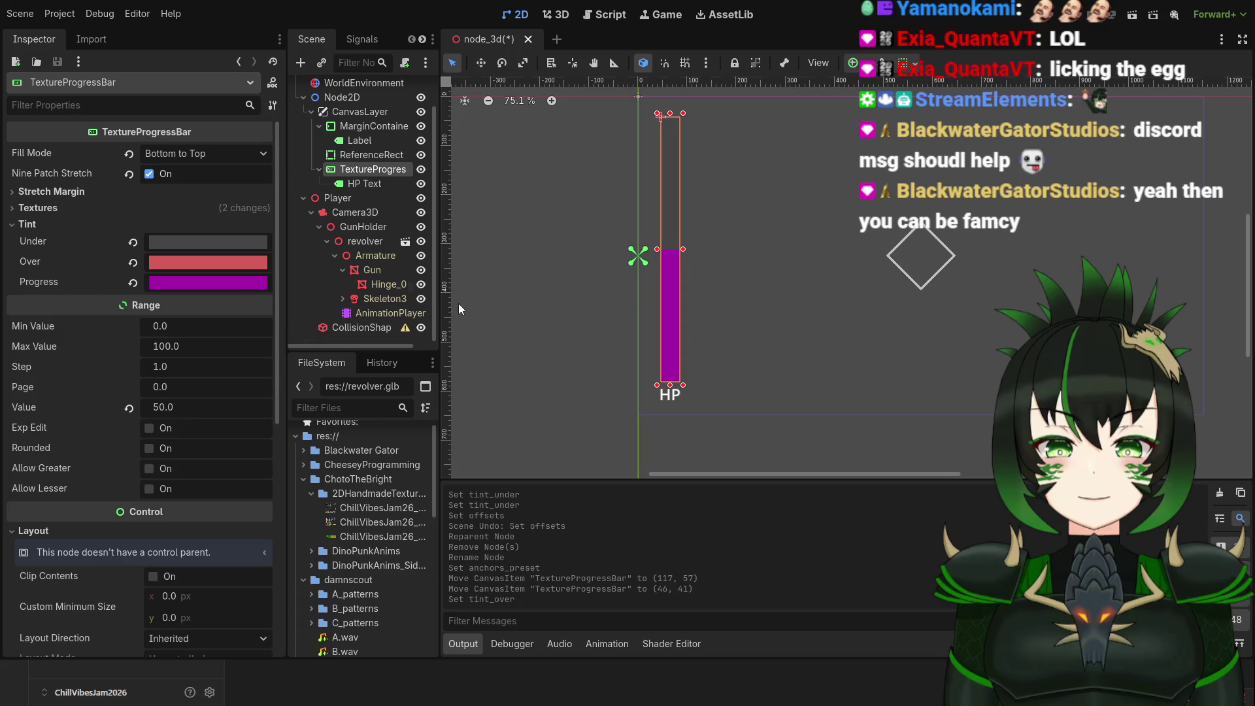
left_click(17, 208)
scroll(114, 319, "down", 5)
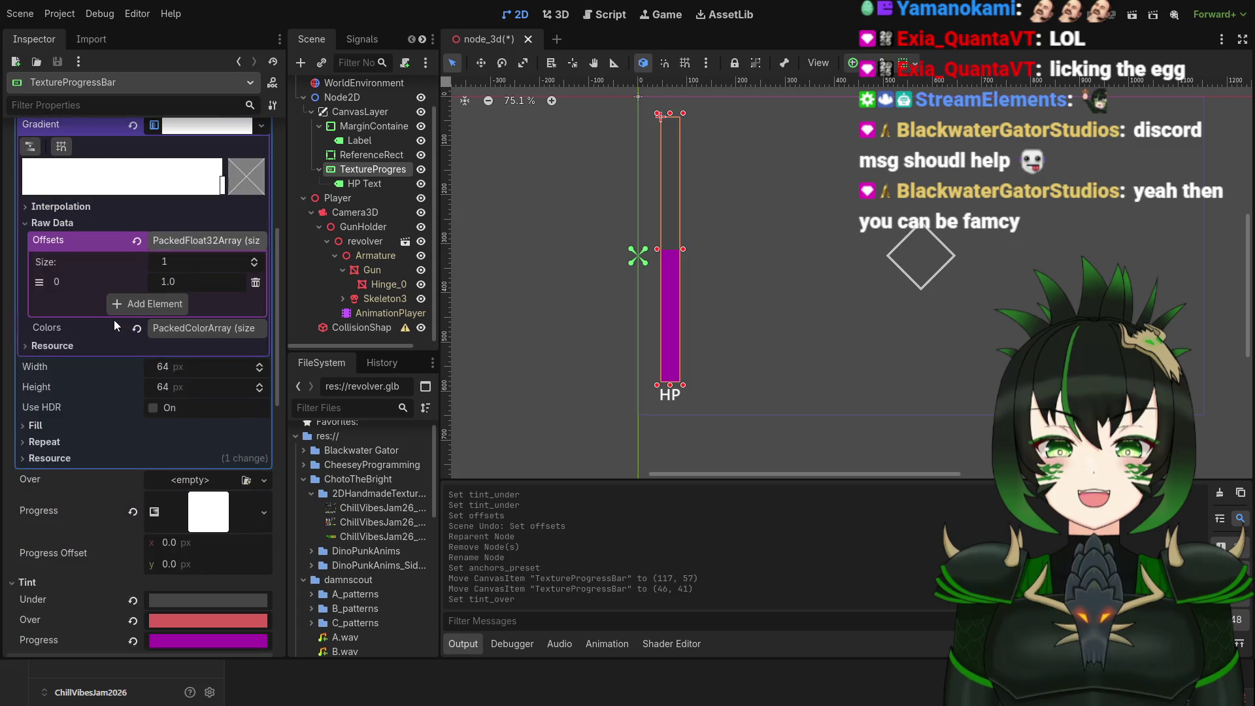
scroll(114, 320, "up", 5)
left_click(199, 252)
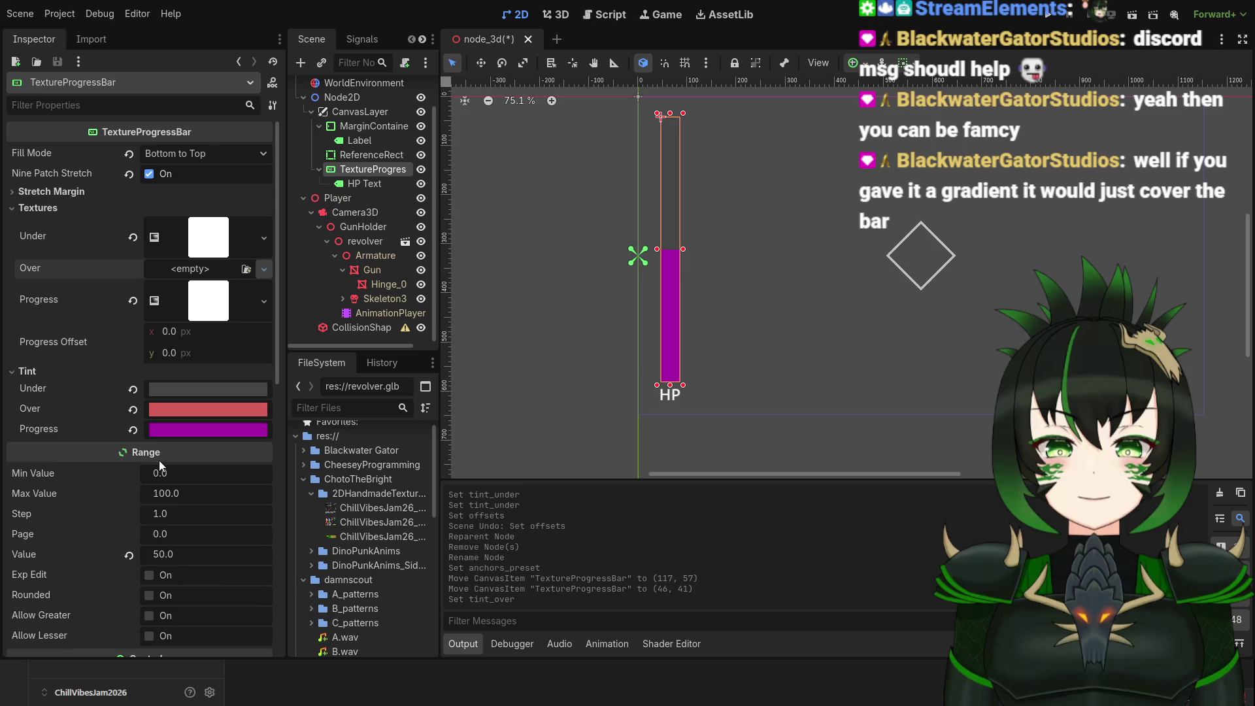
- Paste a GradientTexture2D into the bar's Over texture, covering the whole bar
key("ctrl+v")
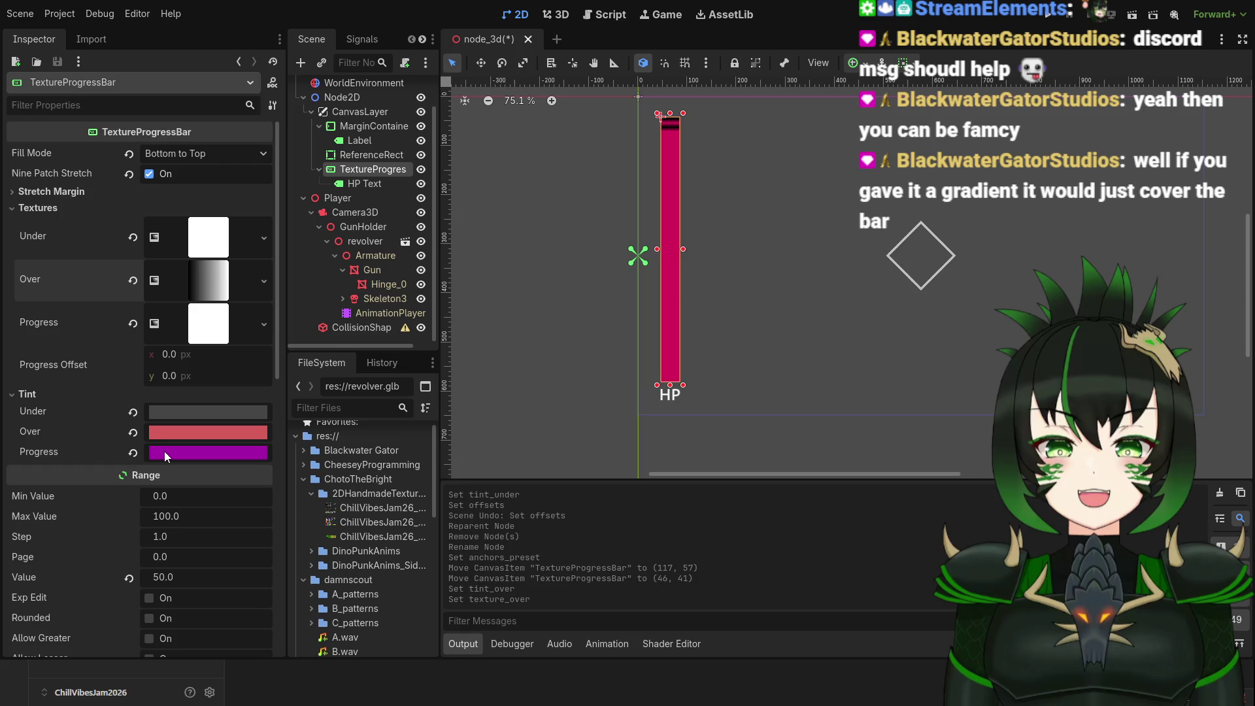
left_click(210, 284)
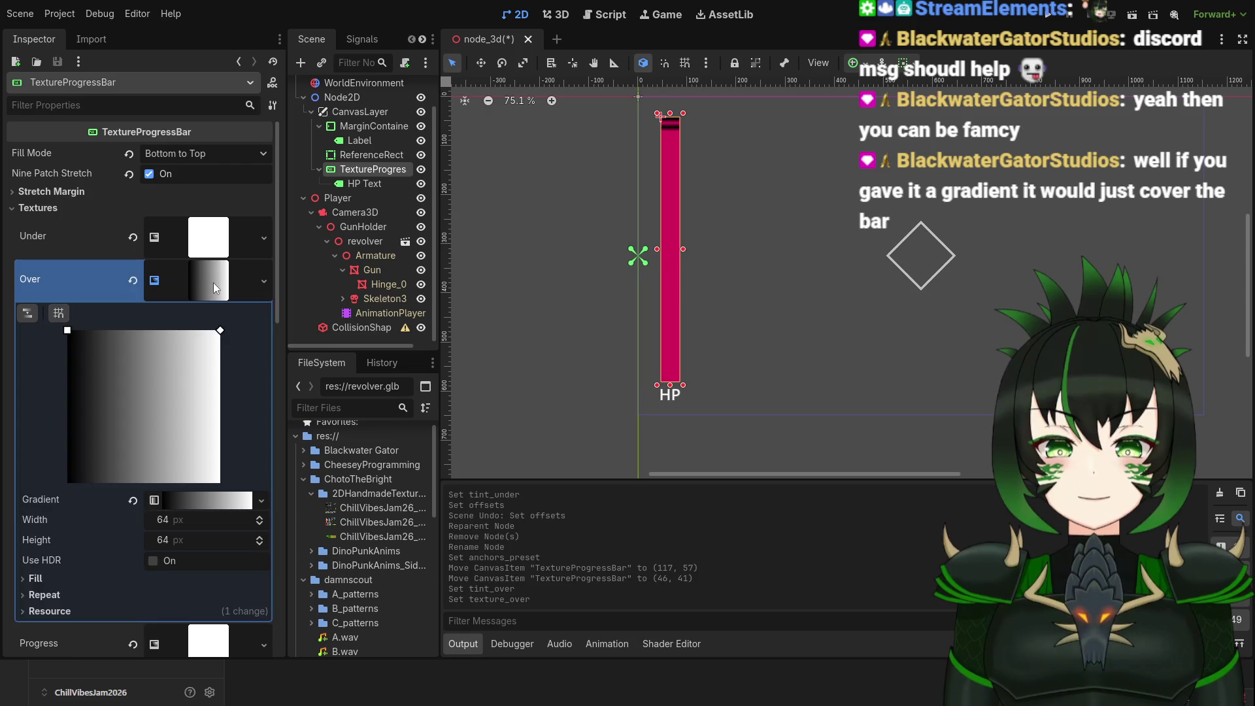
left_click(213, 282)
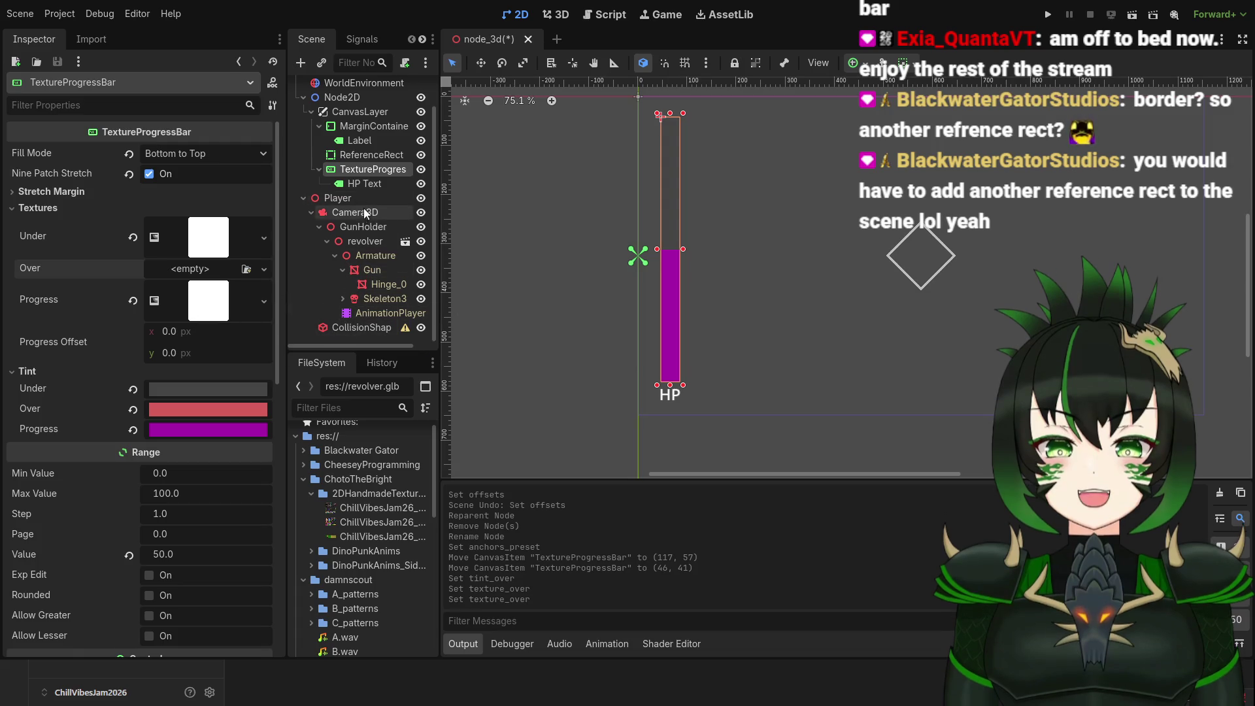
- Clear the TextureProgressBar's Over texture slot so the purple half fill shows again
scroll(365, 208, "up", 2)
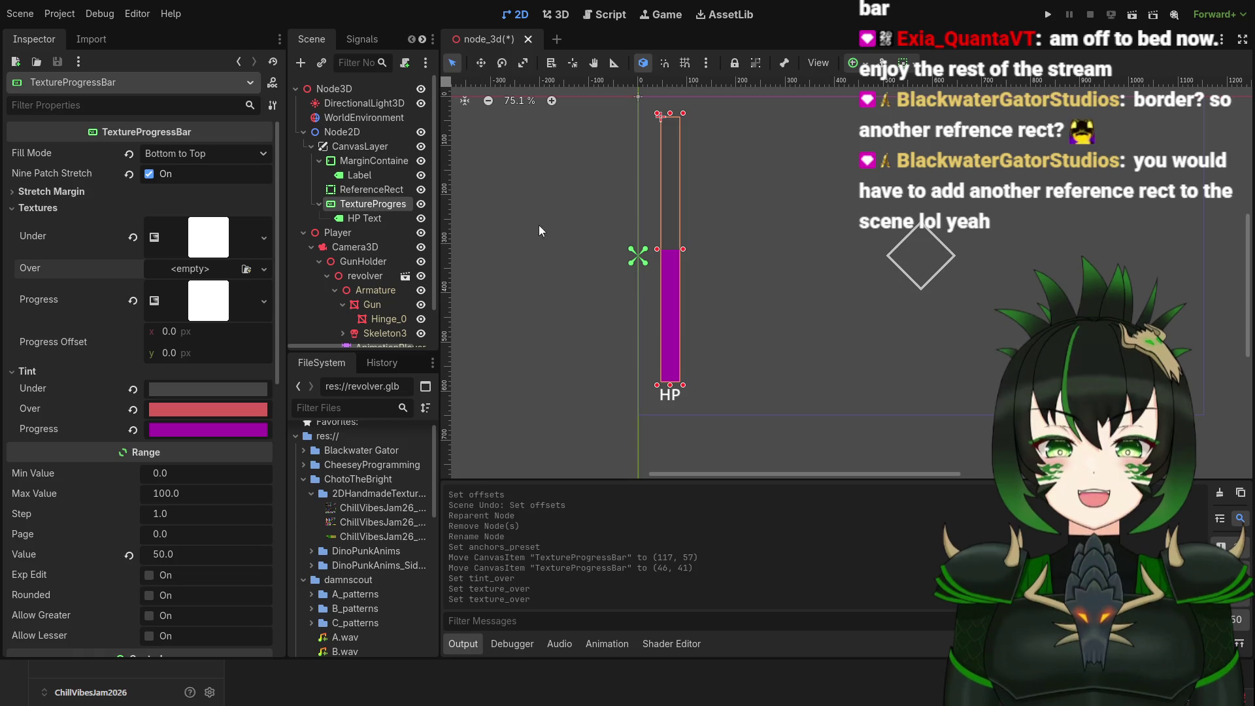
- Add a ReferenceRect under the progress bar and stretch it down to frame the HP bar
key("ctrl+a")
key("Return")
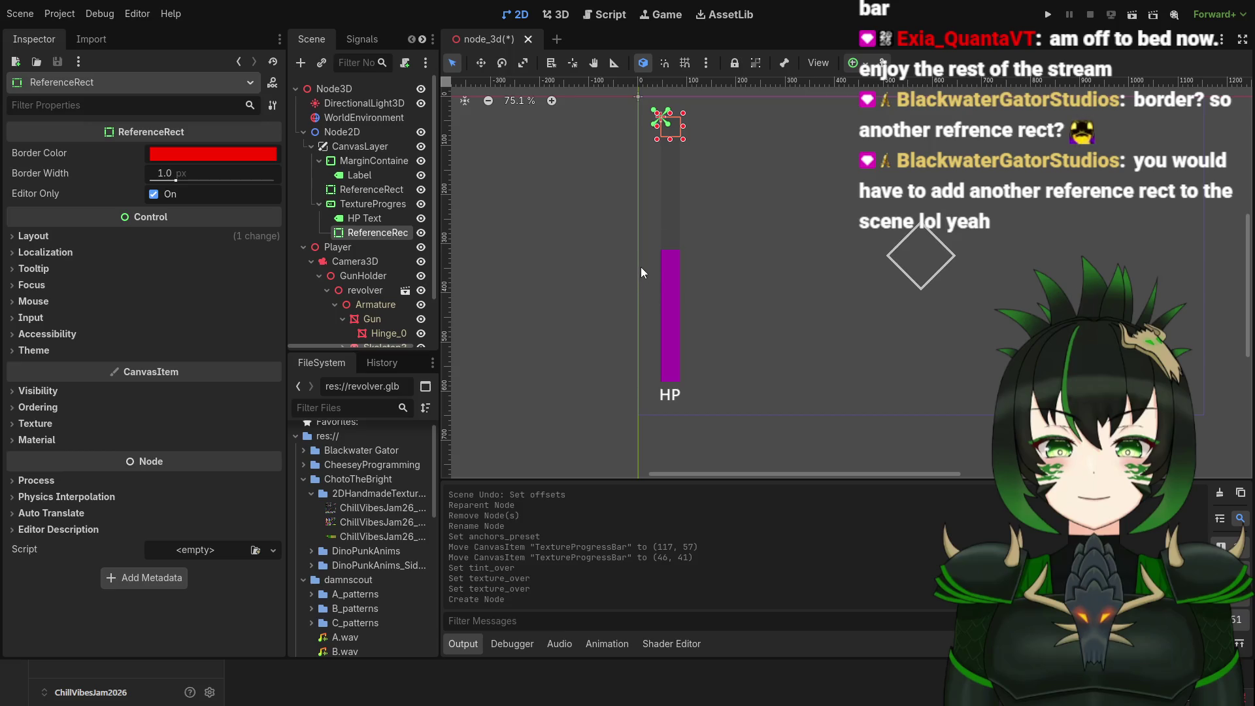
left_click_drag(673, 142, 670, 385)
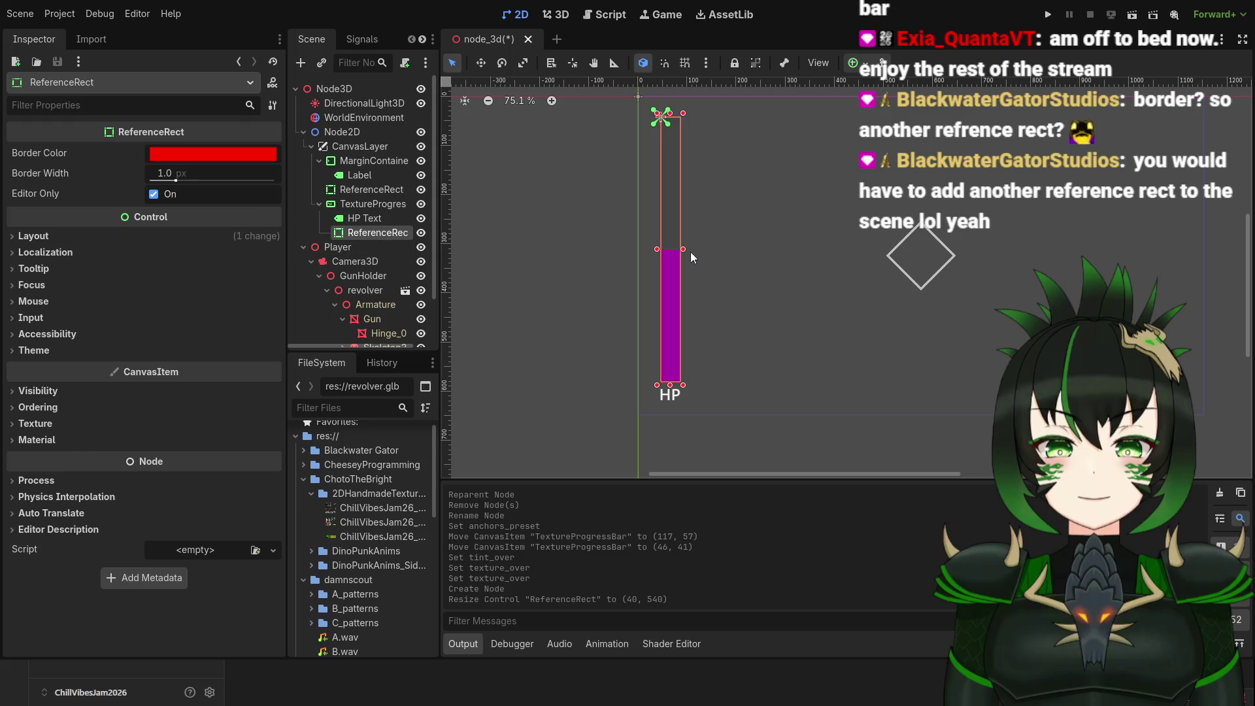
scroll(684, 252, "up", 3)
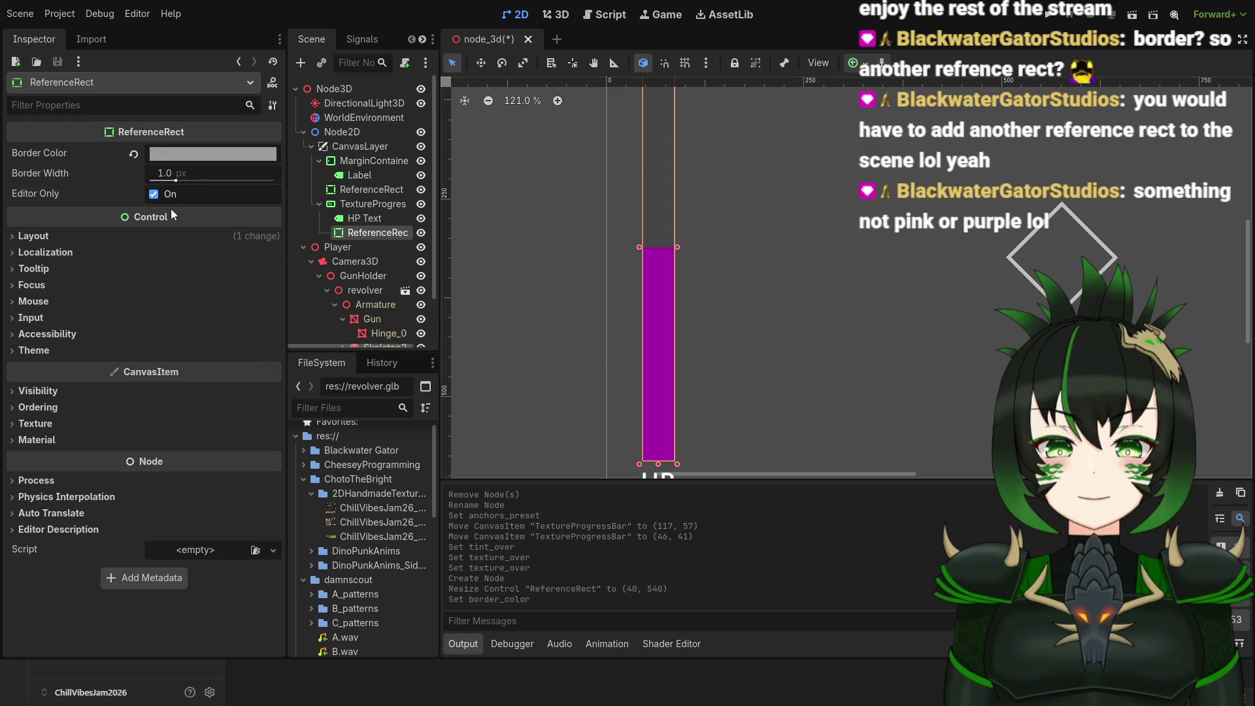
- Give the ReferenceRect a grey border with Border Width 5
left_click(186, 175)
type("5")
key("Return")
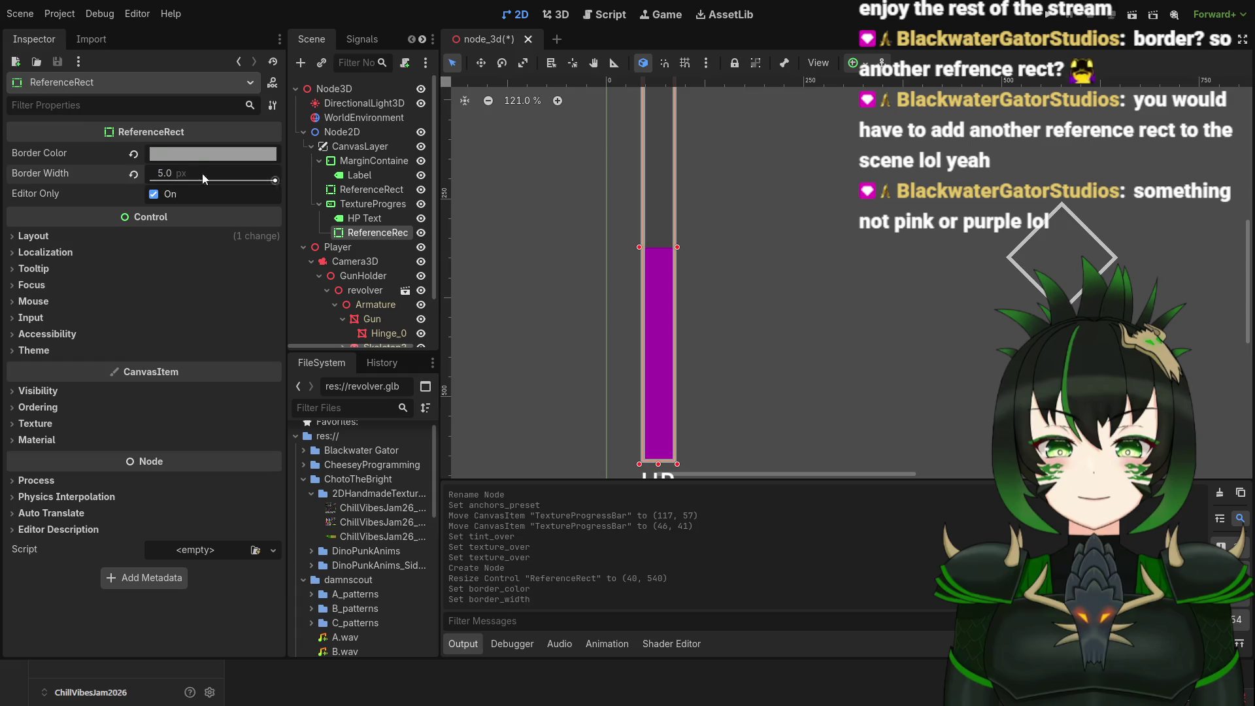
scroll(696, 360, "down", 4)
left_click(749, 326)
scroll(738, 334, "down", 7)
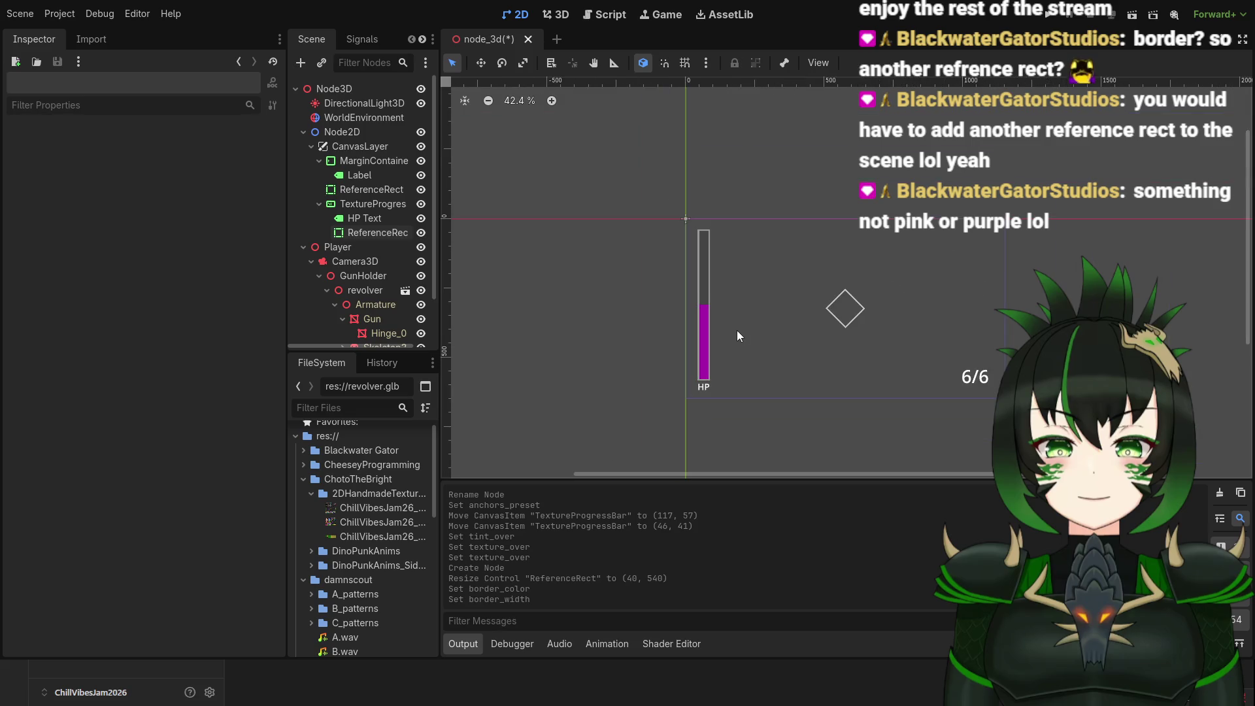
- Make the ReferenceRect border light blue and turn off Editor Only so it shows in game
scroll(727, 356, "up", 5)
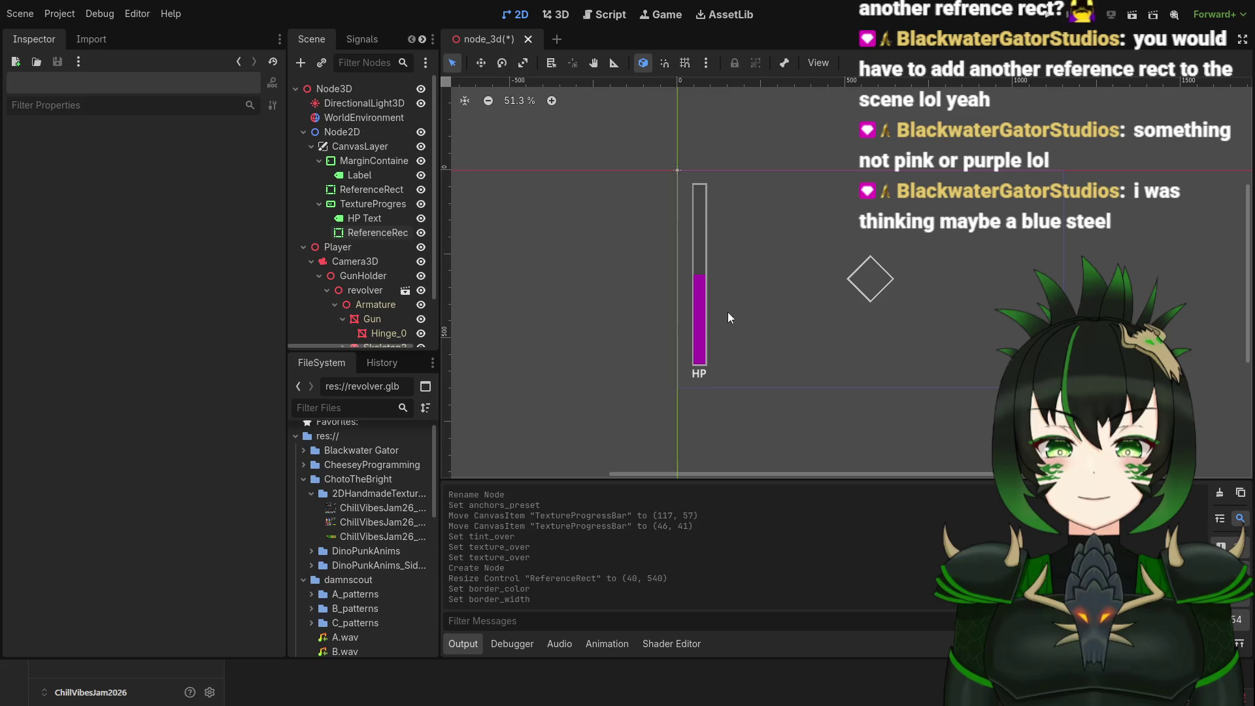
scroll(722, 347, "up", 3)
scroll(721, 343, "up", 2)
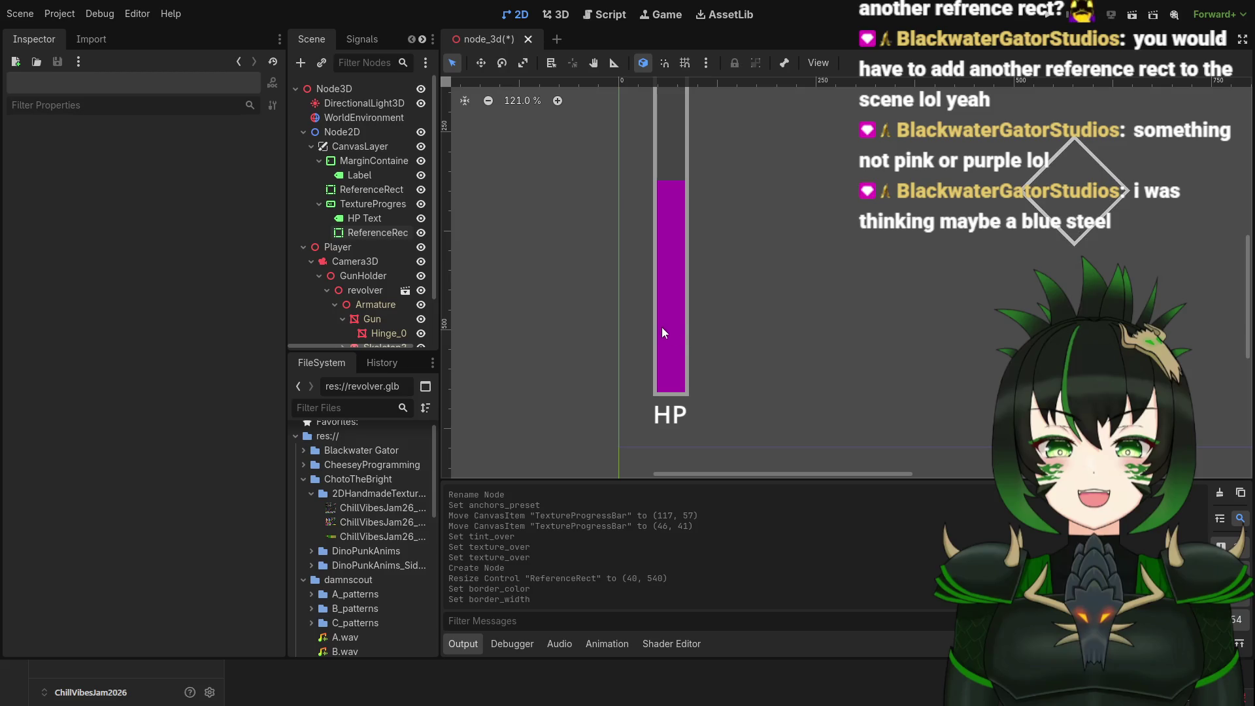
left_click(688, 334)
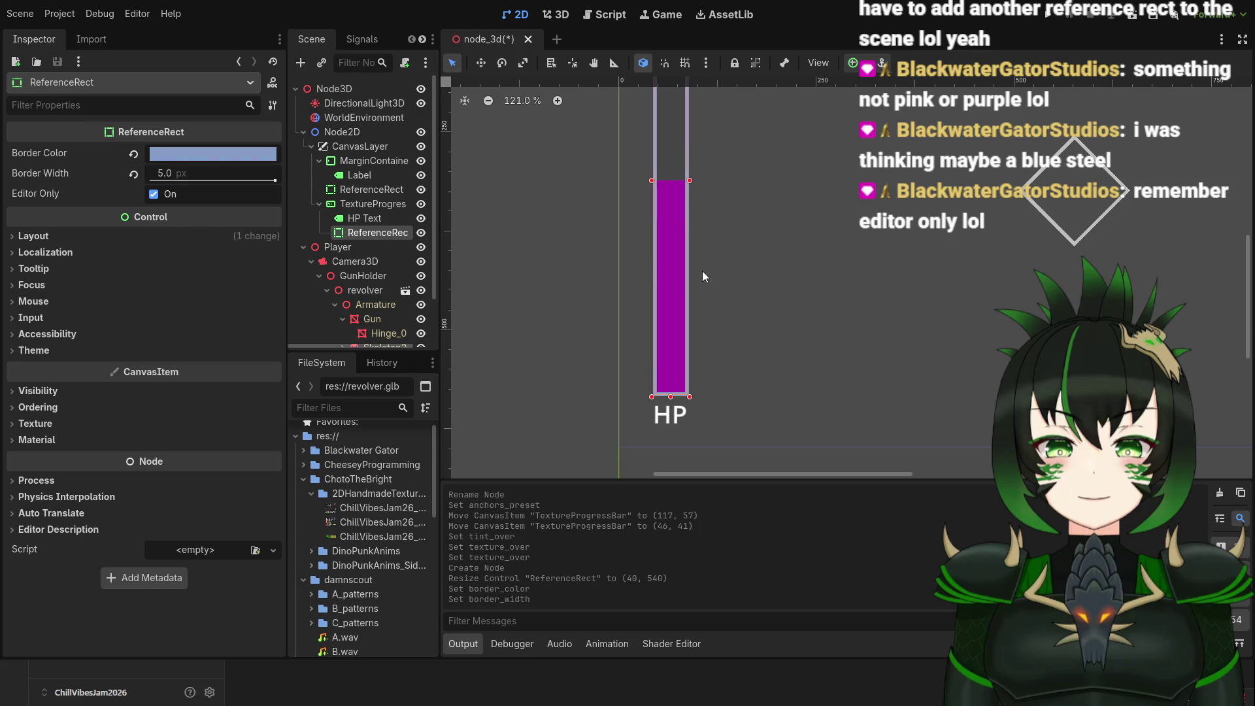
left_click(786, 292)
scroll(786, 292, "down", 3)
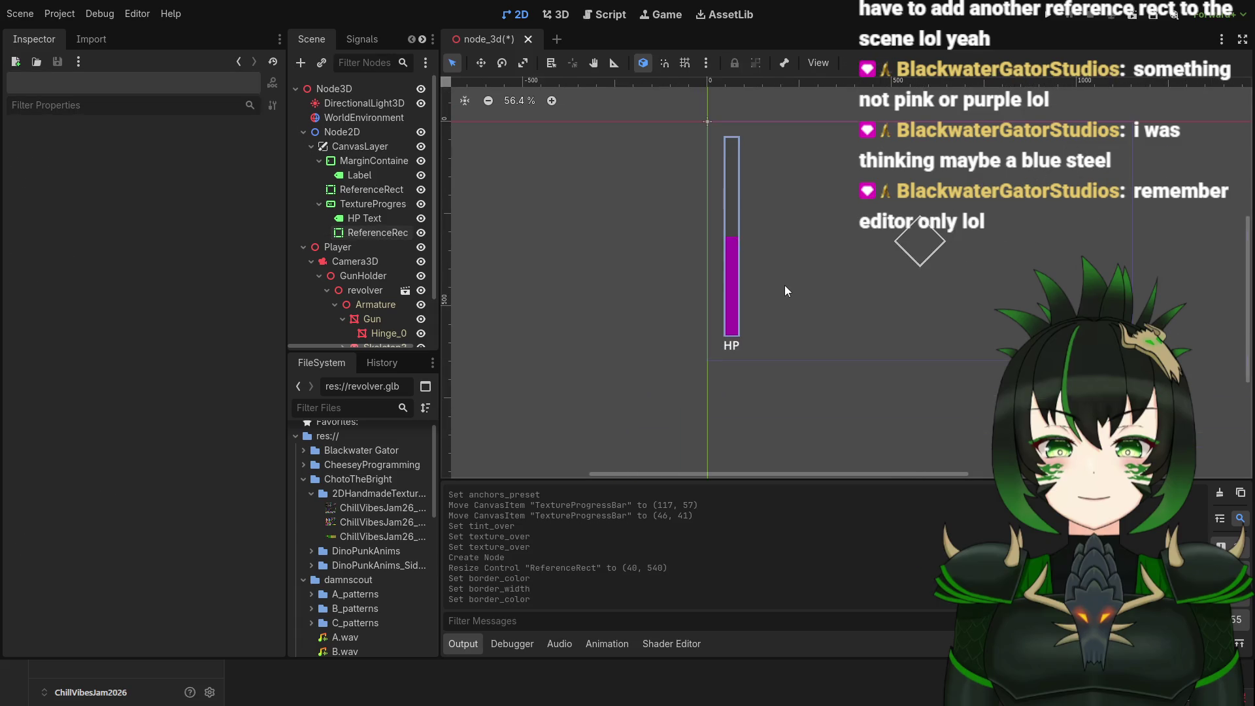
left_click(370, 232)
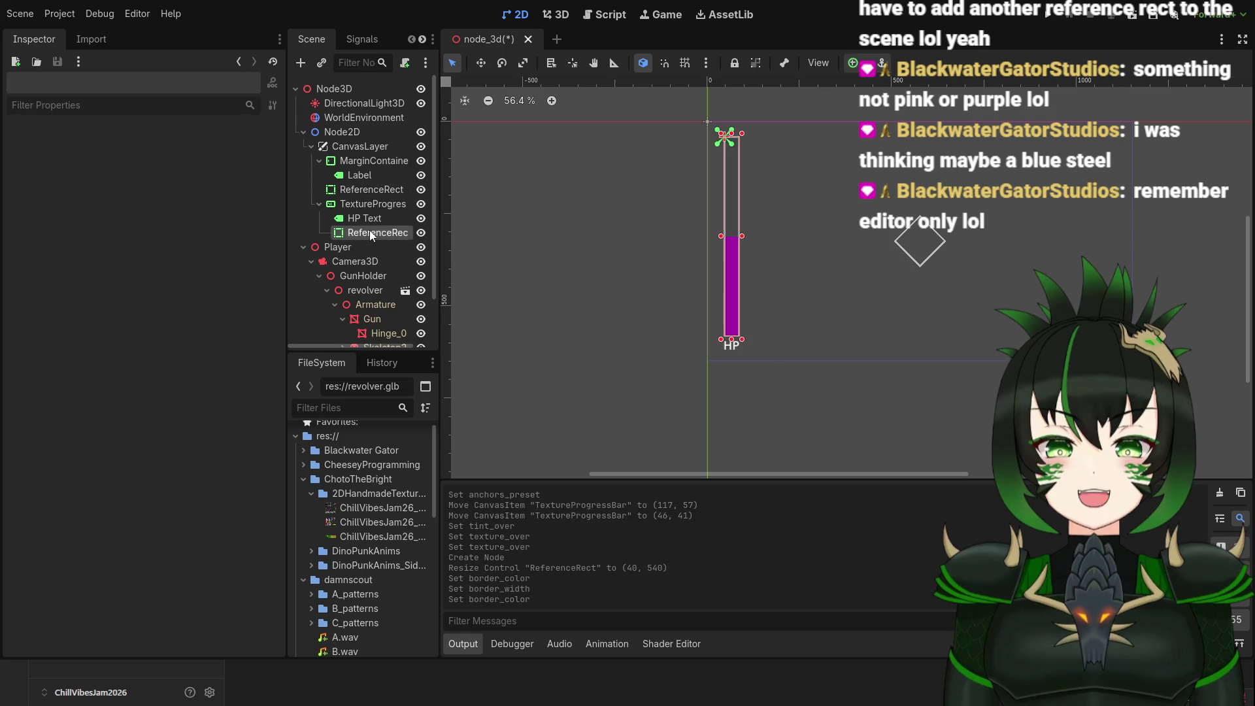
left_click(154, 194)
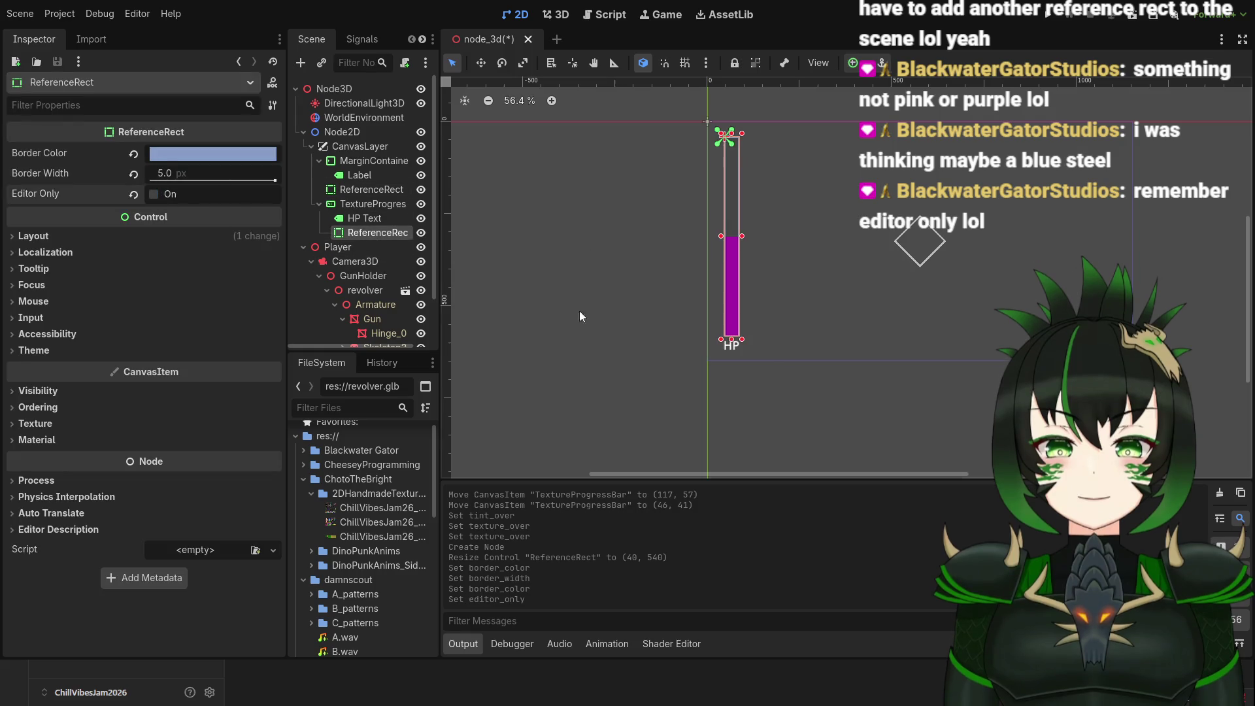
left_click(828, 341)
- Save the scene and run the project to test the HUD
scroll(807, 315, "up", 1)
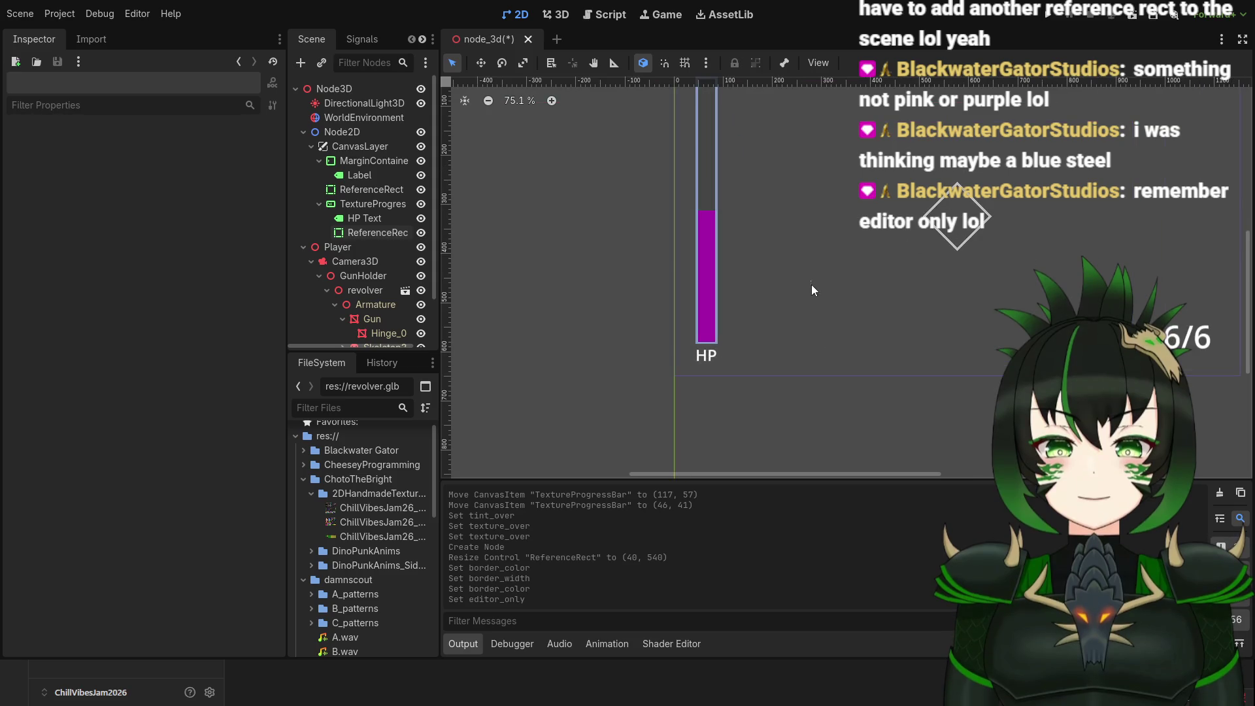
mouse_move(814, 315)
left_mouse_down()
mouse_move(759, 356)
mouse_move(680, 361)
left_mouse_up()
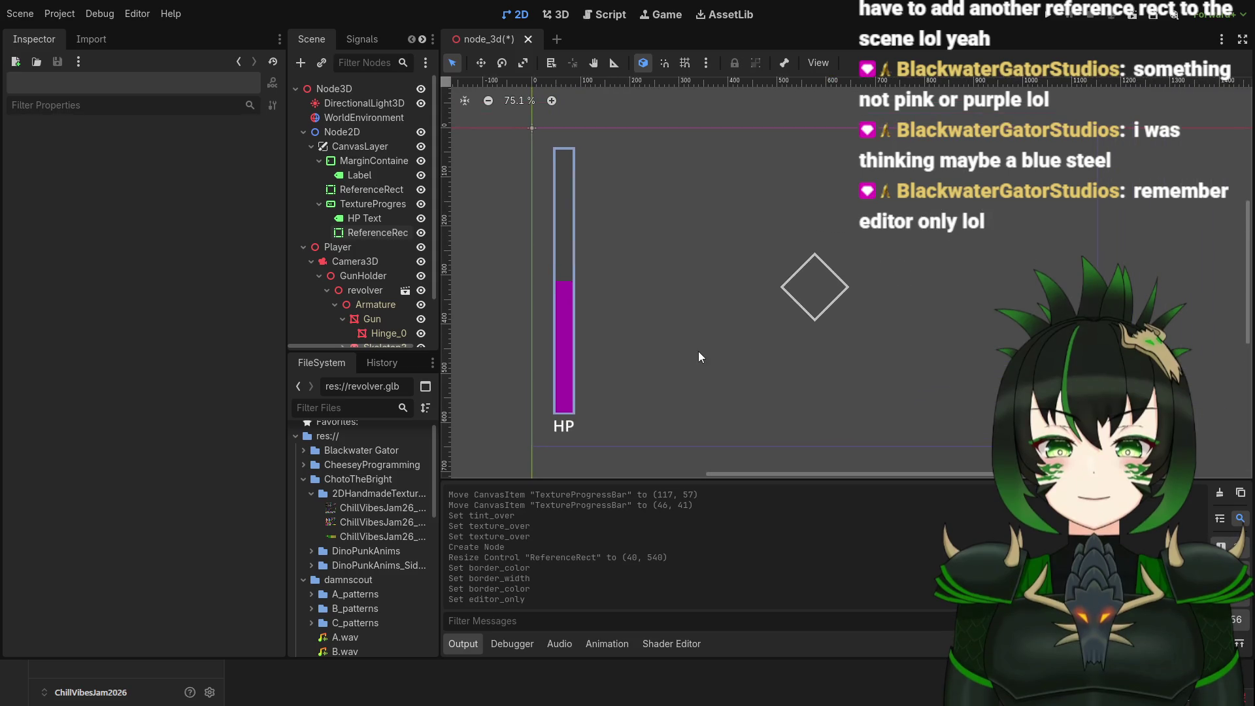
scroll(698, 350, "down", 1)
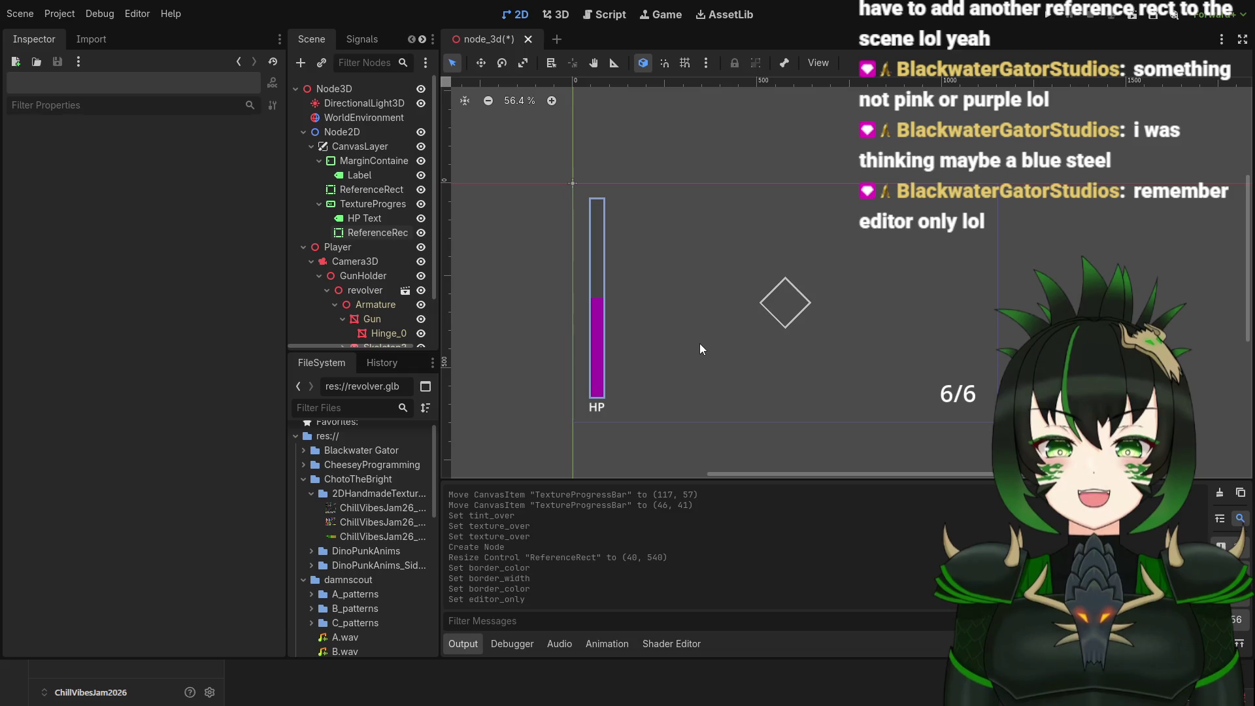
key("ctrl+s")
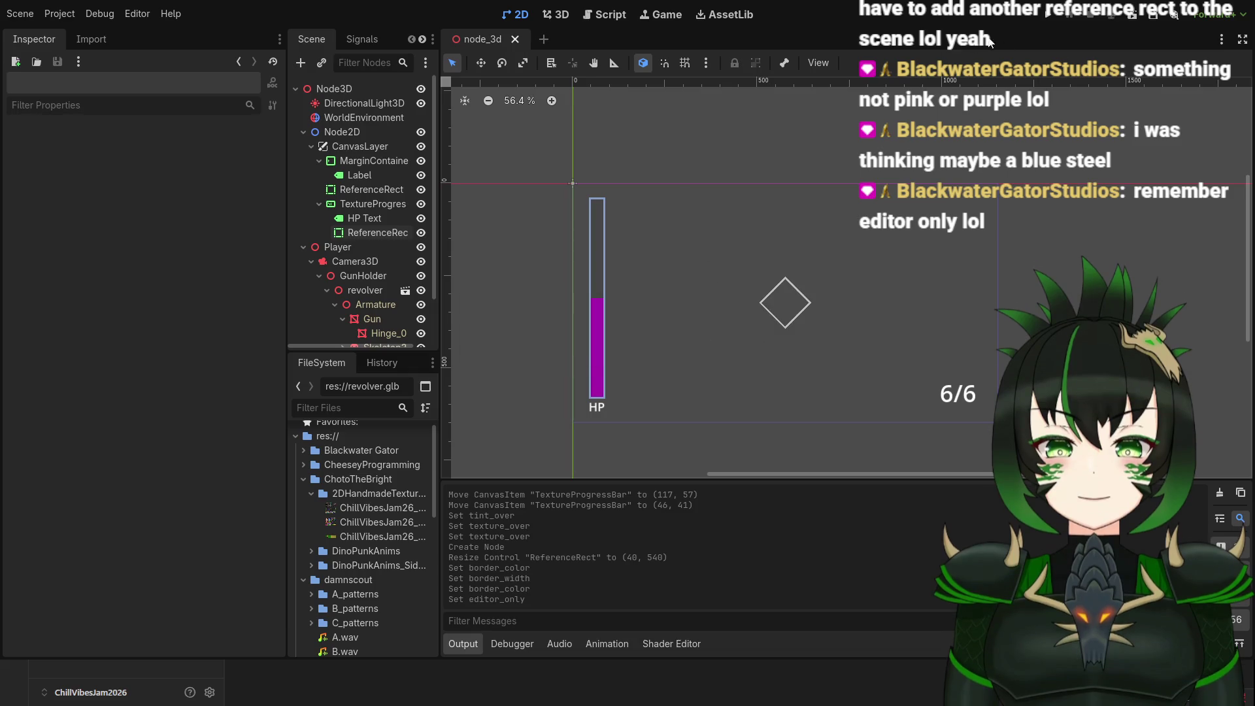
left_click(1049, 20)
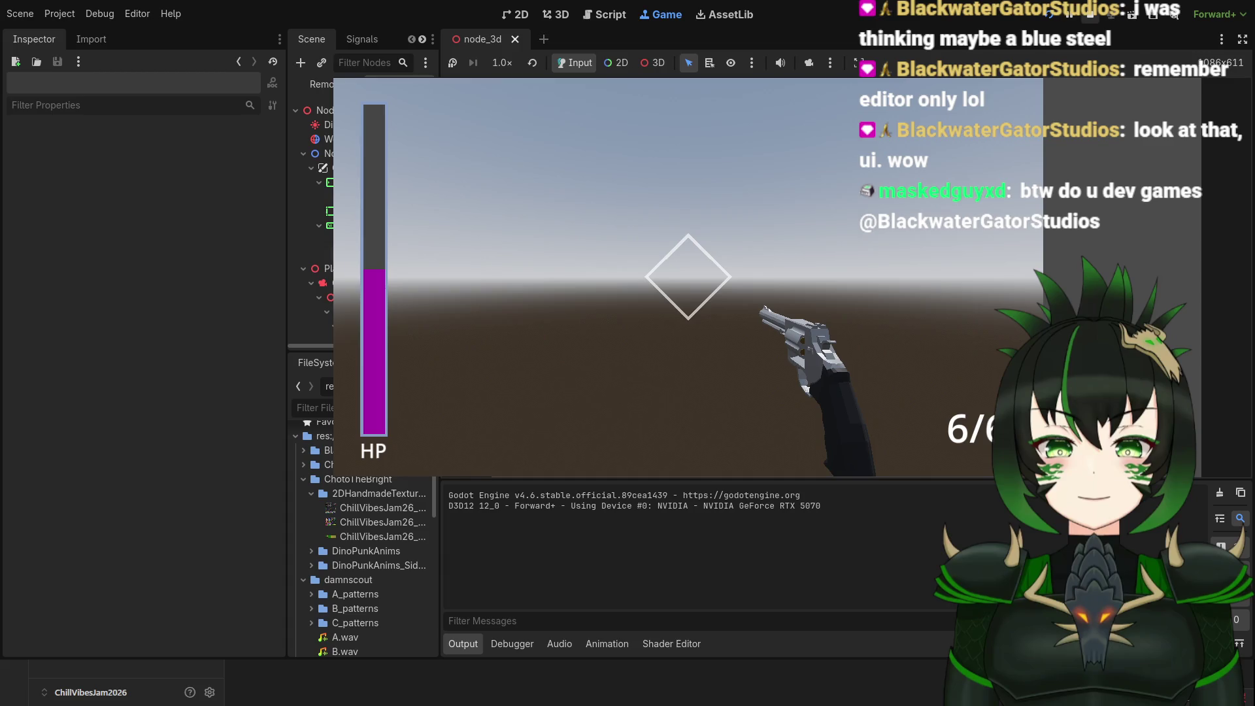
left_click(1090, 13)
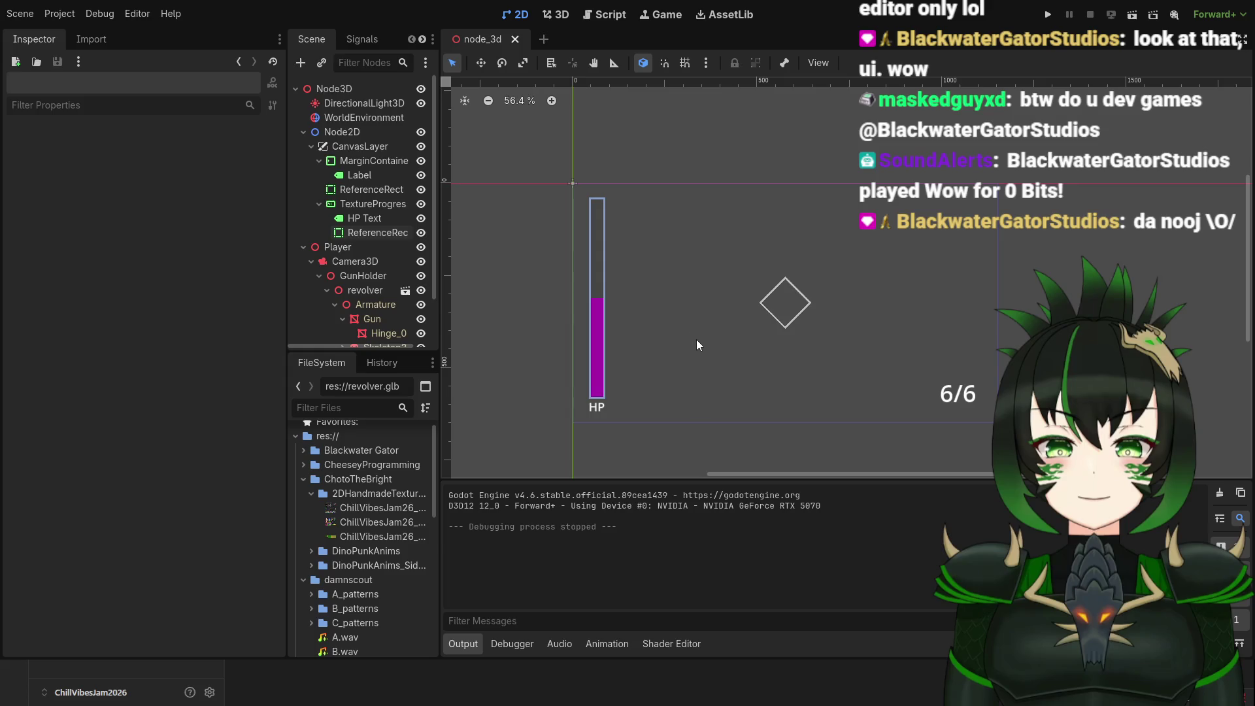
- Bring the framed purple HP bar back into view in the 2D editor and select CanvasLayer
mouse_move(696, 340)
left_mouse_down()
mouse_move(711, 333)
mouse_move(686, 312)
mouse_move(691, 364)
left_mouse_up()
scroll(665, 335, "up", 4)
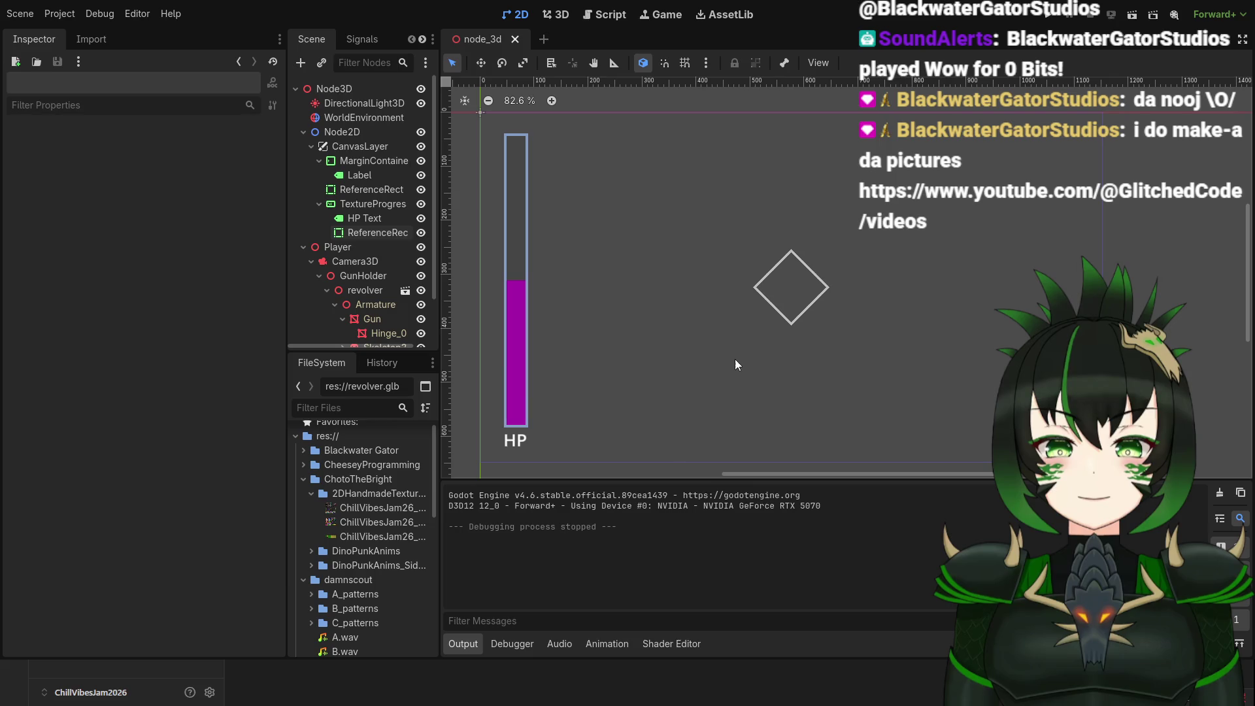
mouse_move(744, 363)
left_mouse_down()
mouse_move(775, 353)
mouse_move(725, 363)
left_mouse_up()
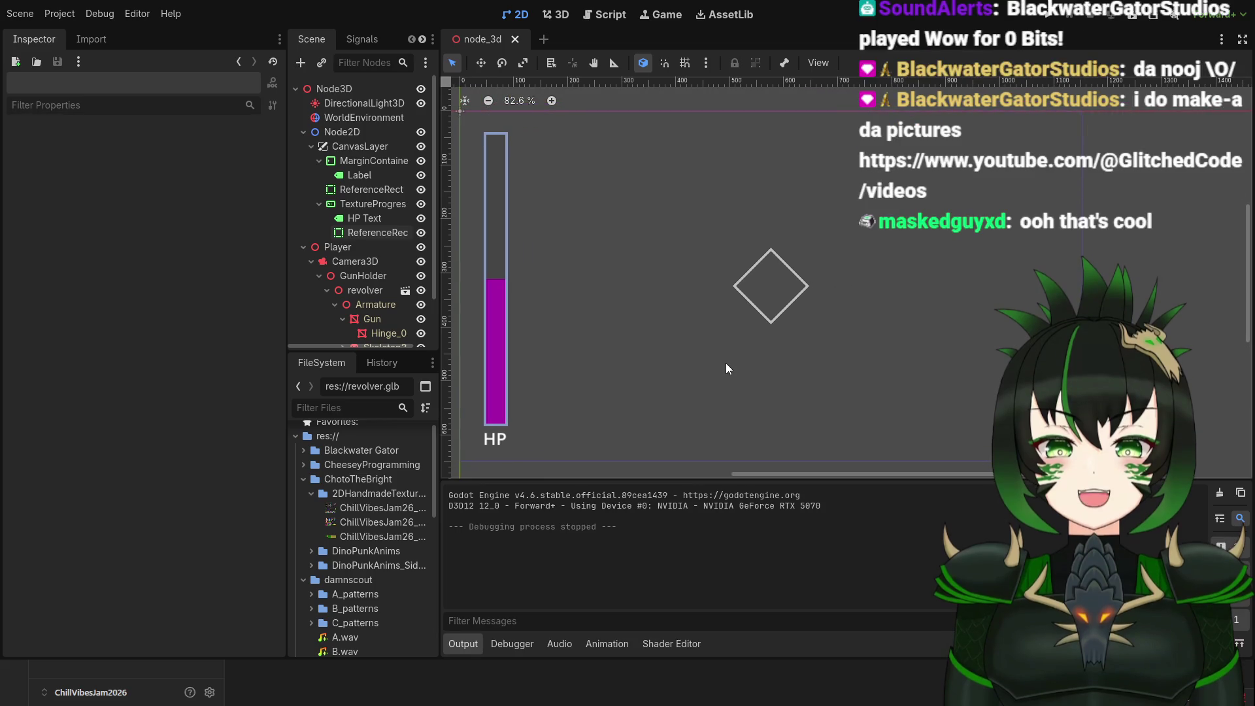
scroll(723, 357, "down", 1)
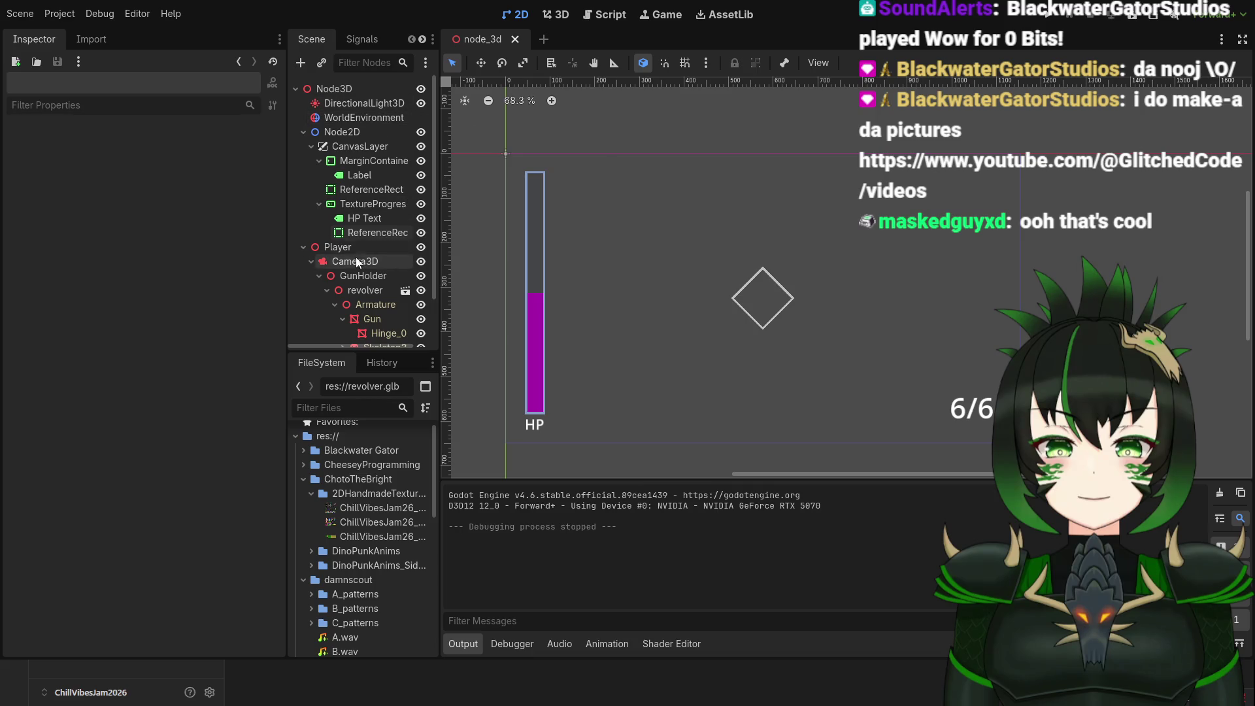
left_click(354, 150)
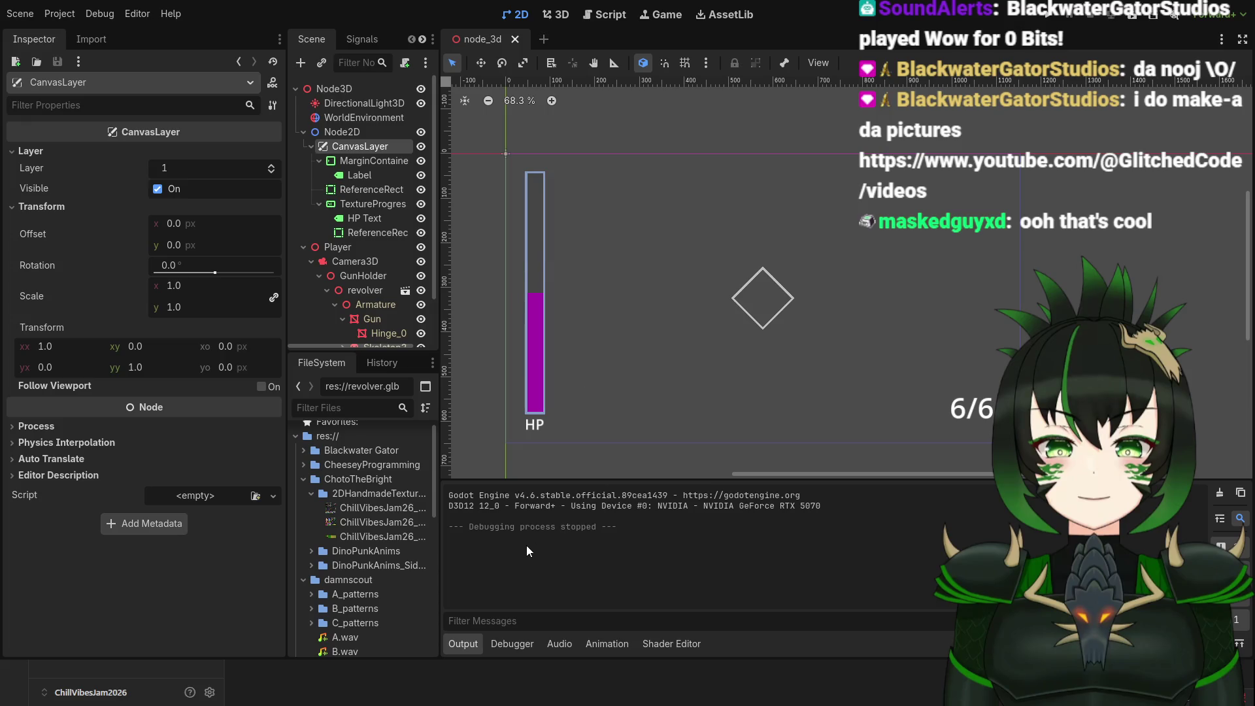
- Add a RichTextLabel, place it beside the HP bar and nest it under TextureProgressBar
key("ctrl+a")
key("Return")
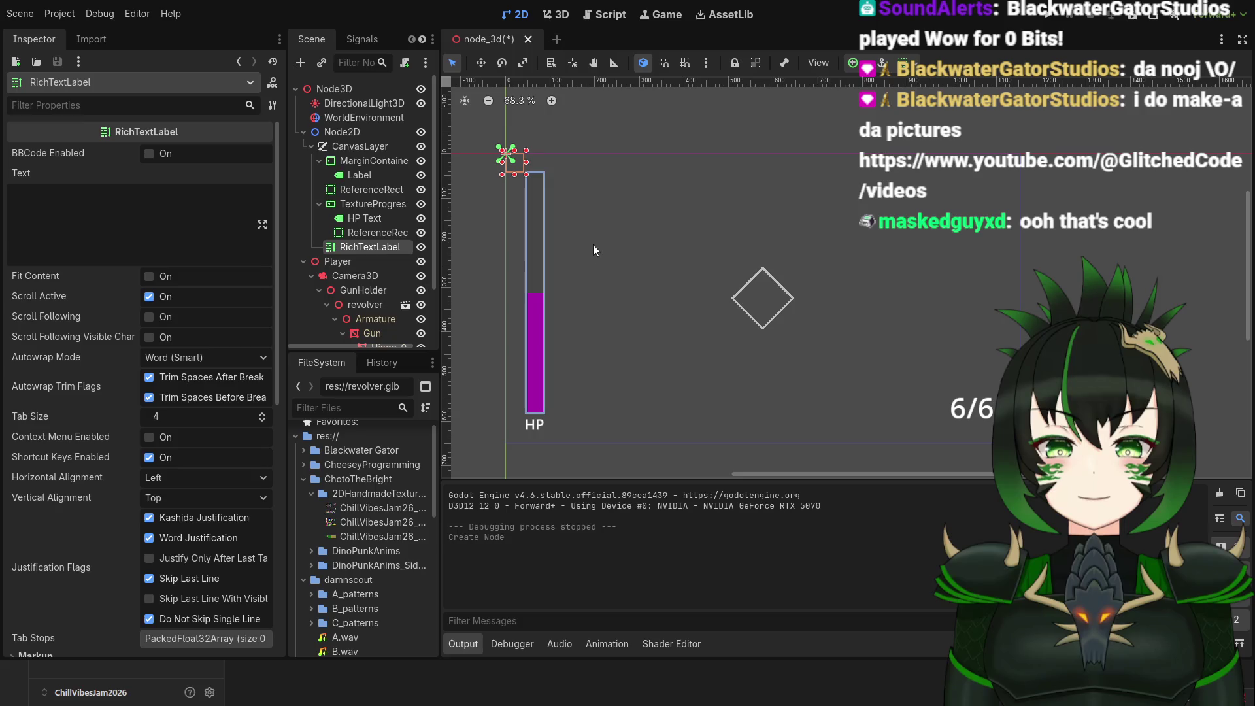
scroll(526, 176, "up", 1)
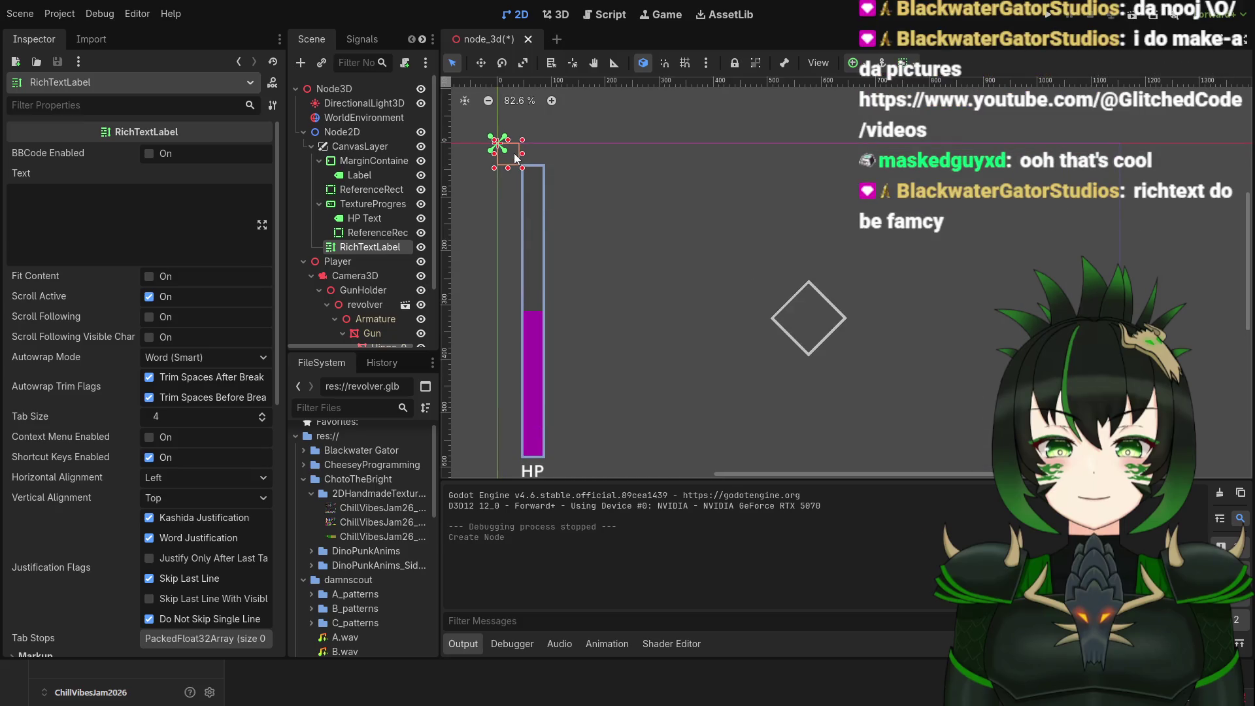
mouse_move(515, 155)
left_mouse_down()
mouse_move(604, 260)
mouse_move(567, 282)
left_mouse_up()
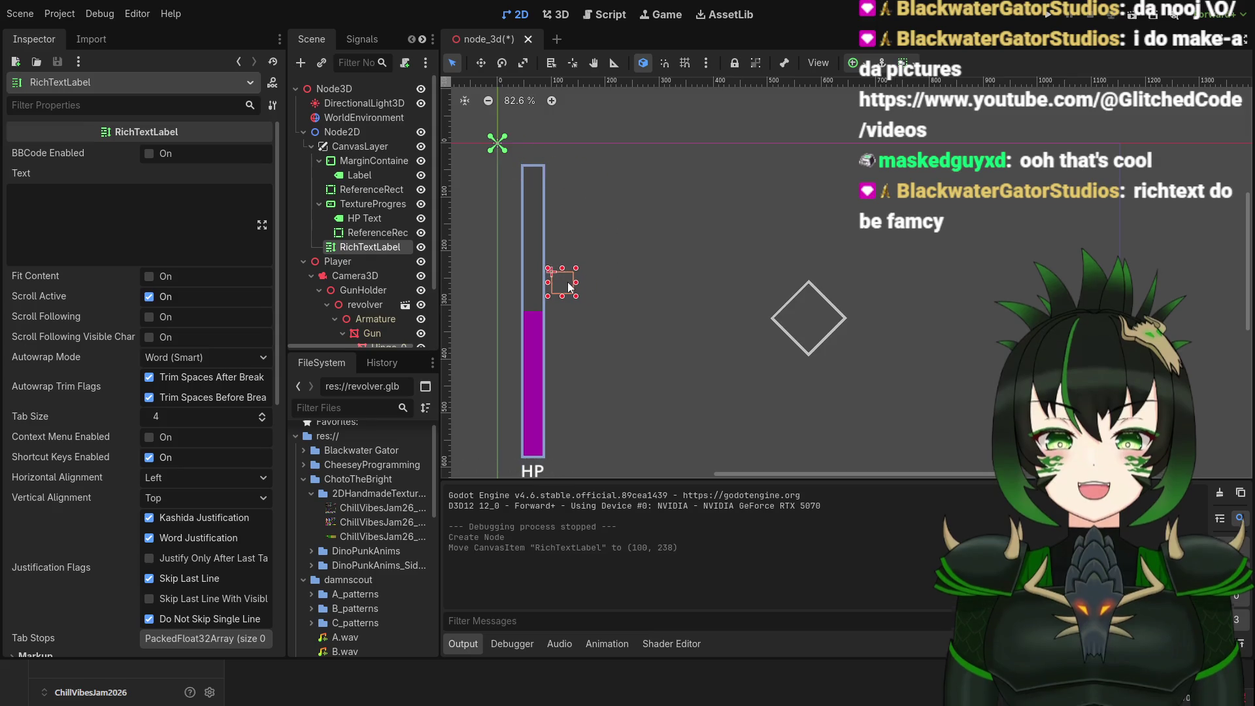
scroll(570, 322, "down", 2)
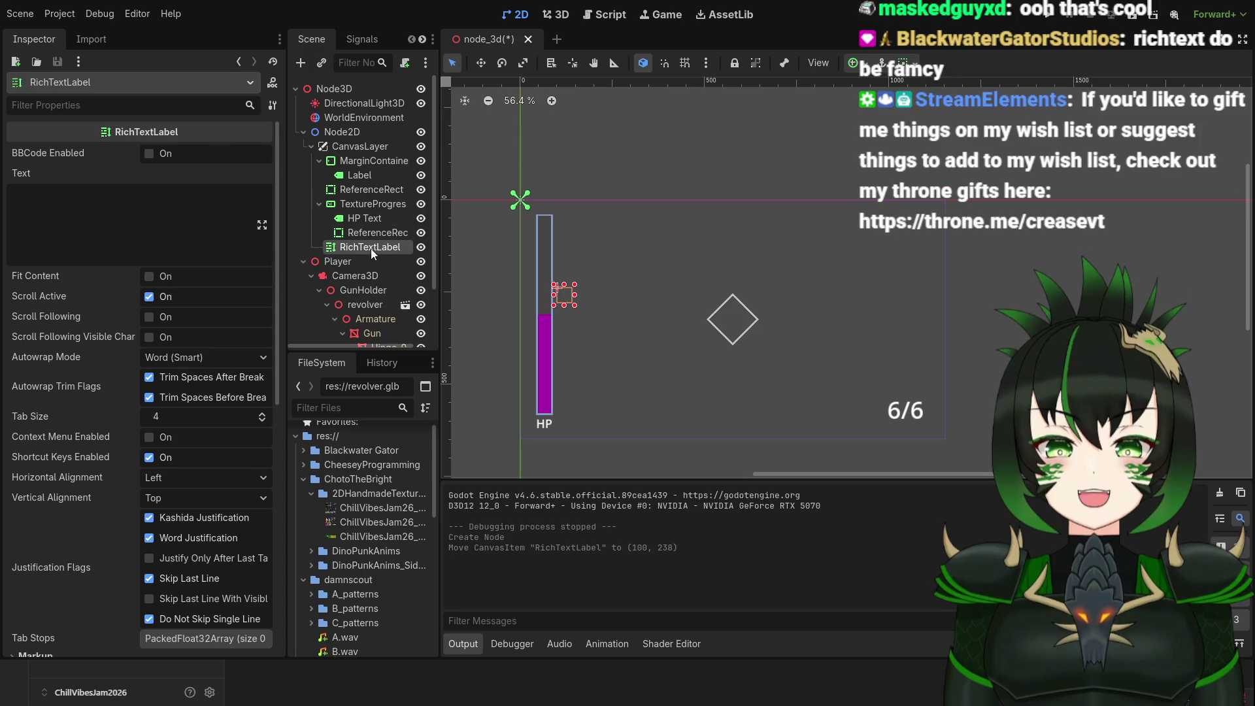
left_click_drag(370, 249, 371, 204)
scroll(578, 319, "up", 2)
scroll(577, 312, "up", 5)
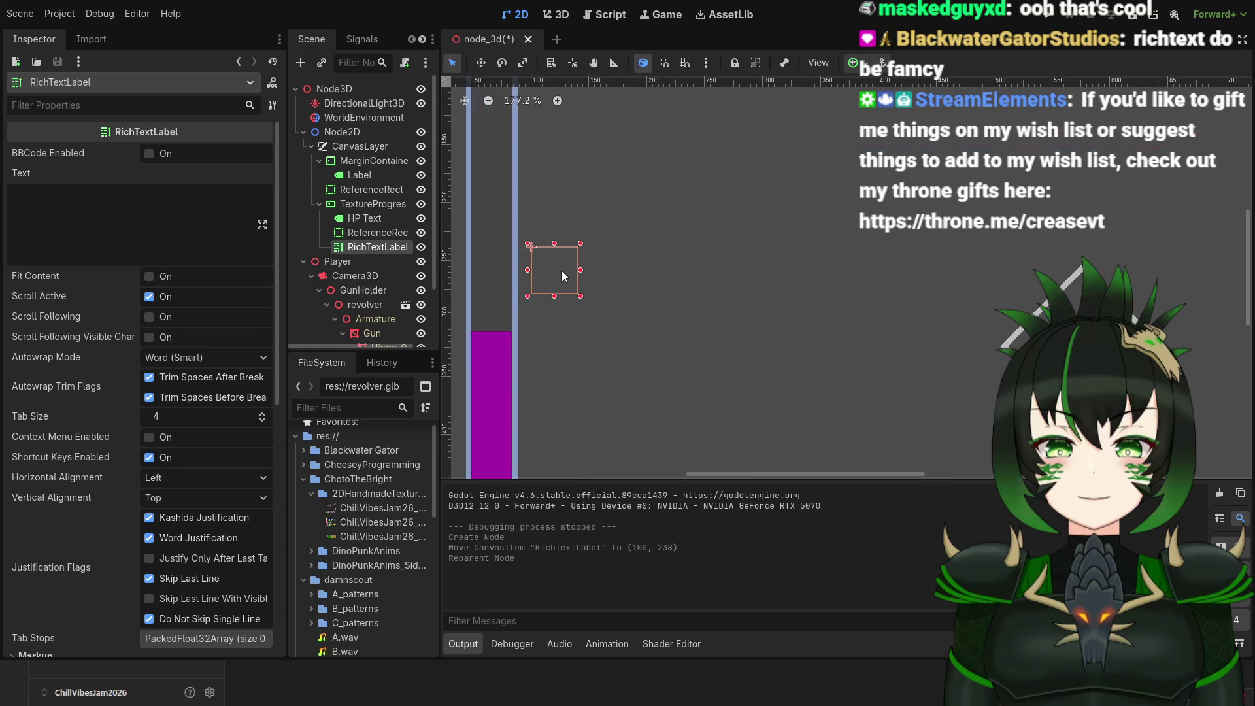
- Set the label text to 'Score' and resize it to a single-line 227×27 strip
left_click(150, 220)
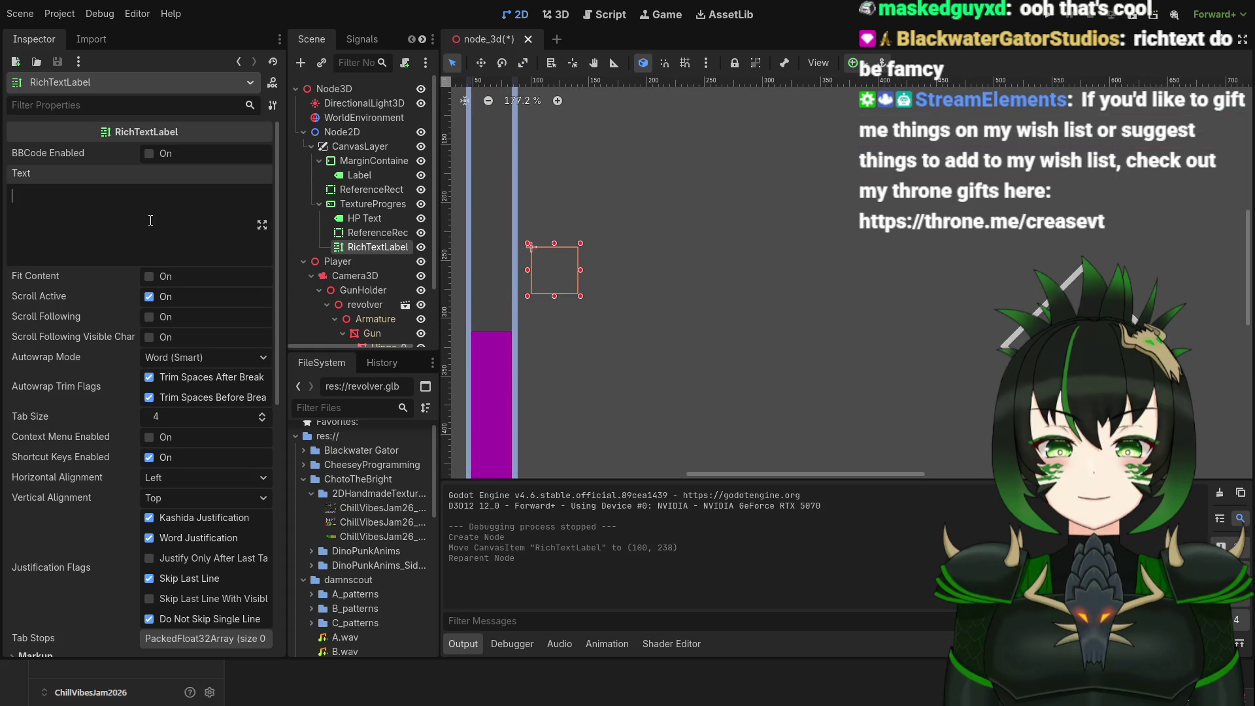
type("Score")
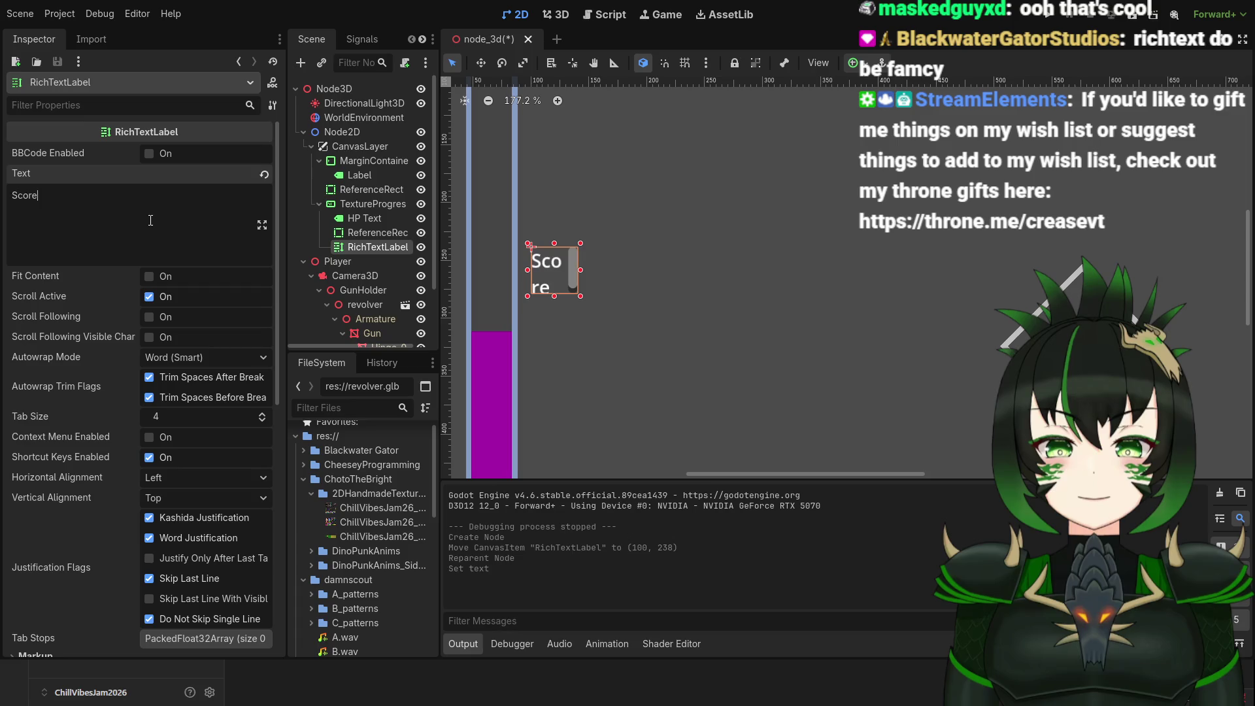
left_click_drag(580, 270, 793, 271)
scroll(788, 278, "down", 6)
scroll(768, 291, "up", 5)
left_click_drag(732, 282, 730, 395)
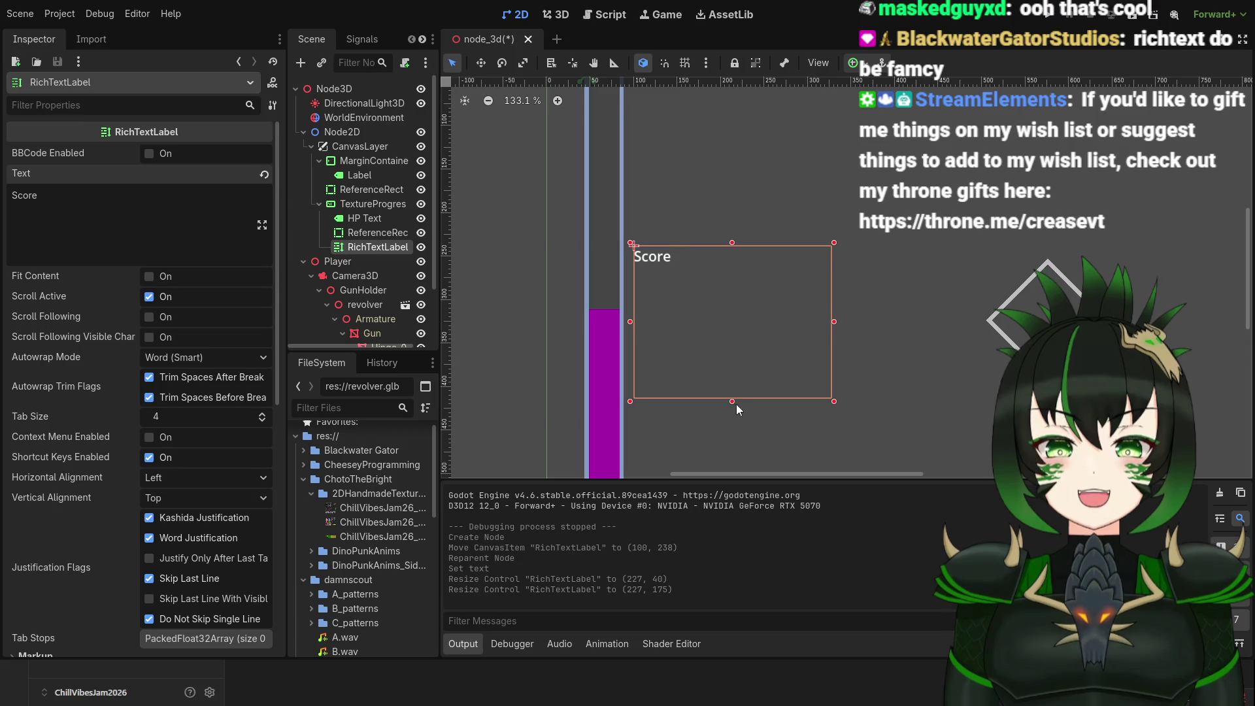
left_click_drag(731, 402, 730, 326)
left_click_drag(729, 279, 731, 272)
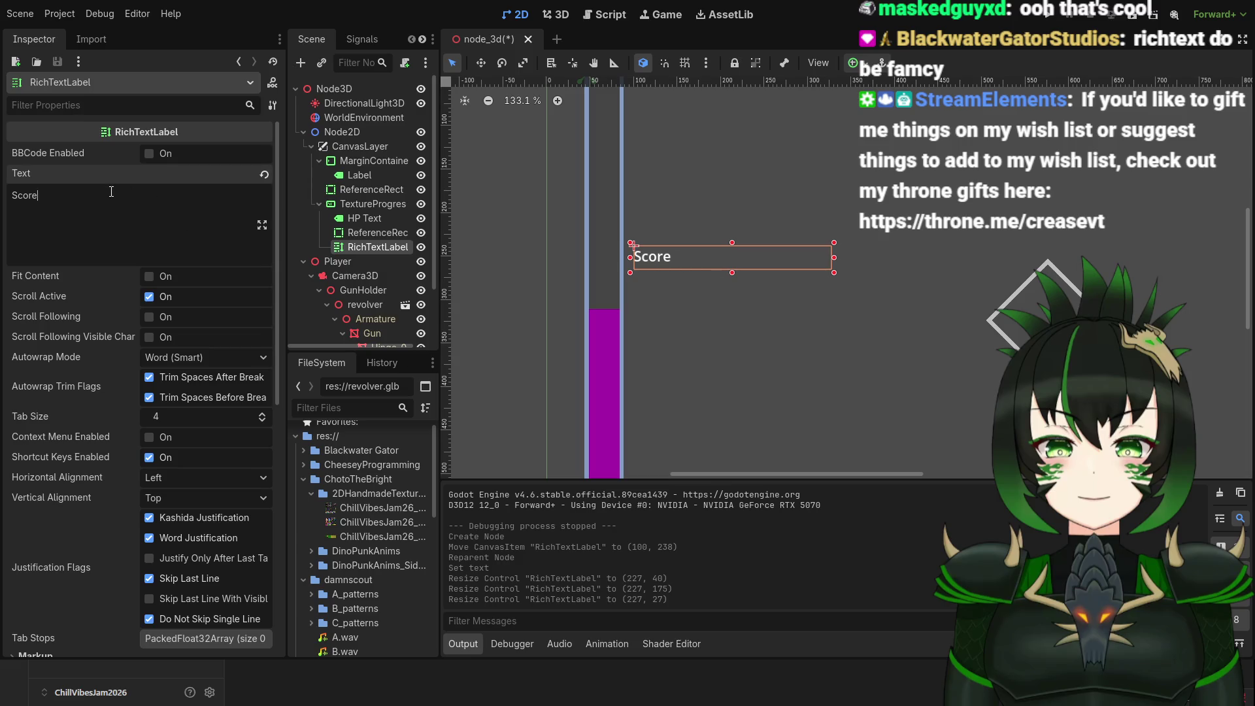
type(":")
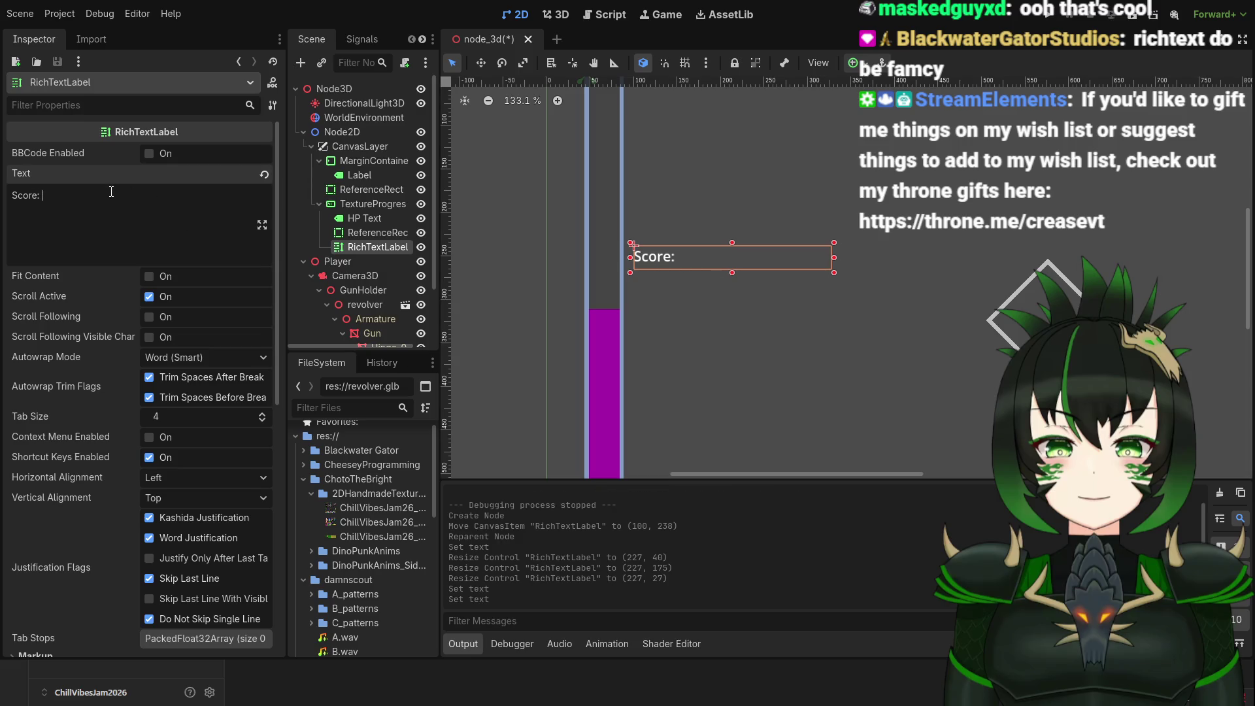
type(" 9999999999")
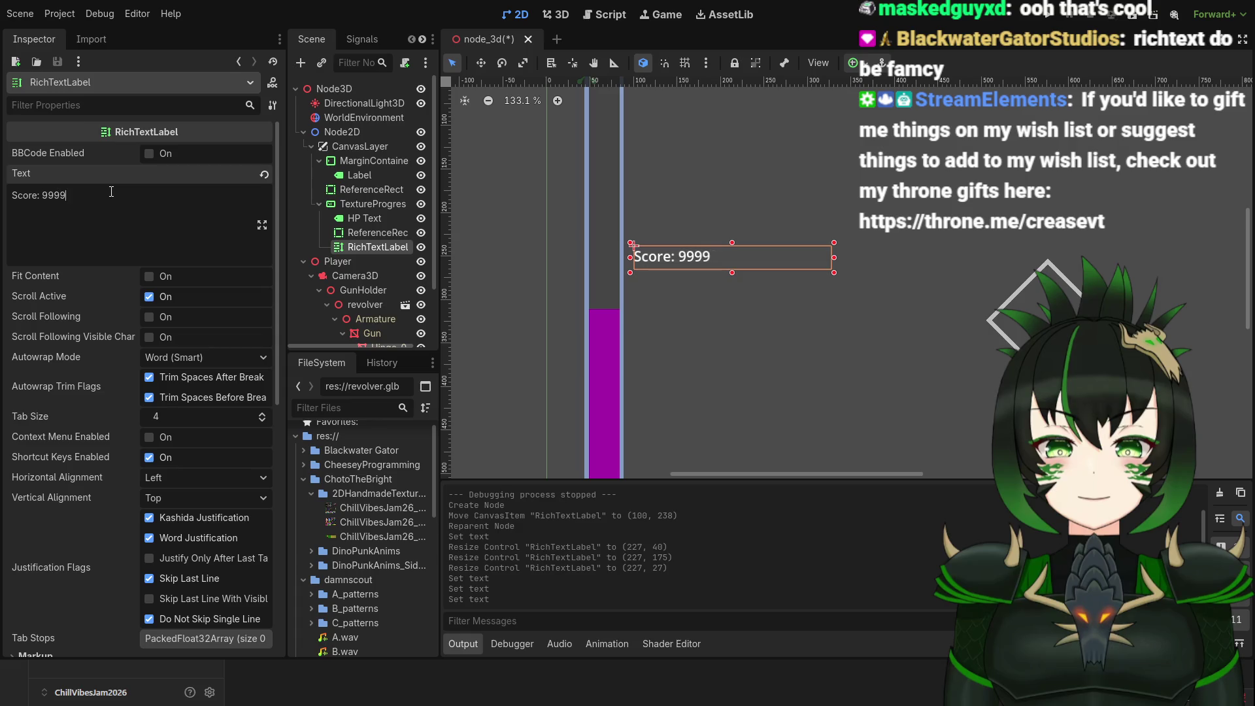
type("9999999999999")
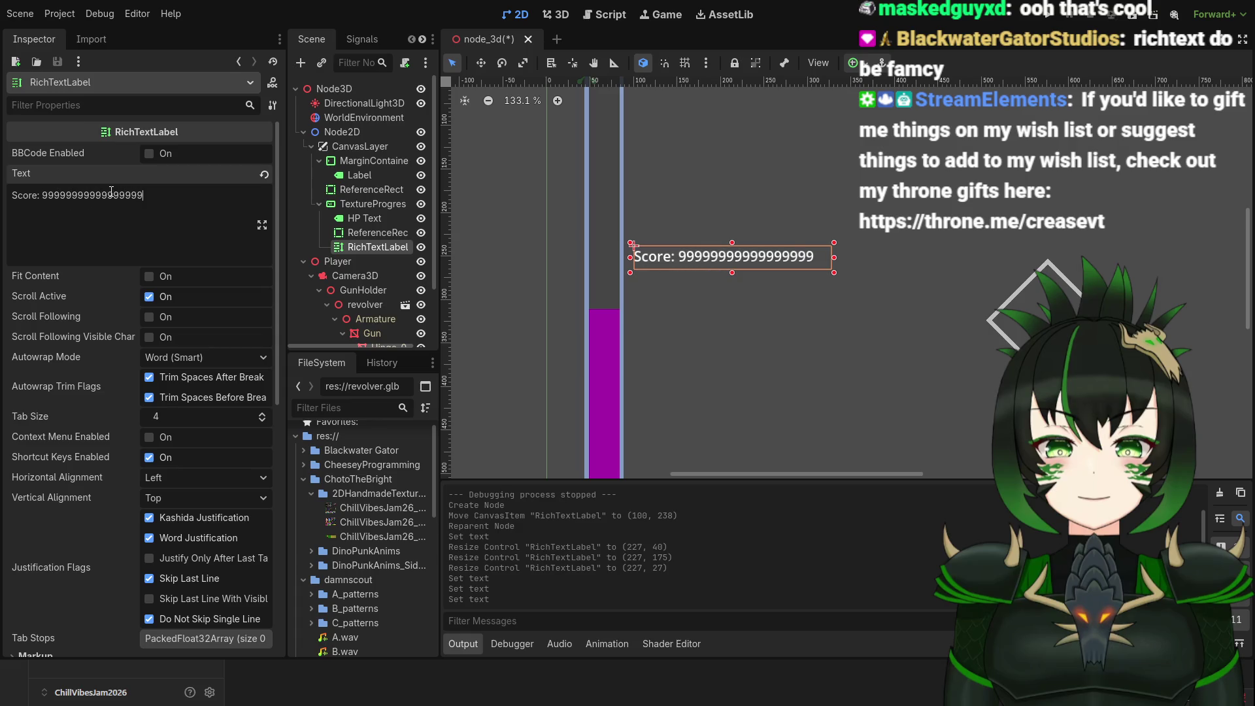
left_click(789, 338)
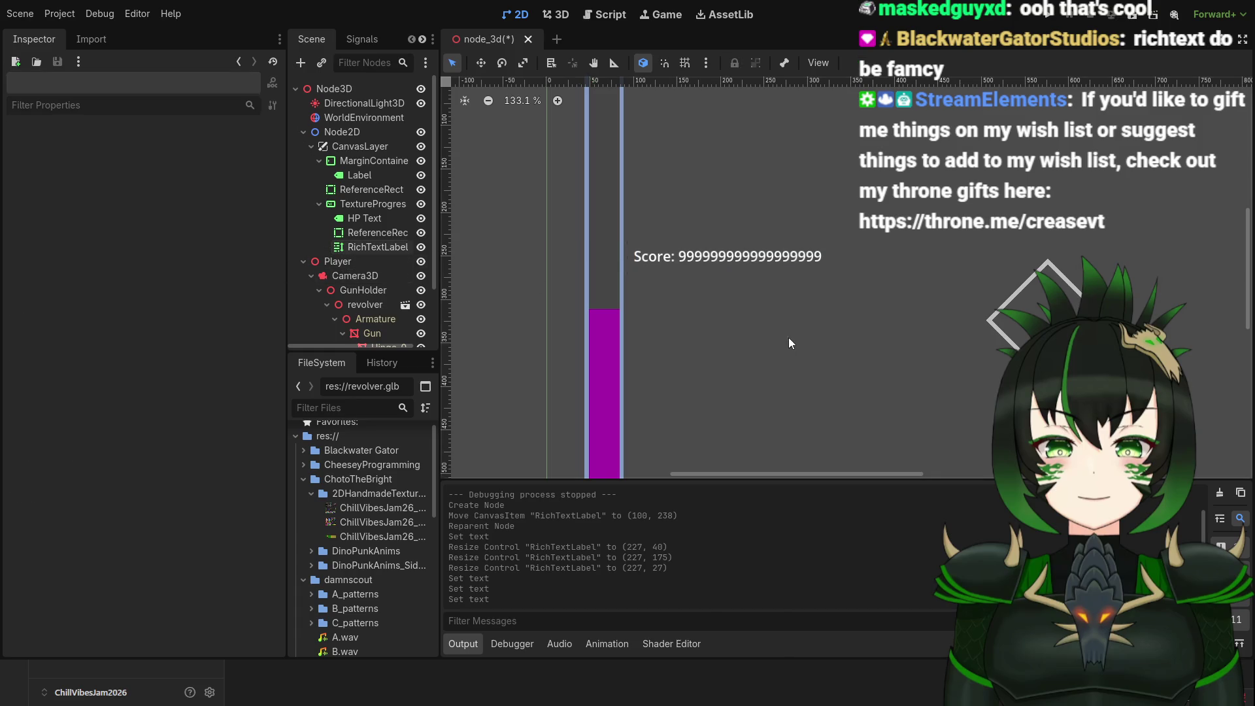
scroll(790, 335, "down", 8)
scroll(801, 346, "up", 10)
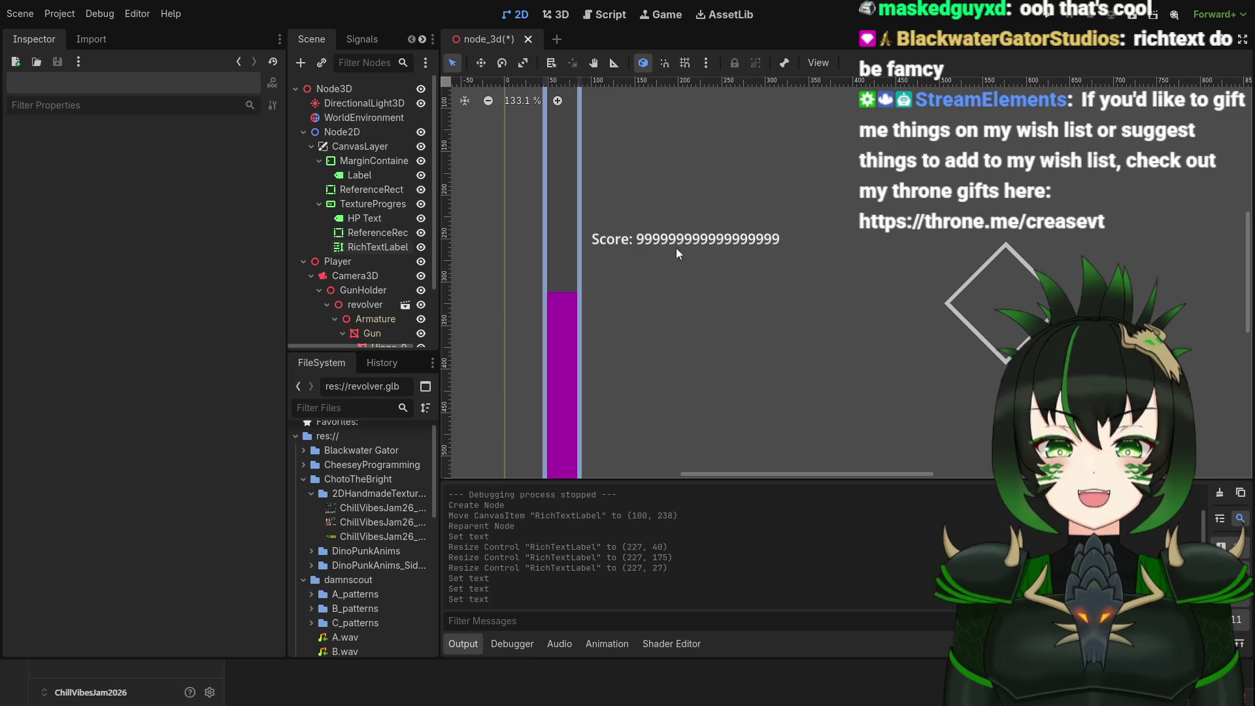
scroll(669, 260, "up", 3)
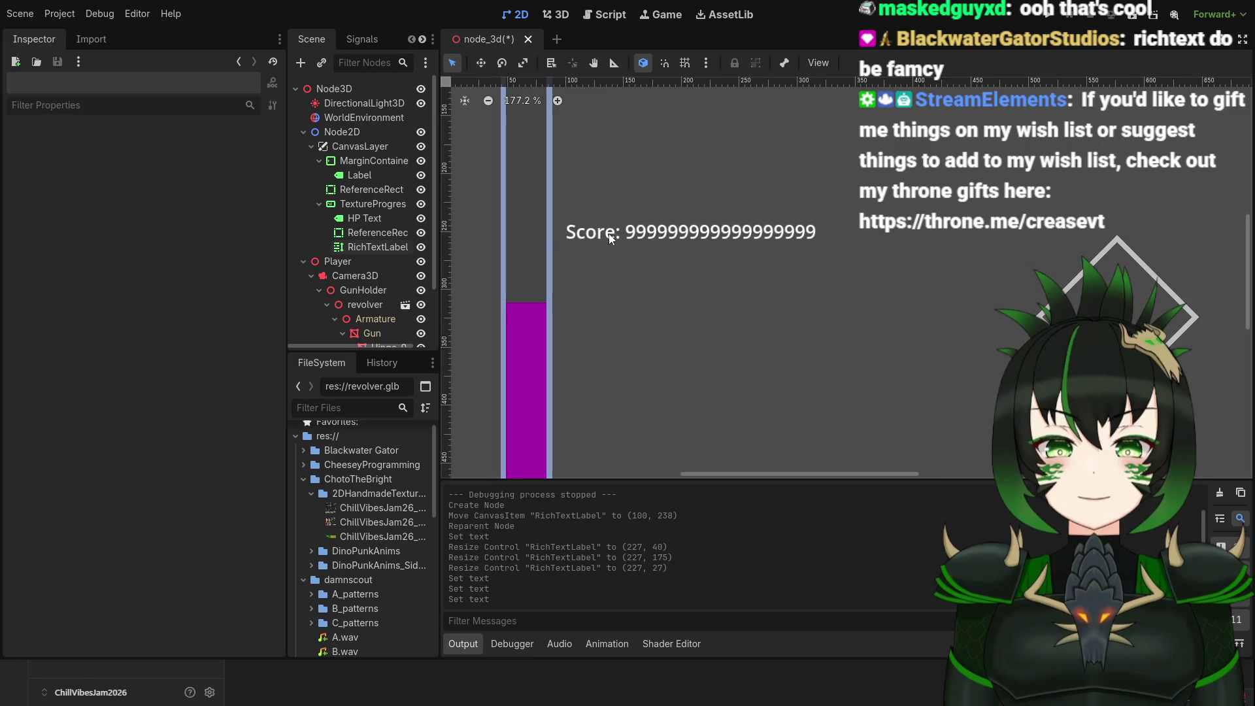
left_click(382, 248)
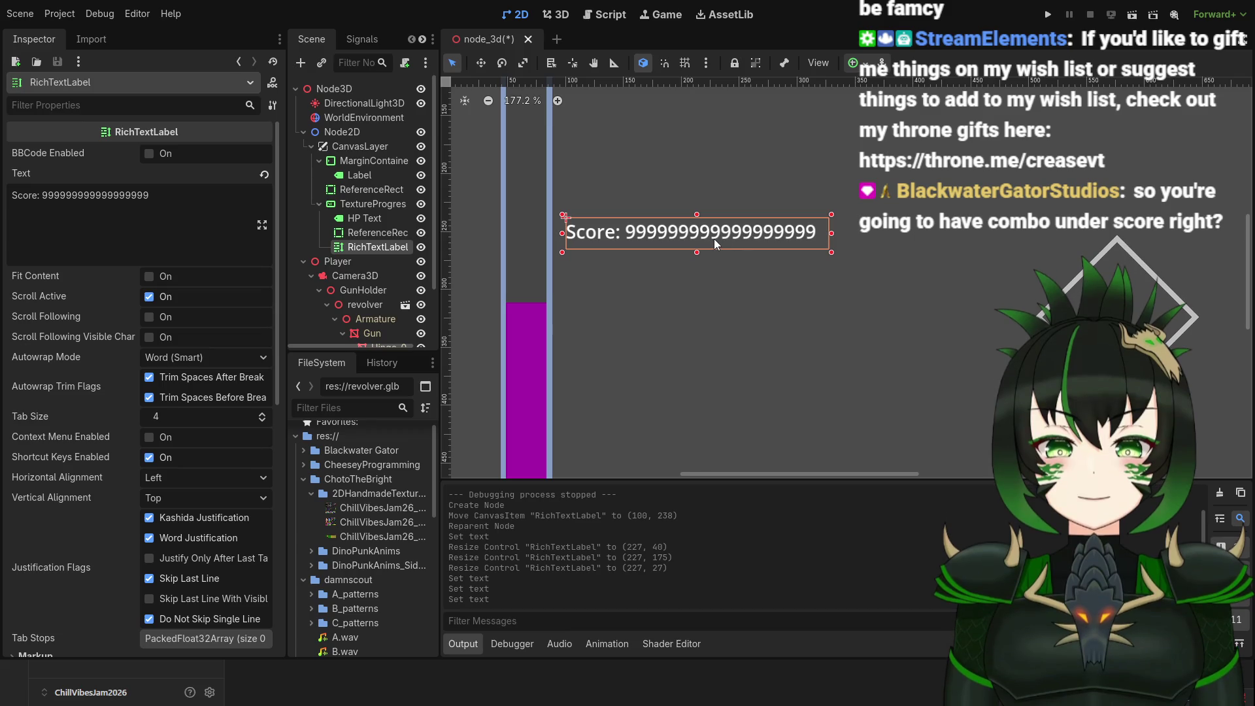
mouse_move(696, 252)
left_mouse_down()
mouse_move(696, 327)
mouse_move(696, 294)
left_mouse_up()
- Add a second line 'Combo:' to the label and reduce its height to fit two lines
left_click(150, 198)
key("Return")
type("Combo")
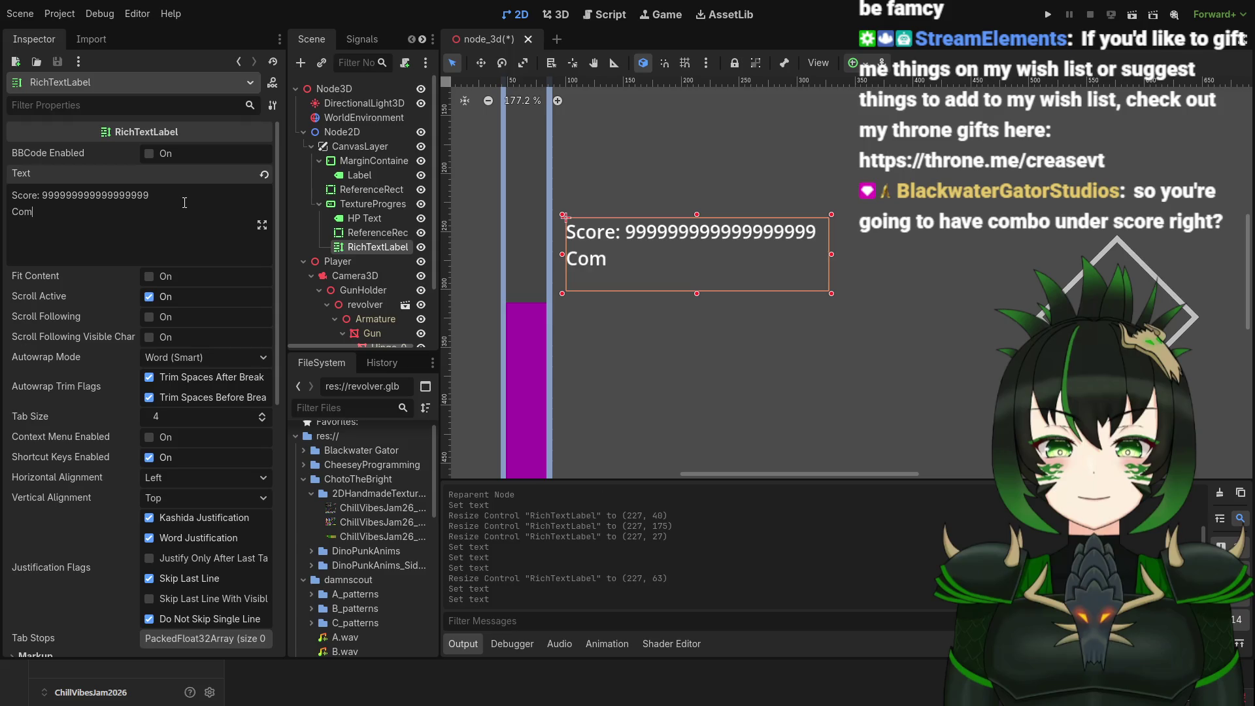
type(":")
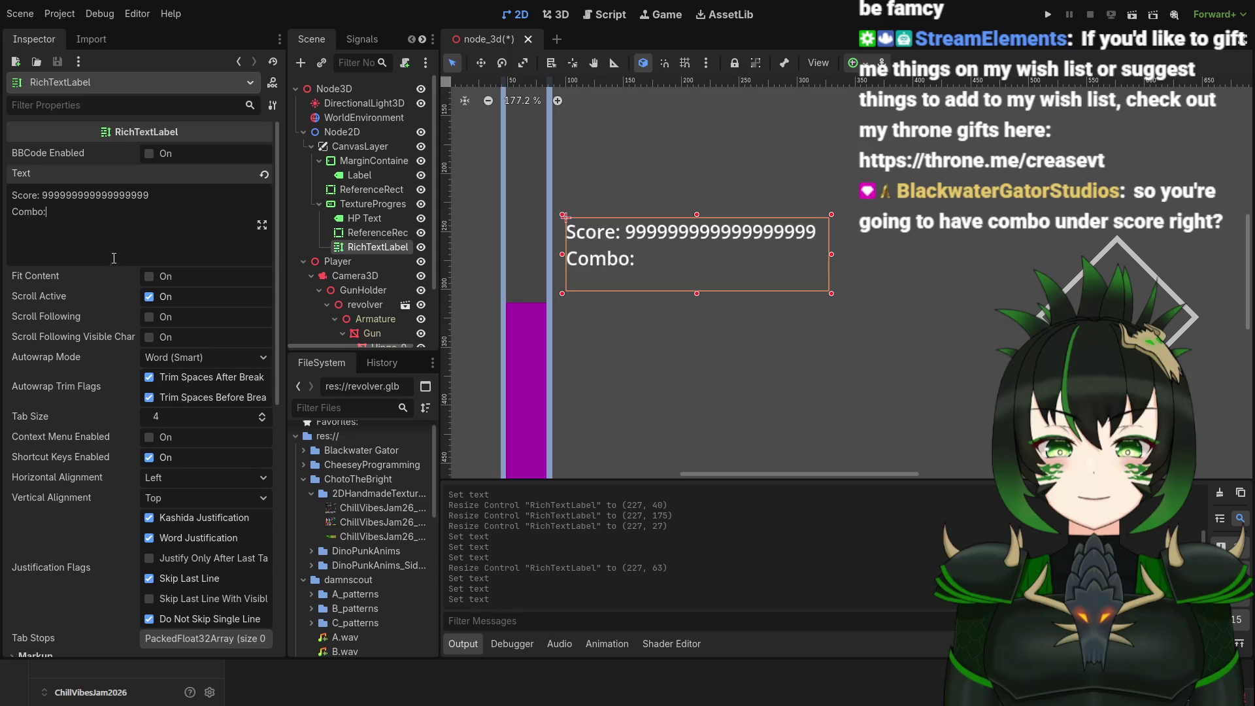
left_click_drag(697, 294, 696, 277)
scroll(704, 276, "down", 5)
scroll(733, 293, "up", 4)
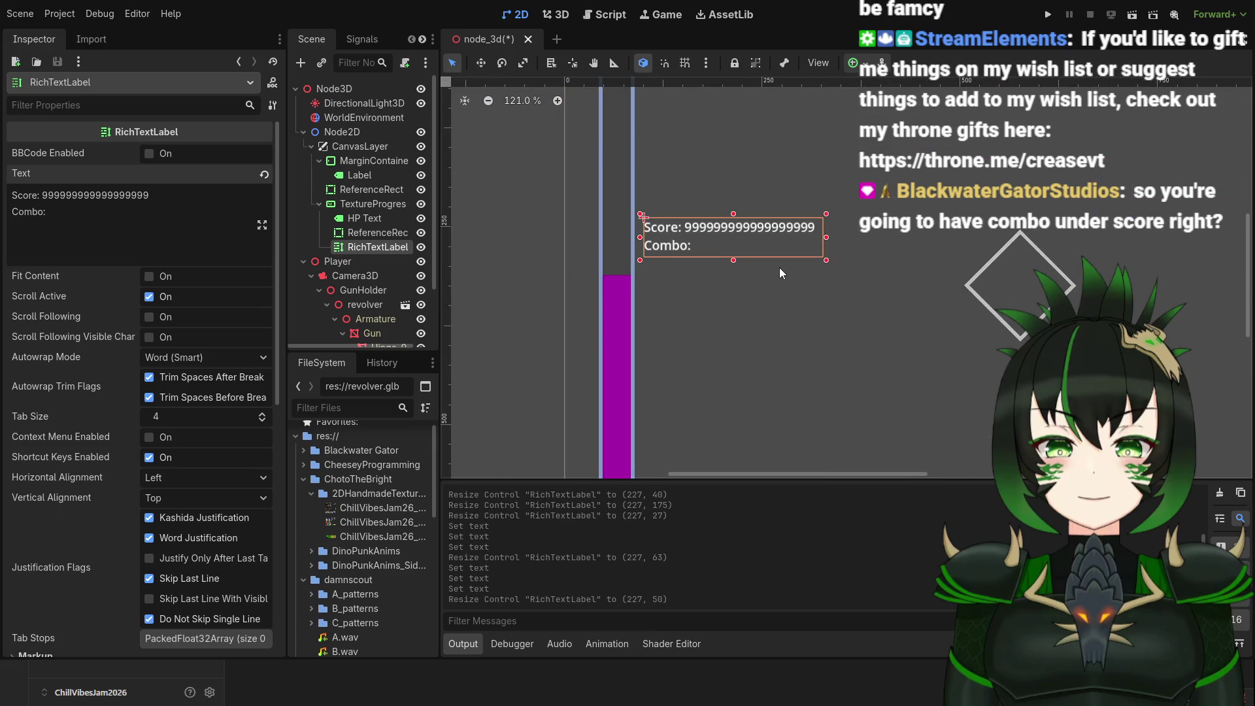
scroll(737, 270, "down", 3)
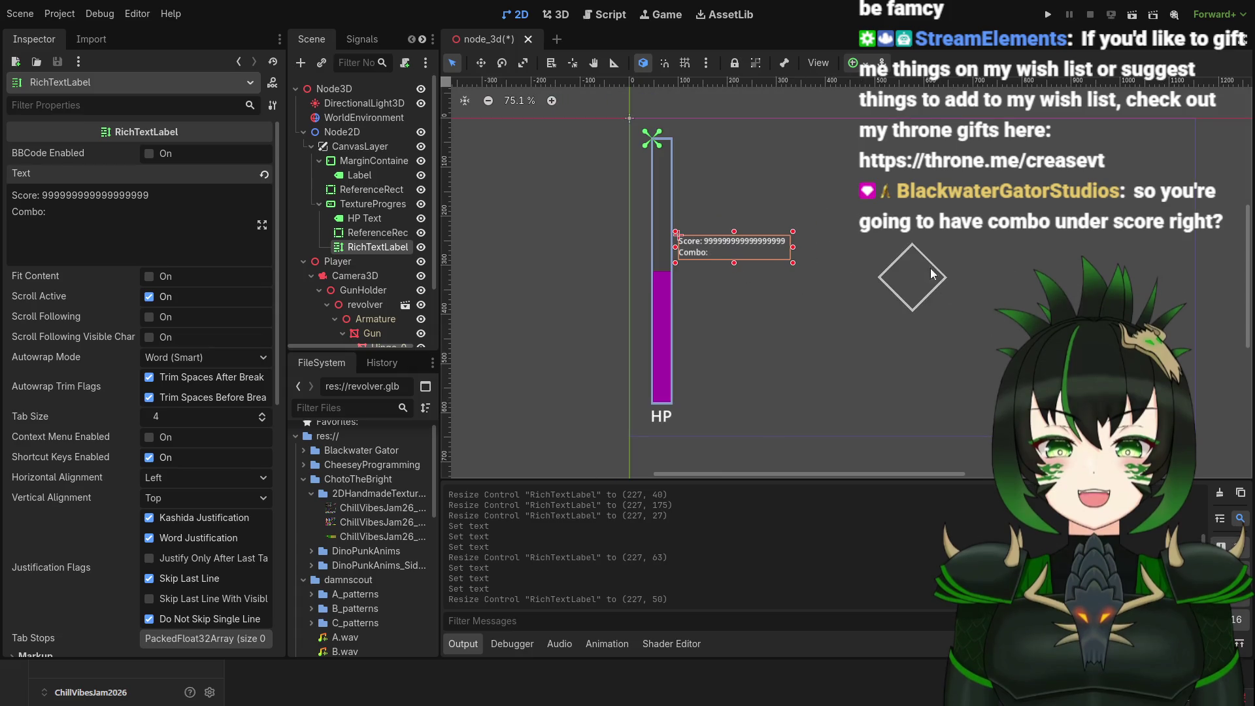
scroll(784, 278, "up", 4)
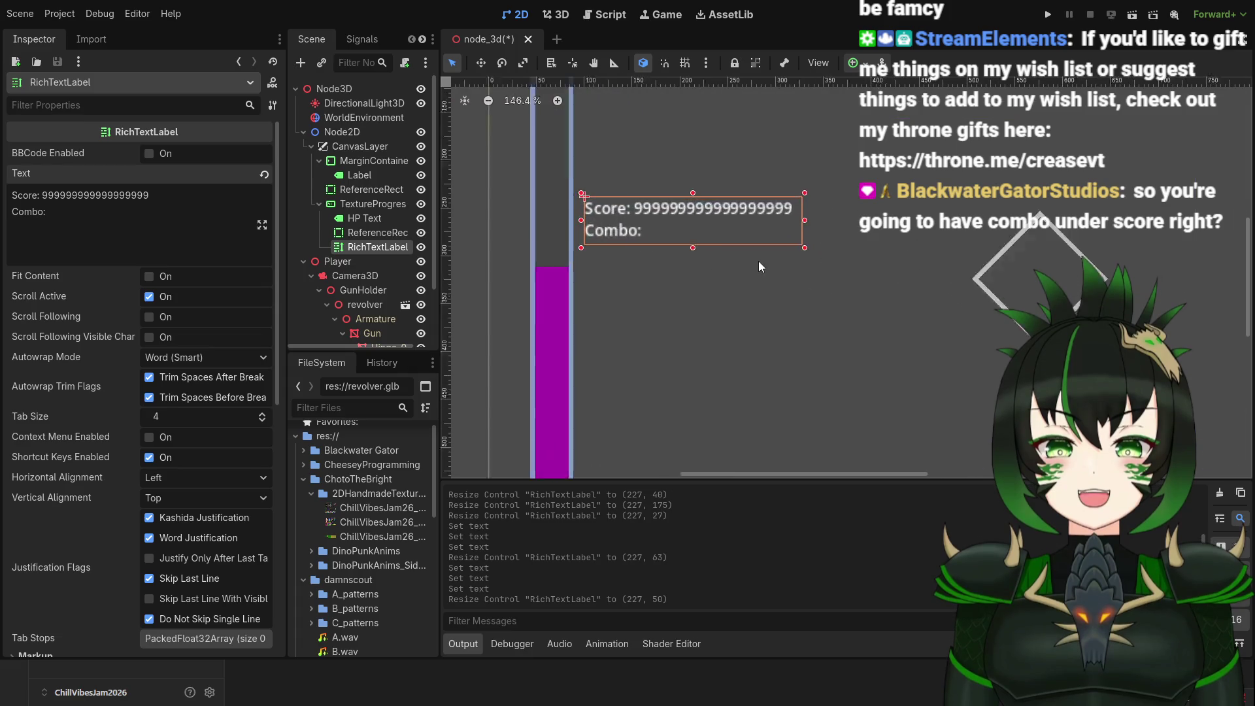
- Trim the score to 'Score: 999999999', narrow the label to 152 px and nudge it down
left_click_drag(152, 195, 96, 196)
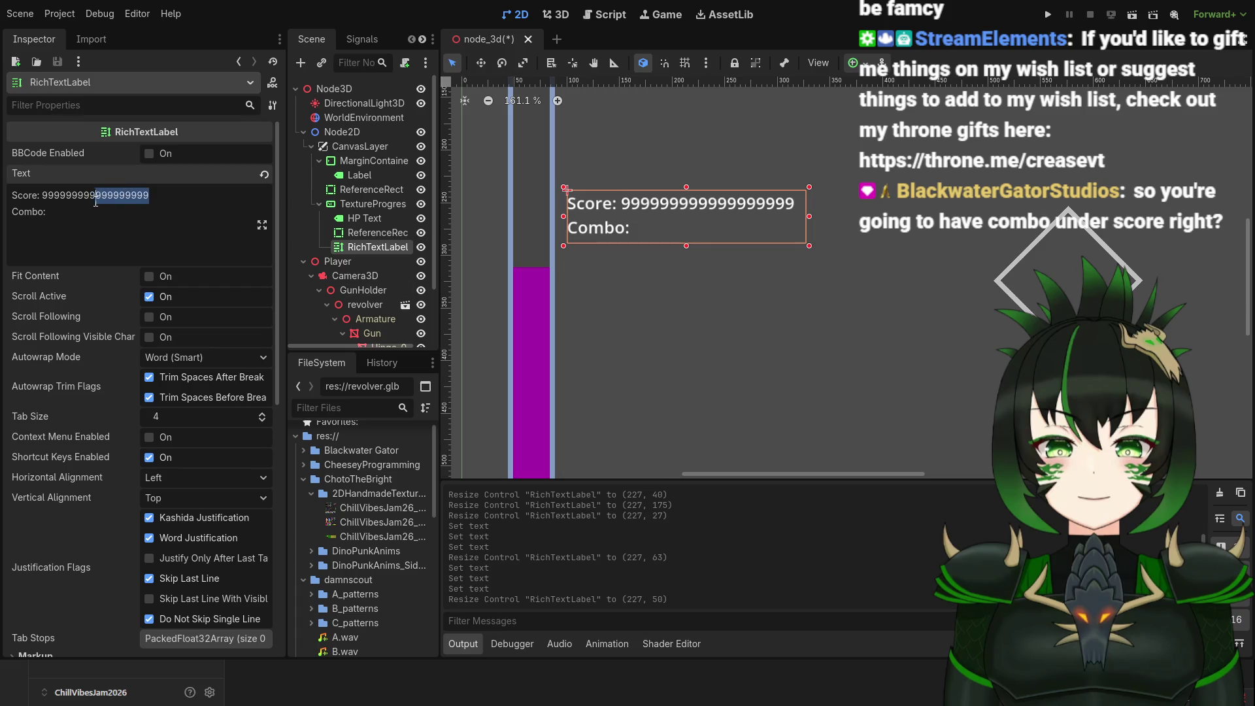
key("BackSpace")
scroll(700, 260, "down", 4)
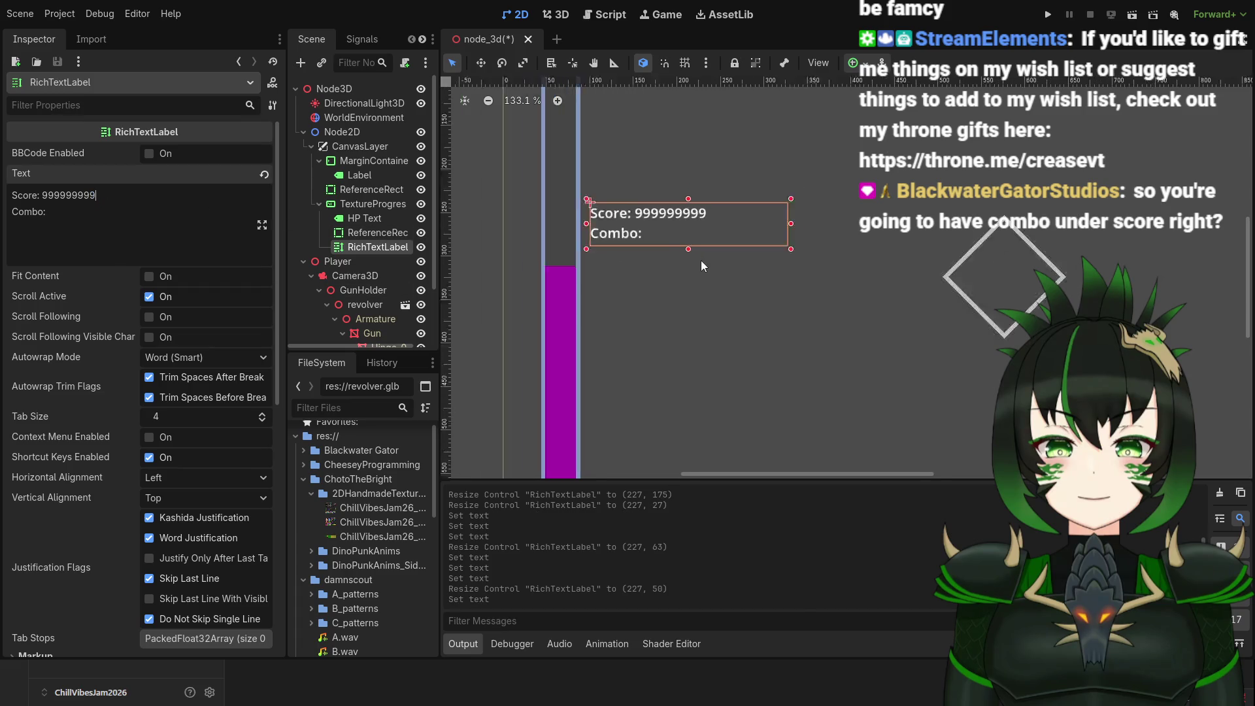
scroll(740, 273, "up", 4)
left_click_drag(815, 222, 731, 222)
scroll(732, 223, "down", 2)
scroll(739, 239, "down", 2)
scroll(724, 249, "up", 4)
scroll(716, 244, "down", 3)
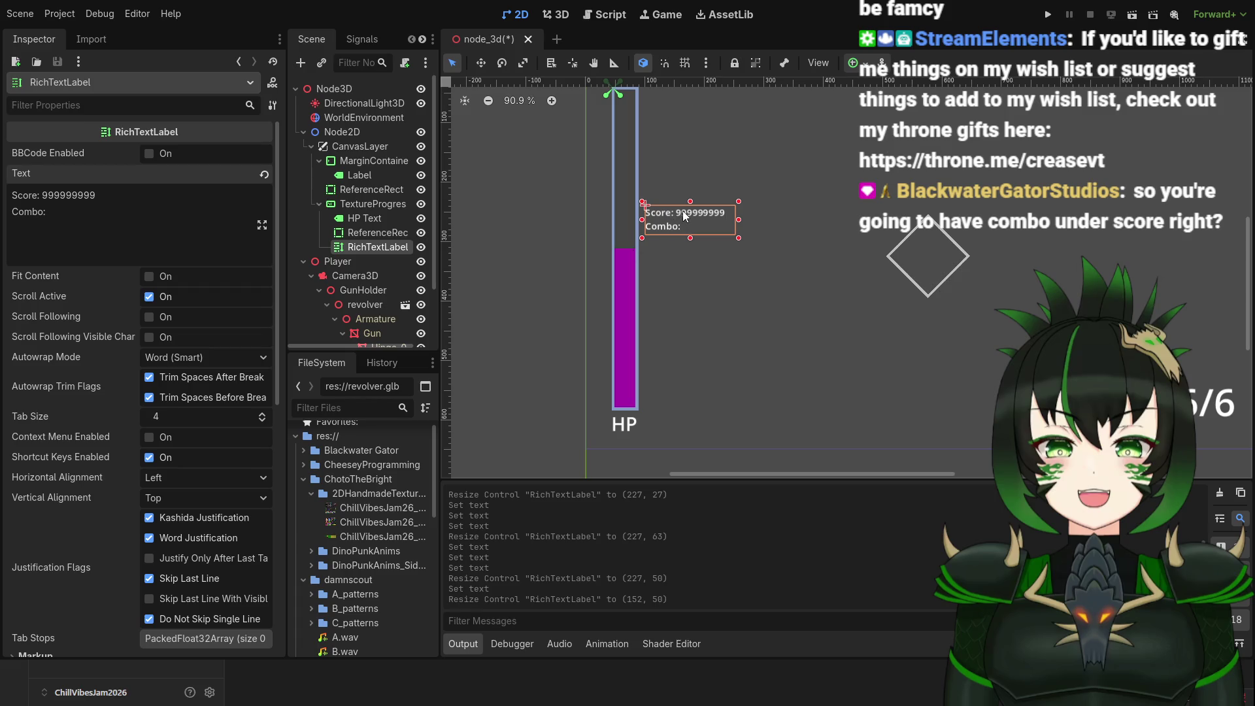
left_click_drag(695, 219, 697, 247)
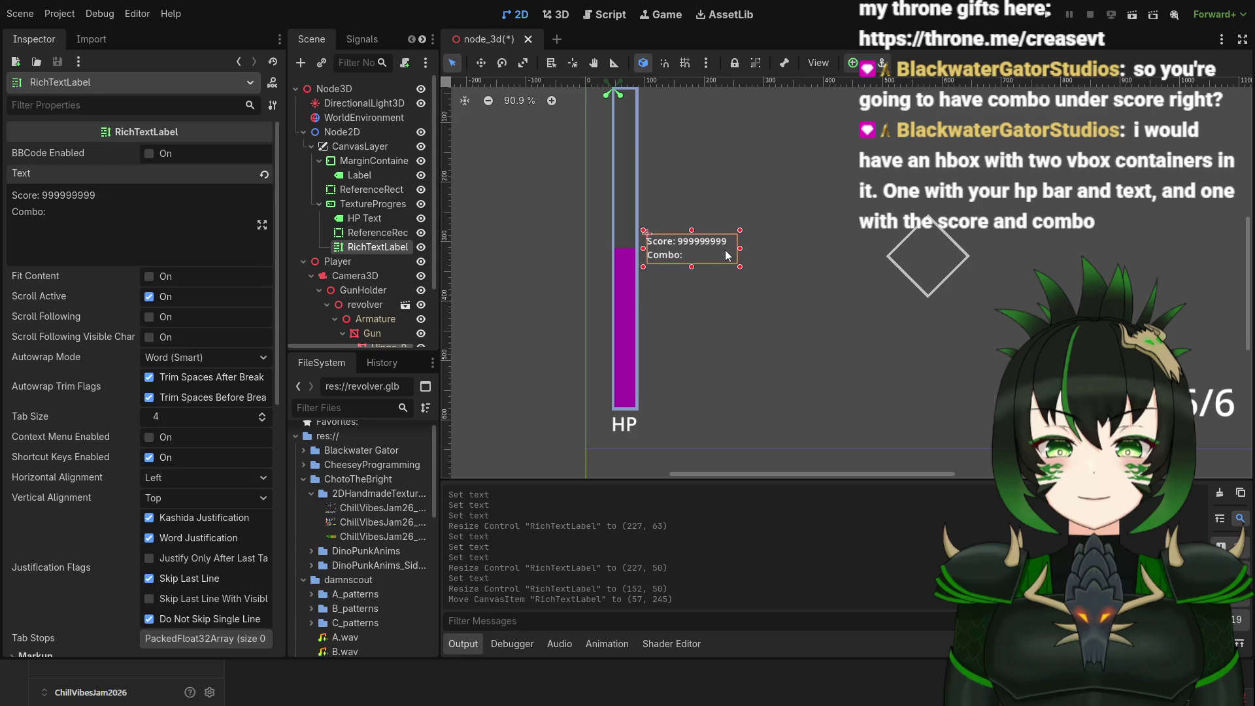
left_click(375, 163)
left_click(320, 161)
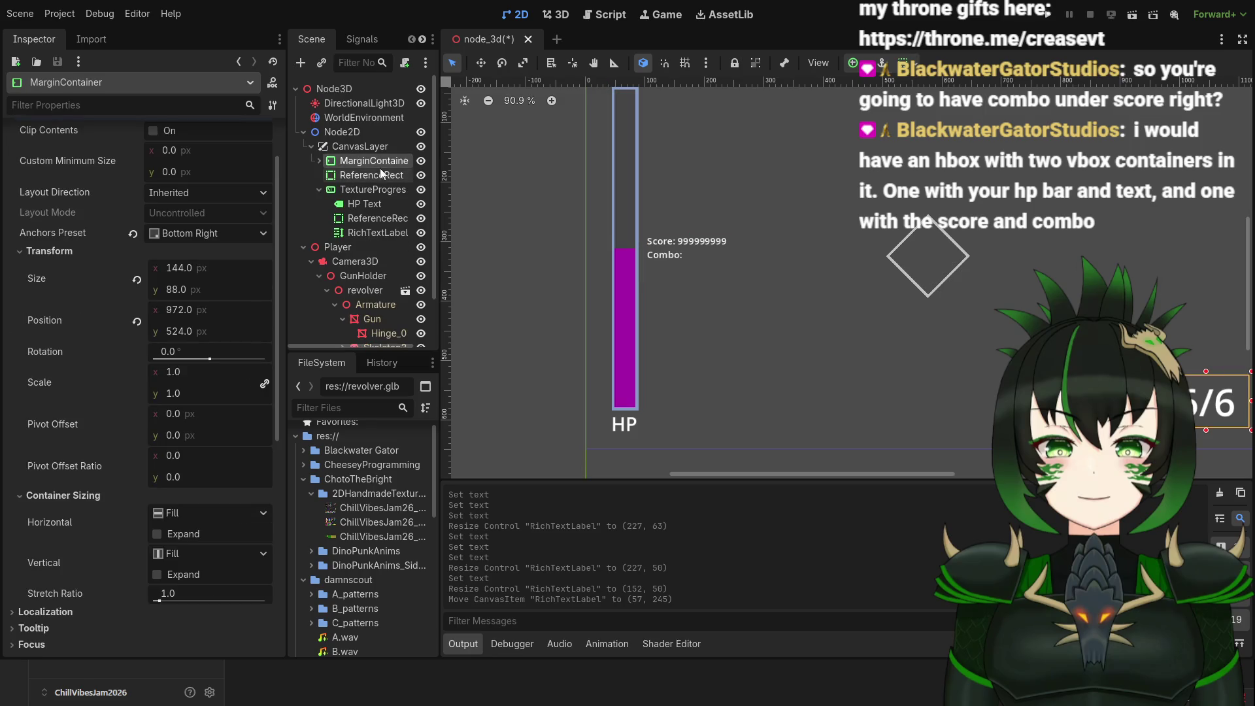
left_click(375, 189)
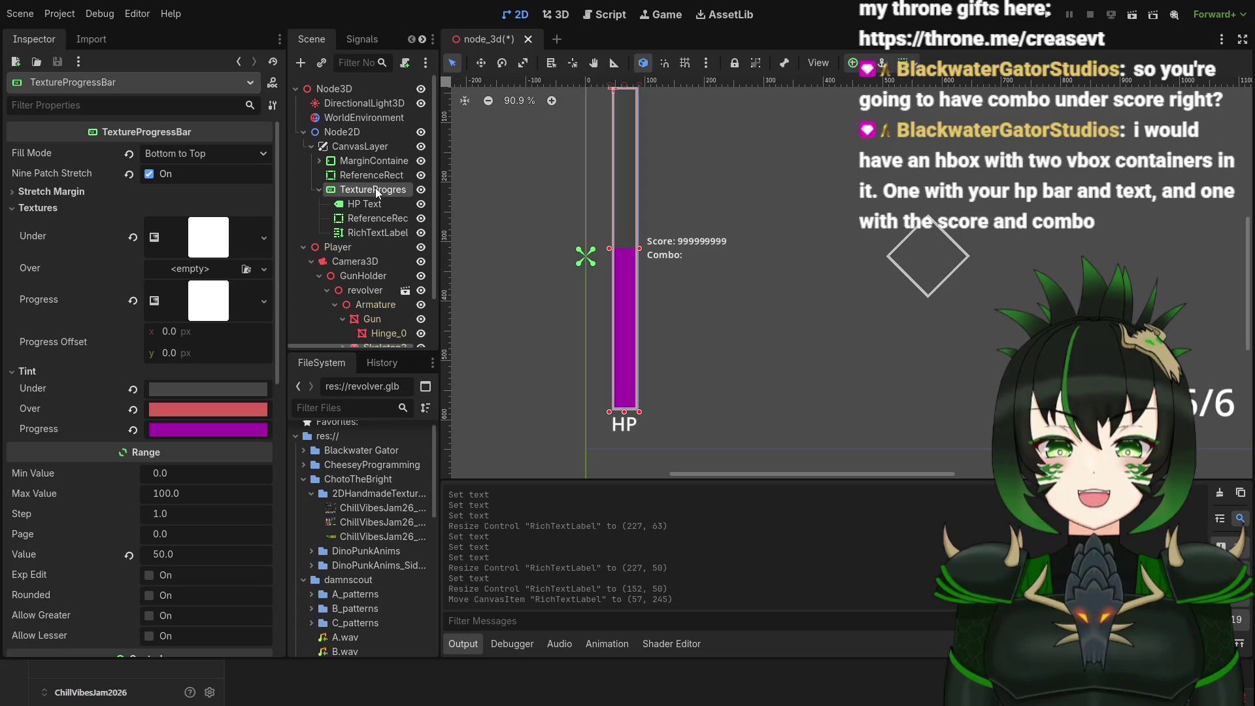
left_click(367, 145)
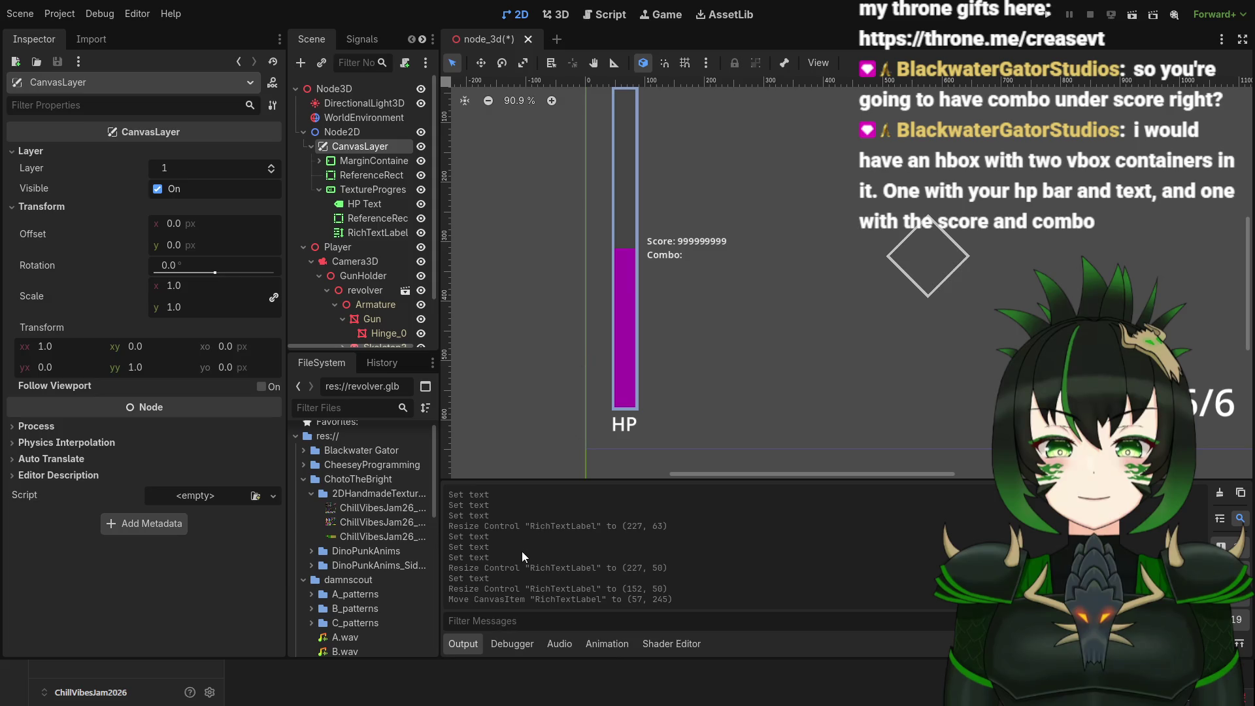
key("ctrl+a")
key("Return")
- Enlarge the HBoxContainer across the screen and add a VBoxContainer child to it
scroll(649, 269, "down", 4)
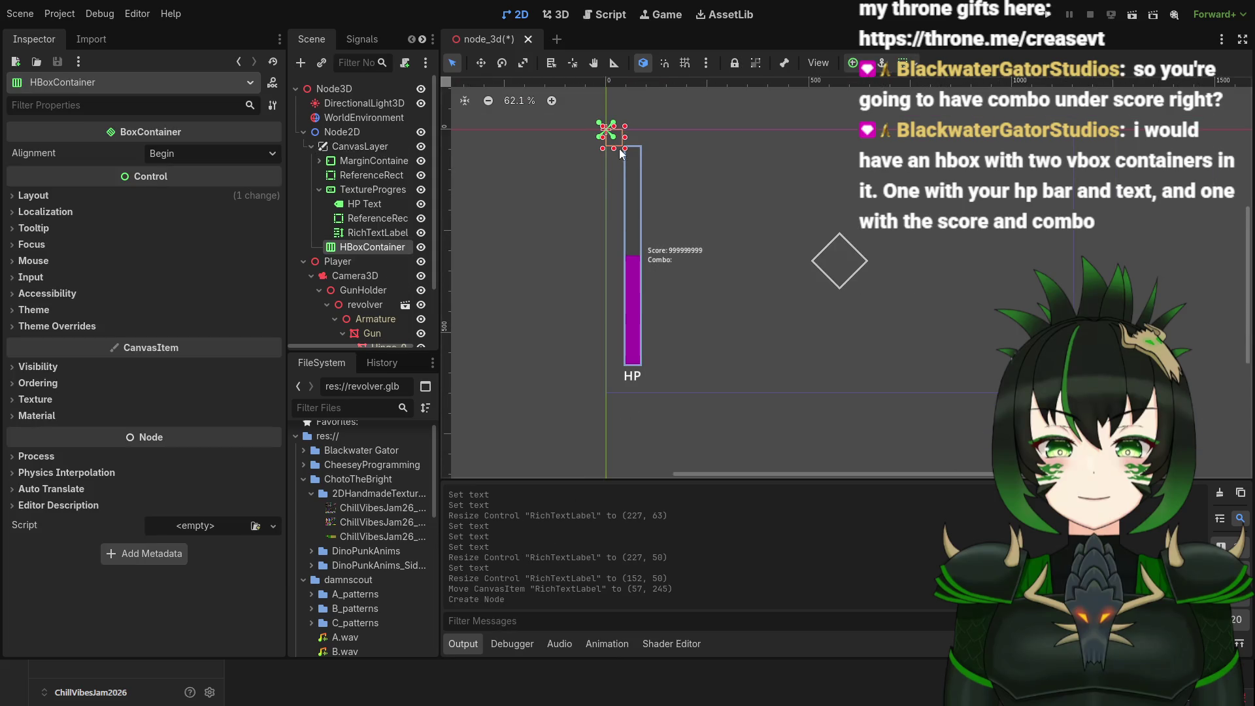
left_click_drag(625, 148, 728, 393)
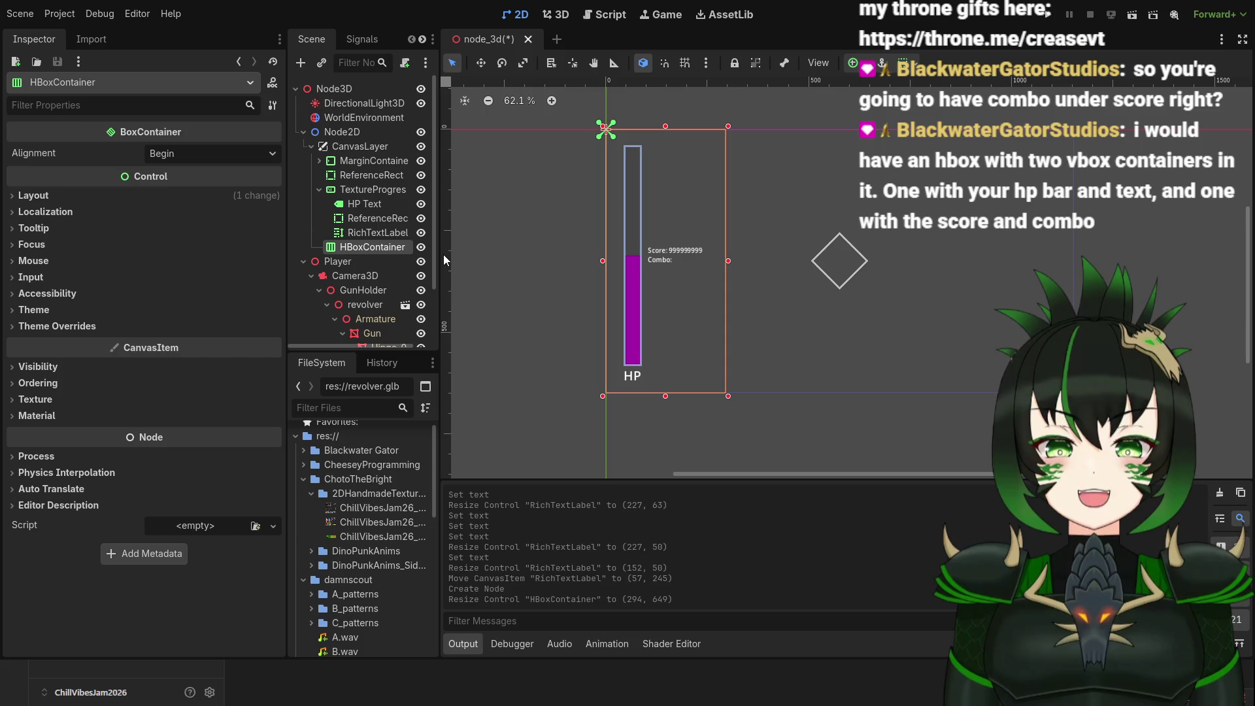
key("Return")
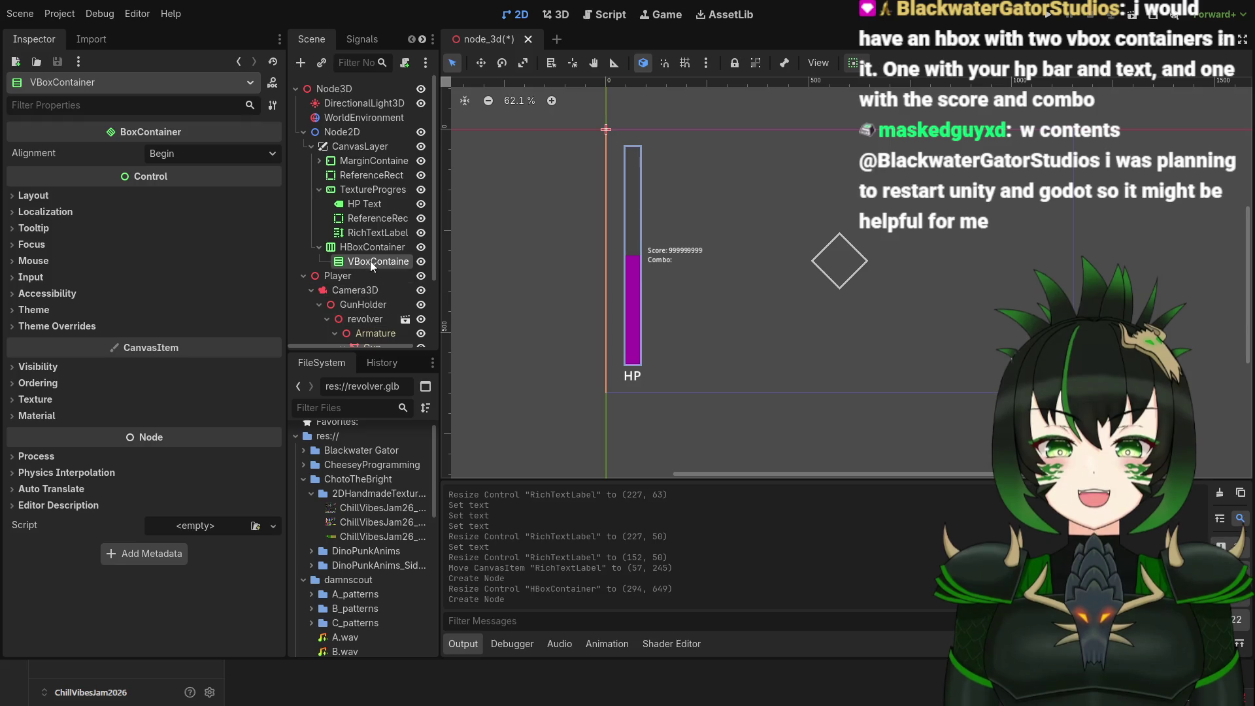
- Move the TextureProgressBar and the RichTextLabel into the VBoxContainer
left_click(372, 195)
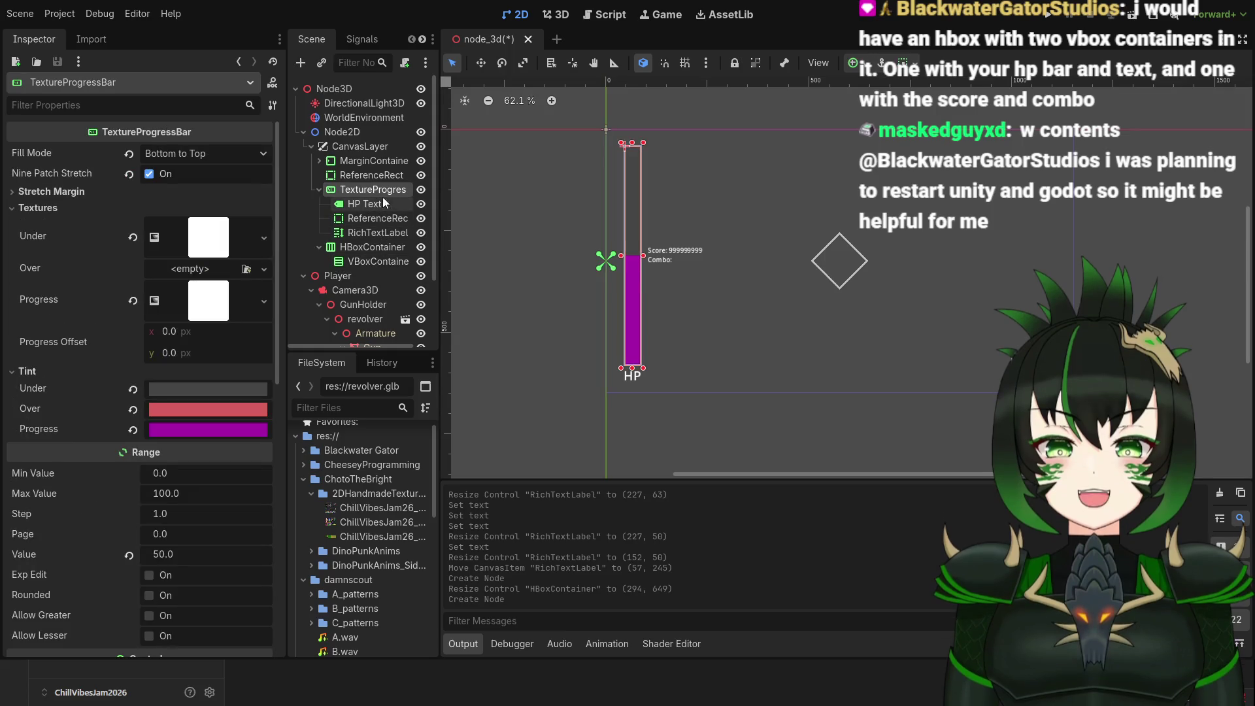
left_click_drag(382, 190, 378, 264)
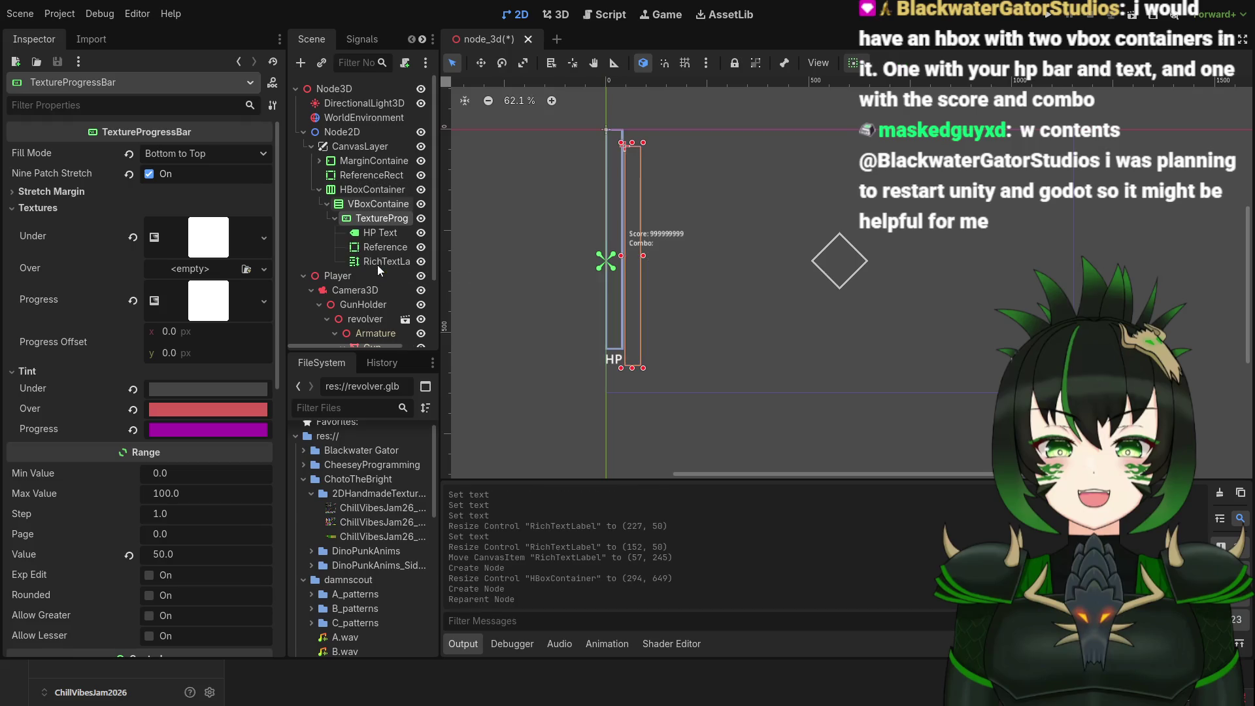
left_click(382, 260)
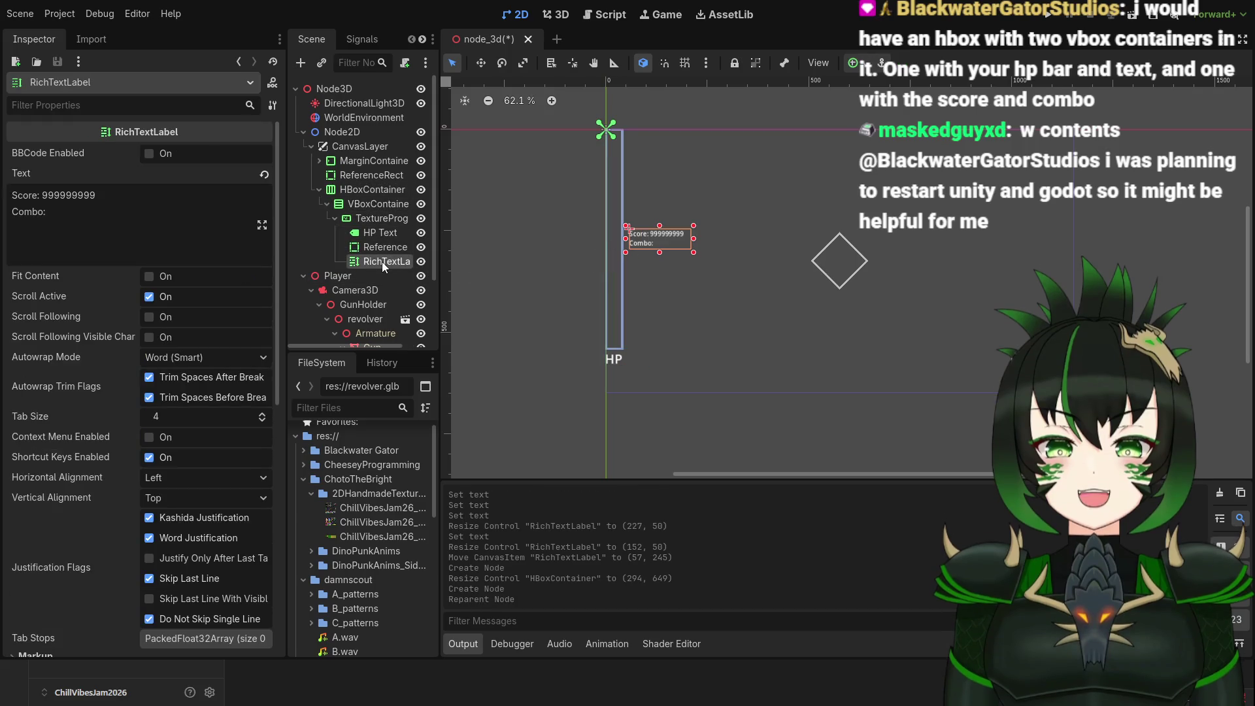
left_click_drag(381, 261, 383, 205)
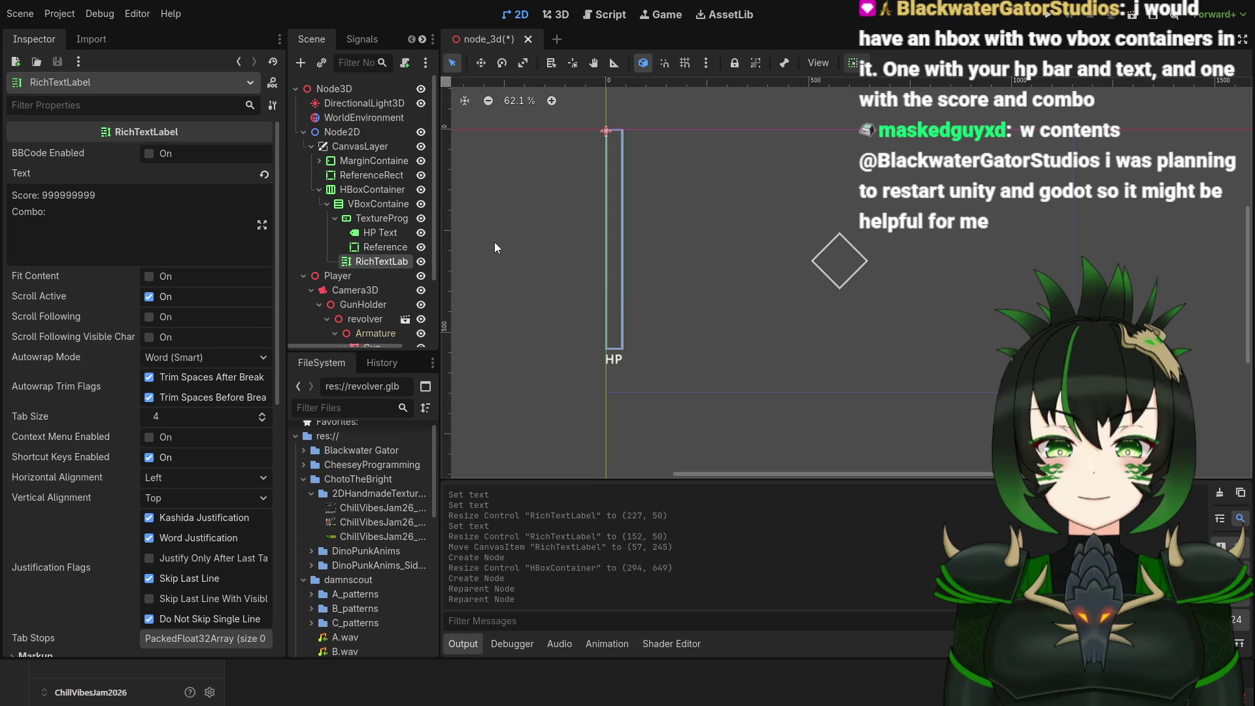
left_click(383, 221)
scroll(599, 249, "up", 2)
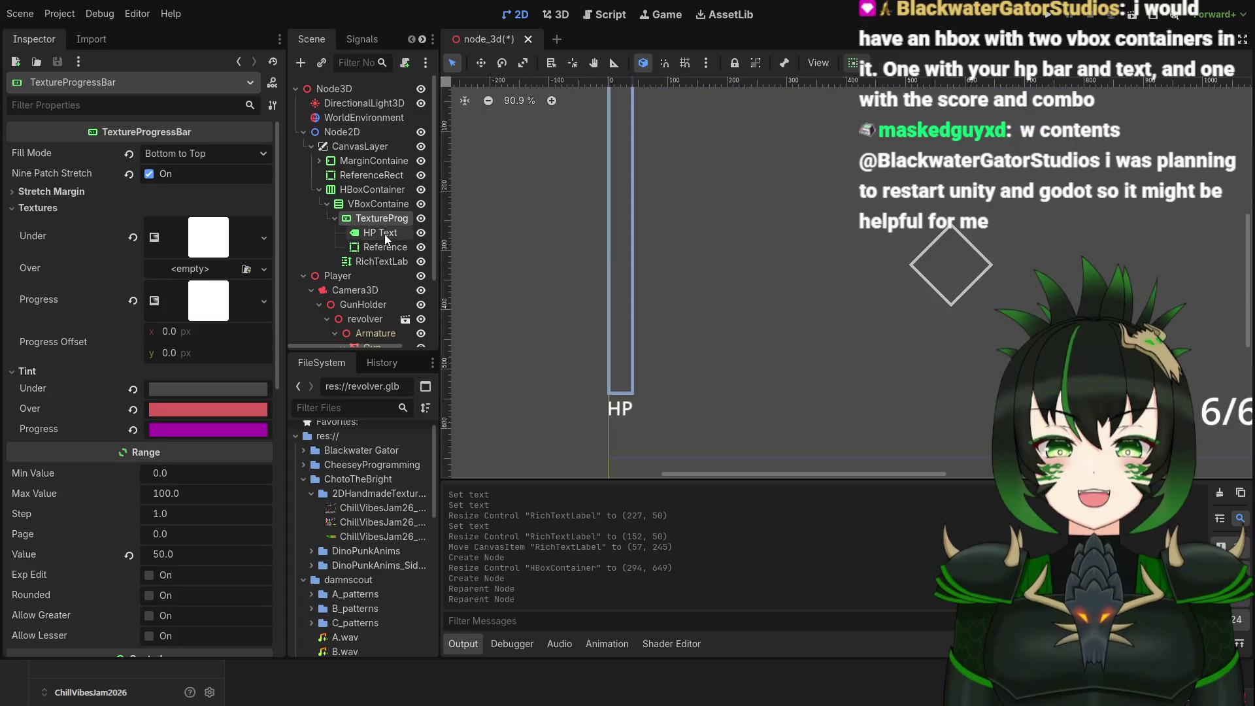
scroll(639, 280, "down", 5)
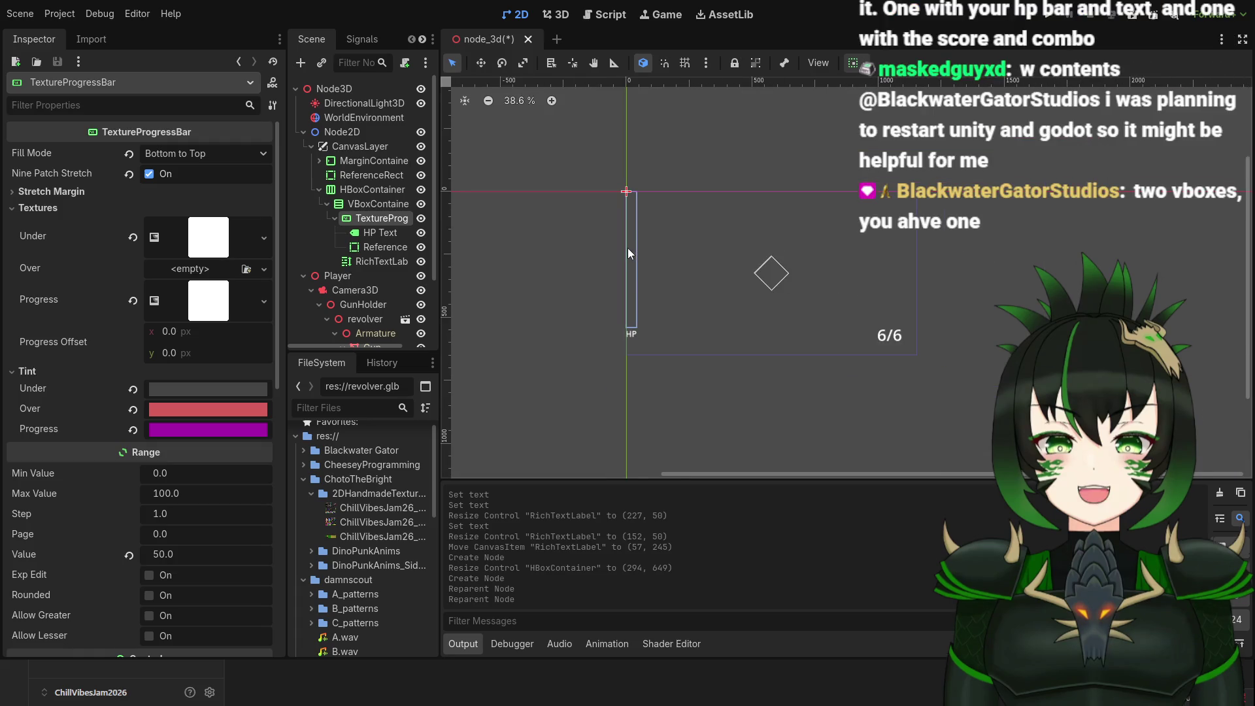
scroll(627, 254, "up", 1)
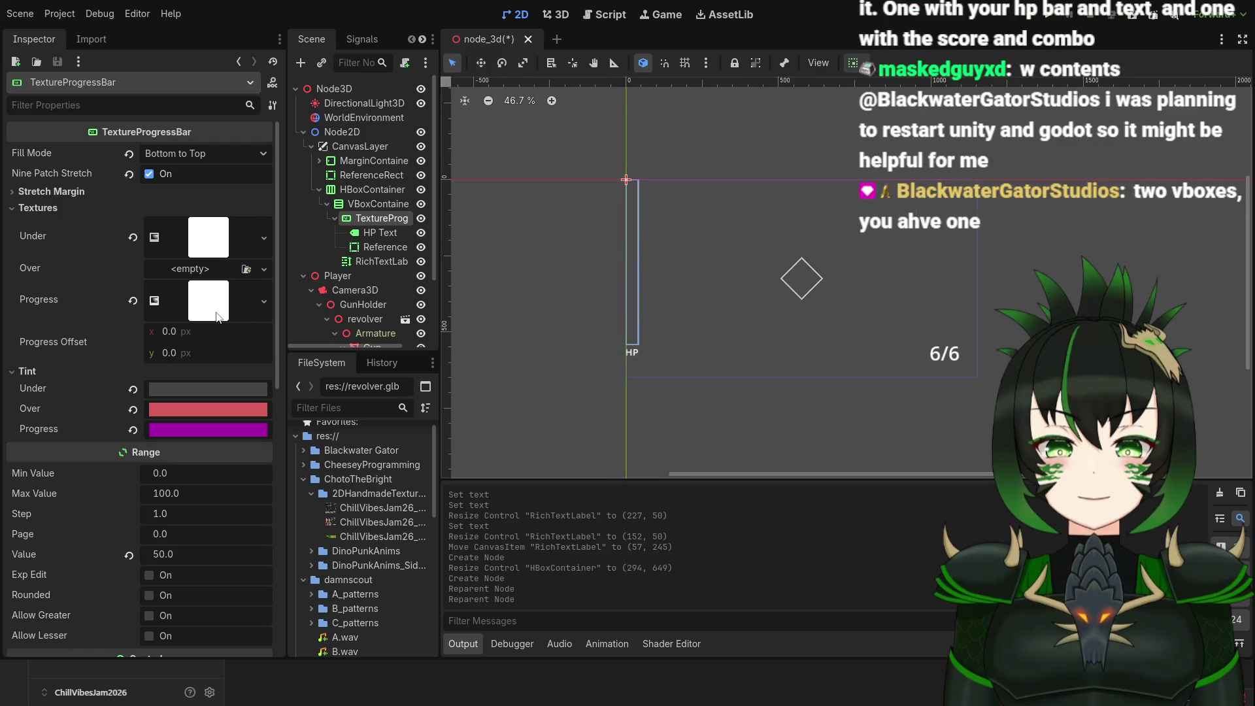
scroll(218, 321, "down", 1)
scroll(219, 316, "up", 1)
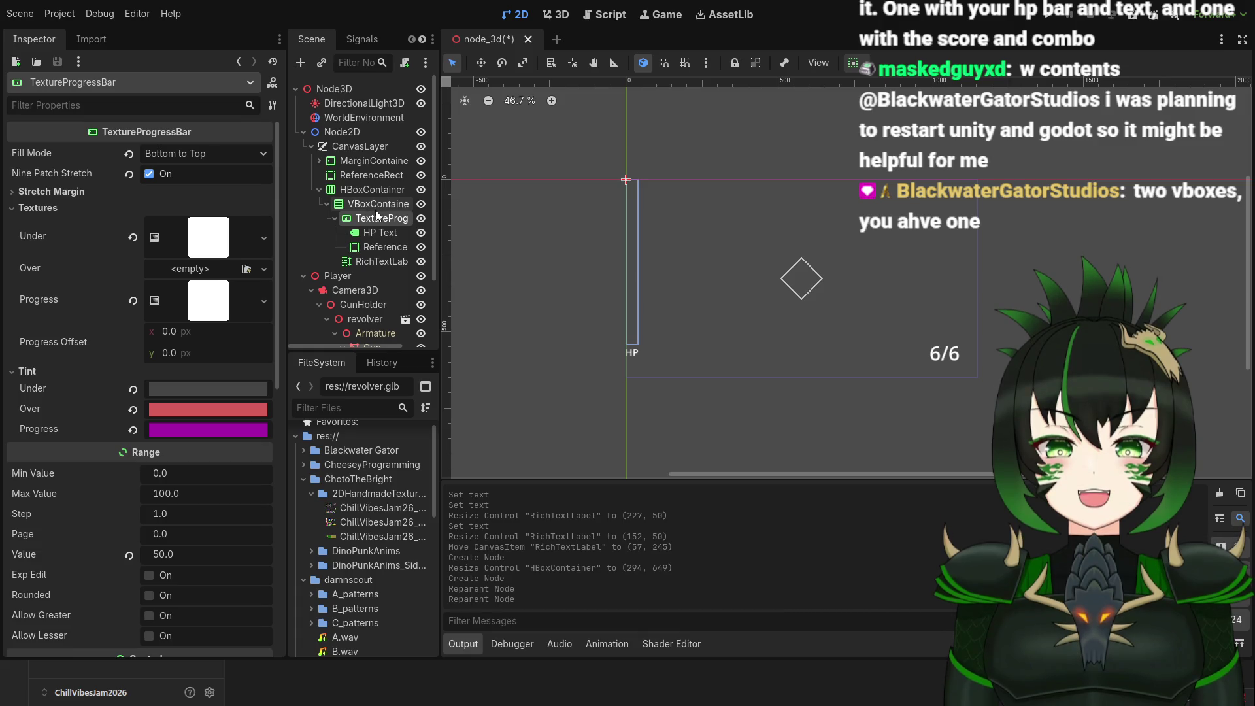
scroll(92, 215, "down", 5)
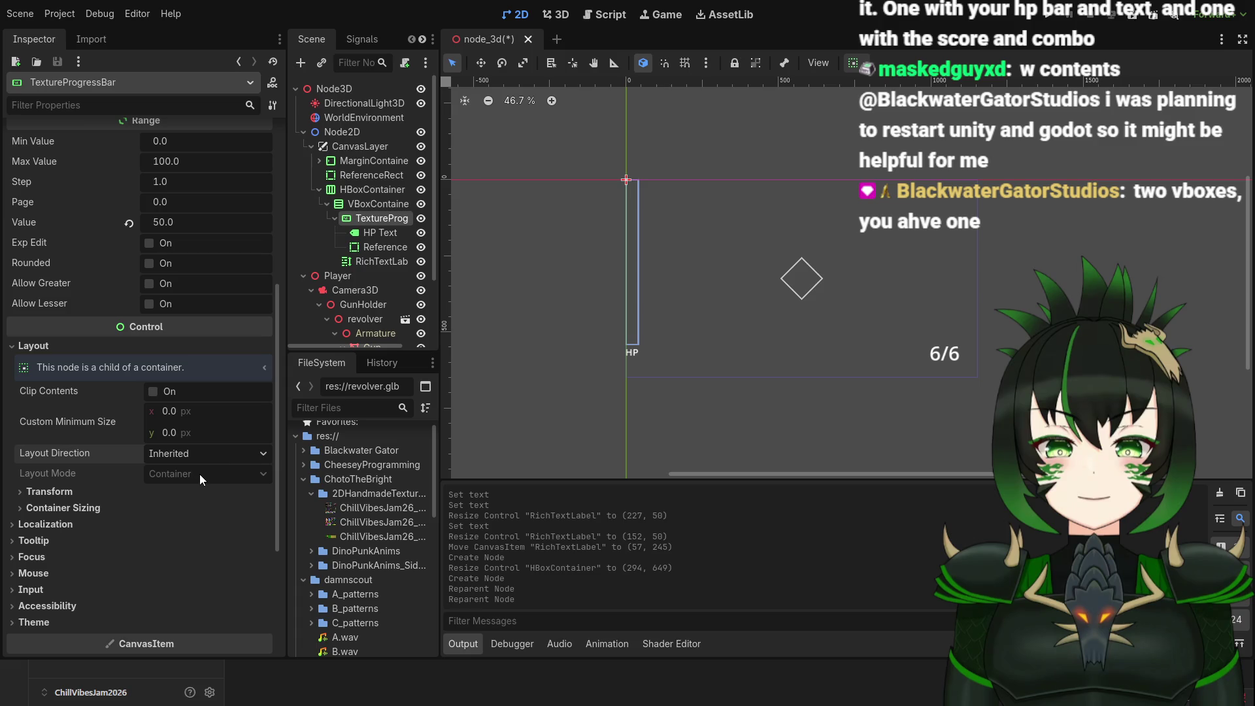
left_click(57, 508)
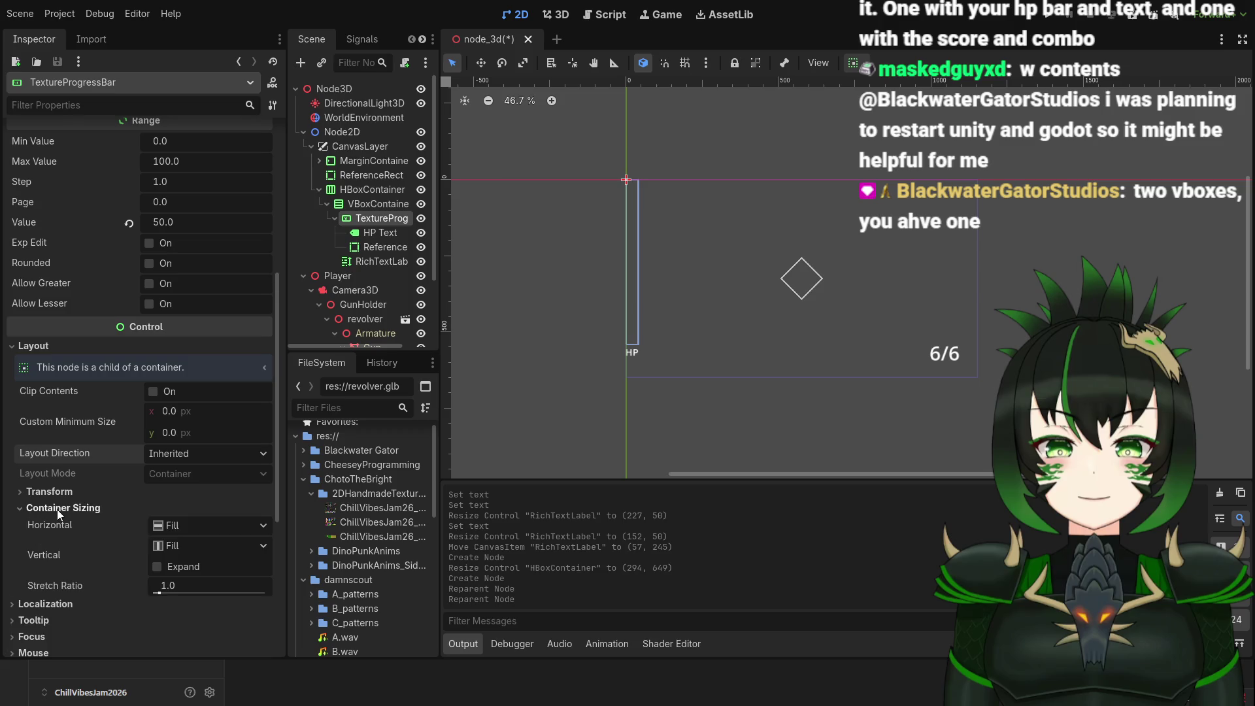
left_click(57, 508)
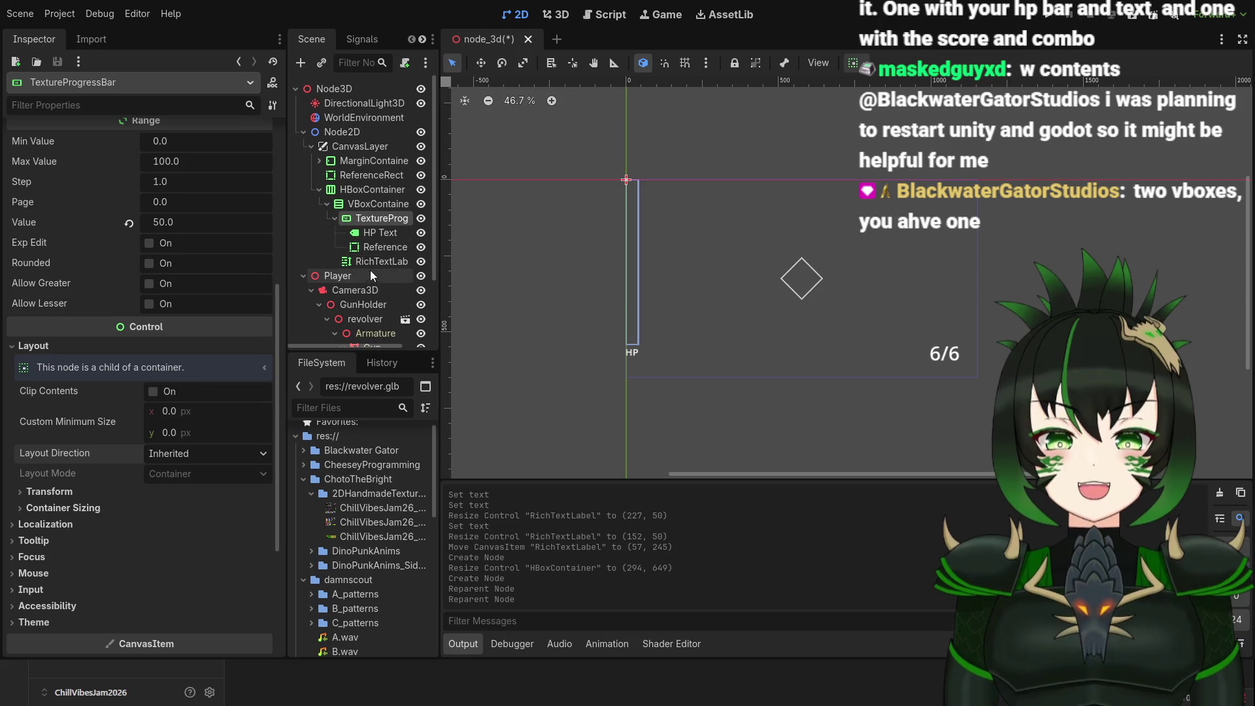
left_click(379, 195)
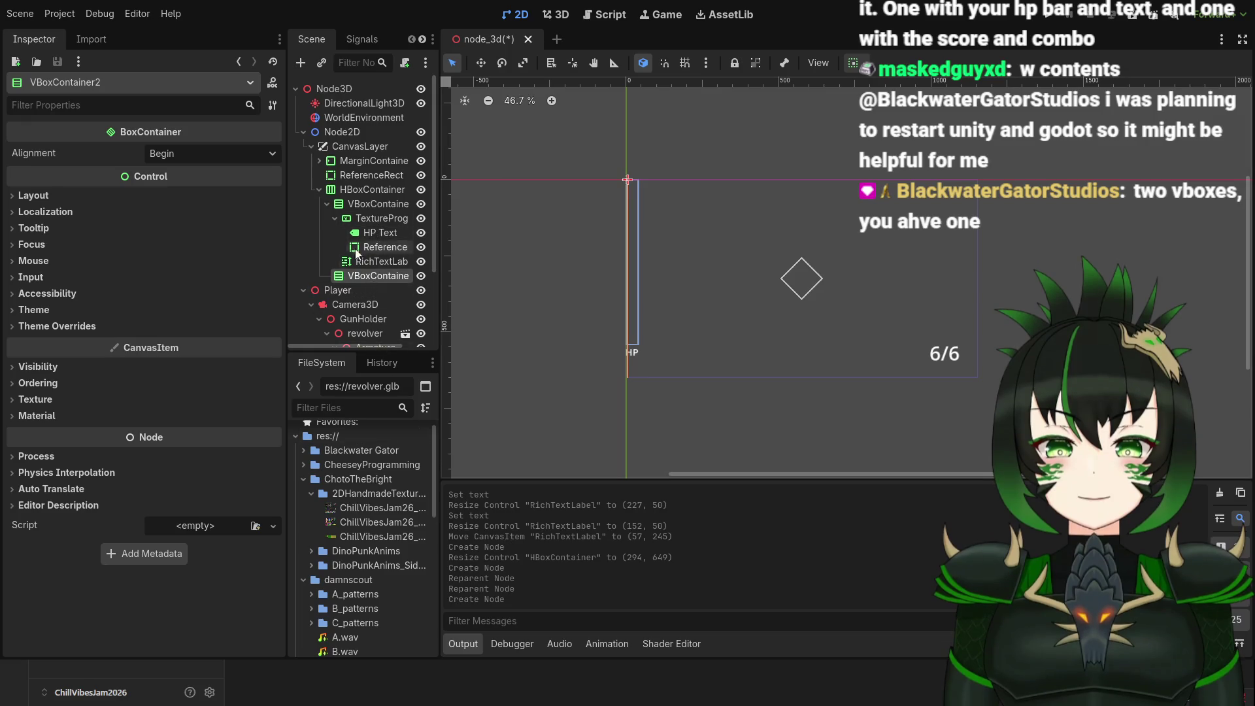
- Move the Score/Combo RichTextLabel into VBoxContainer2, apart from the HP bar
left_click_drag(363, 263, 375, 276)
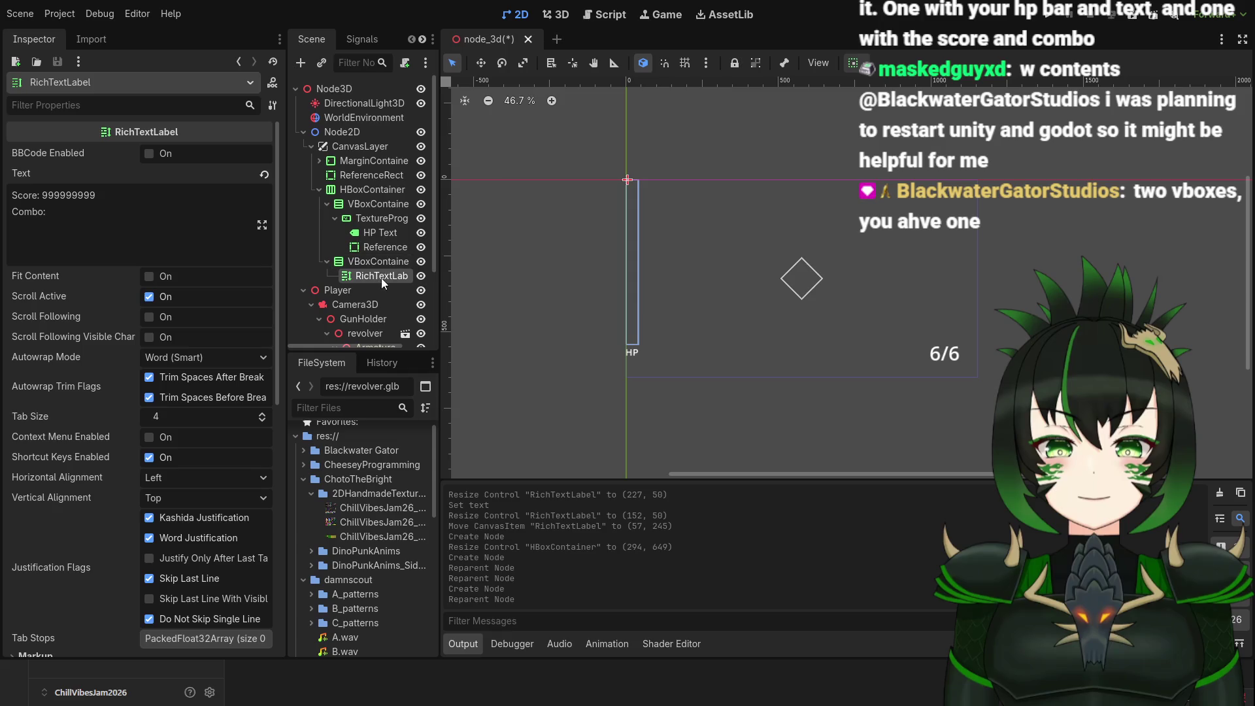
scroll(95, 384, "down", 5)
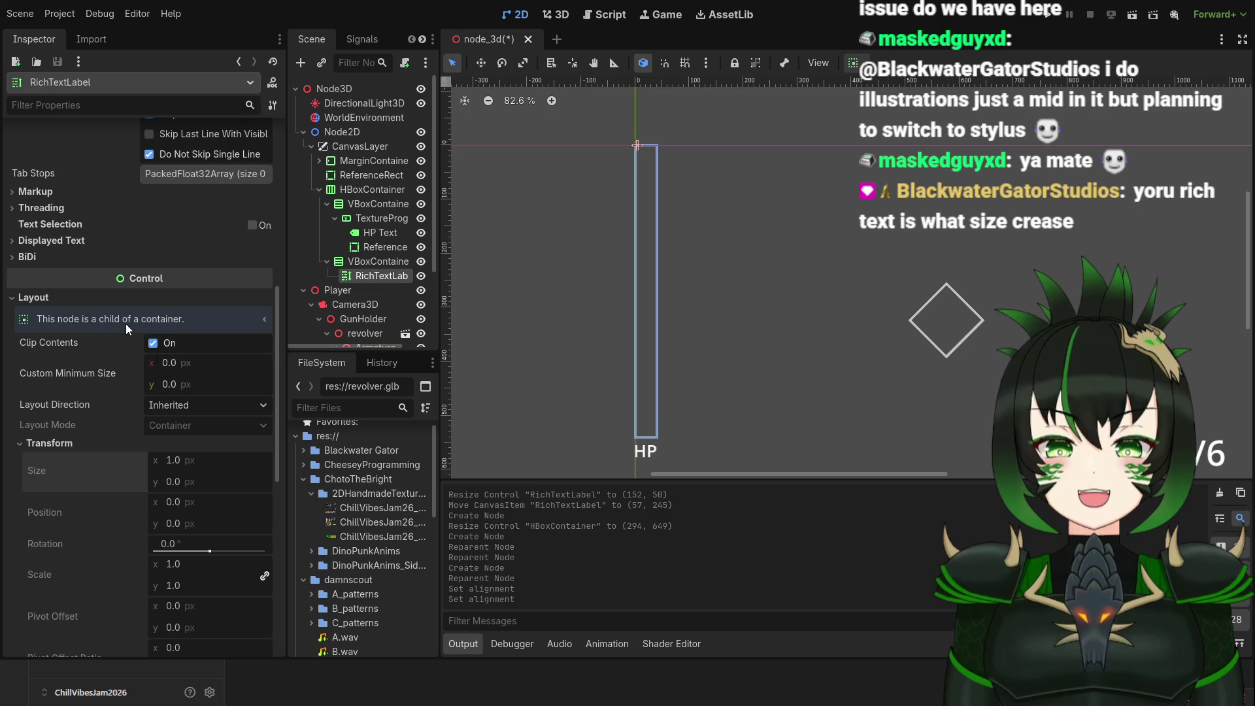
left_click(186, 365)
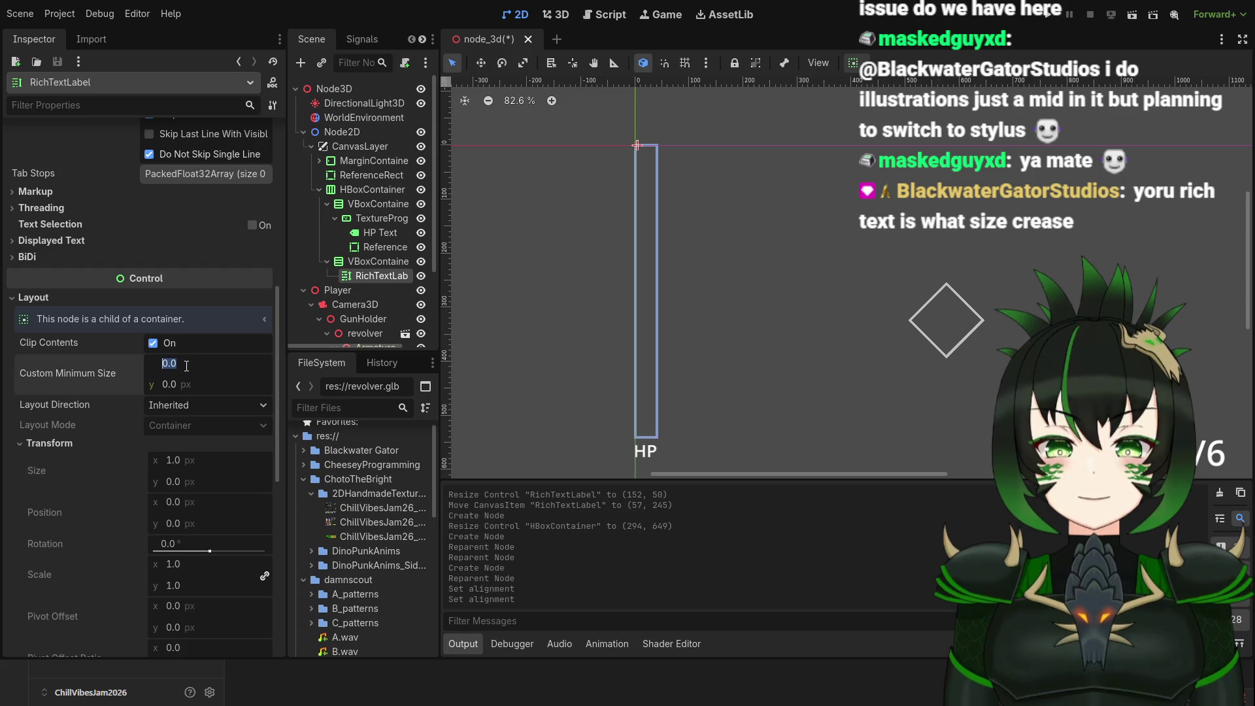
- Give the RichTextLabel a custom minimum size of 200 × 100 px so the score fits on one line
type("100")
key("Return")
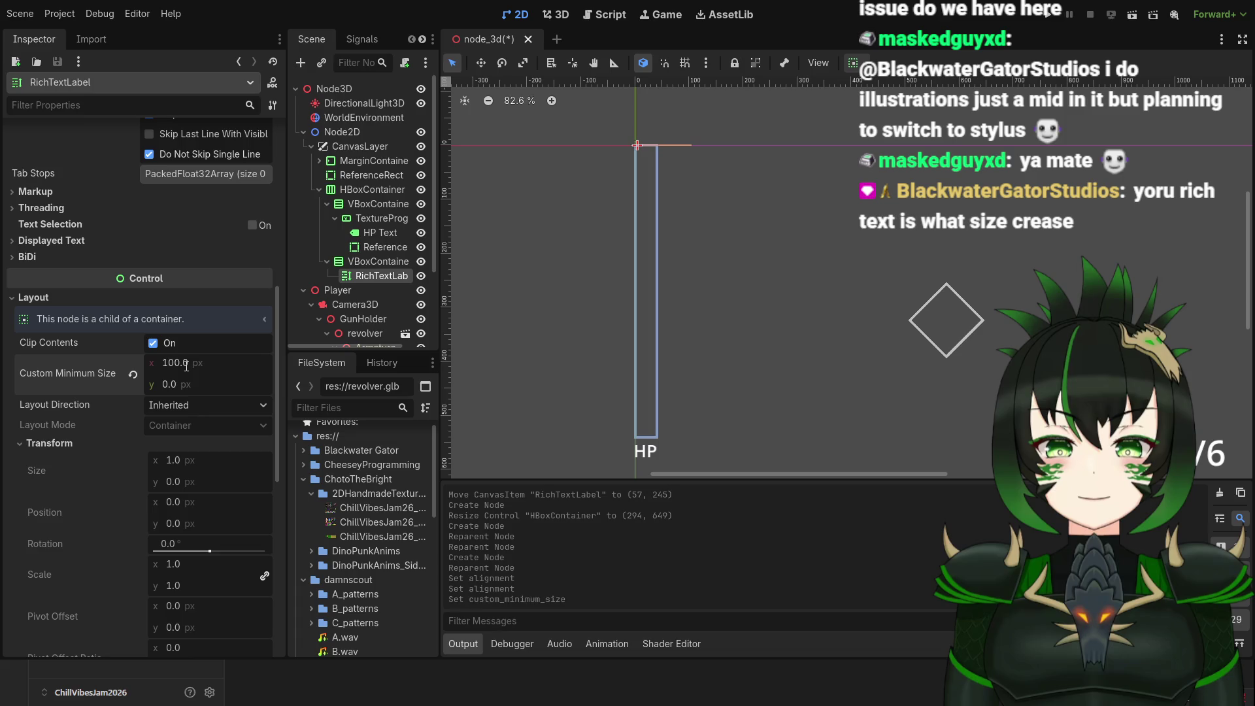
left_click(197, 383)
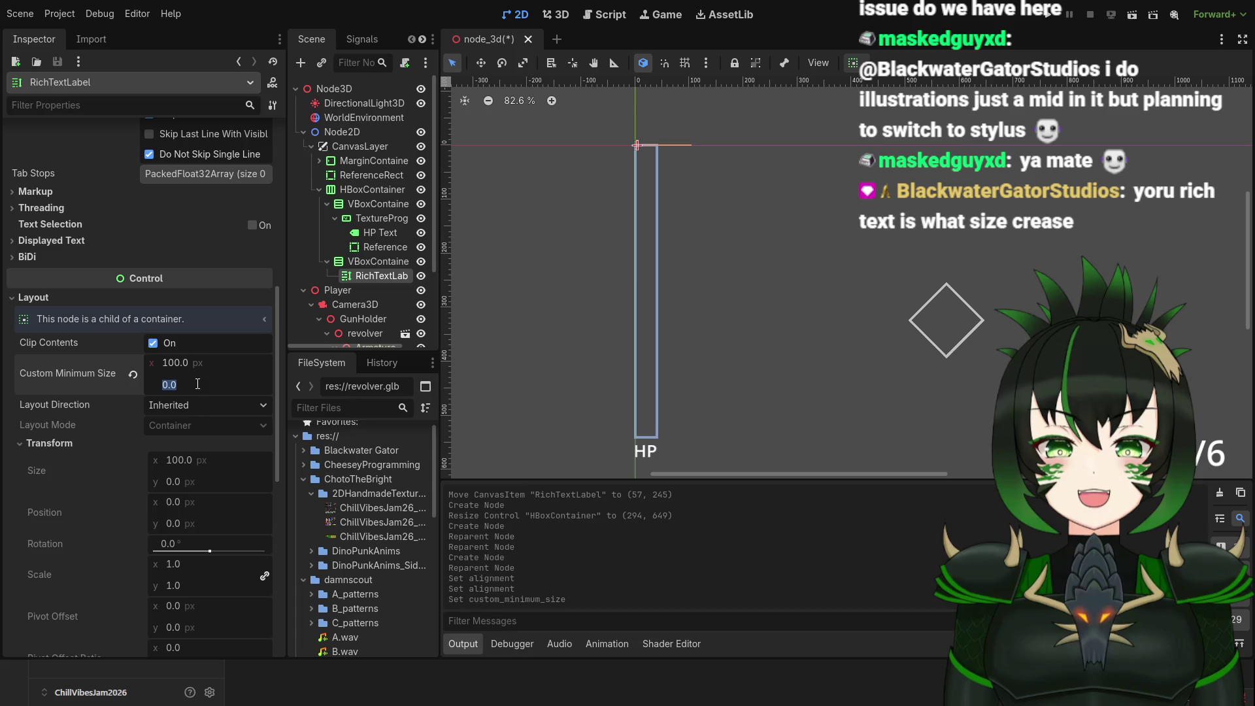
type("100")
key("Return")
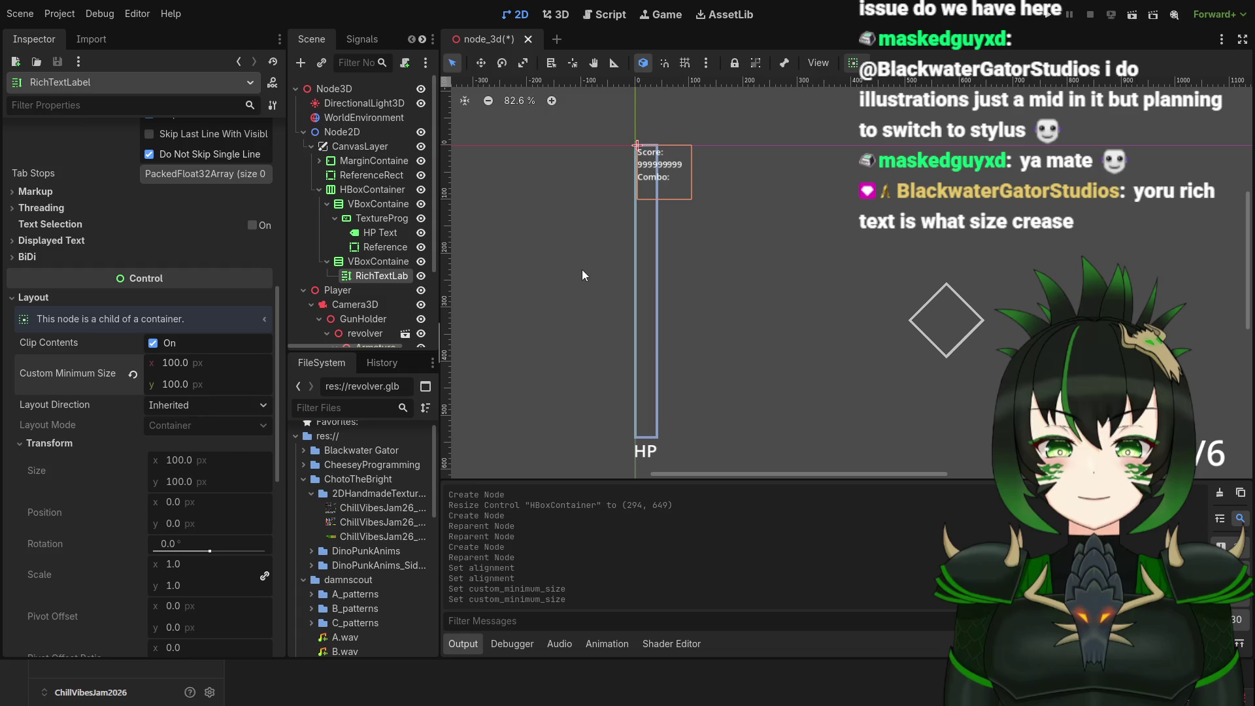
left_click(196, 364)
type("200")
key("Return")
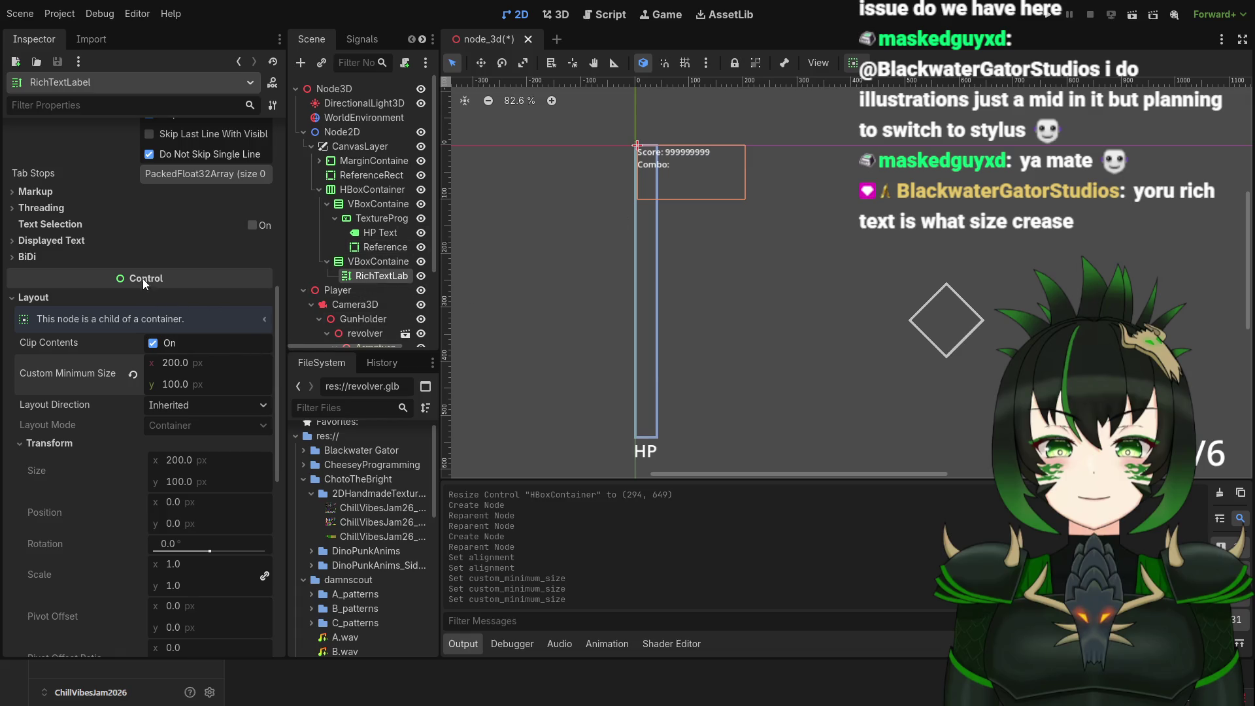
scroll(198, 346, "up", 5)
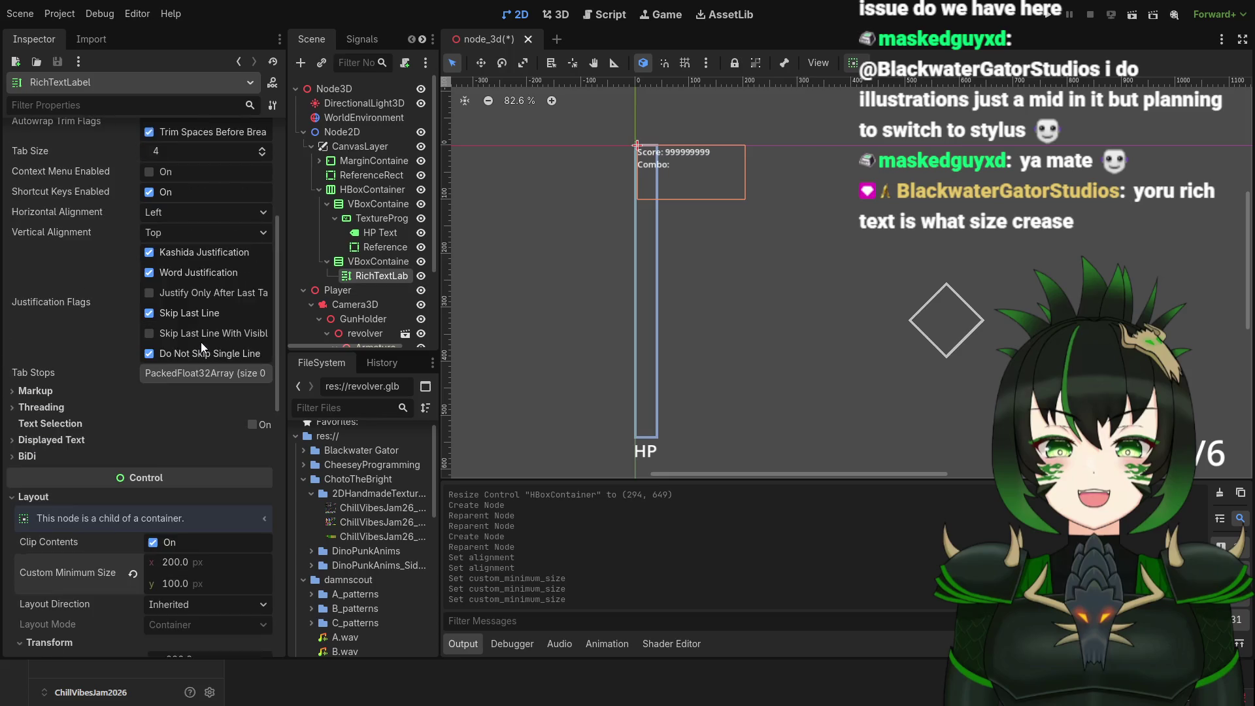
scroll(200, 348, "up", 5)
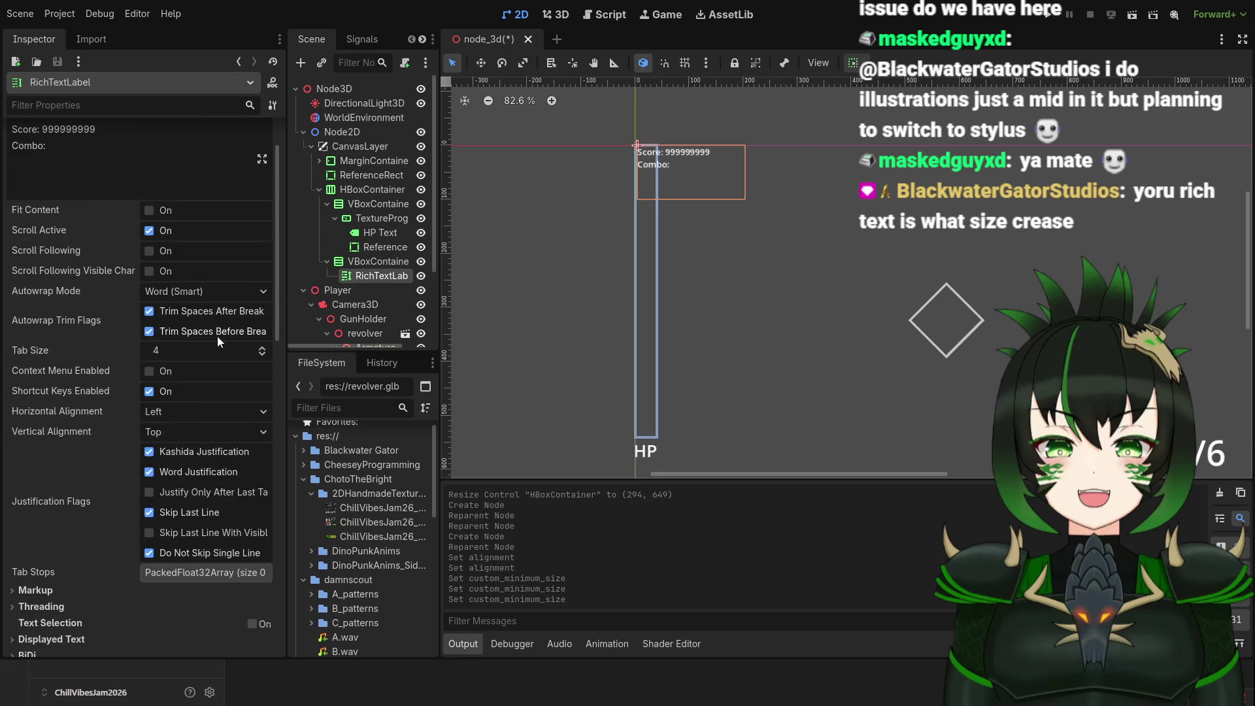
- Set the TextureProgressBar's minimum width to 42 px, after trying 50 and 45
left_click(370, 221)
scroll(91, 316, "down", 5)
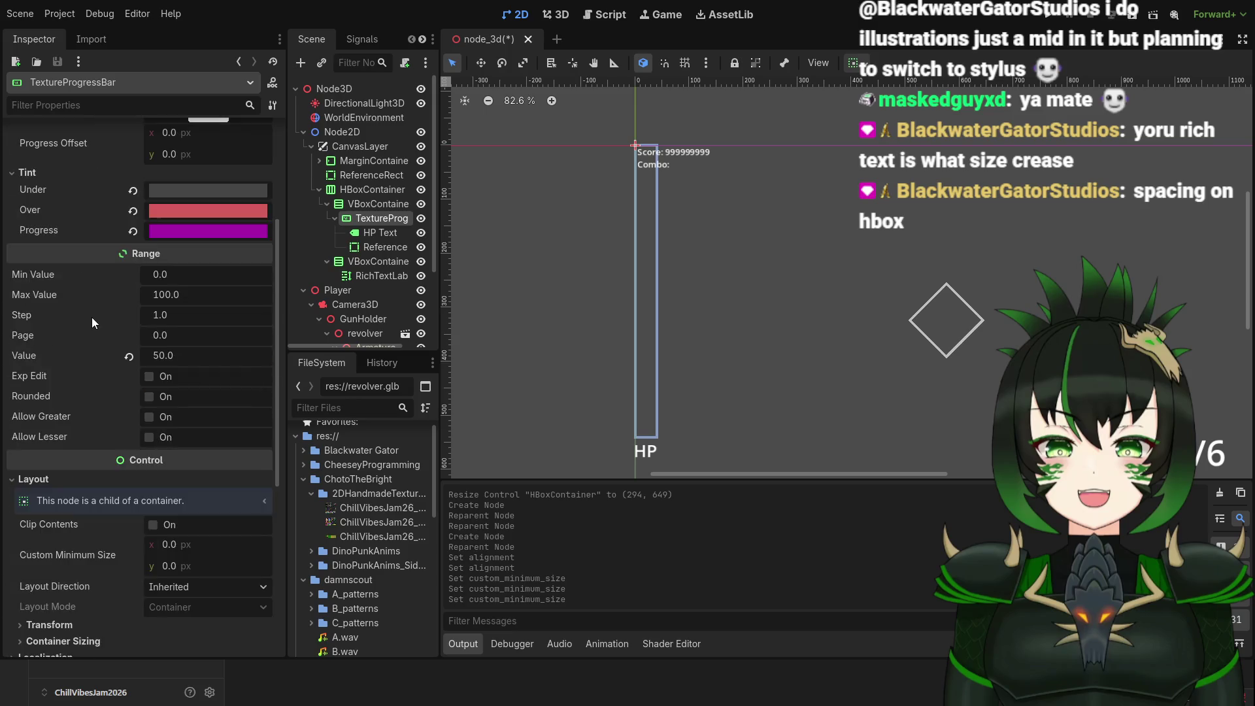
scroll(91, 316, "down", 8)
left_click(95, 288)
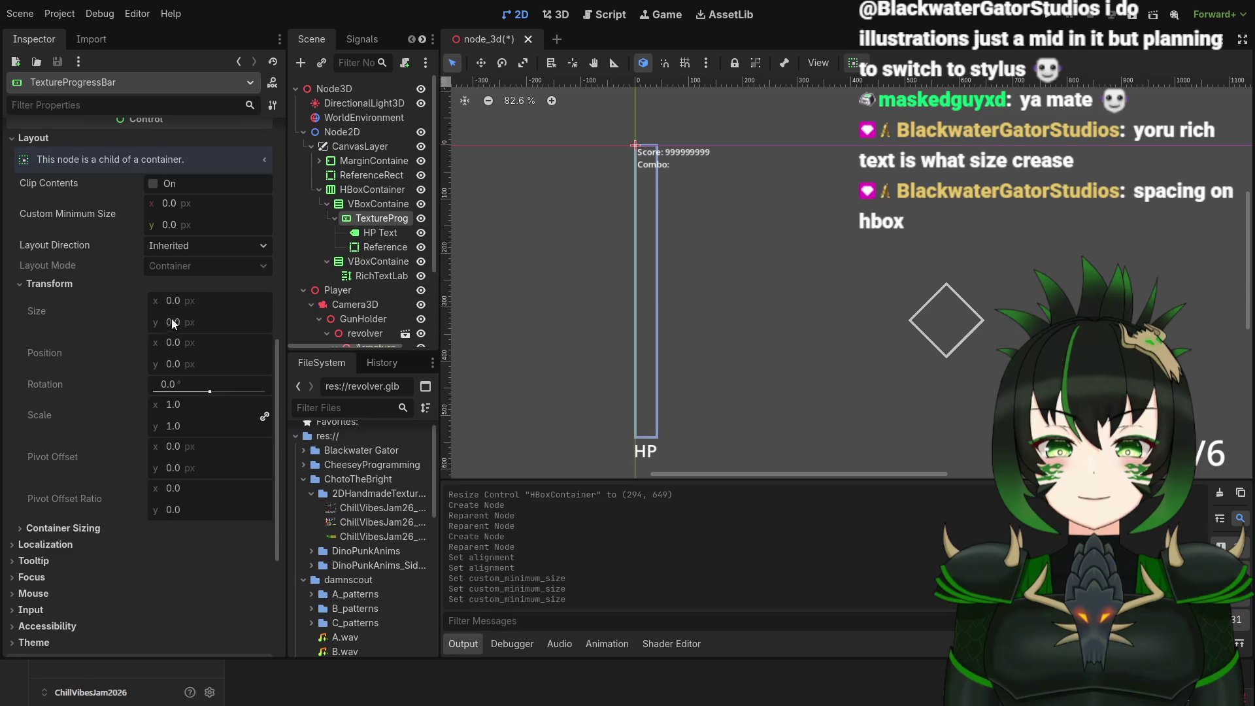
scroll(172, 366, "up", 3)
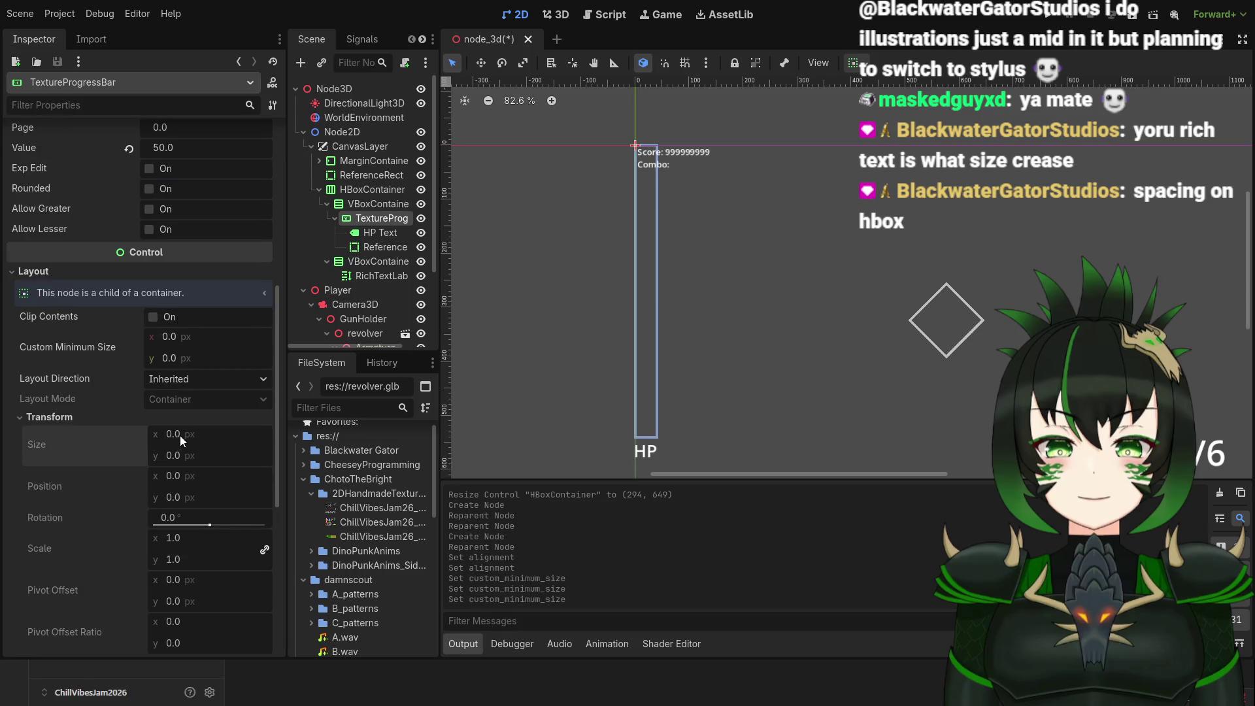
left_click(194, 336)
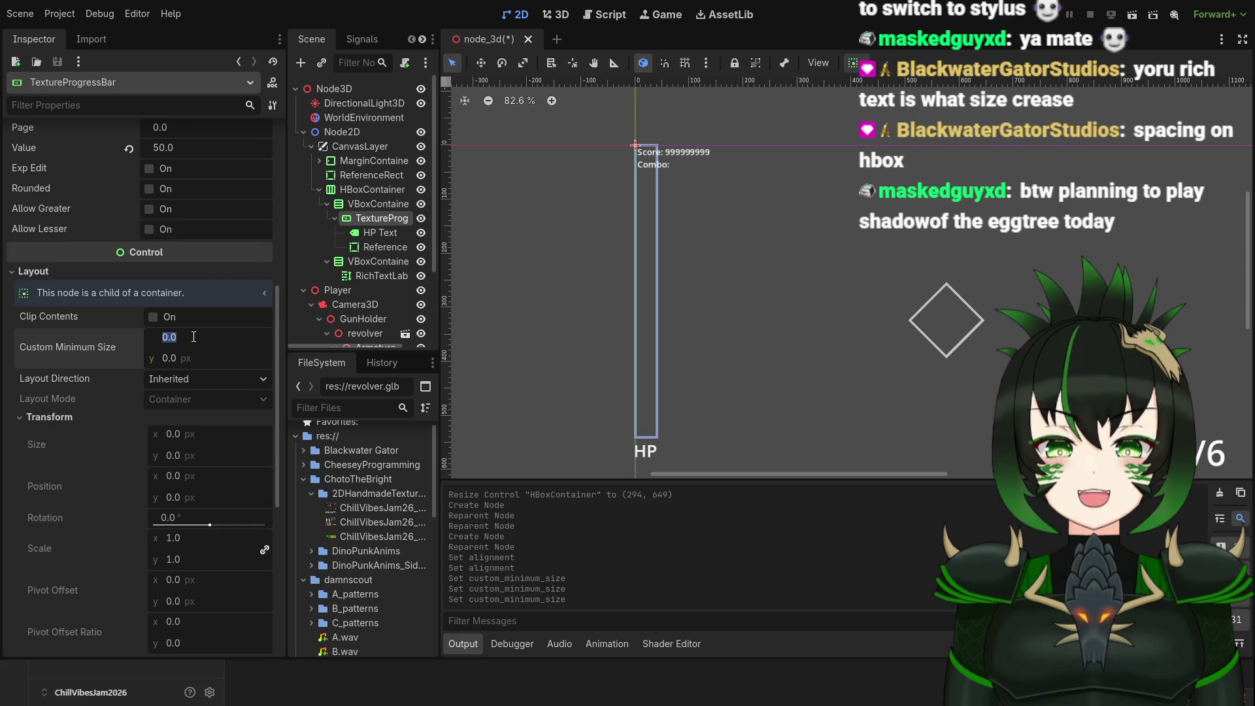
type("50")
key("Return")
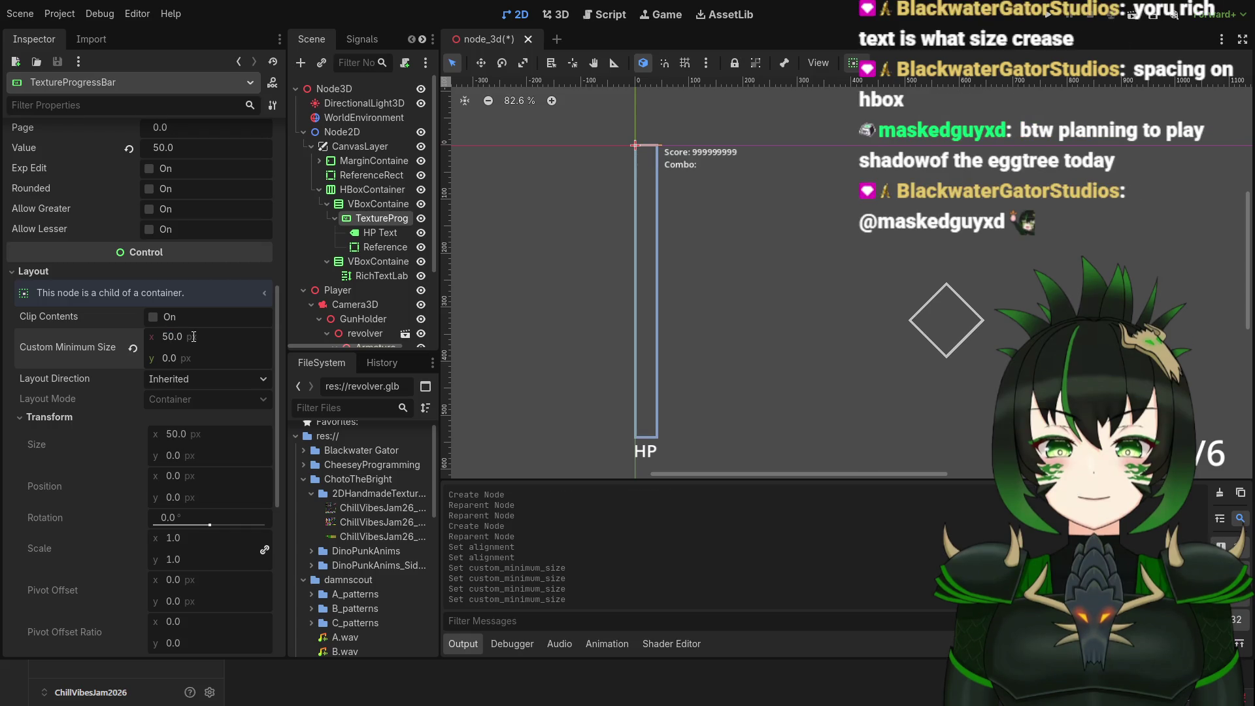
left_click(194, 337)
type("45")
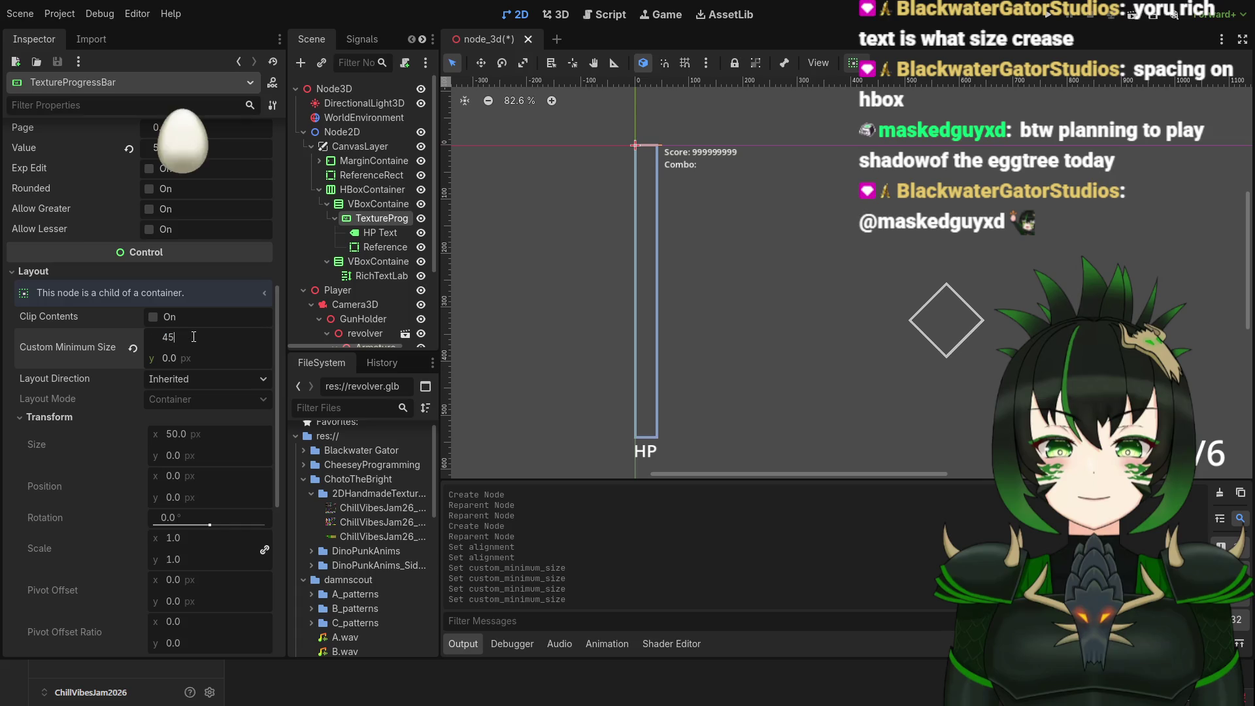
key("Return")
left_click(194, 336)
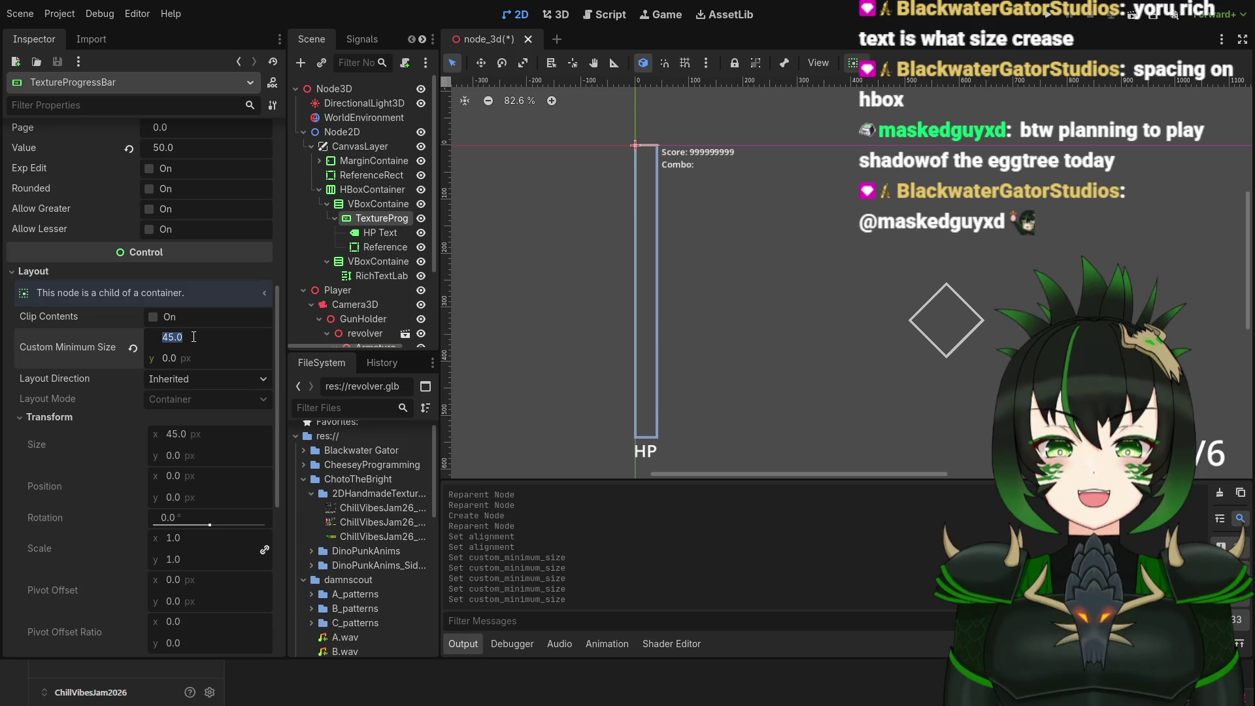
type("42")
key("Return")
- Tune the HP bar's minimum height through 100, 500, 550, 525 and 535 to 540 px
left_click(213, 356)
type("100")
key("Return")
left_click(213, 357)
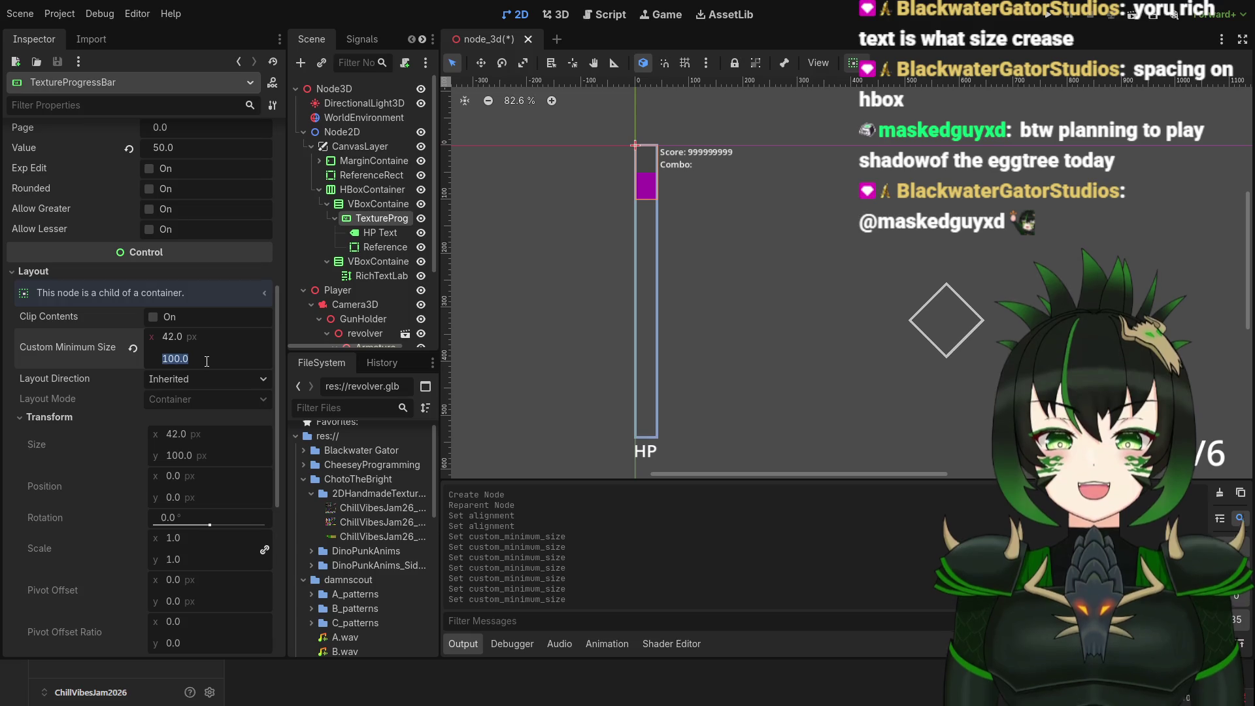
type("500")
key("Return")
left_click(207, 359)
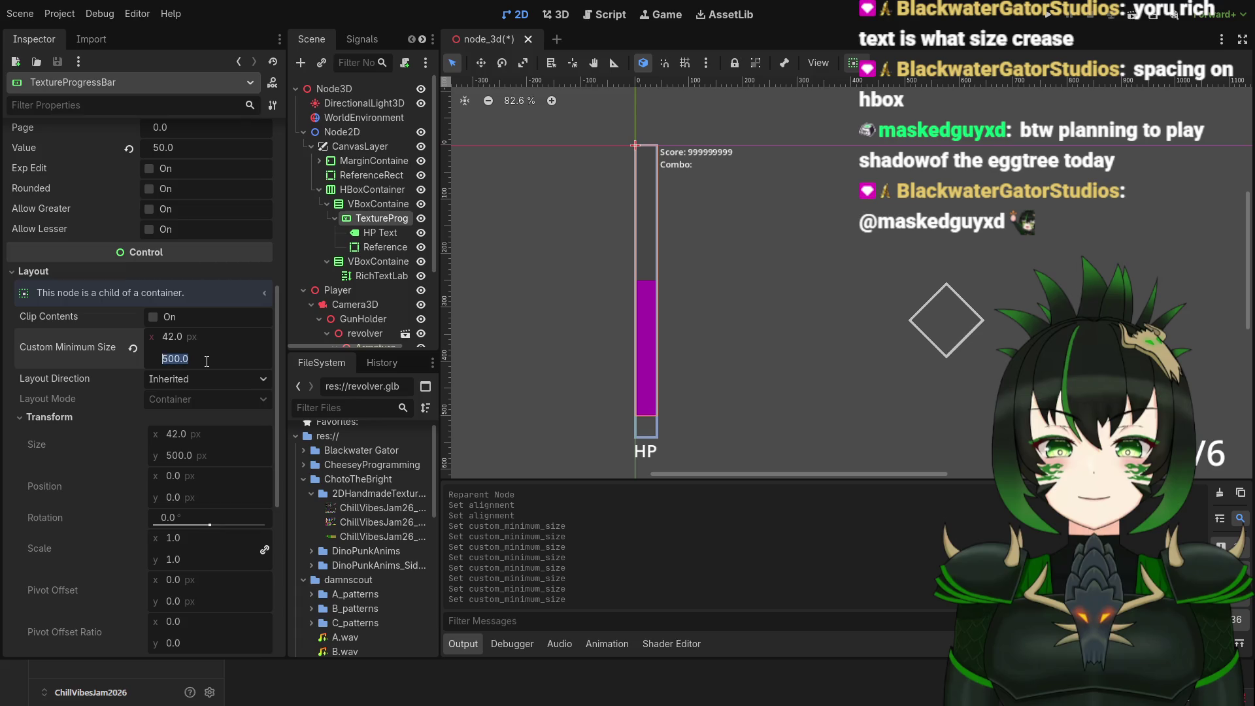
type("550")
key("Return")
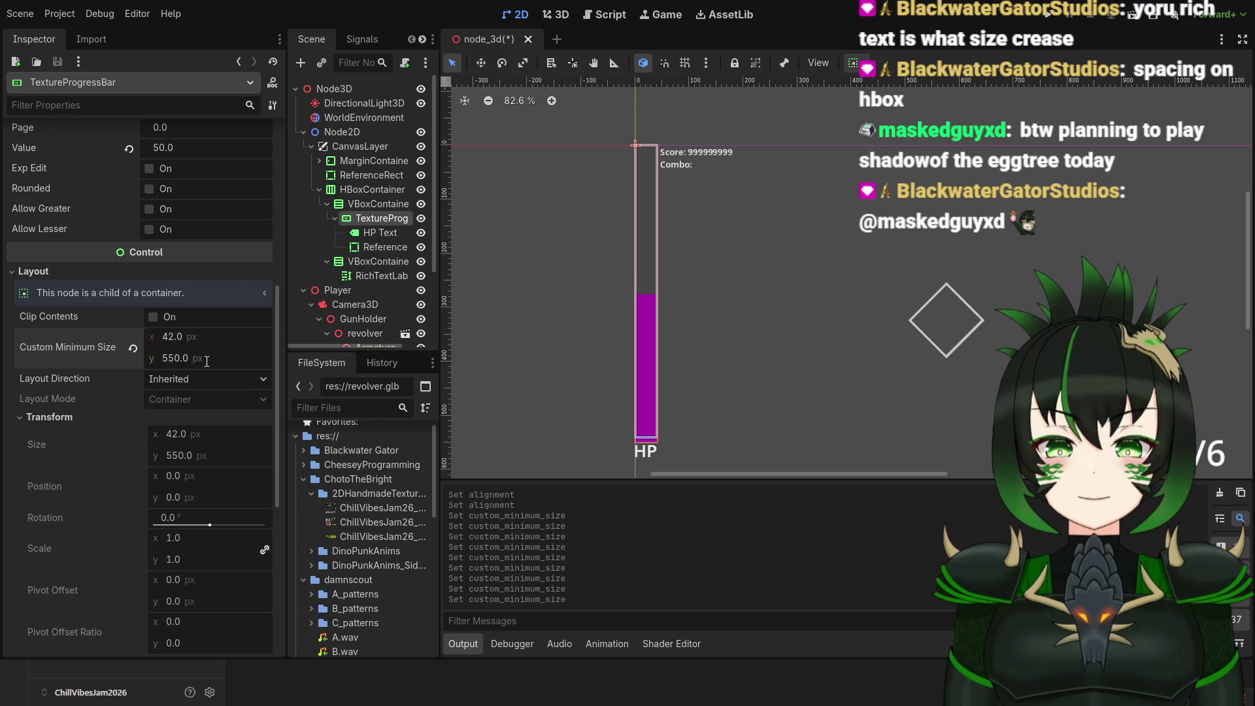
type("525")
key("Return")
type("535")
key("Return")
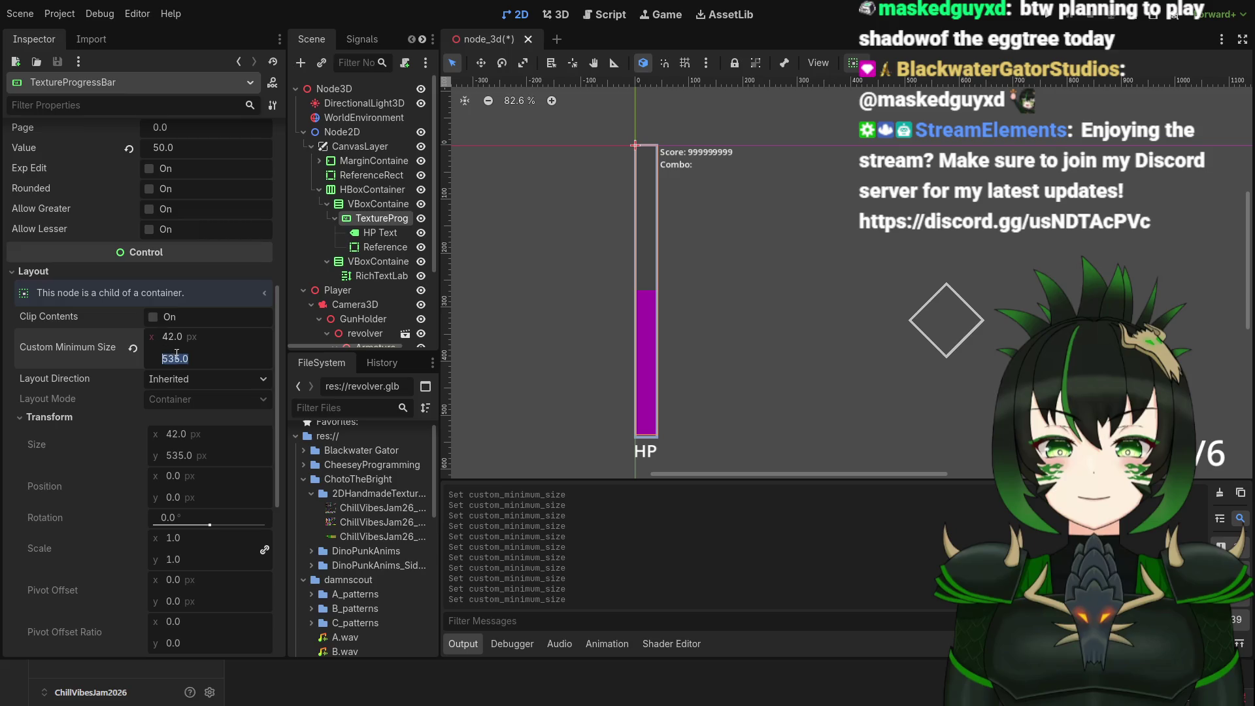
left_click(172, 358)
key("Return")
left_click(771, 386)
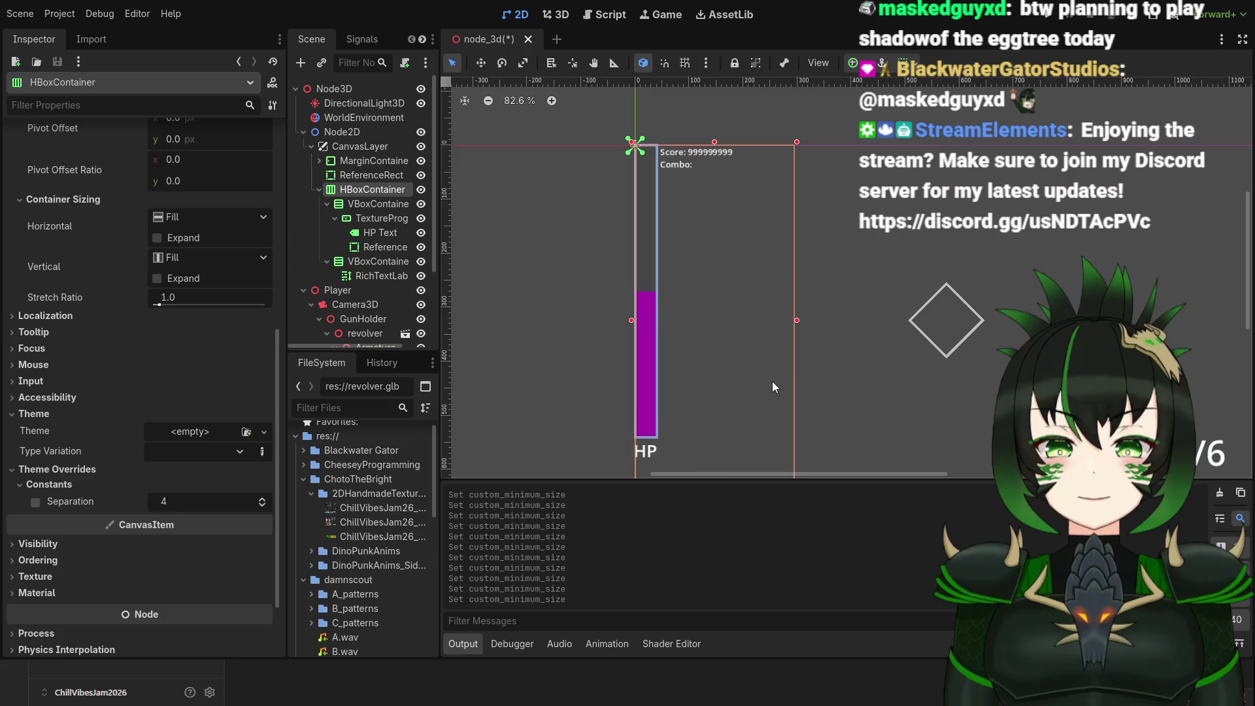
- Set the HBoxContainer's Pivot Offset Ratio to x 0 and y 0.5
scroll(771, 385, "down", 2)
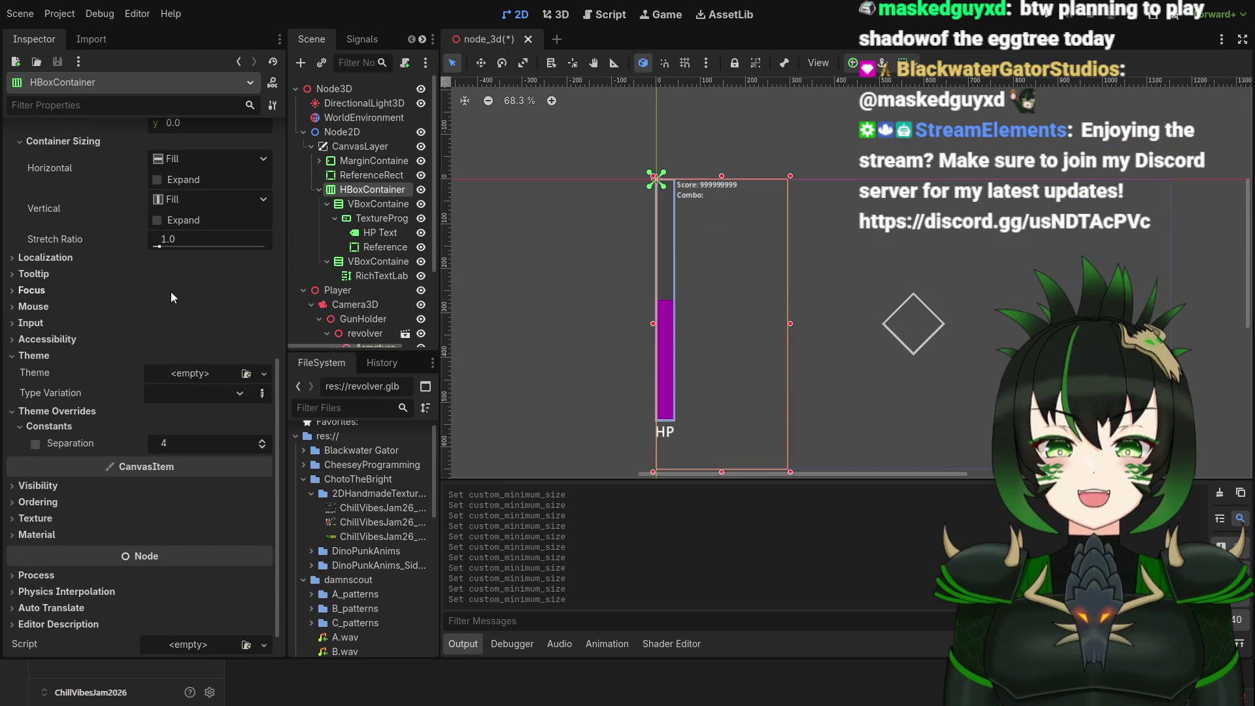
scroll(172, 327, "up", 5)
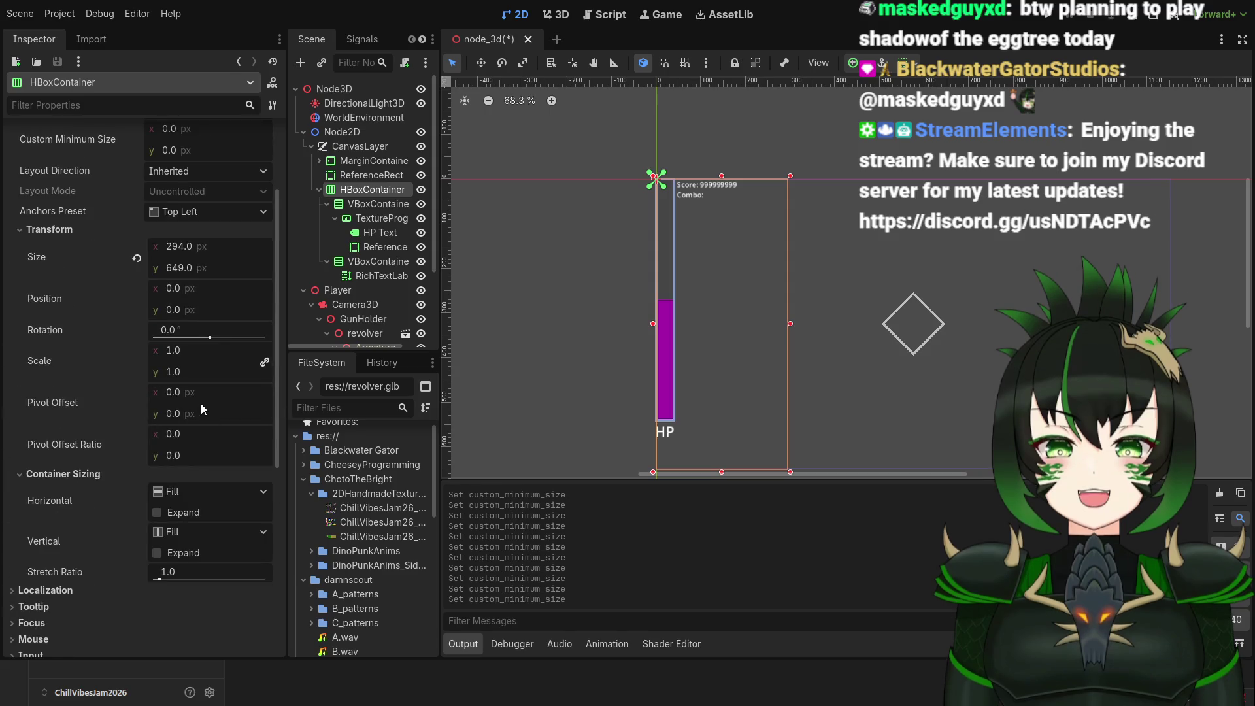
scroll(108, 426, "up", 2)
scroll(108, 426, "down", 1)
scroll(108, 426, "up", 1)
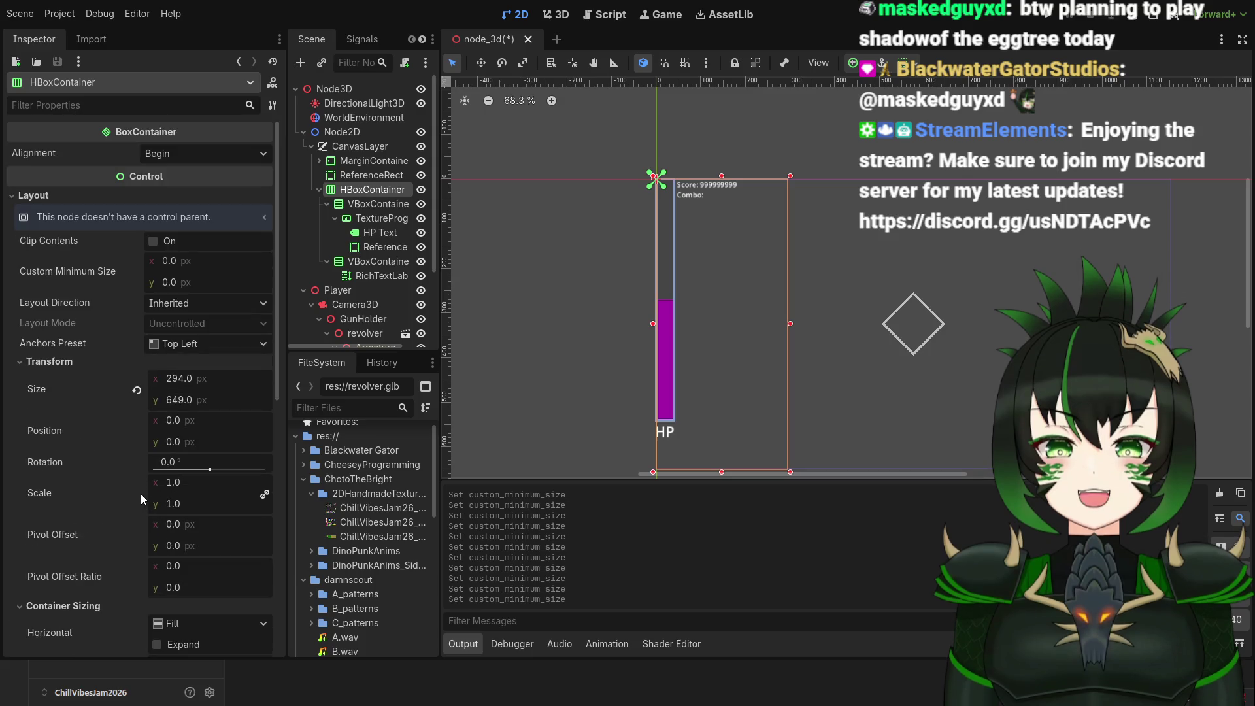
scroll(140, 527, "down", 1)
left_click(196, 504)
key("BackSpace")
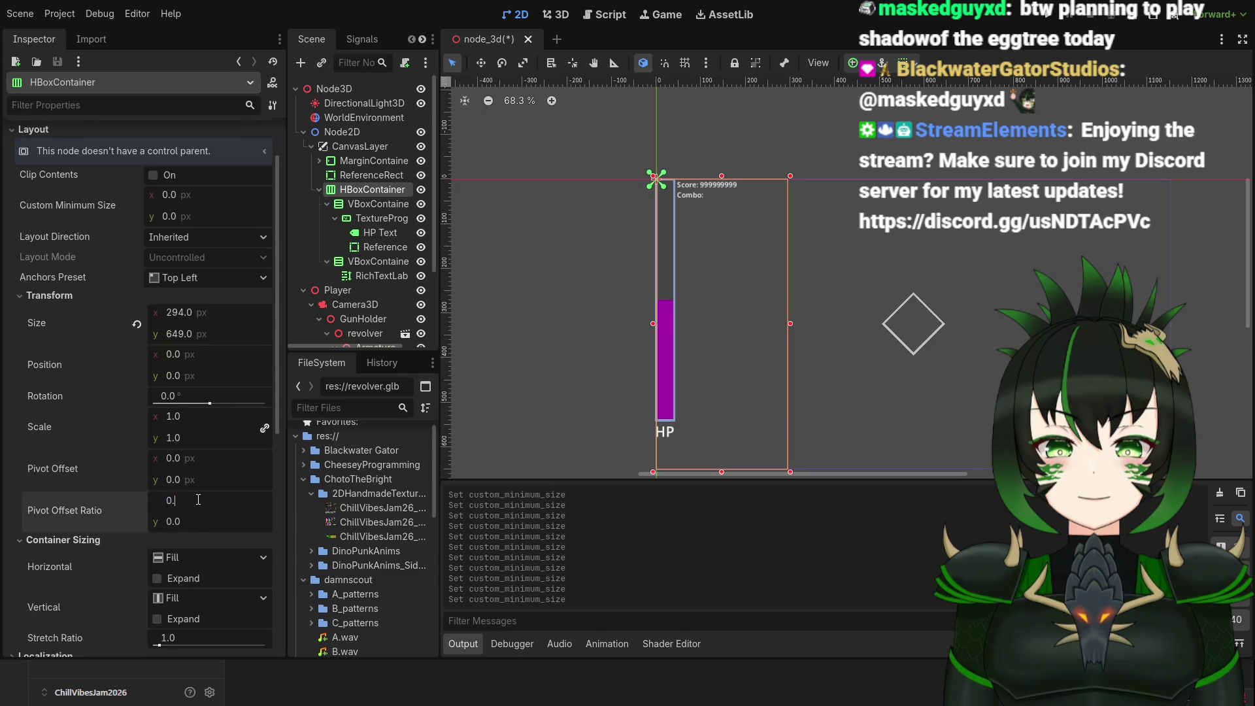
type("5")
left_click(208, 521)
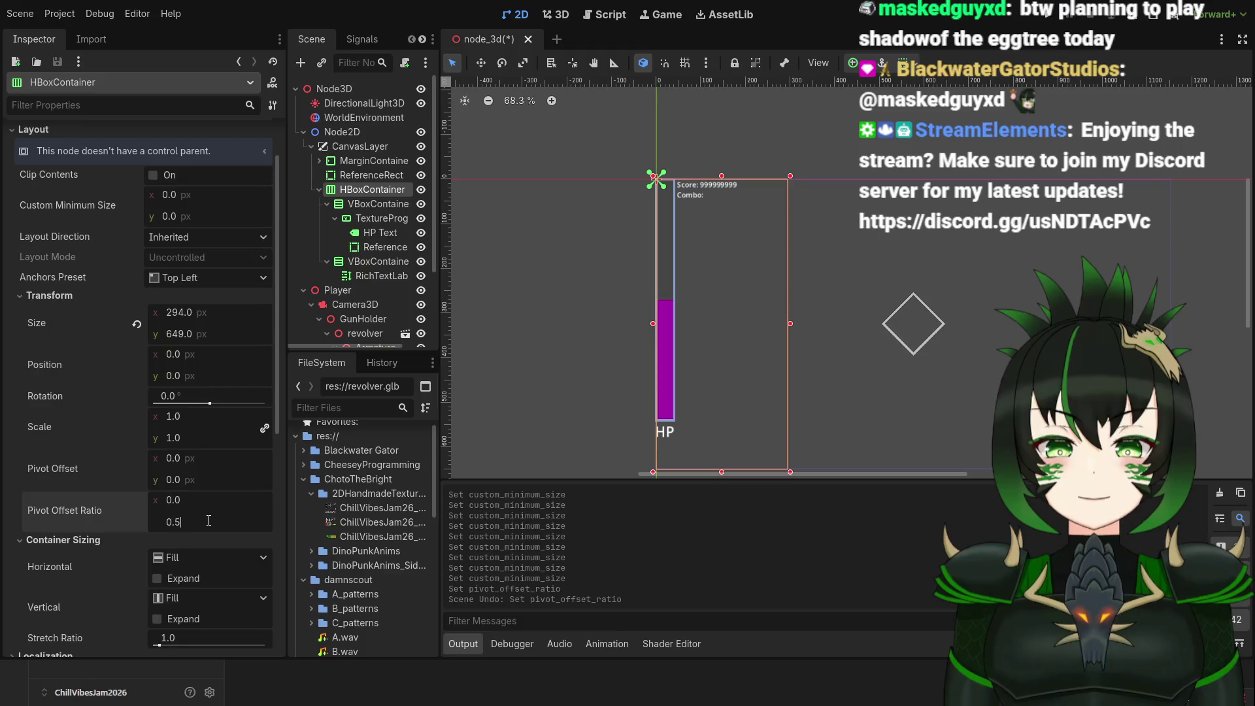
scroll(699, 376, "up", 5)
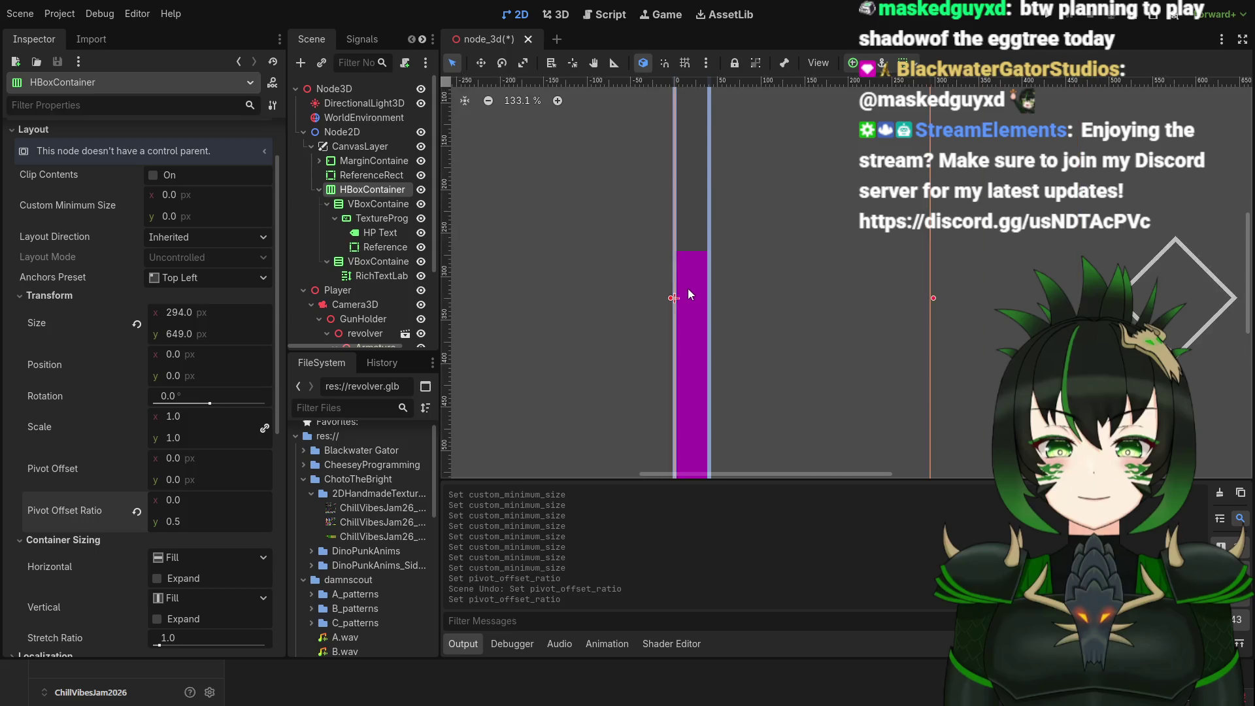
scroll(687, 288, "down", 5)
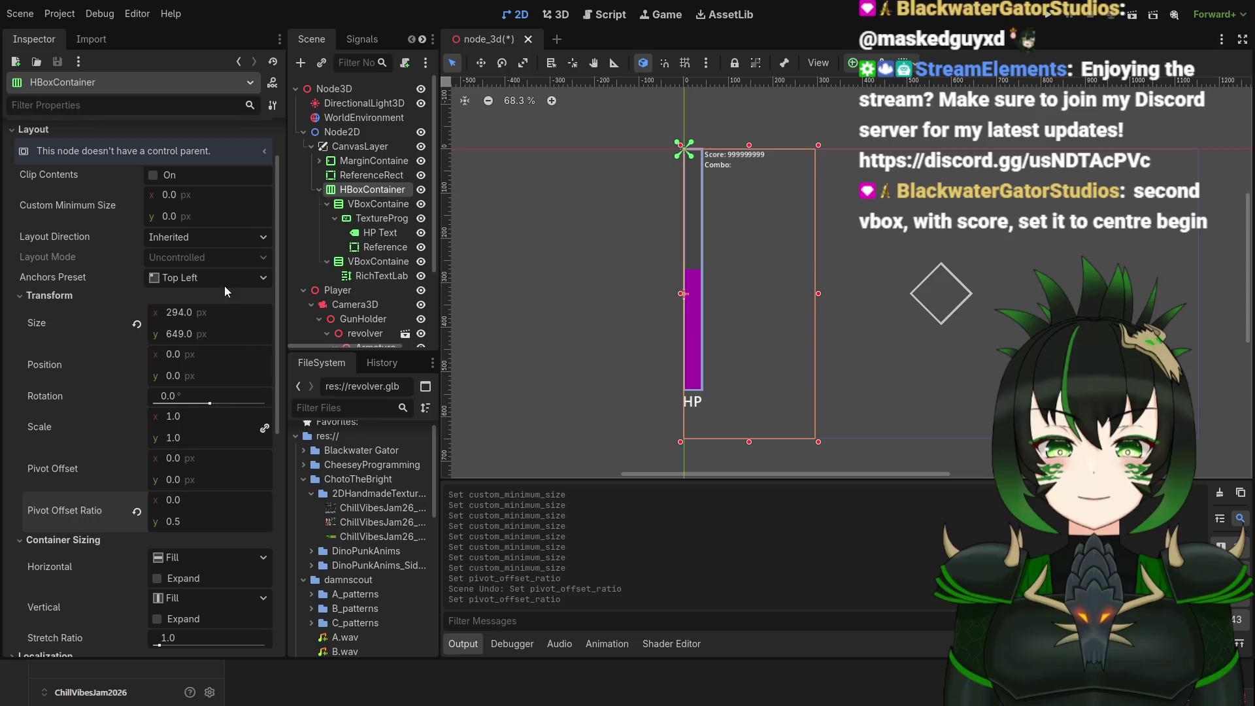
- Set VBoxContainer2's alignment to Center so the Score and Combo text is vertically centred
left_click(380, 204)
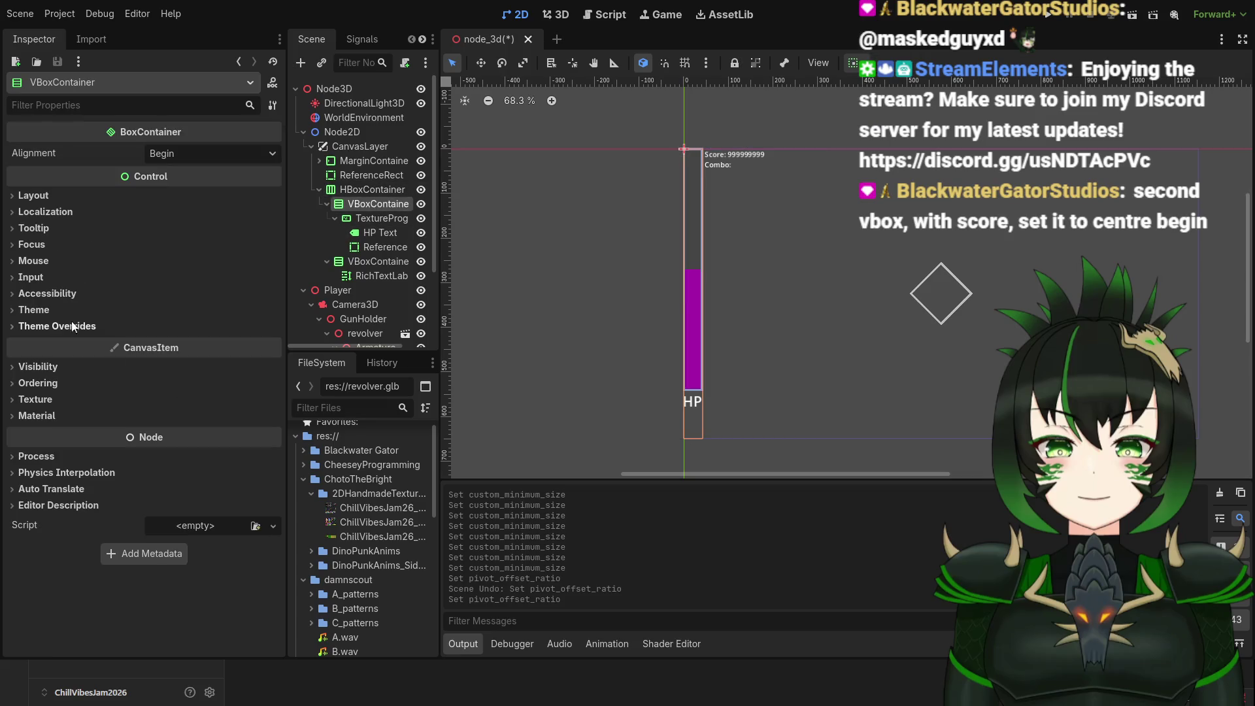
left_click(37, 198)
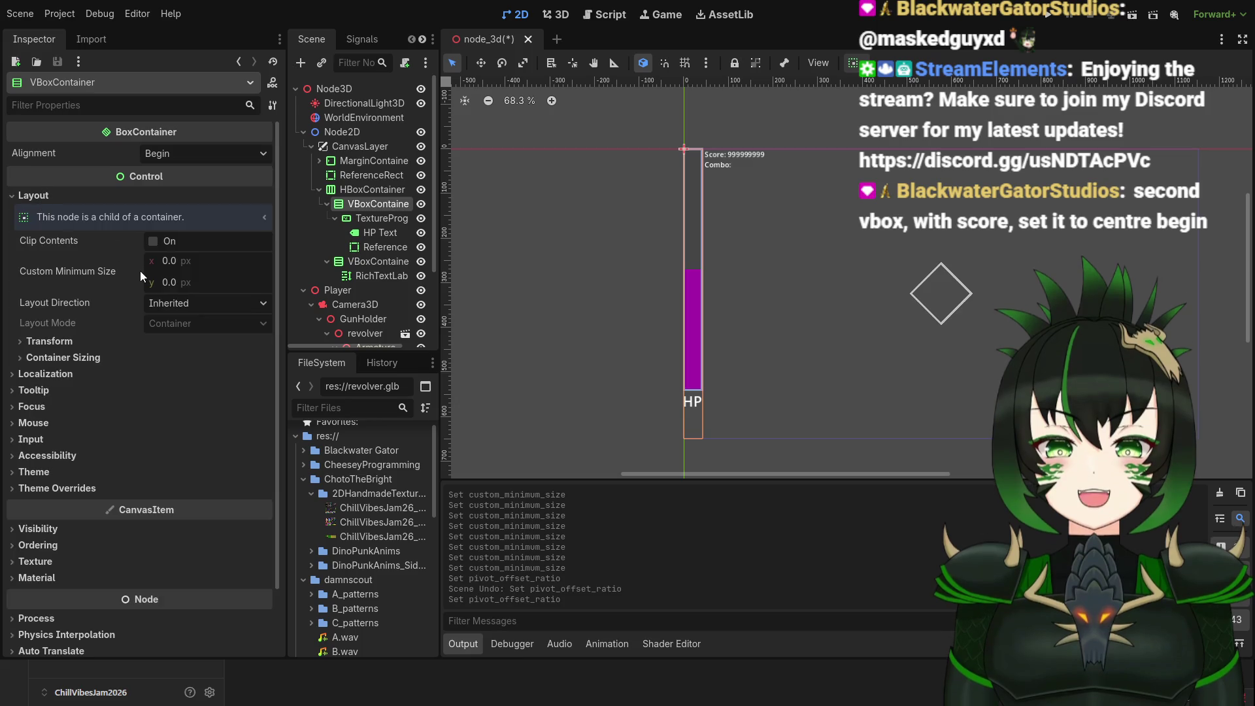
left_click(40, 344)
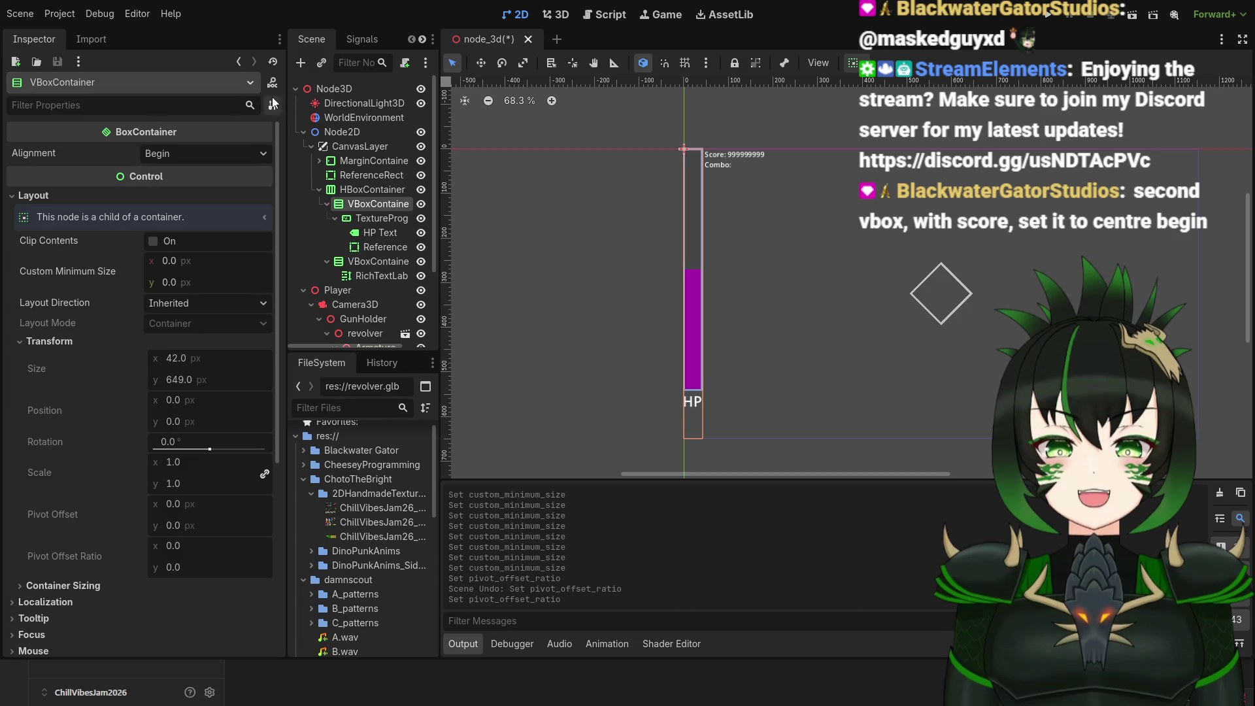
left_click(376, 275)
left_click(378, 262)
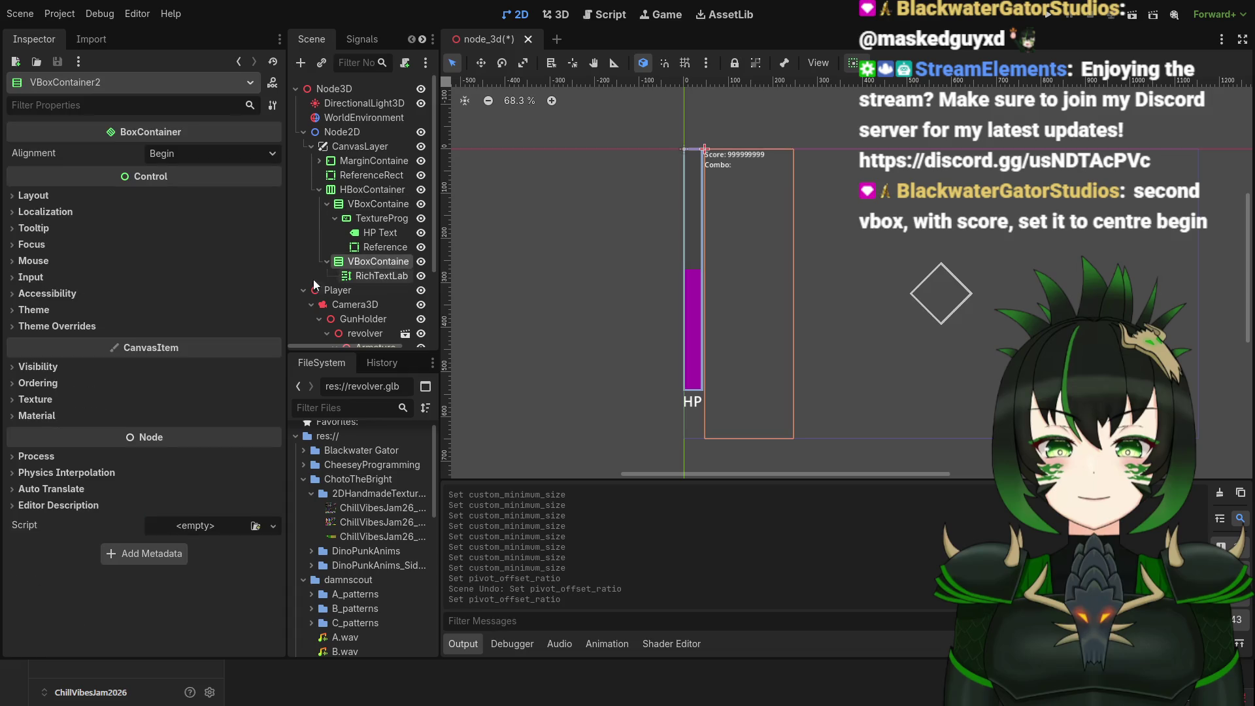
left_click(15, 197)
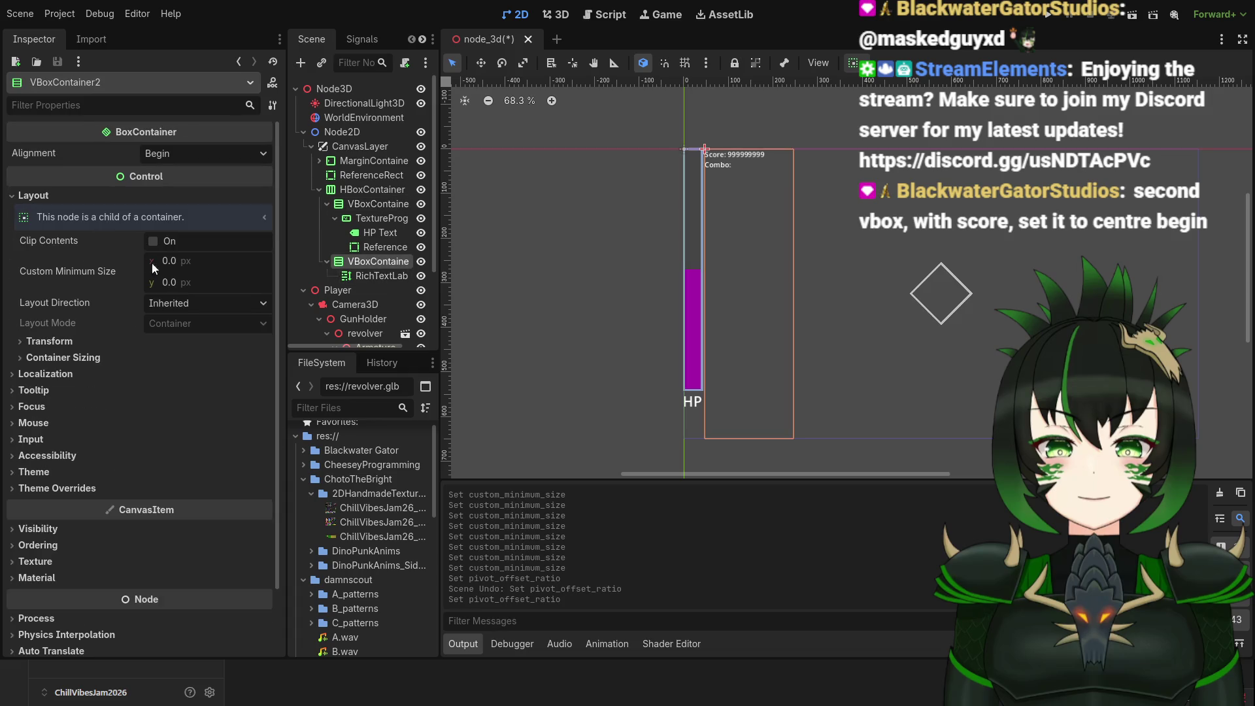
left_click(204, 154)
left_click(186, 194)
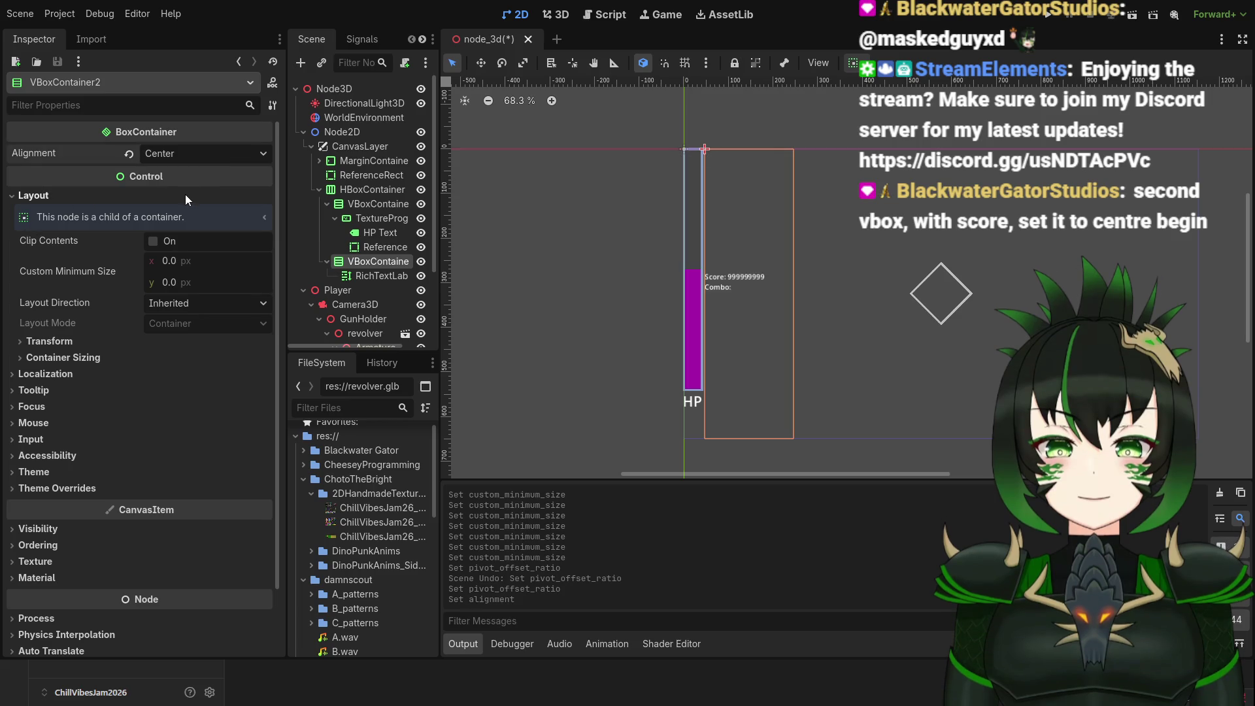
scroll(768, 337, "up", 1)
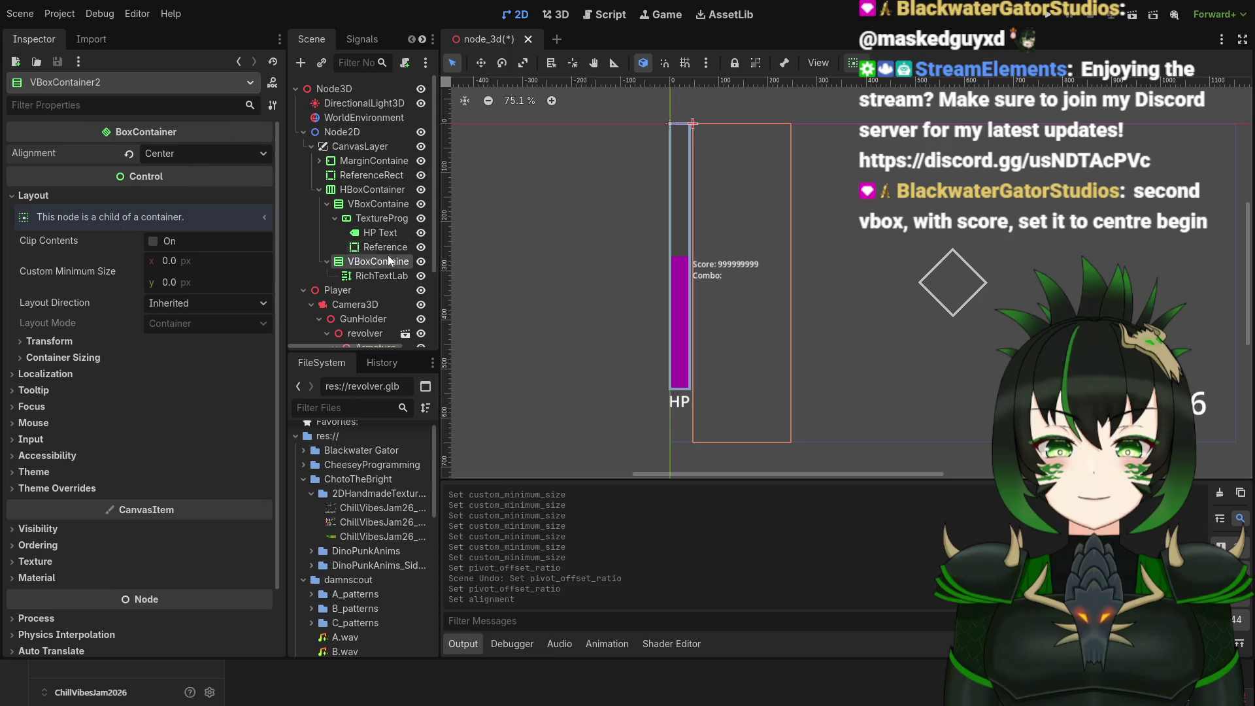
- Set the HP bar's VBoxContainer alignment to Center as well
left_click(384, 219)
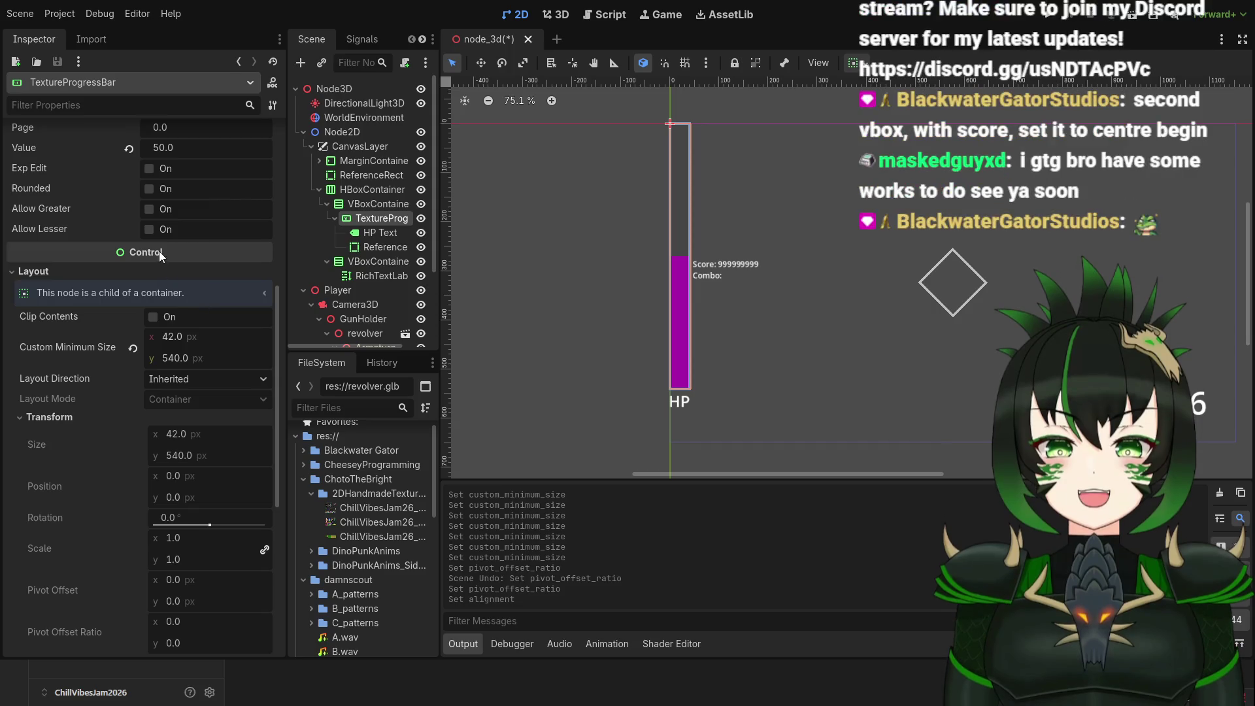
scroll(173, 240, "up", 6)
left_click(378, 204)
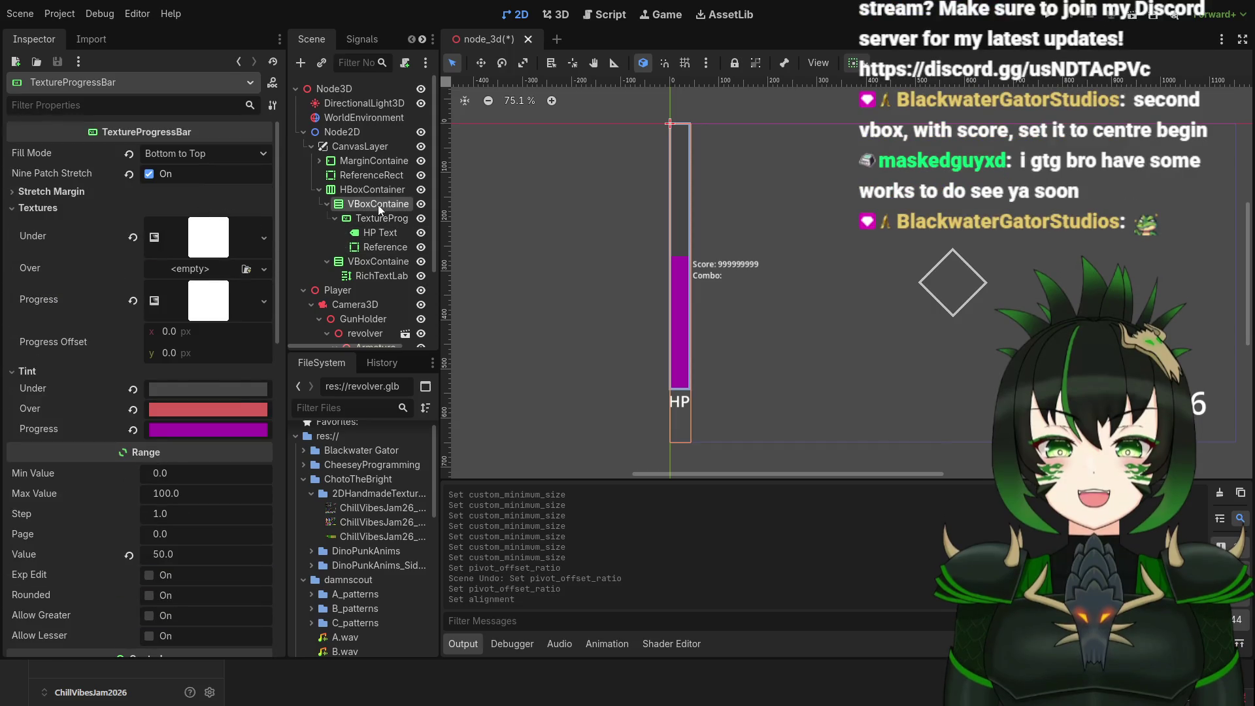
left_click(207, 152)
left_click(201, 184)
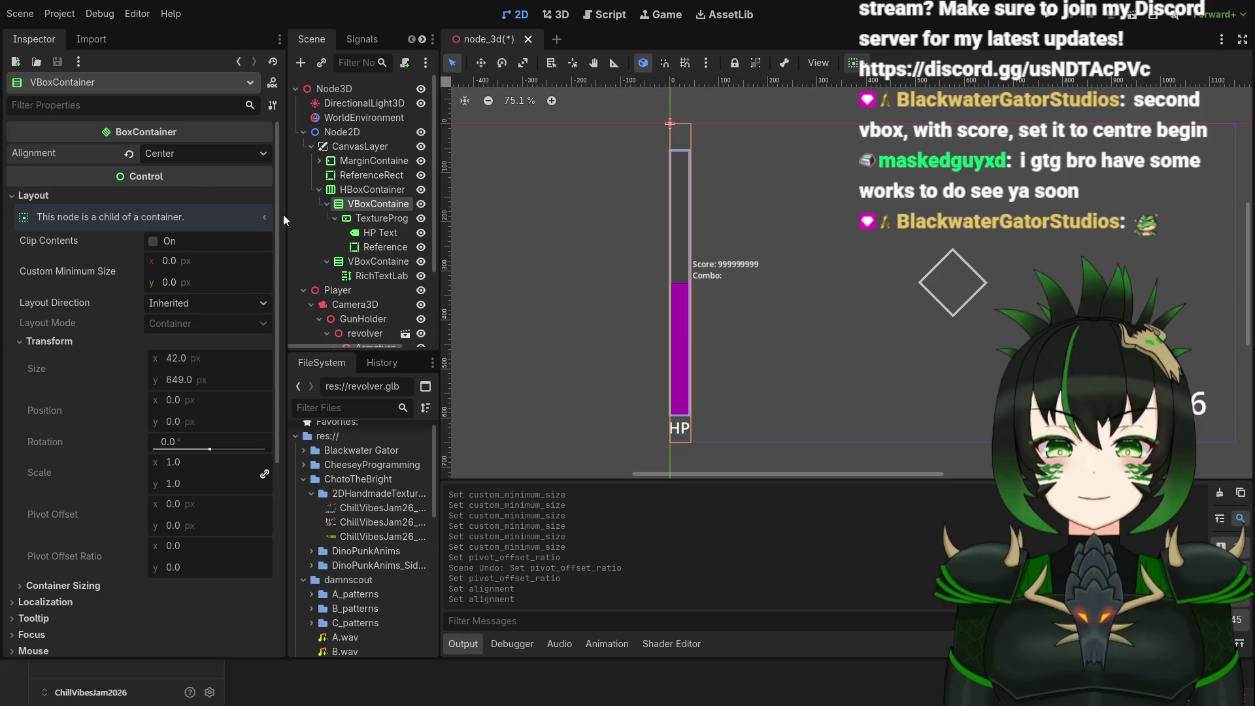
scroll(763, 350, "down", 2)
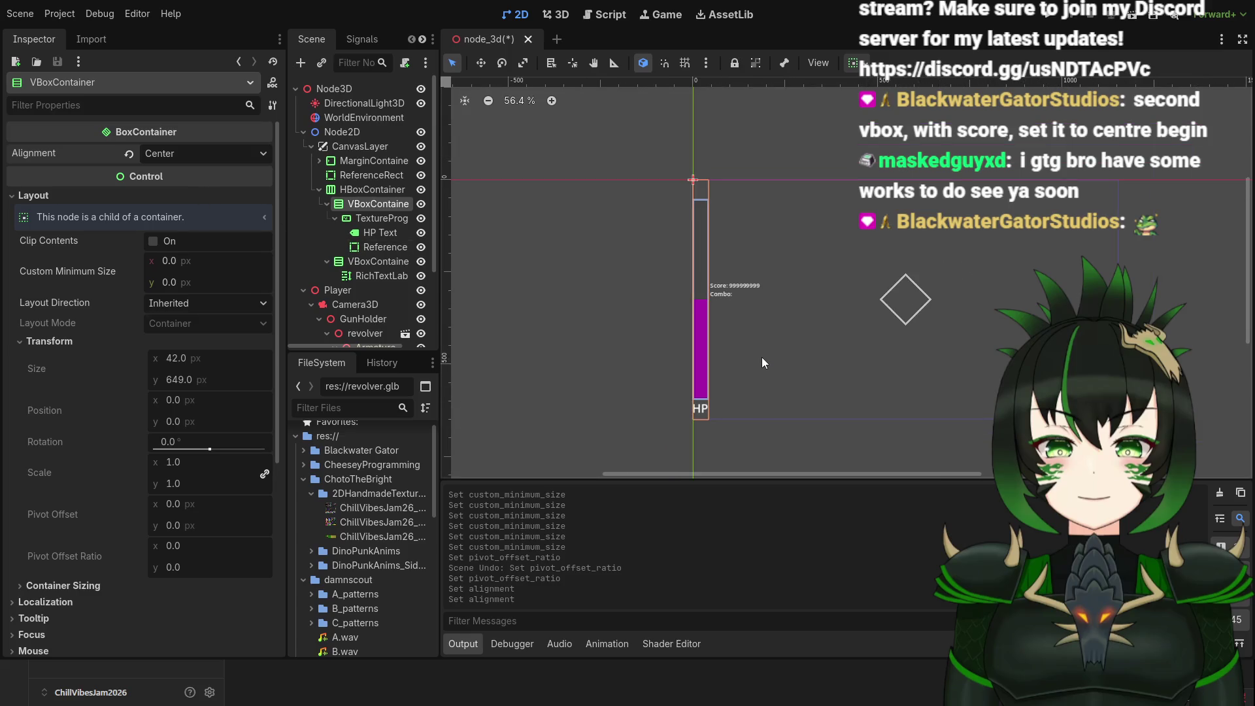
scroll(761, 357, "up", 2)
scroll(756, 355, "down", 1)
scroll(732, 346, "up", 1)
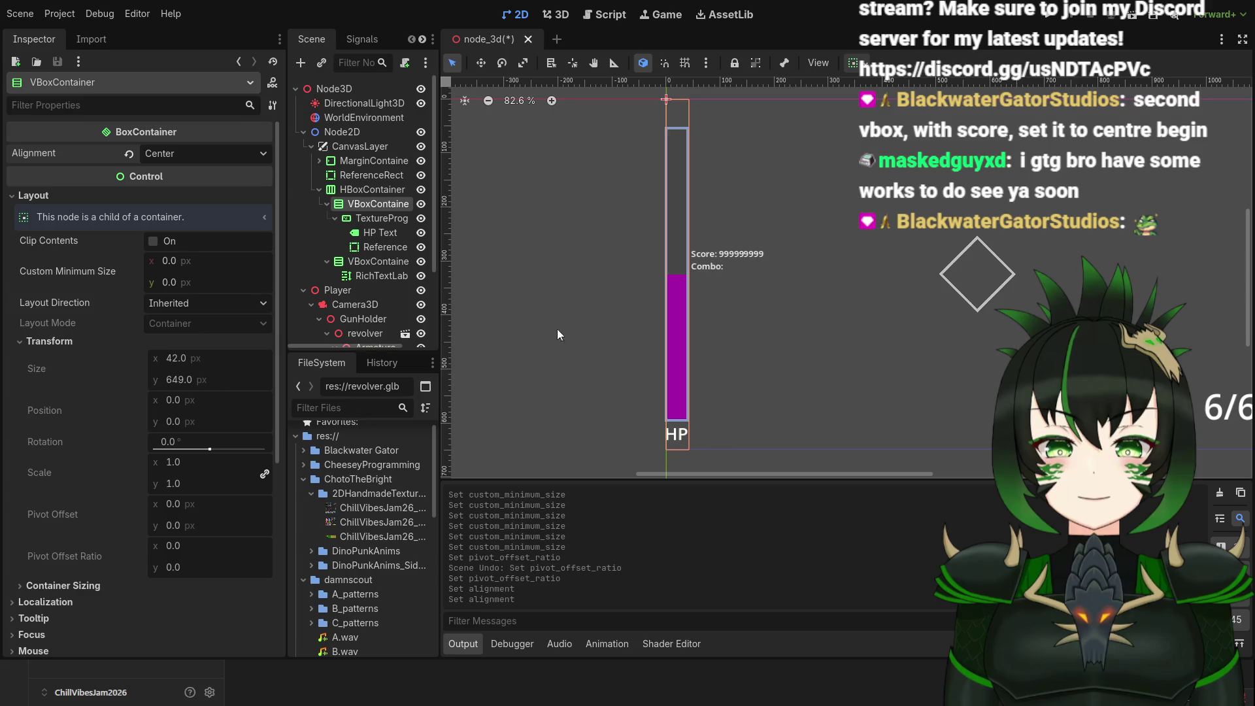
scroll(743, 295, "down", 1)
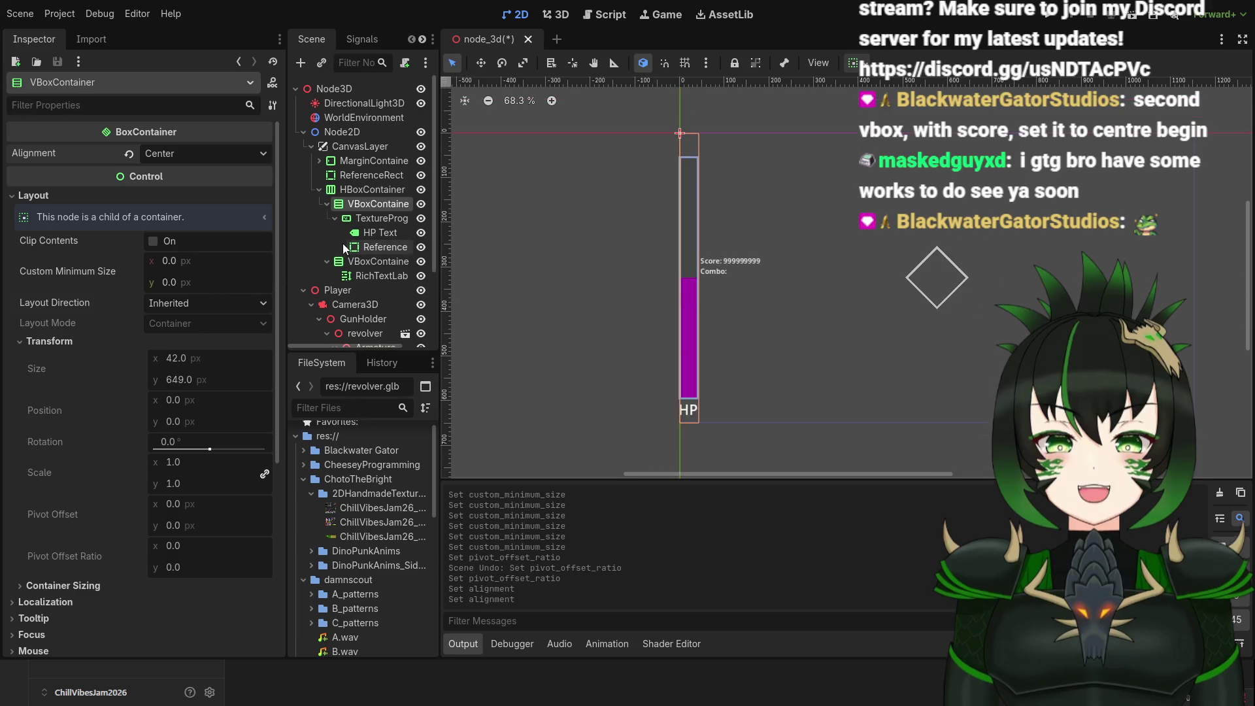
- Give the HBoxContainer a Separation constant override of 20, after first trying 10
left_click(361, 191)
scroll(89, 443, "down", 5)
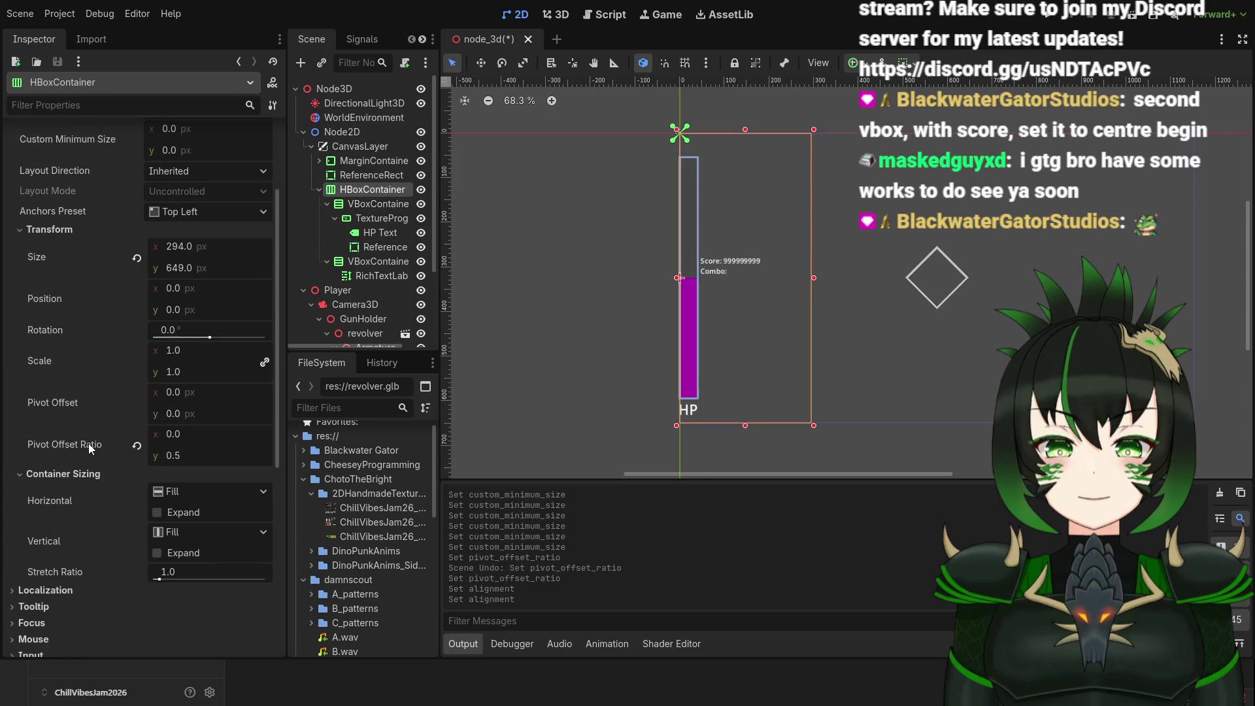
scroll(99, 415, "down", 2)
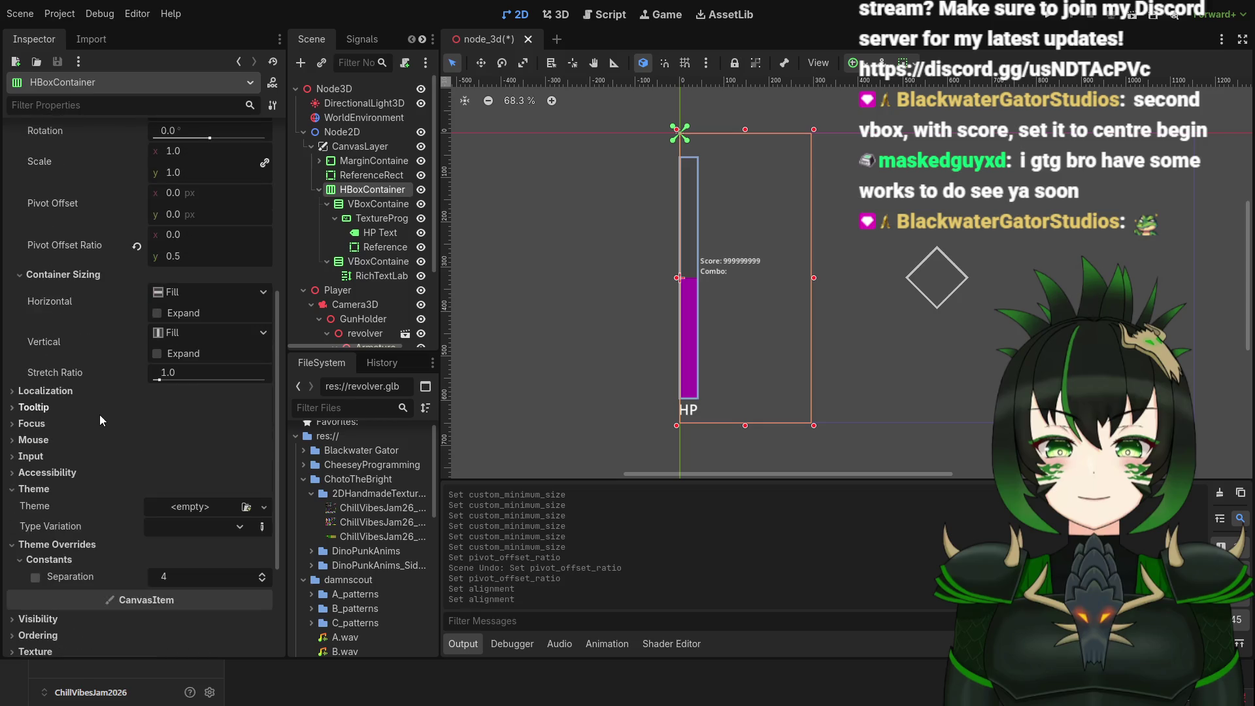
scroll(96, 413, "down", 4)
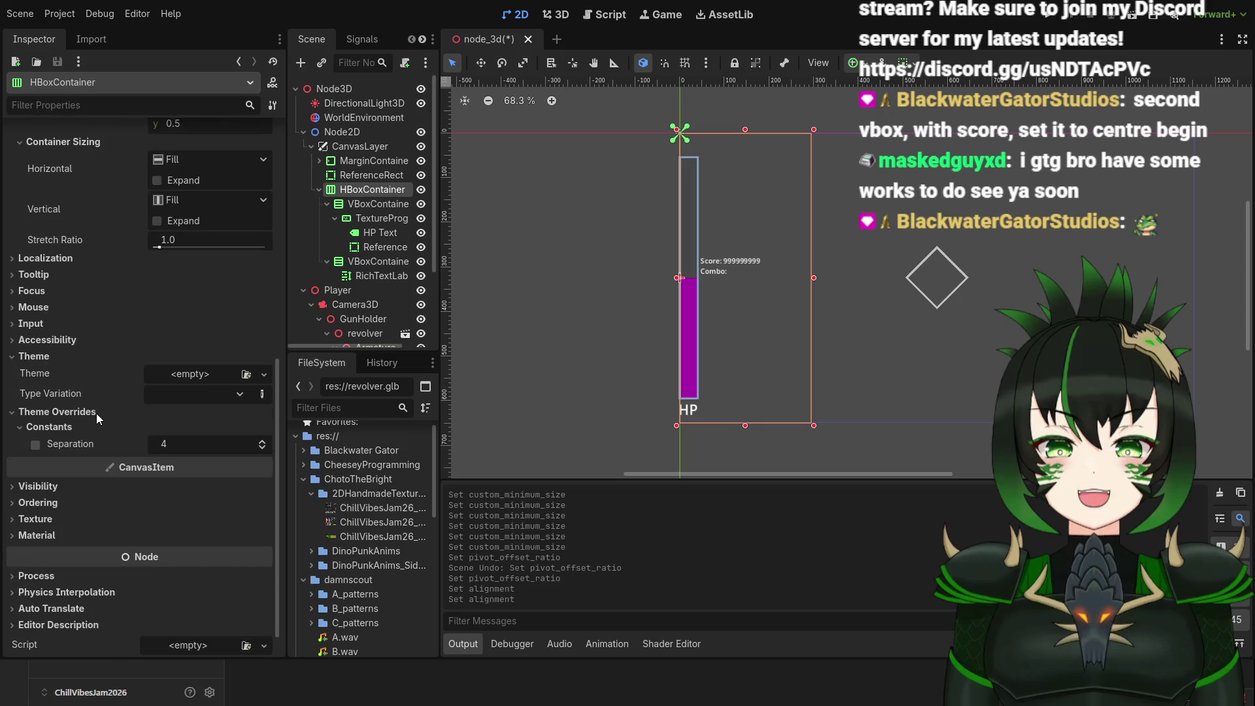
left_click(186, 447)
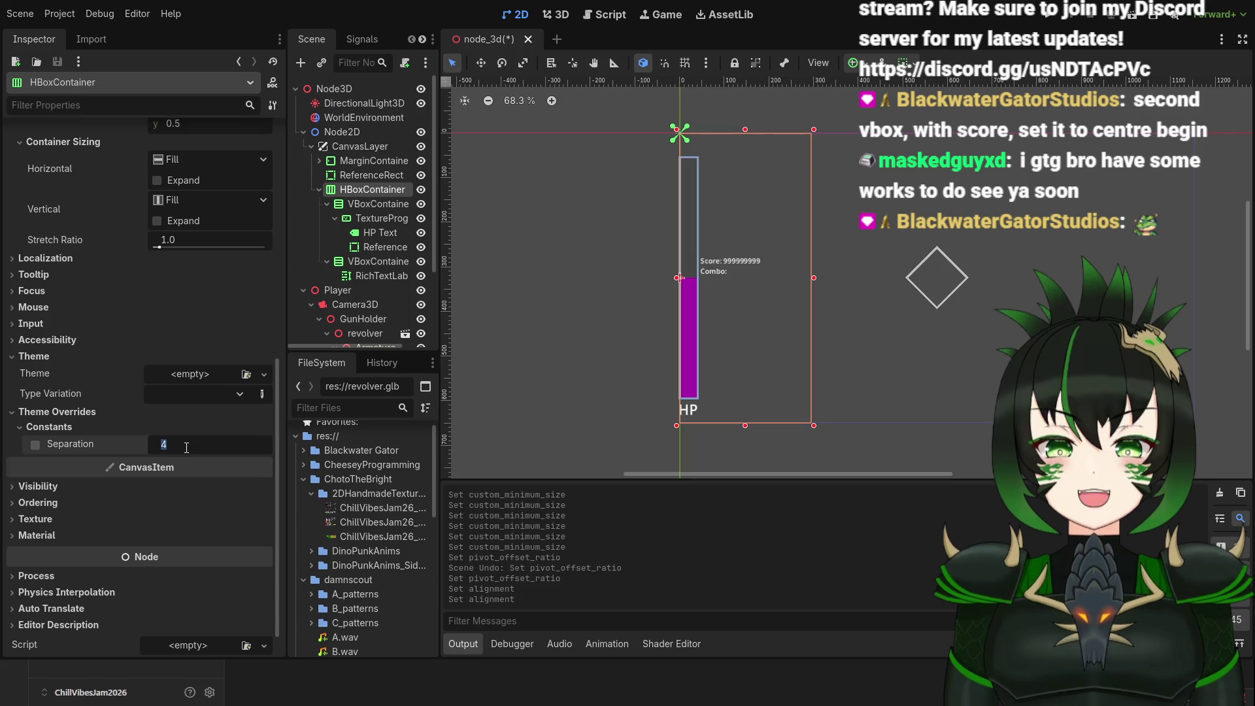
type("10")
key("Return")
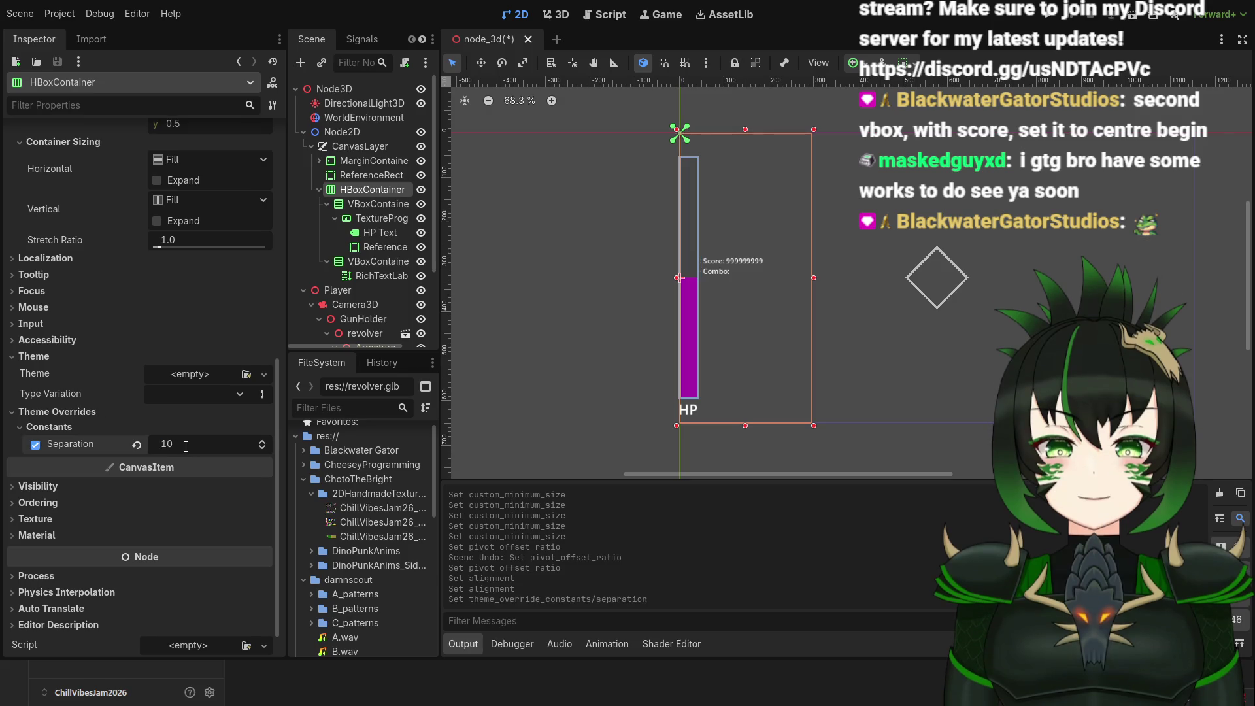
left_click(186, 446)
type("20")
key("Return")
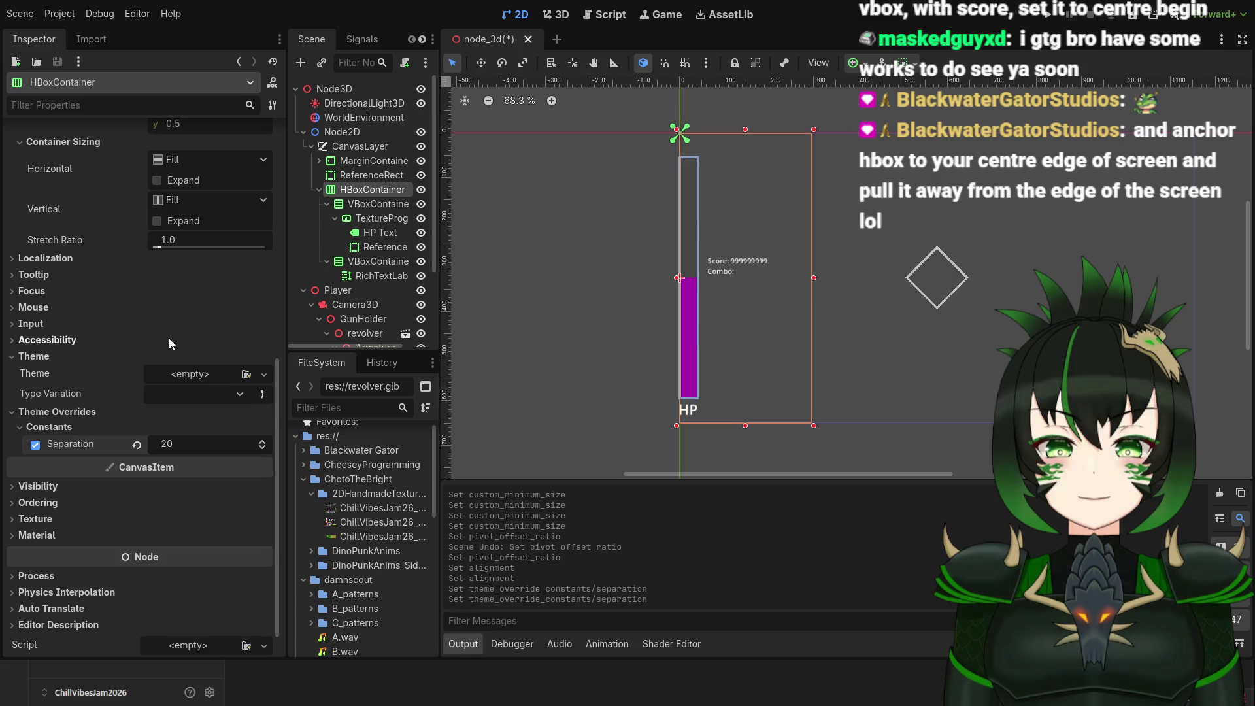
scroll(161, 312, "up", 5)
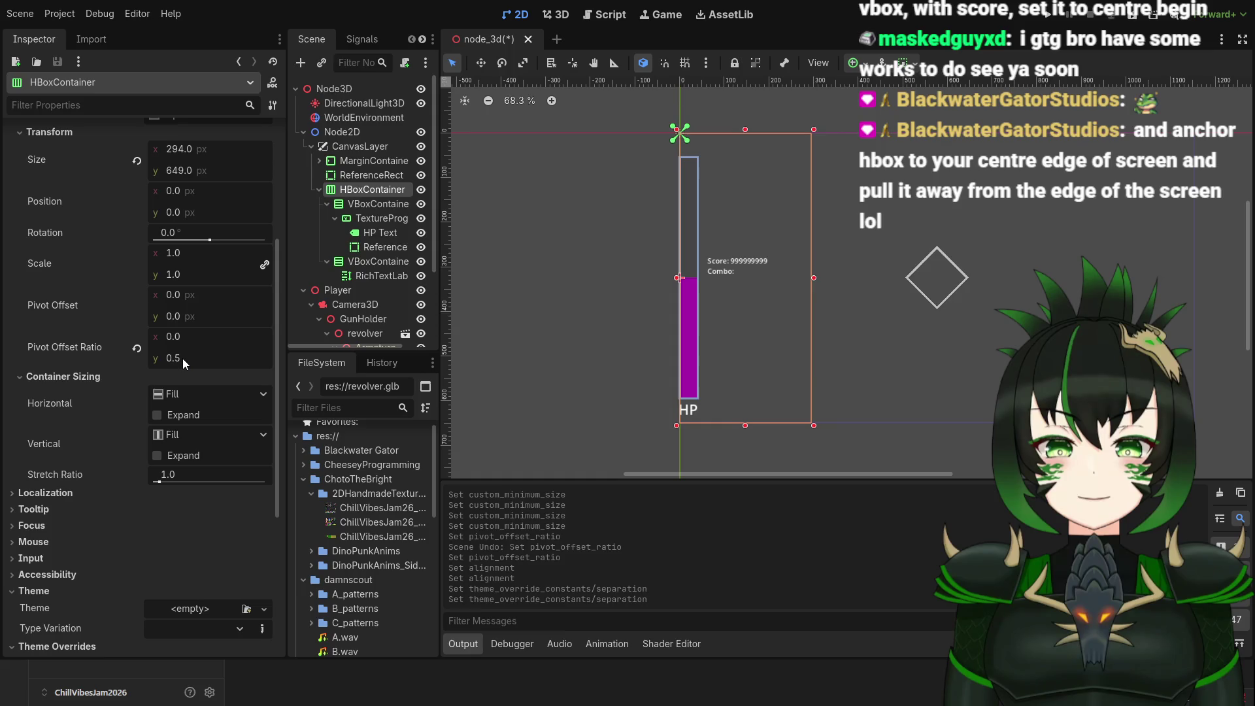
scroll(123, 333, "up", 3)
- Apply the Center Left anchors preset to the HBoxContainer
left_click(220, 253)
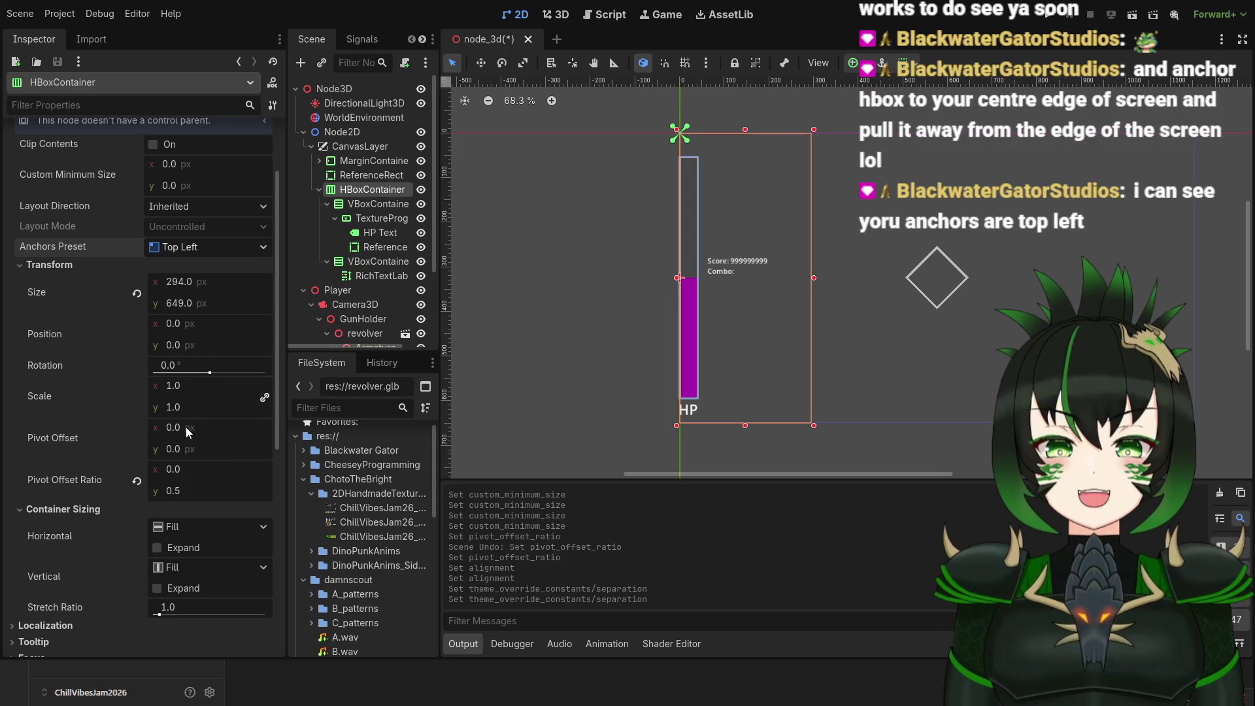
left_click(193, 379)
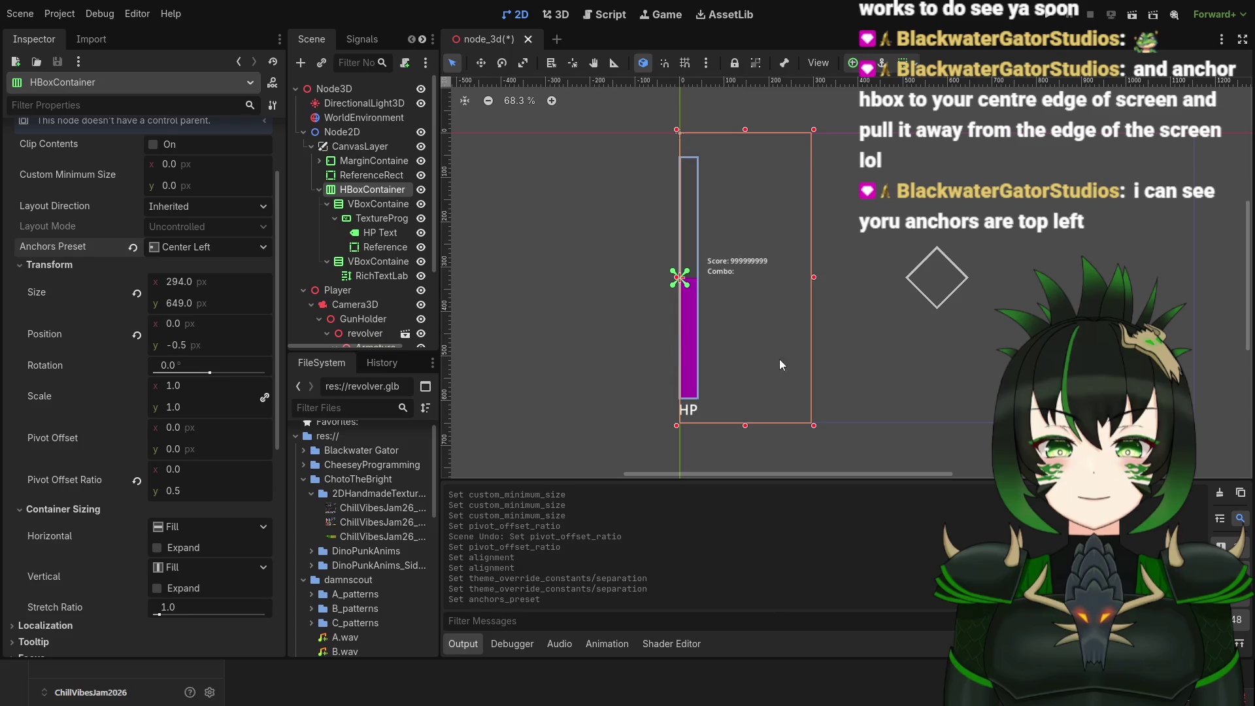
scroll(866, 347, "down", 1)
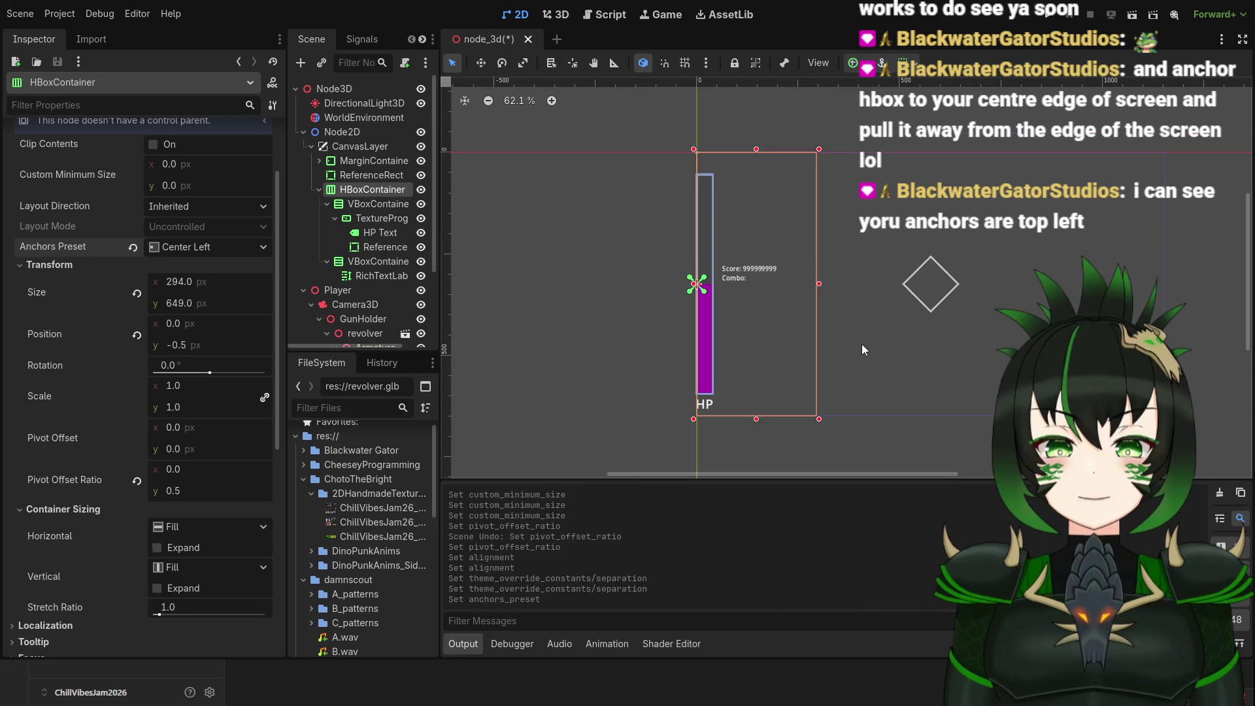
scroll(841, 321, "up", 3)
scroll(840, 320, "down", 4)
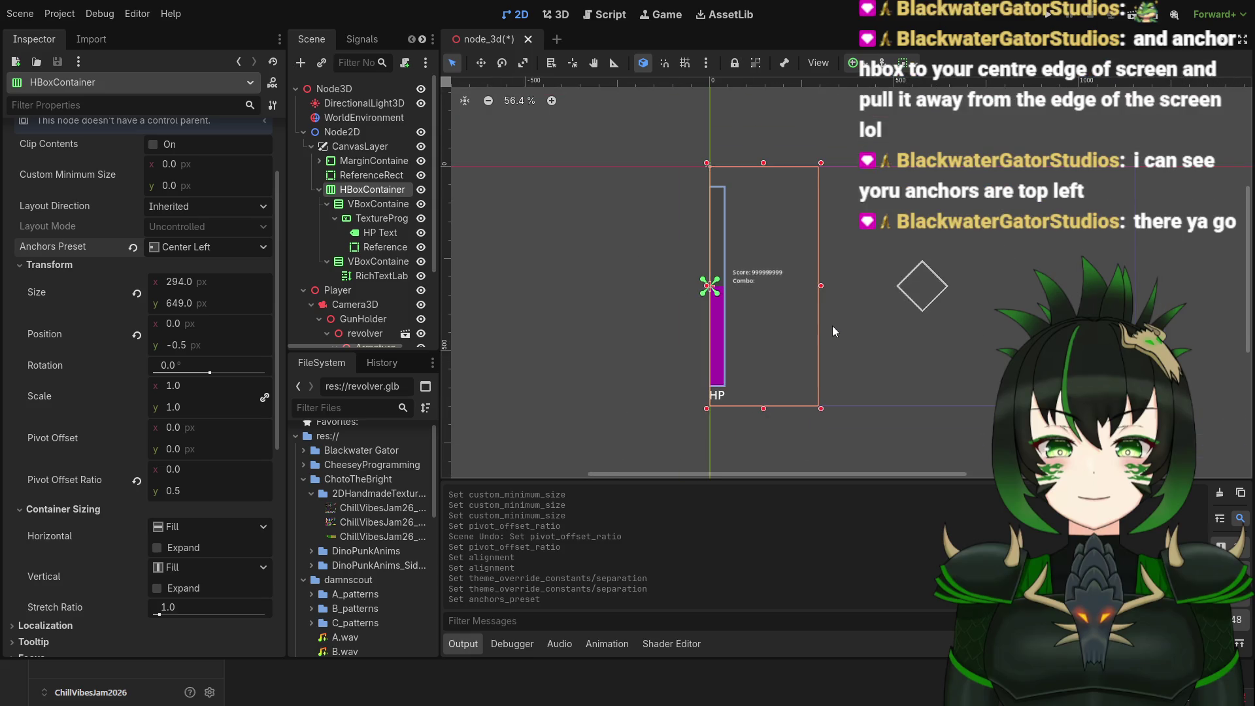
- Save the node_3d scene with Ctrl+S
key("ctrl+s")
scroll(851, 334, "up", 1)
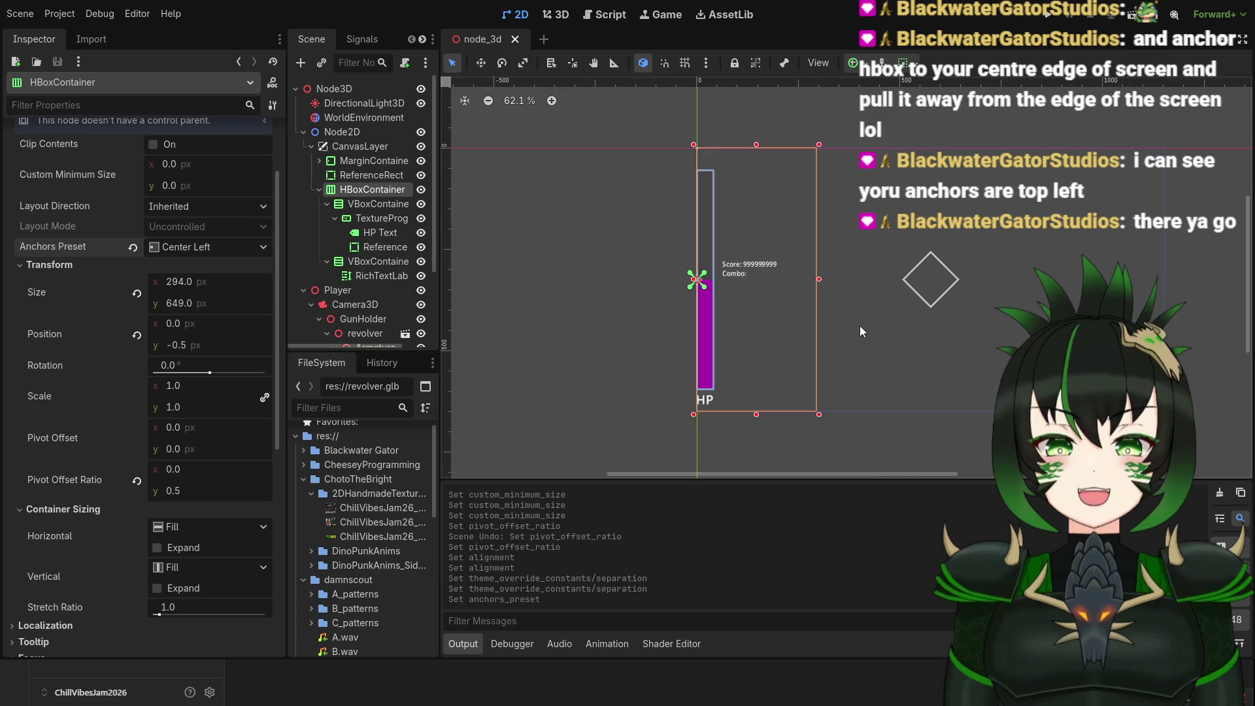
scroll(860, 325, "down", 2)
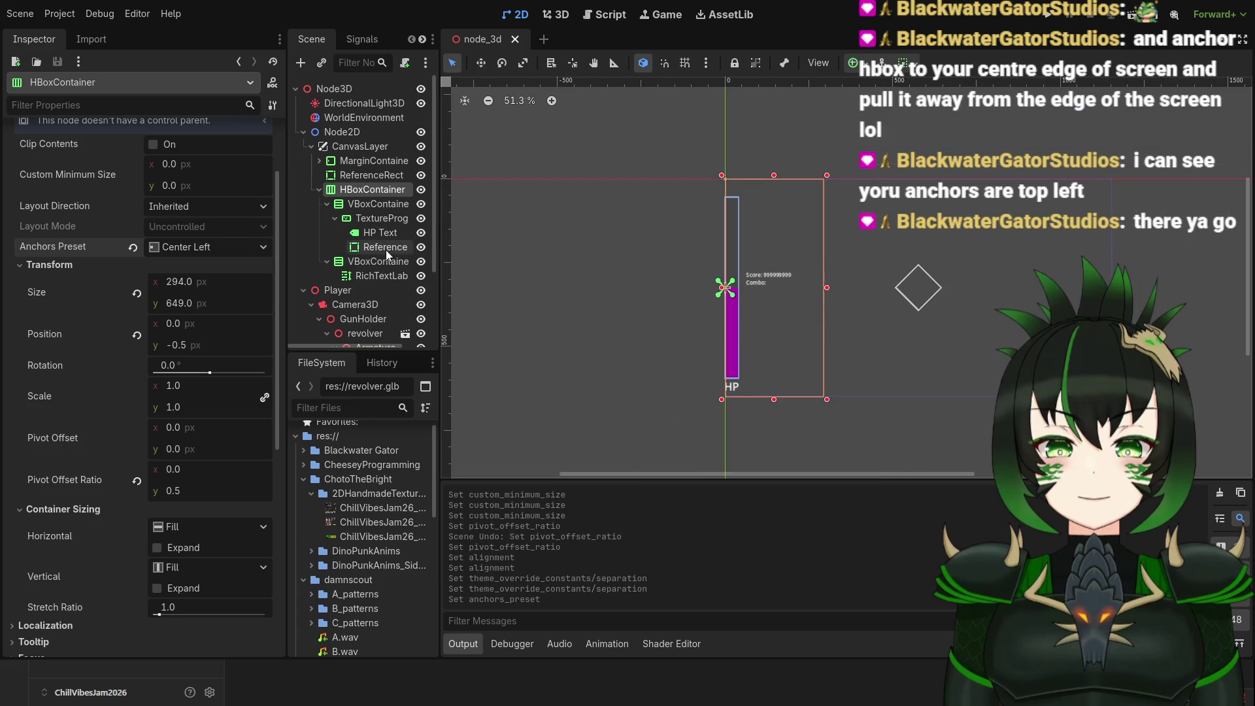
- Rename ReferenceRect to Crosshair and MarginContainer to AmmoCount
left_click(319, 190)
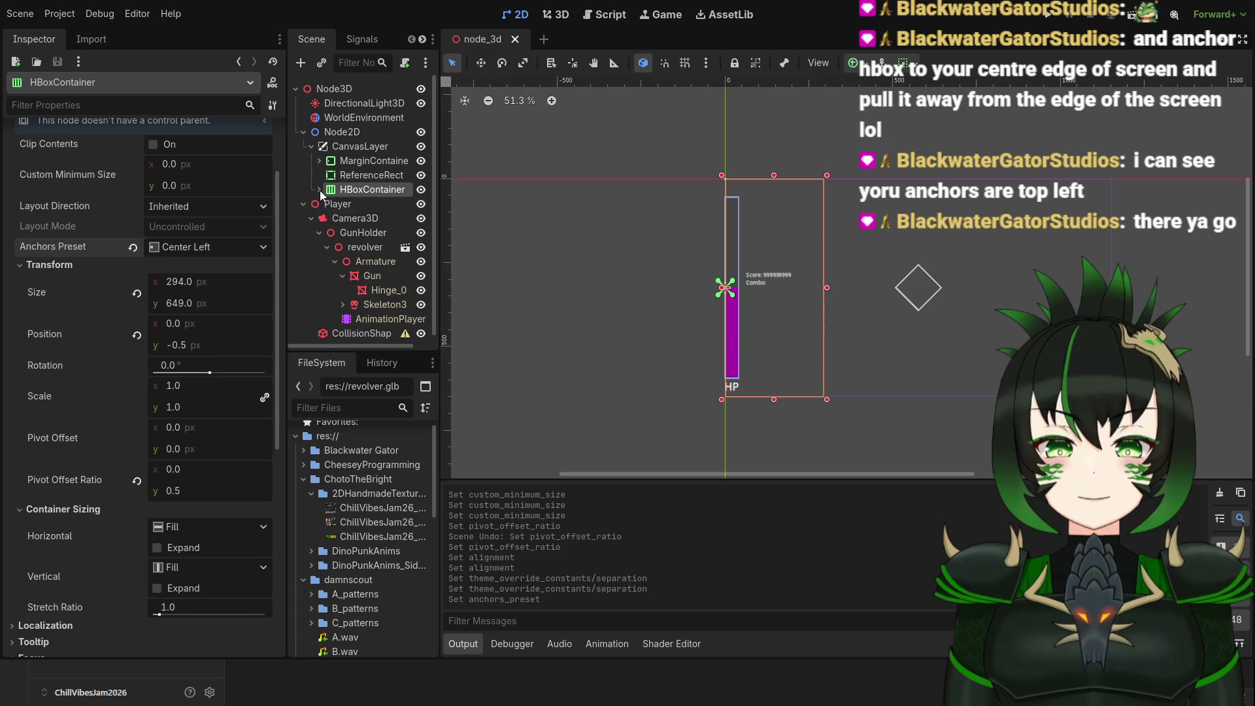
left_click(353, 175)
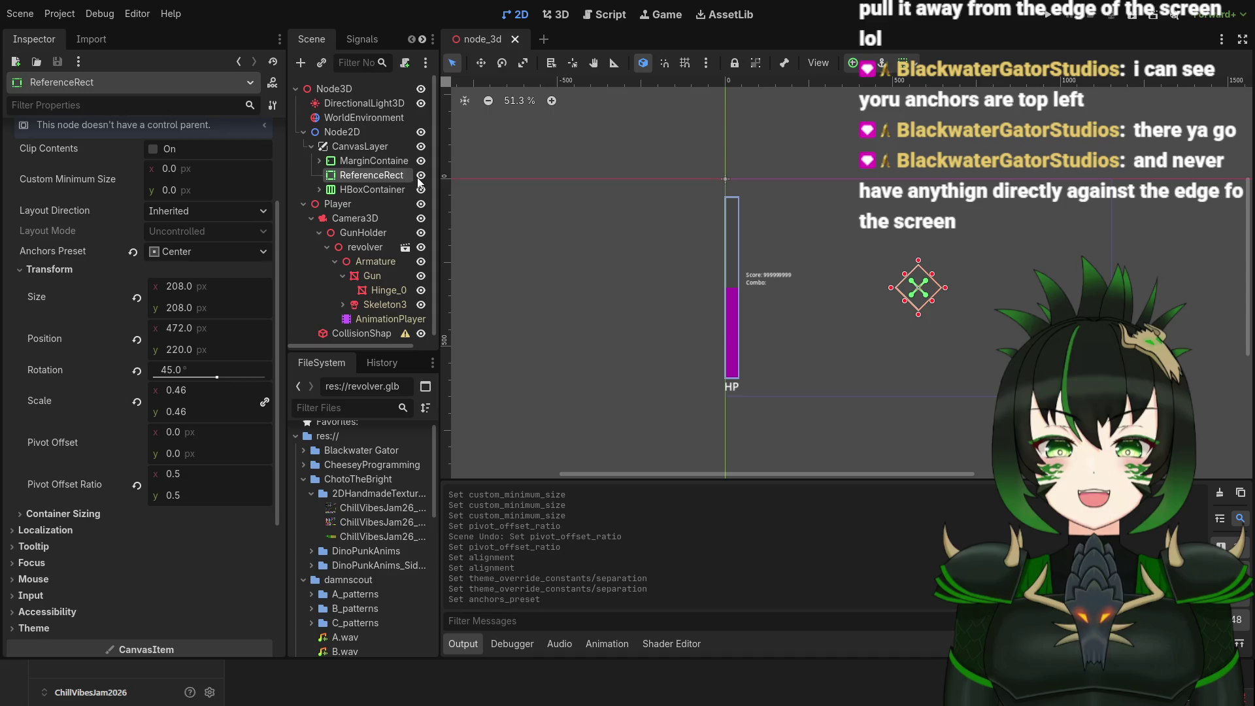
double_click(372, 175)
type("Crosshair")
key("Return")
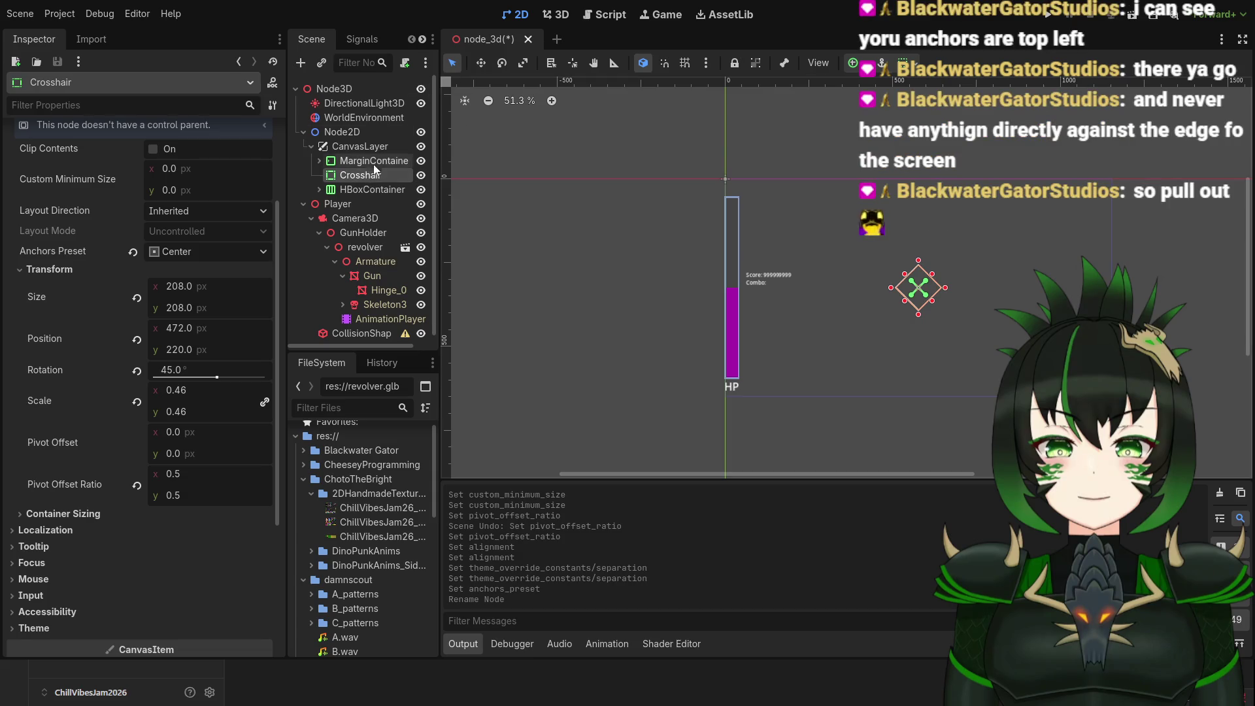
left_click(378, 161)
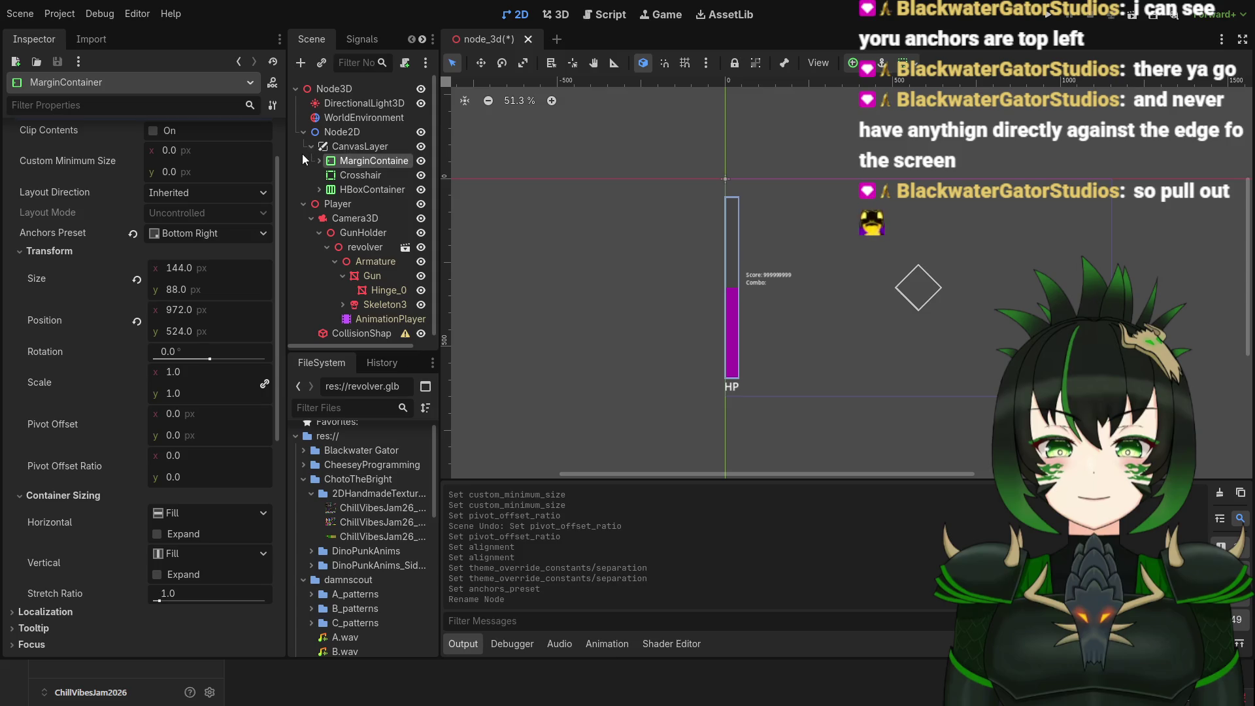
key("F2")
type("AmmoCount")
key("Return")
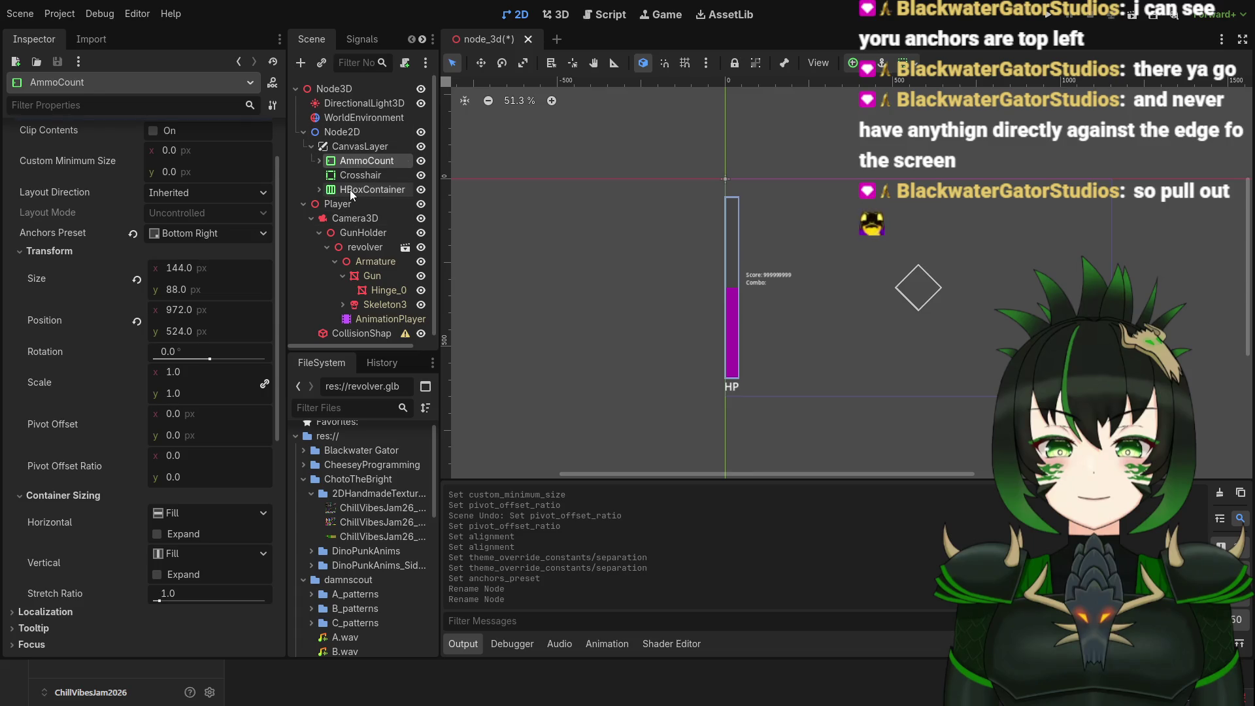
- Rename TextureProgressBar to HP Bar, Reference to HP Border and the score label to Scoring
left_click(368, 191)
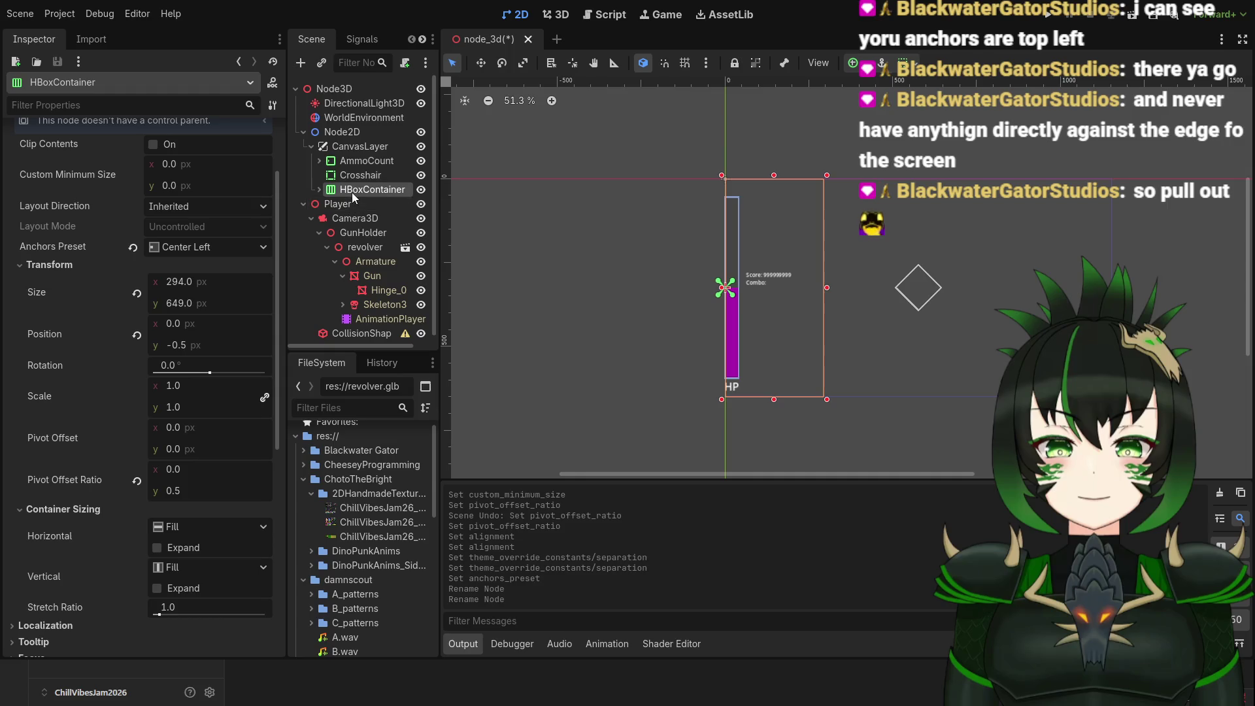
left_click(319, 190)
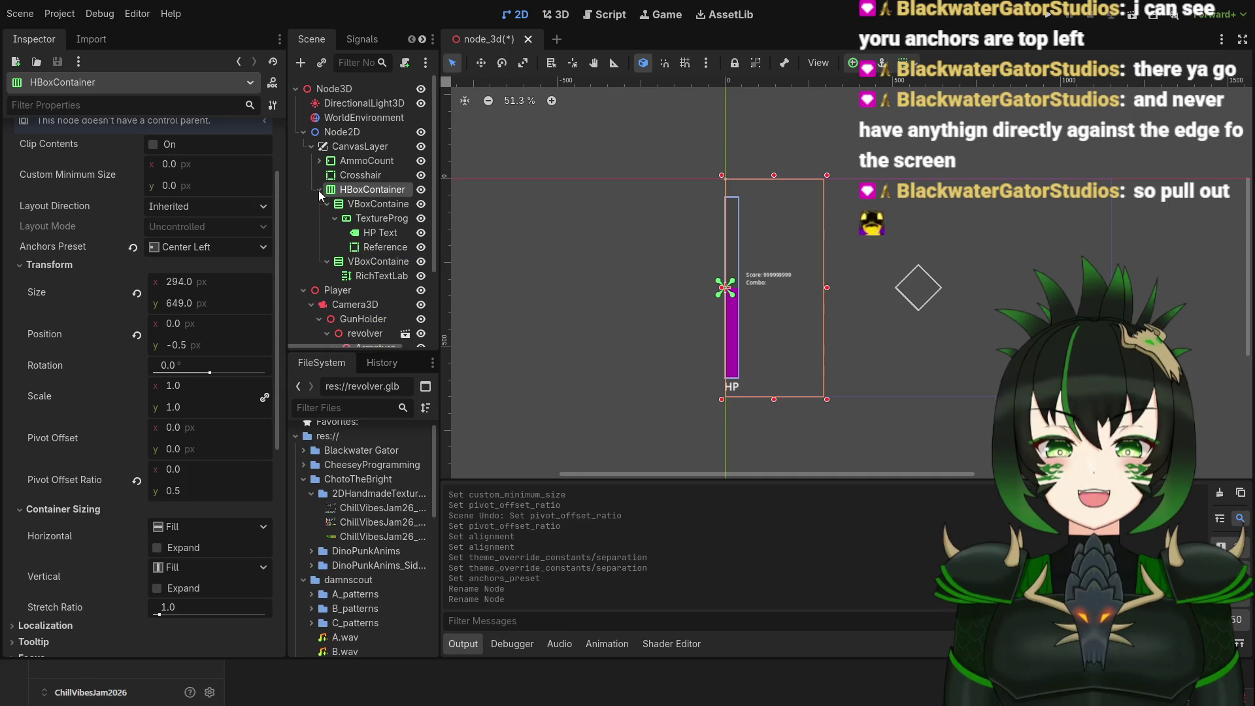
left_click(378, 222)
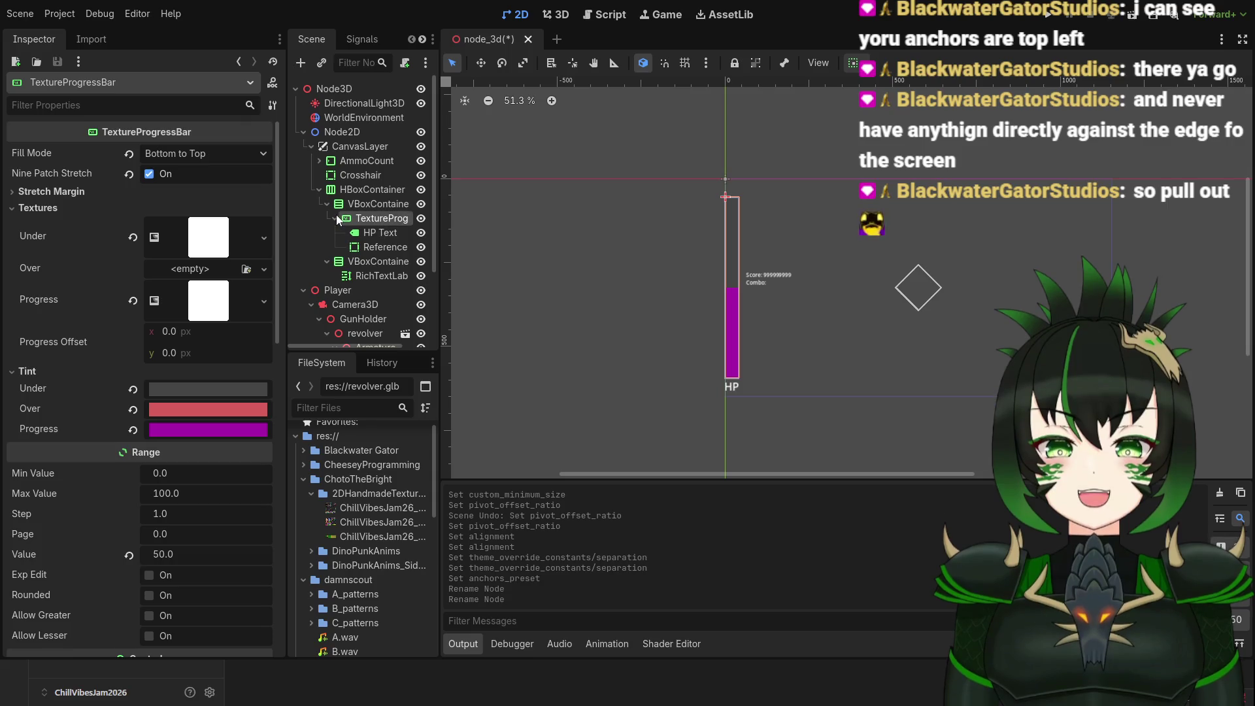
type("Hp Bar")
key("Return")
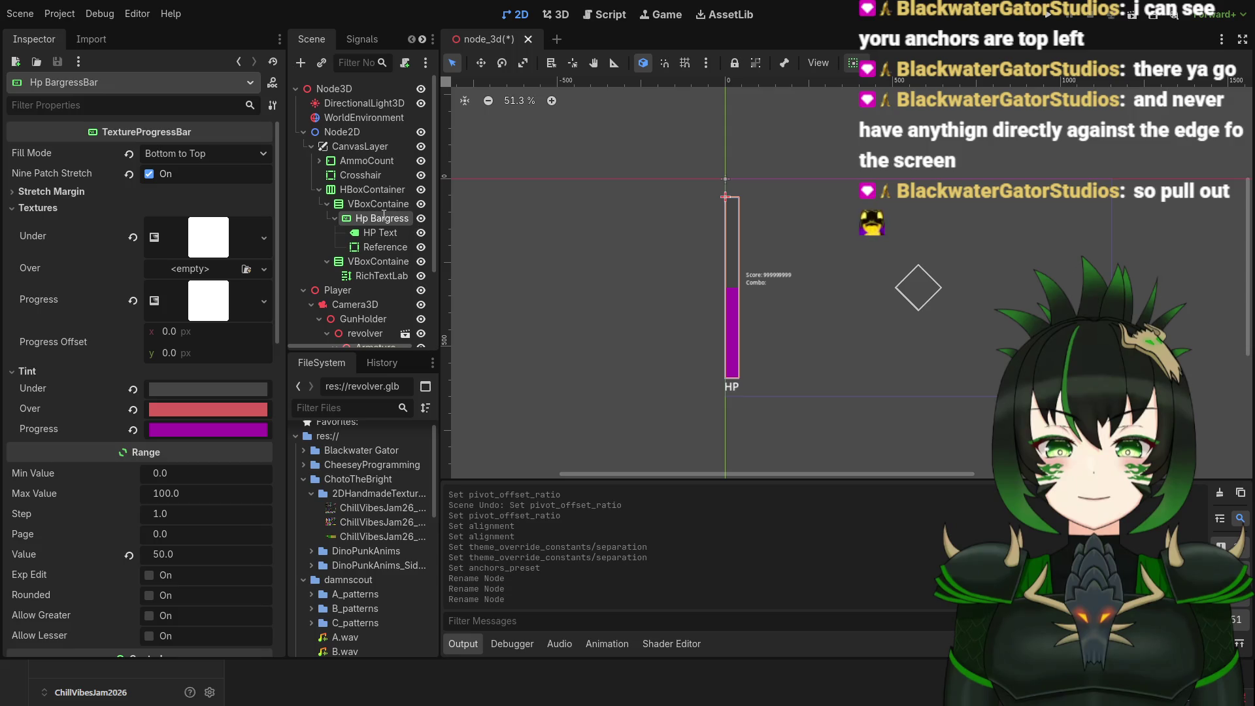
type("HP Bar")
key("Return")
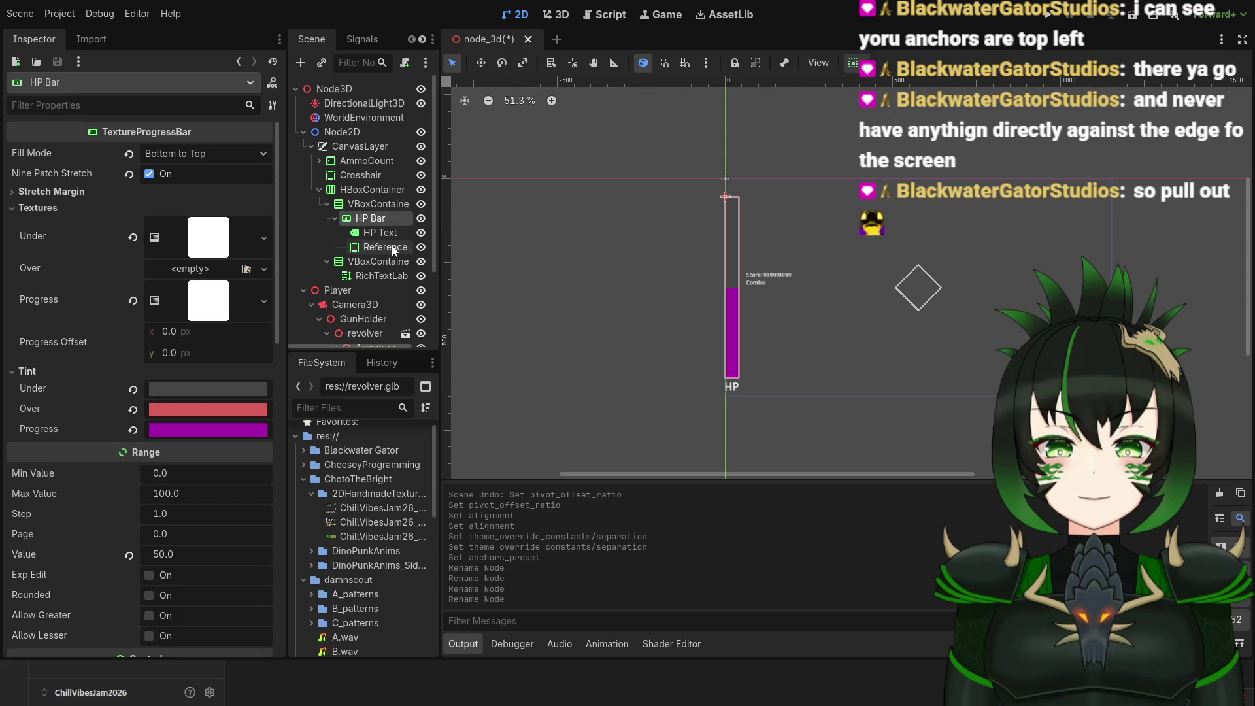
left_click(387, 245)
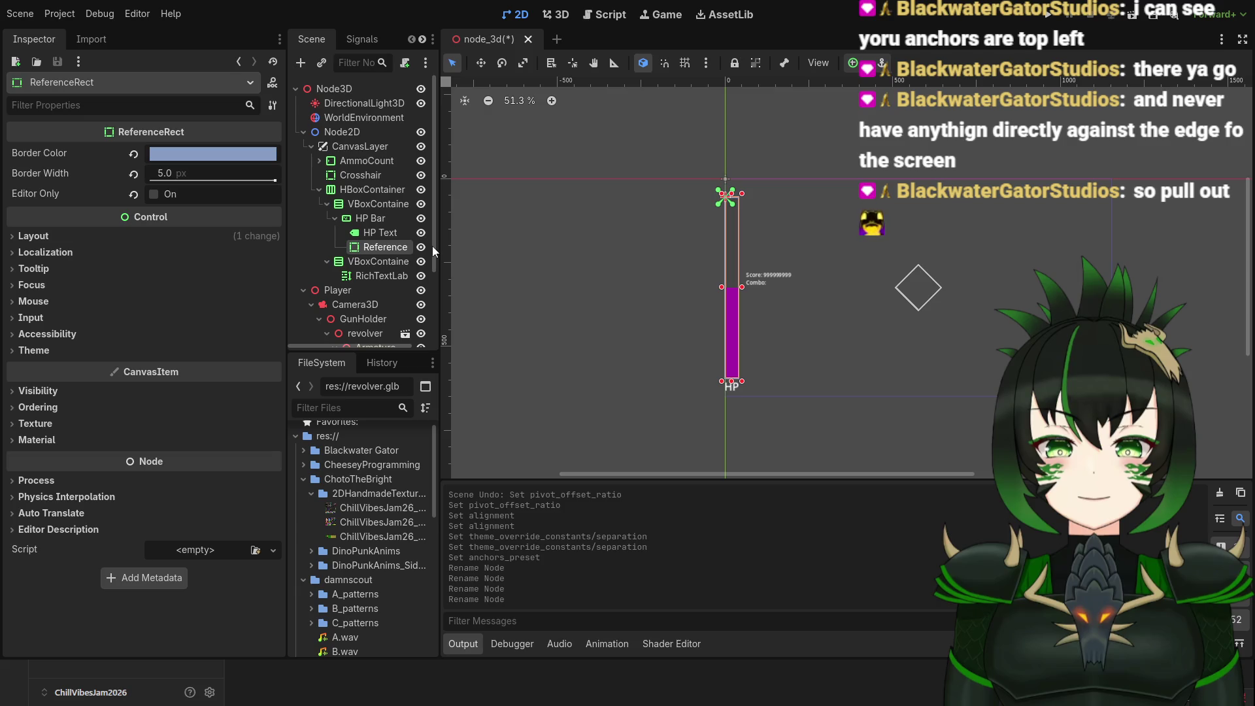
type("HP Border")
key("Return")
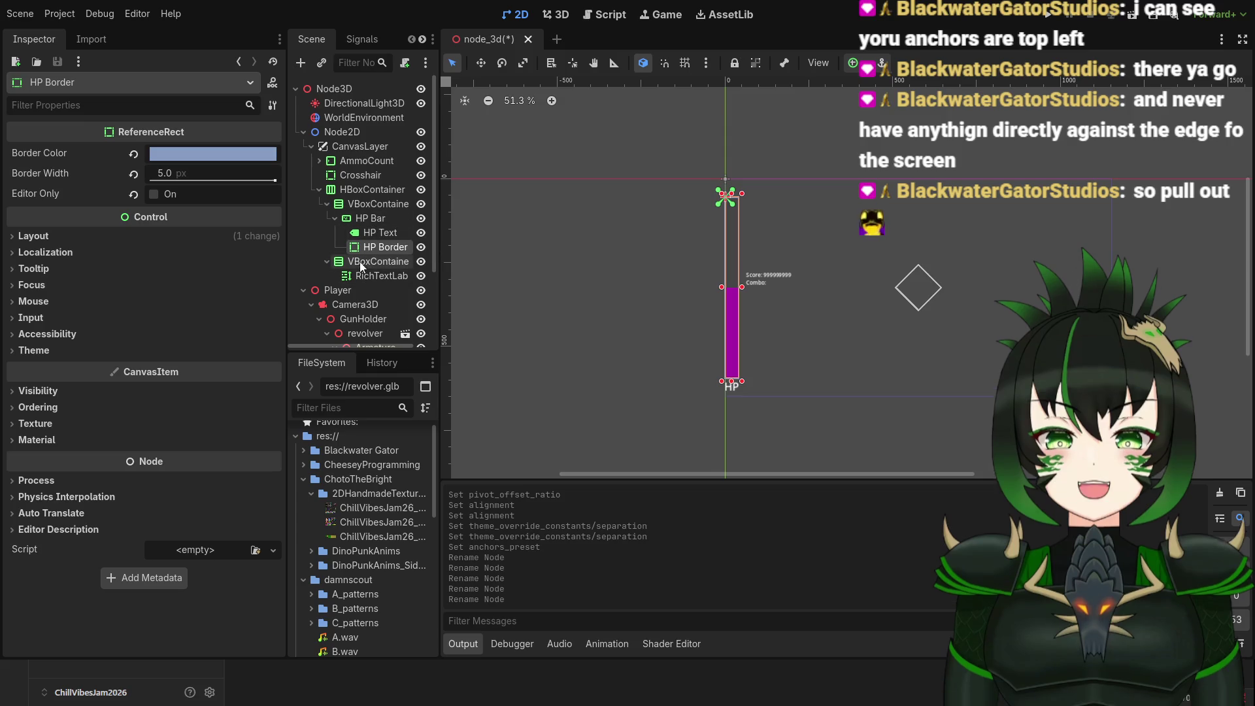
left_click(372, 278)
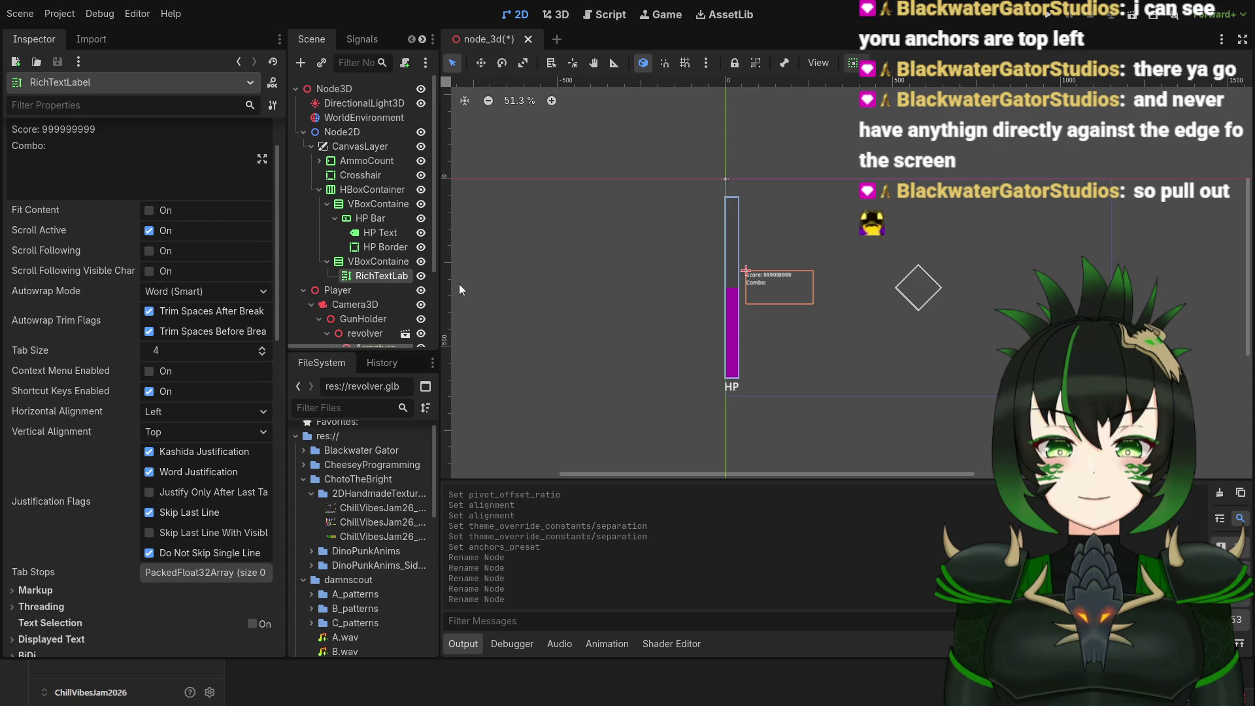
type("Scoring")
key("Return")
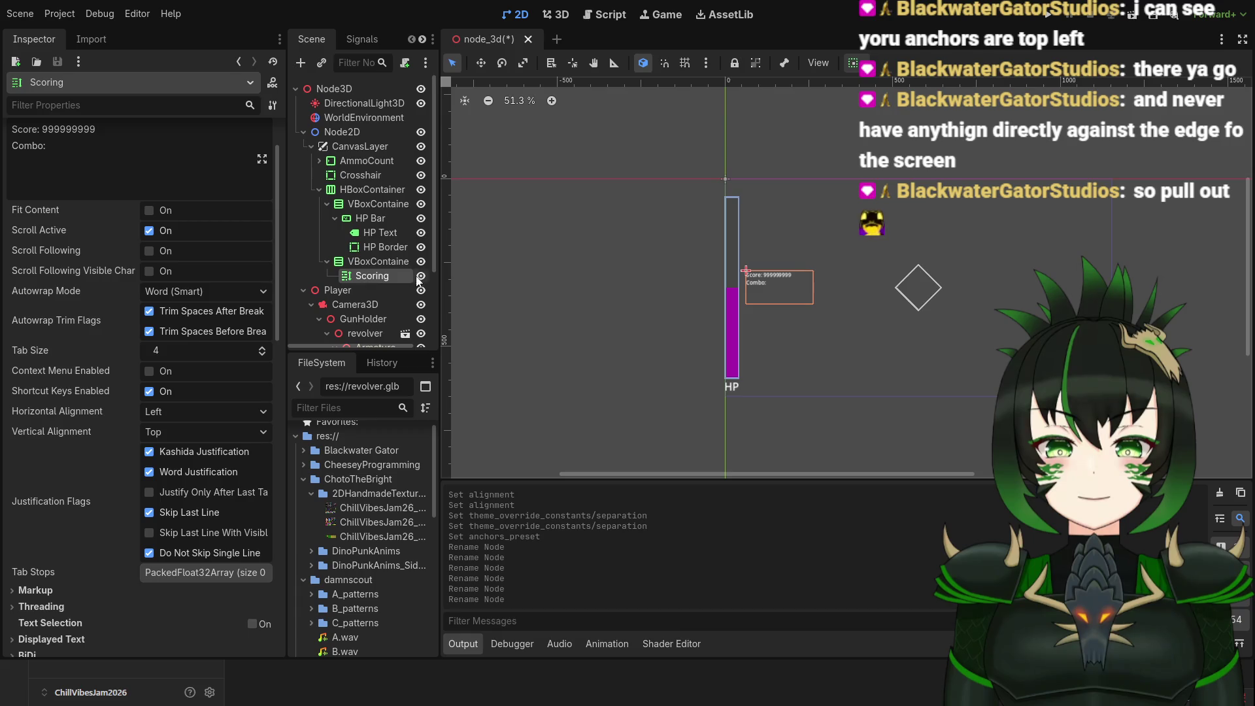
- Nudge the HBoxContainer a few pixels right with the arrow keys
left_click(376, 194)
scroll(810, 320, "up", 3)
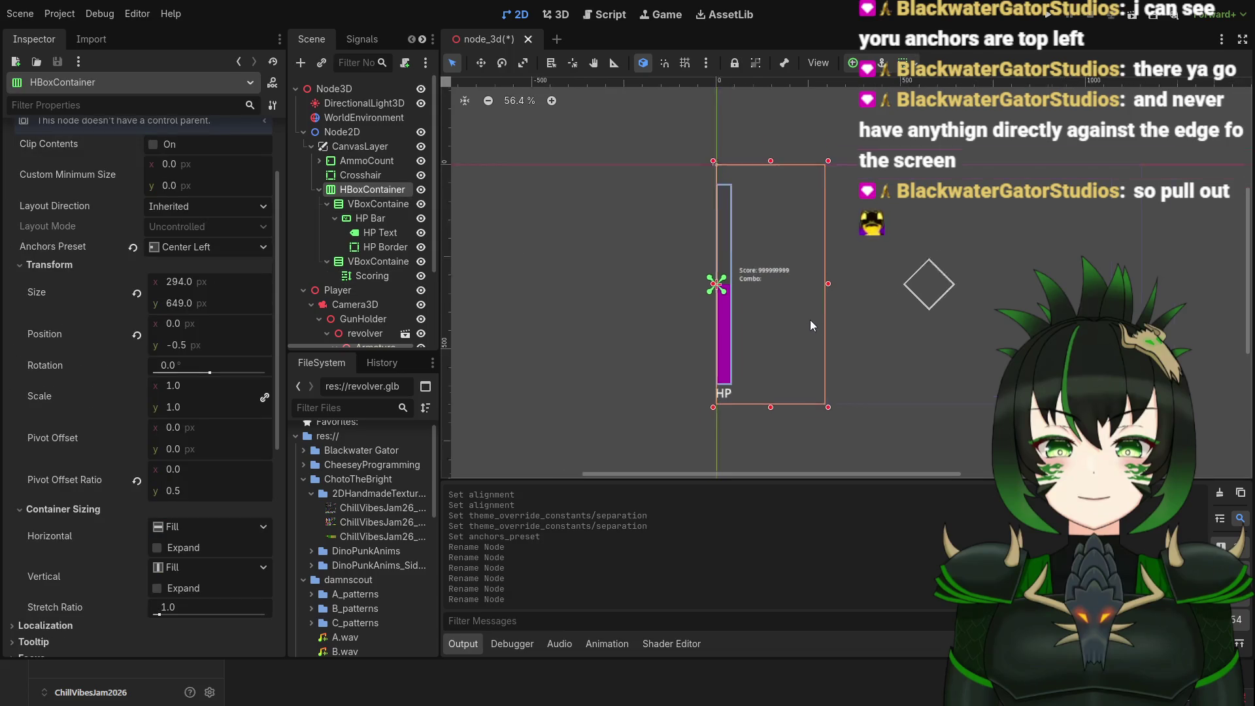
left_click(785, 281)
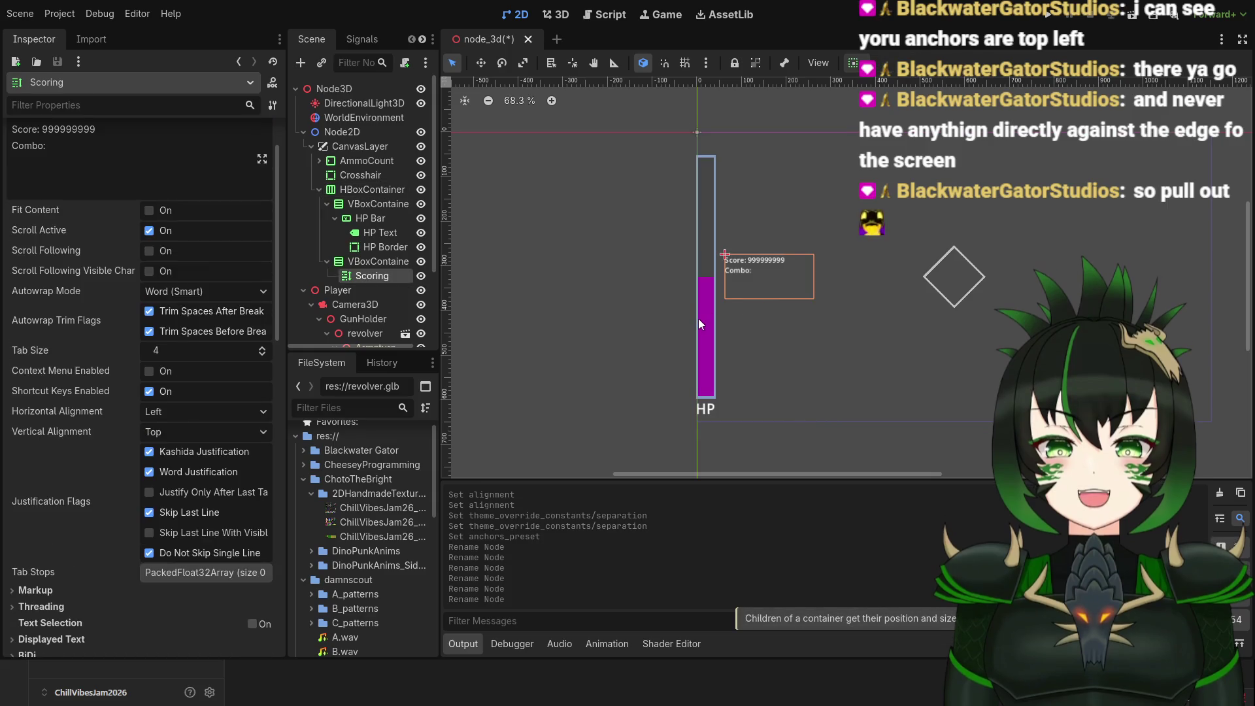
left_click(366, 187)
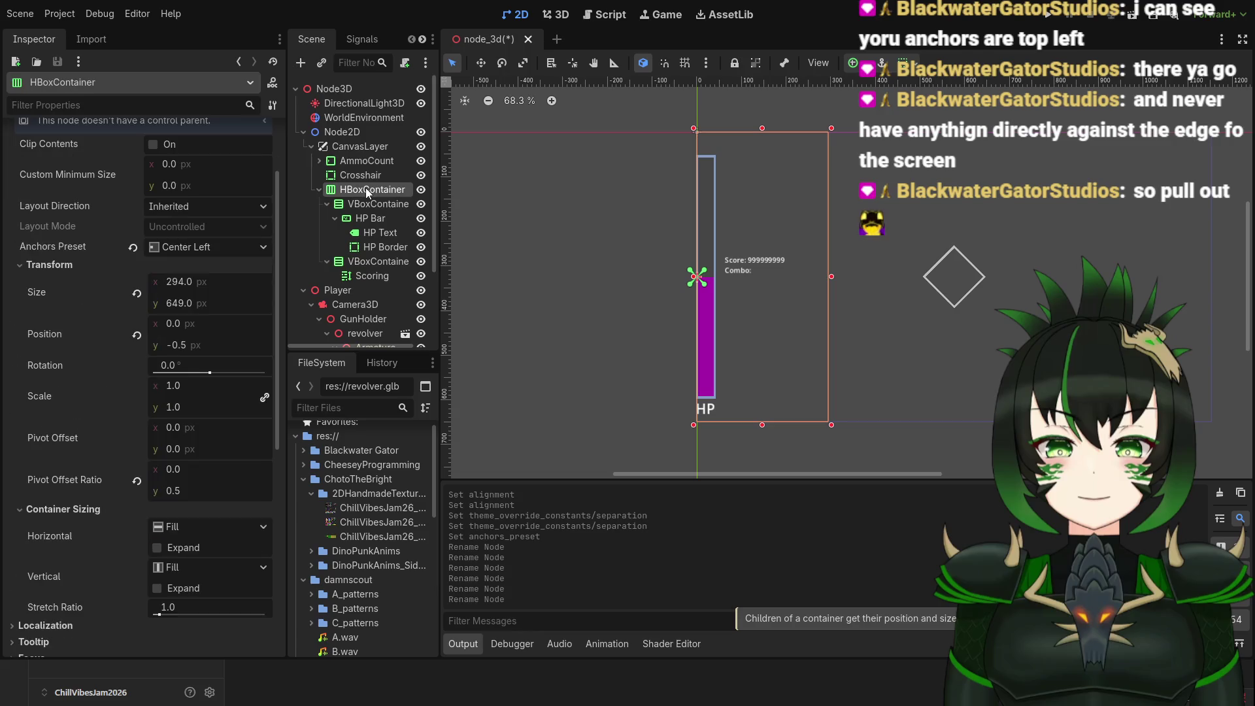
key("Right")
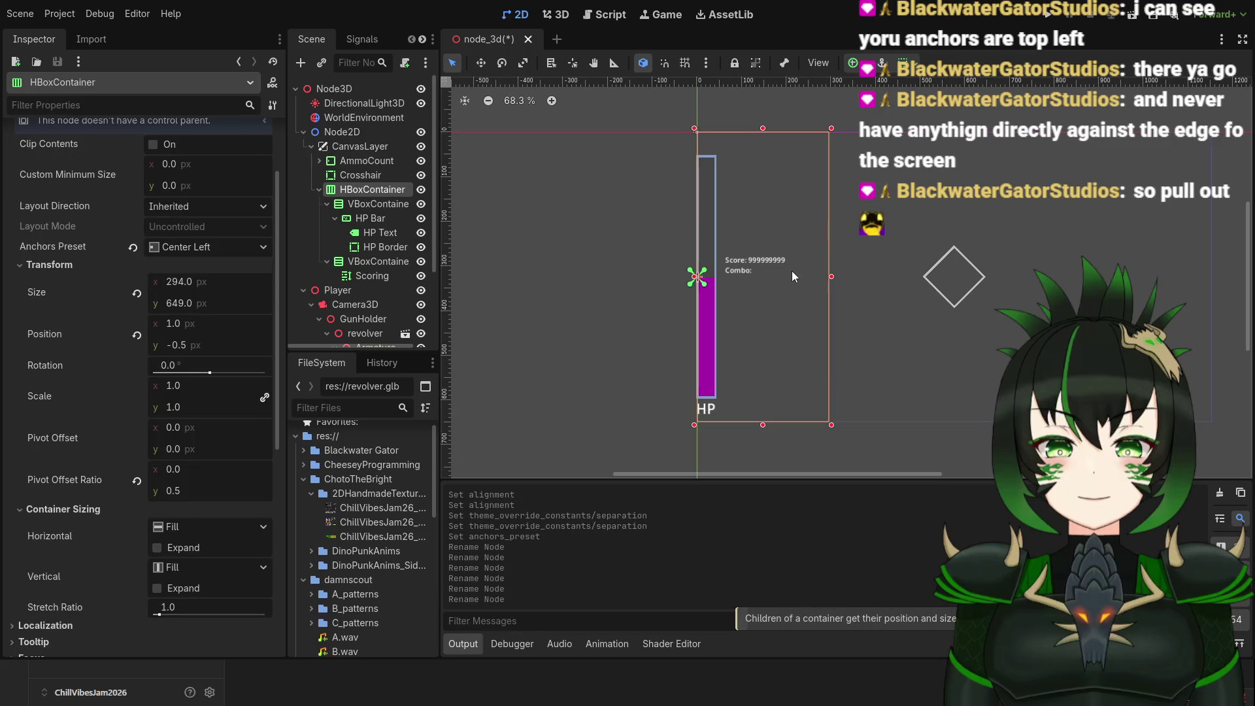
key("Right")
key("Right")
key("Right")
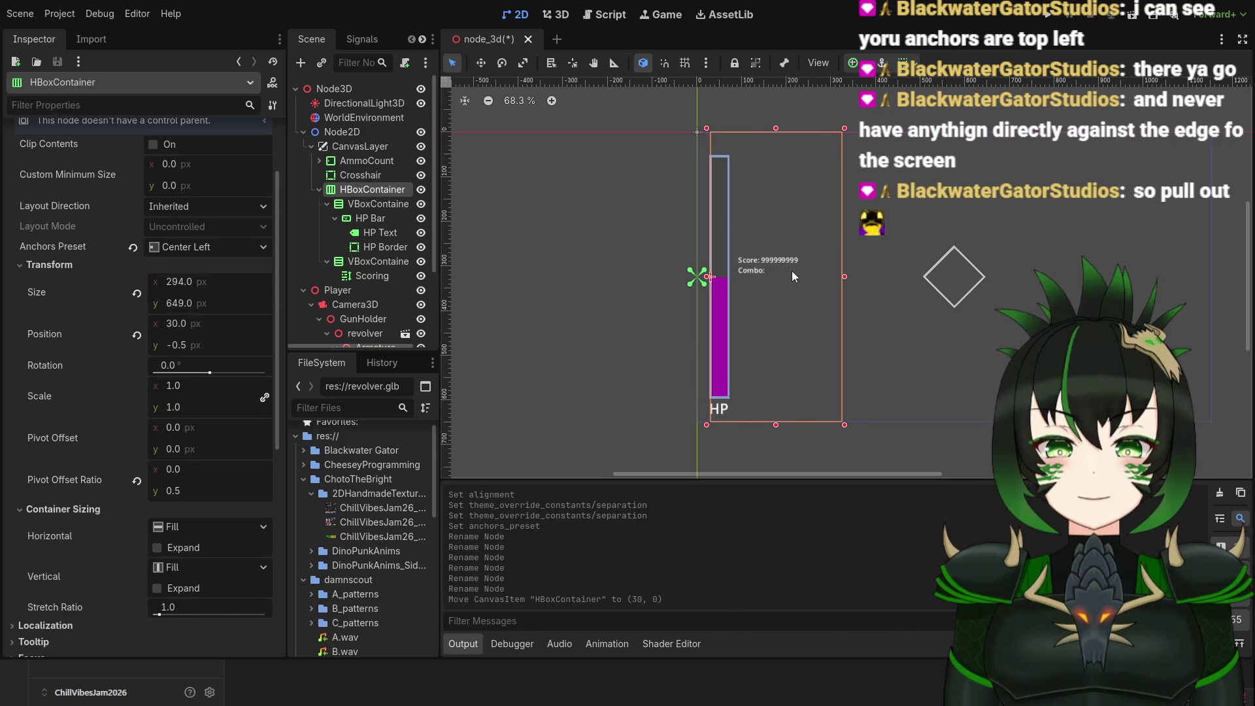
key("Right")
key("Right")
key("Right")
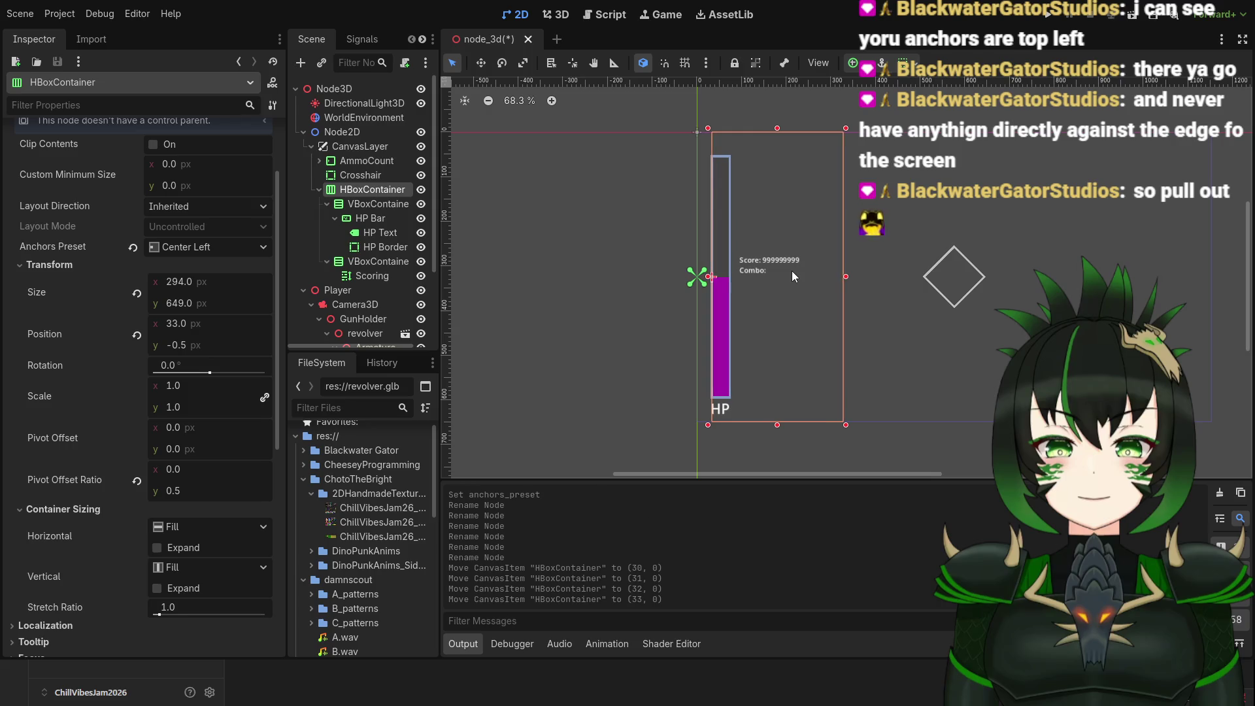
left_click(962, 421)
scroll(947, 430, "down", 5)
scroll(947, 430, "up", 4)
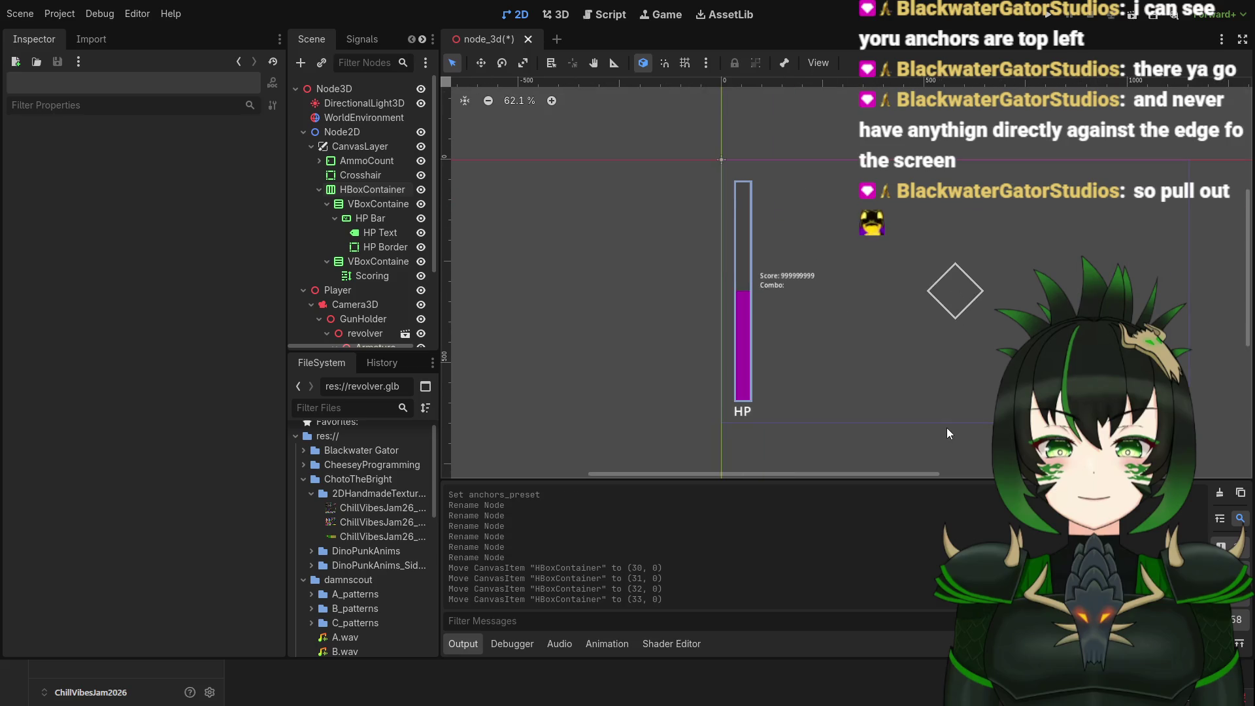
scroll(810, 367, "up", 2)
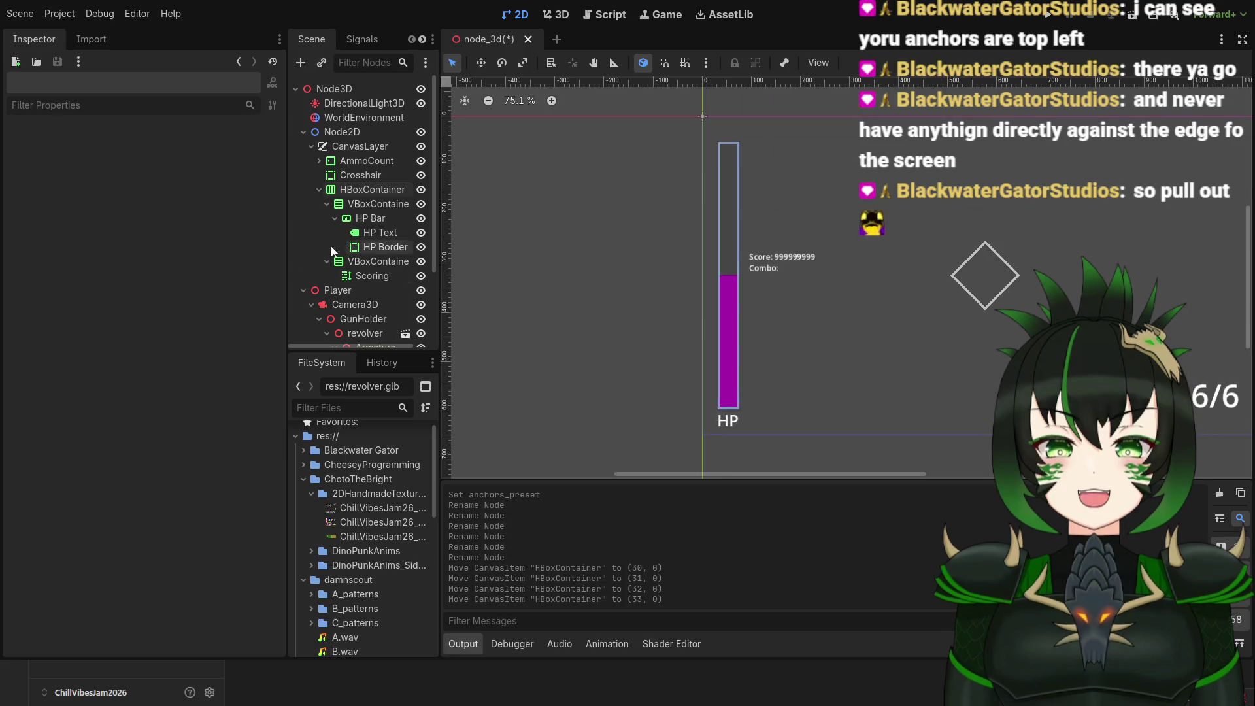
- Nudge the HBoxContainer further right until its Position x reads 54, then deselect it
left_click(366, 203)
left_click(371, 275)
left_click(353, 319)
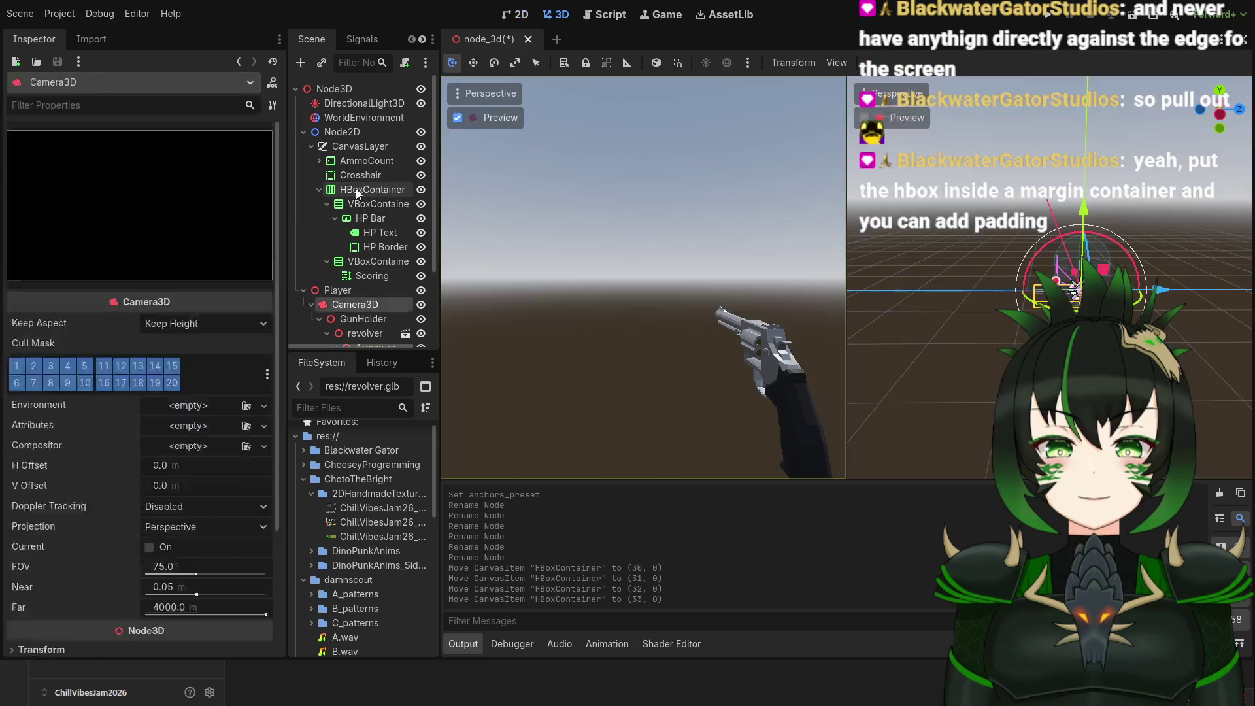
left_click(362, 195)
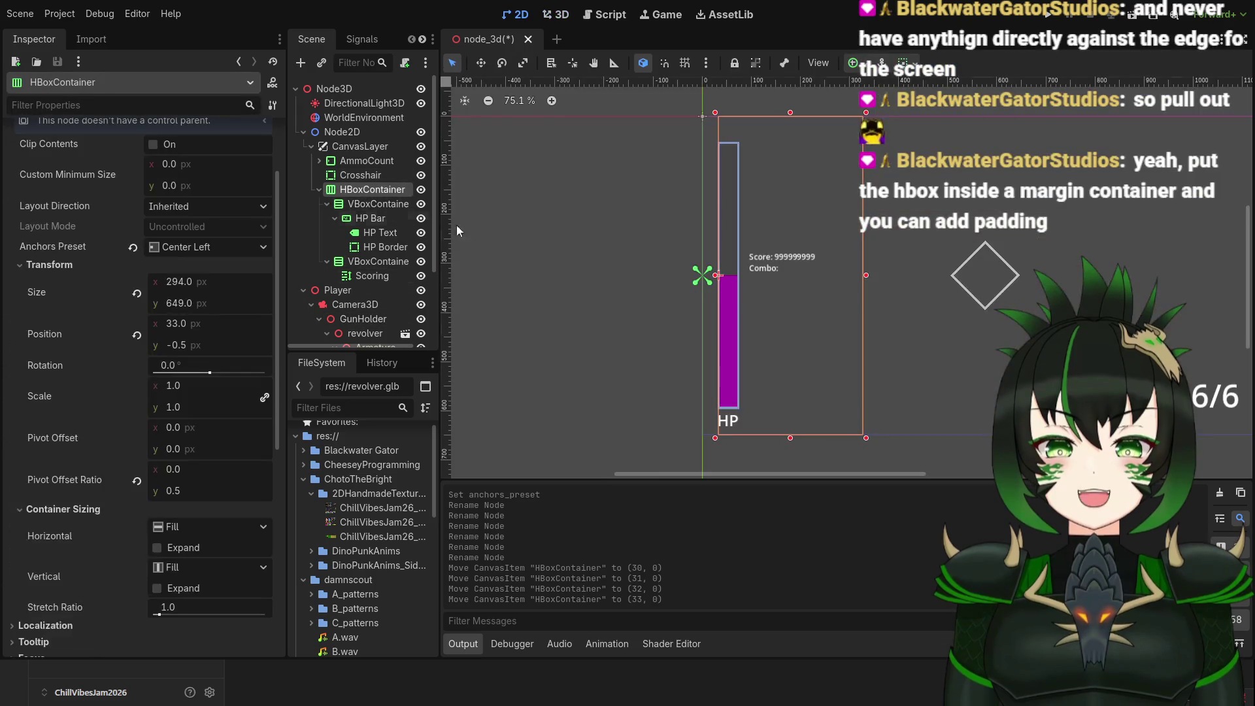
key("Right")
key("Right")
key("Right")
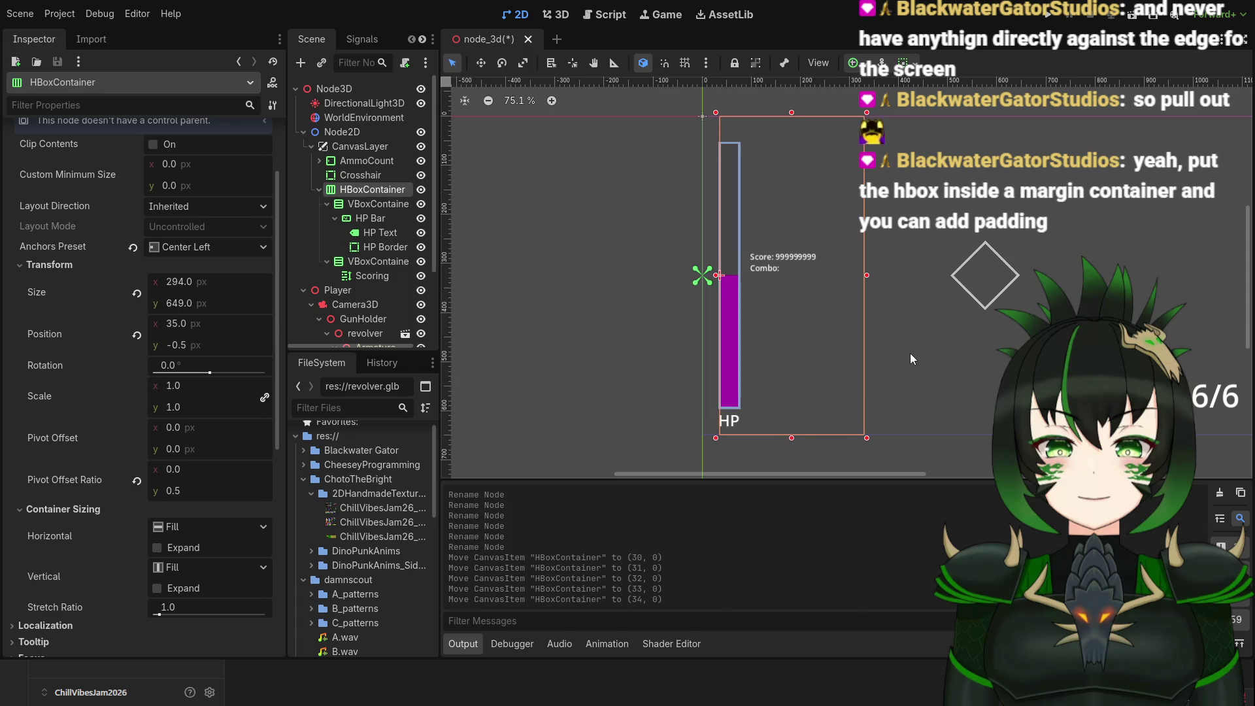
key("Right")
key("Right")
key("Right")
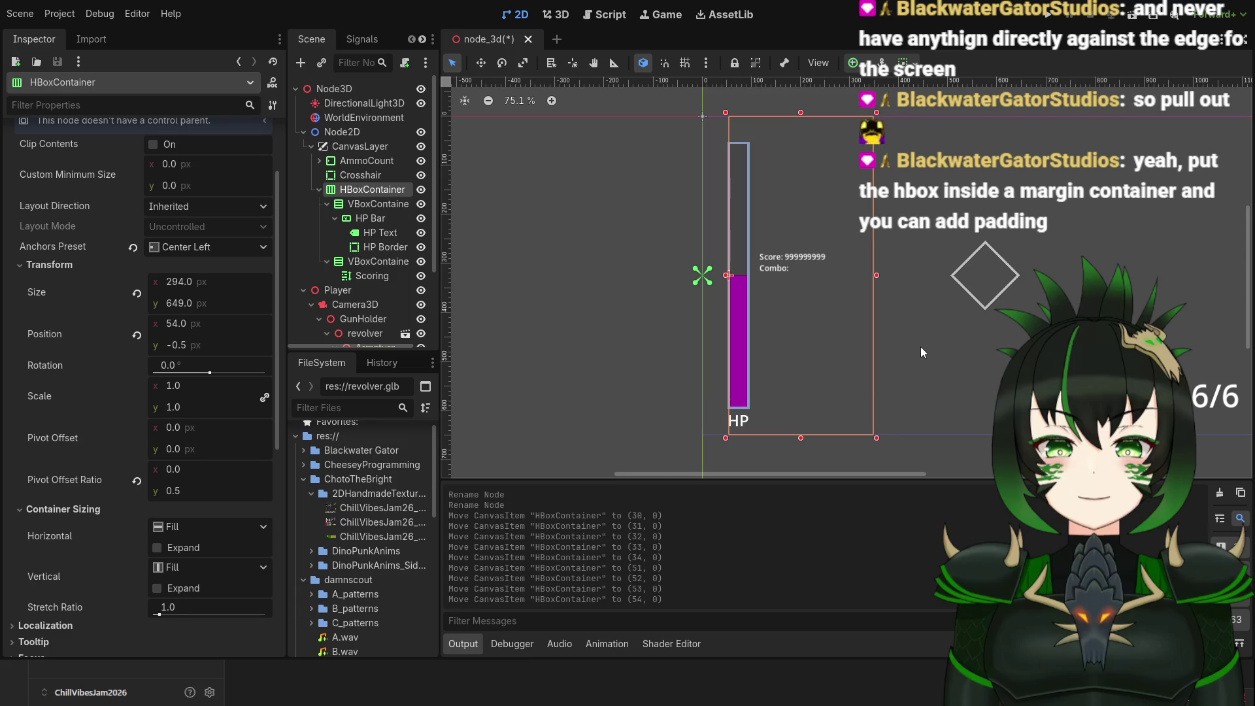
left_click(943, 446)
scroll(951, 417, "down", 1)
scroll(953, 415, "down", 1)
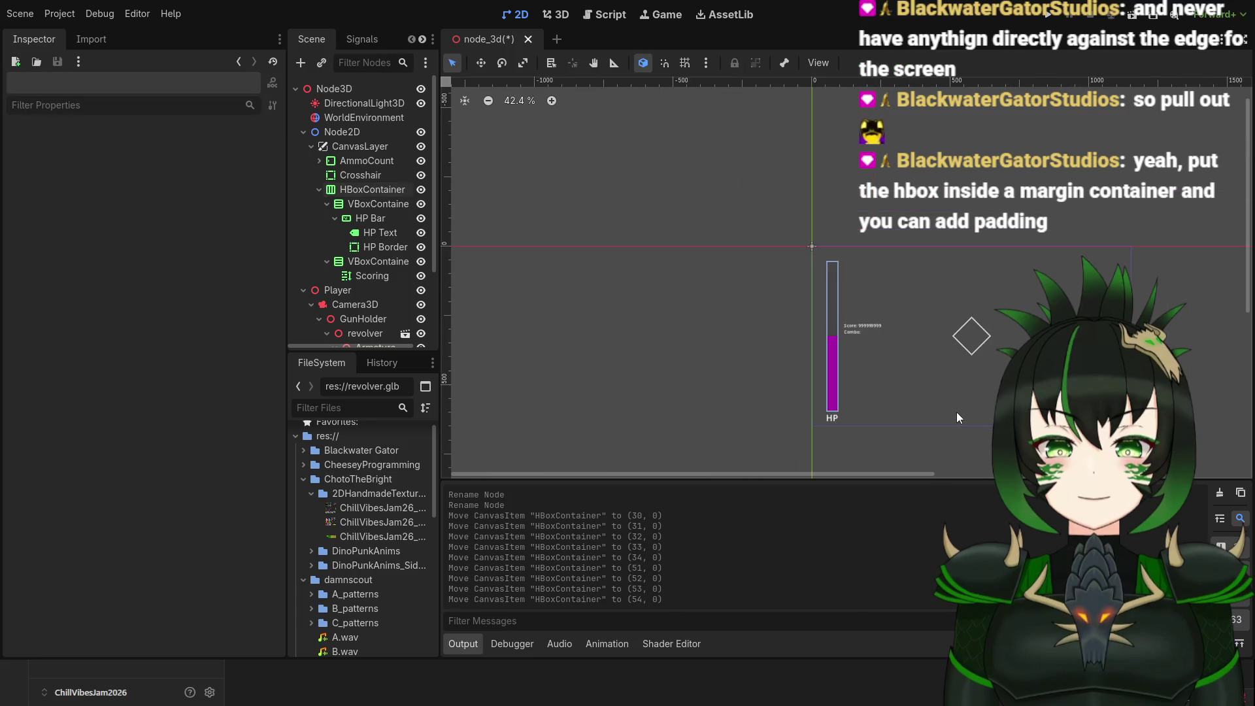
scroll(941, 401, "down", 1)
scroll(939, 403, "up", 4)
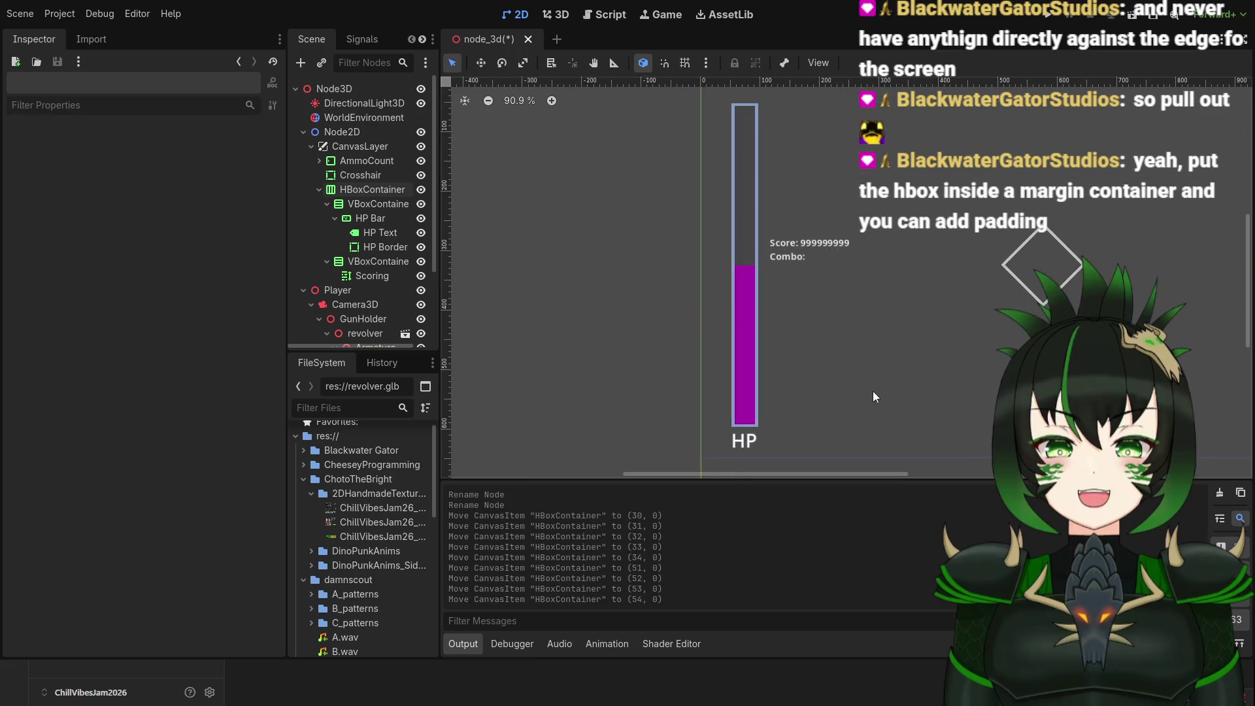
scroll(849, 379, "down", 3)
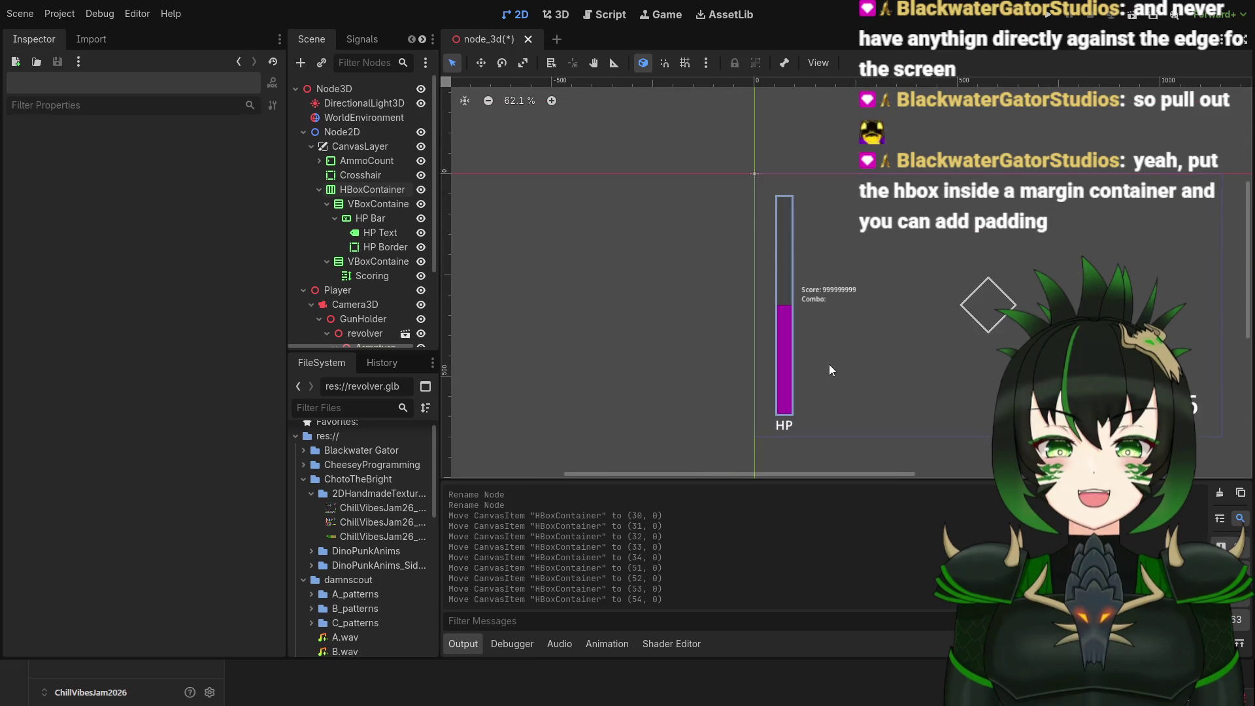
- Look through the HP bar nodes, then select the Scoring label in the second VBoxContainer
left_click(375, 205)
left_click(370, 218)
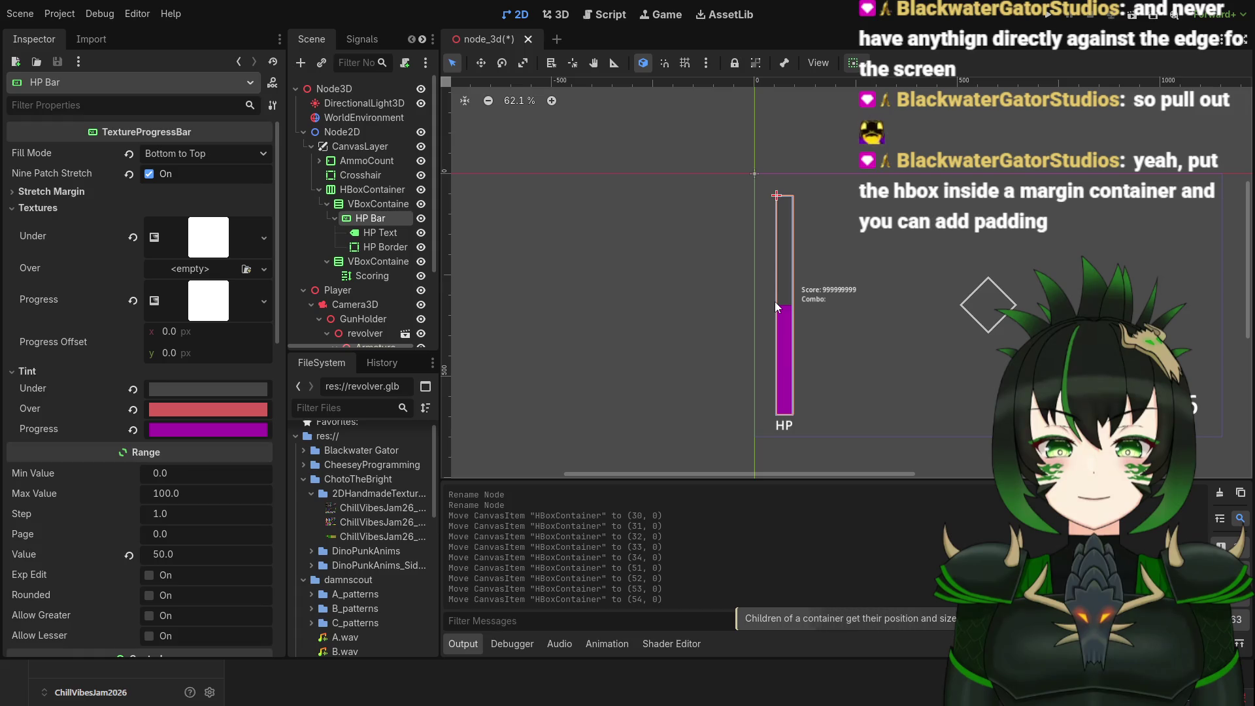
left_click(375, 236)
left_click(375, 245)
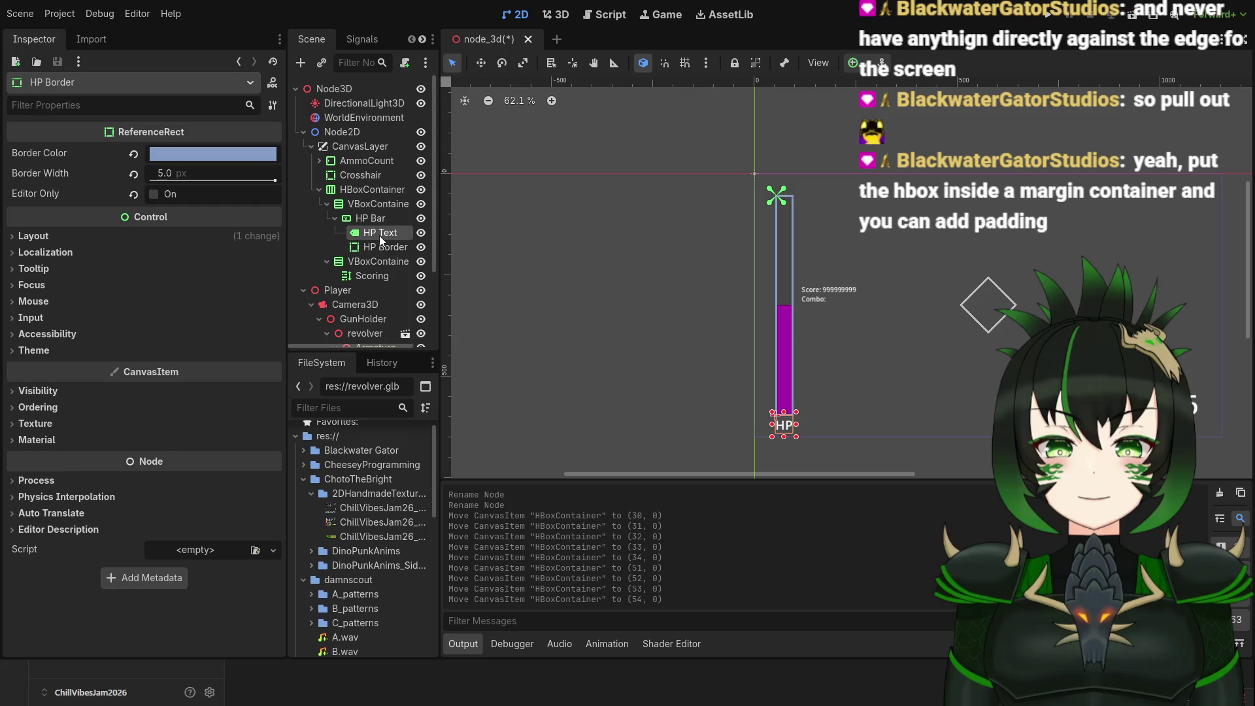
left_click(379, 236)
left_click(382, 264)
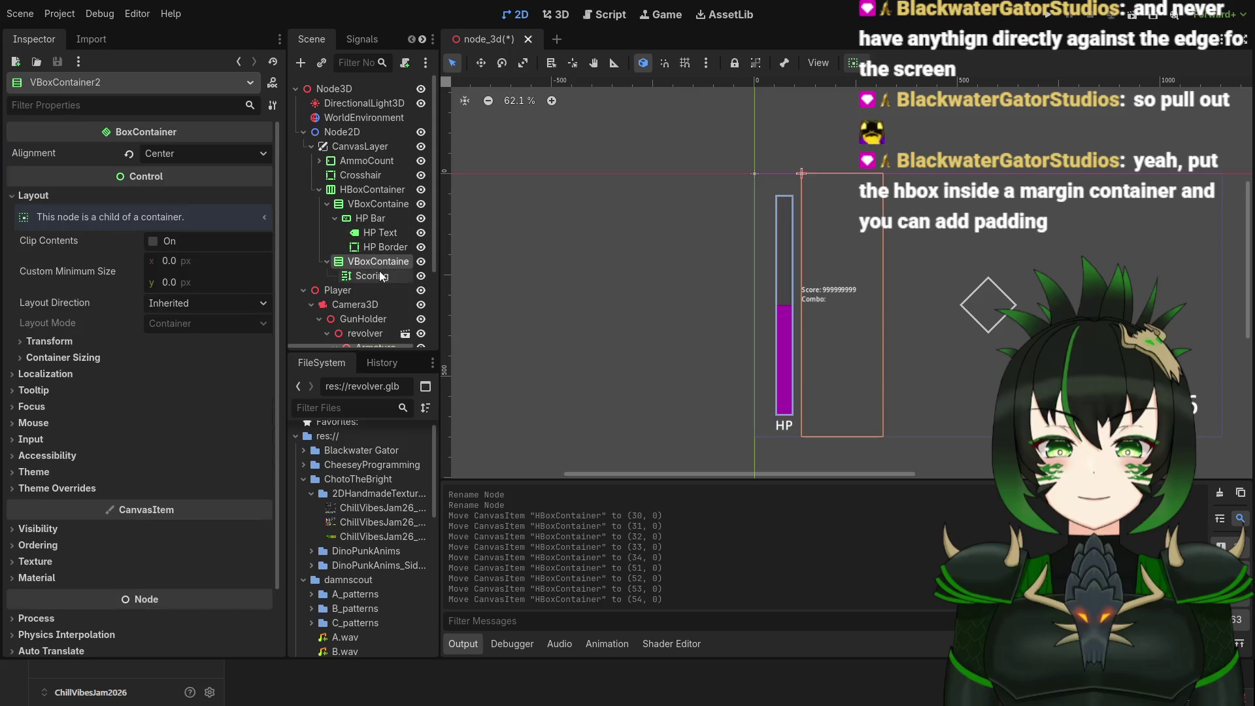
left_click(375, 277)
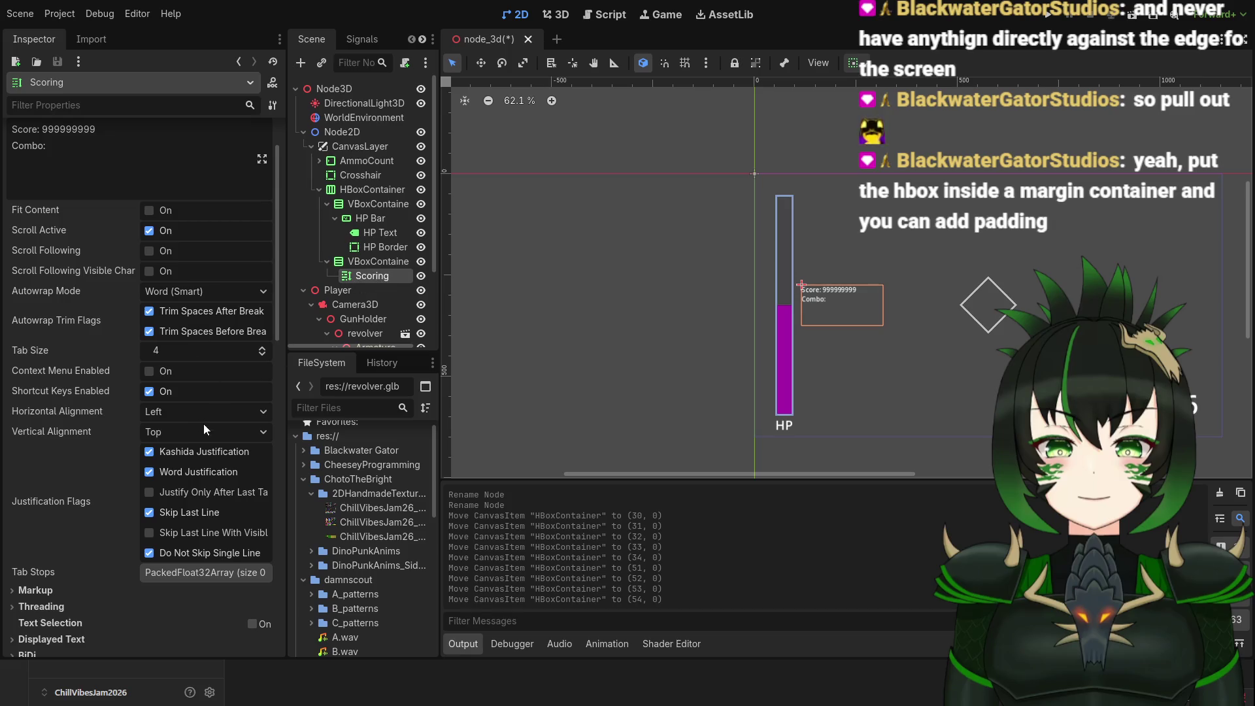
- Keep the Scoring label's Horizontal Alignment on Left and set Vertical Alignment to Center
scroll(55, 289, "up", 2)
scroll(55, 289, "down", 15)
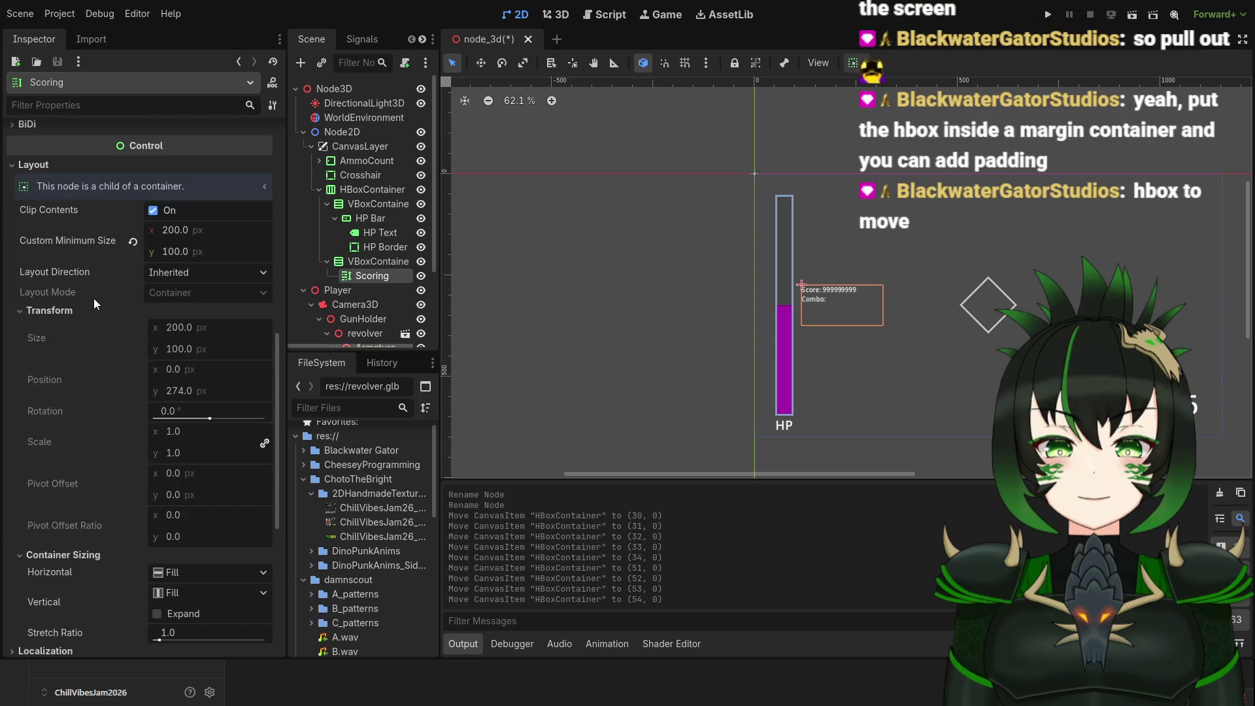
scroll(125, 410, "up", 15)
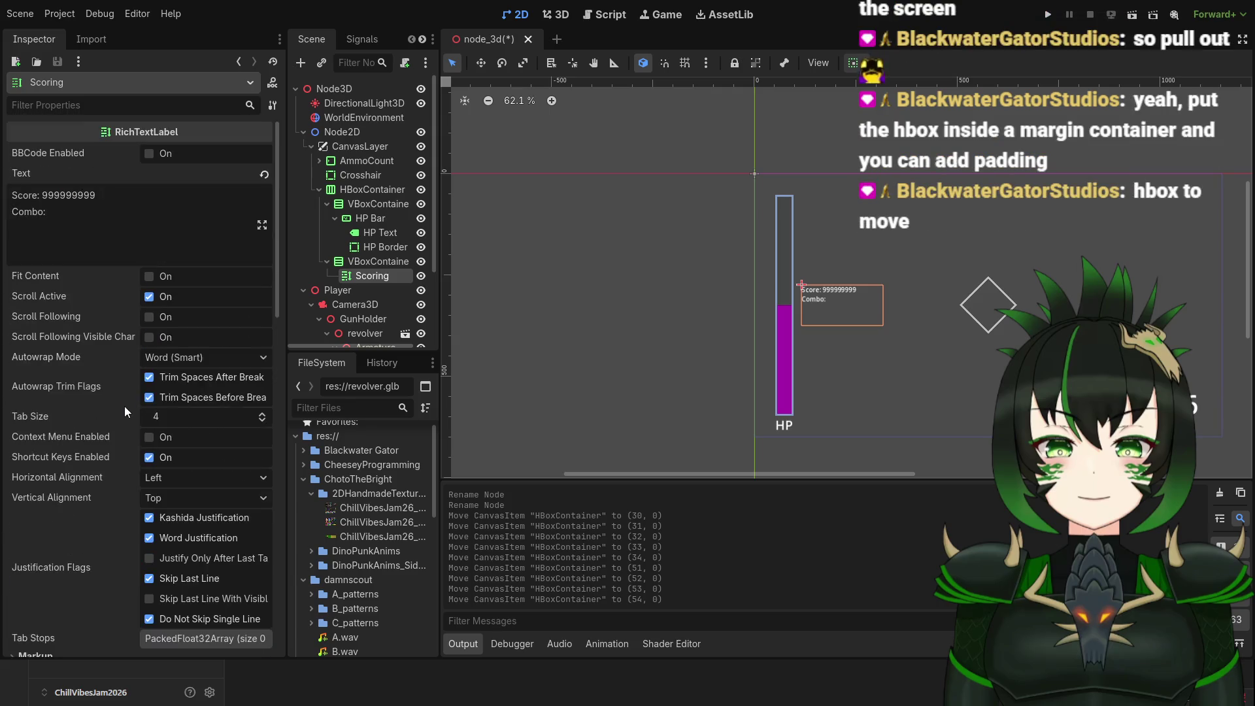
scroll(112, 362, "down", 6)
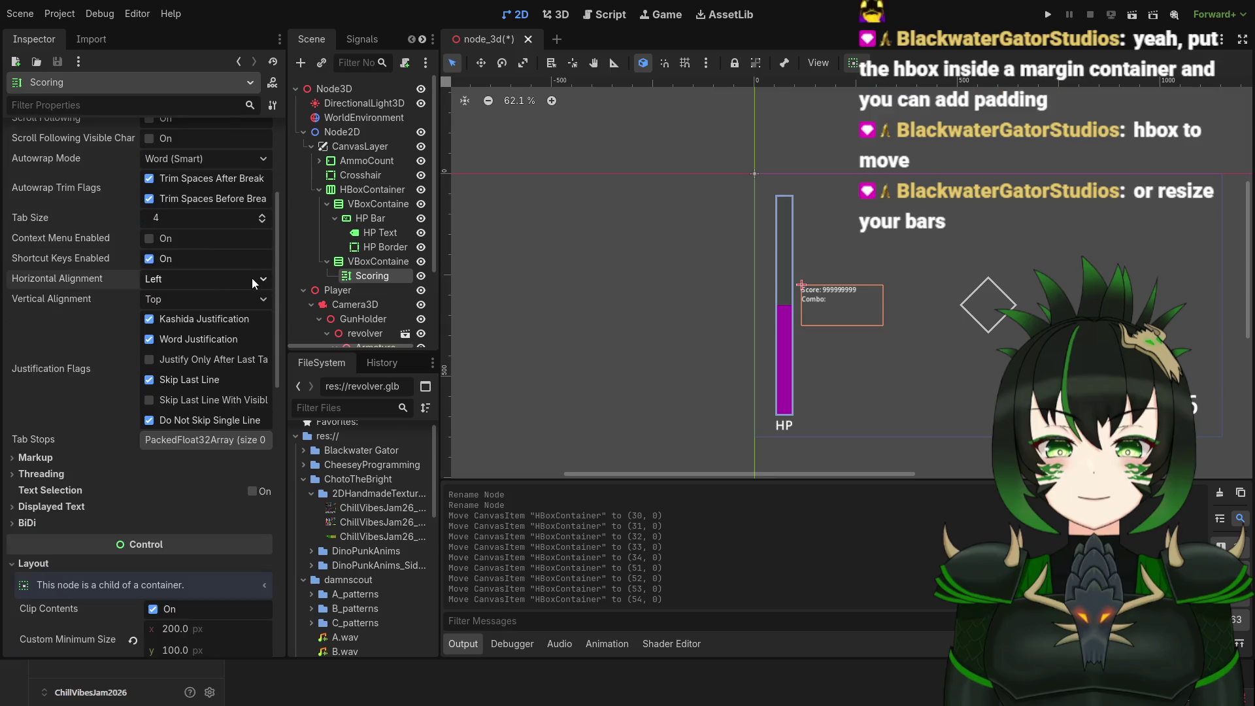
left_click(191, 315)
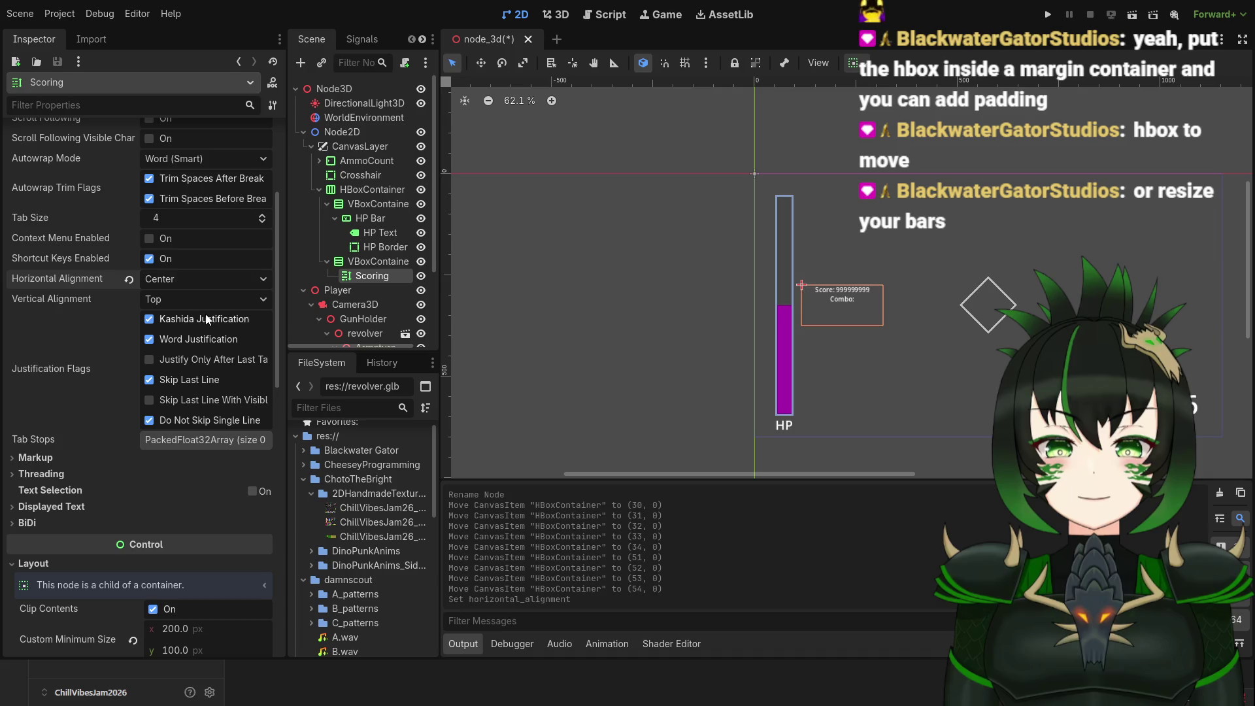
left_click(221, 281)
left_click(185, 299)
left_click(200, 299)
left_click(185, 339)
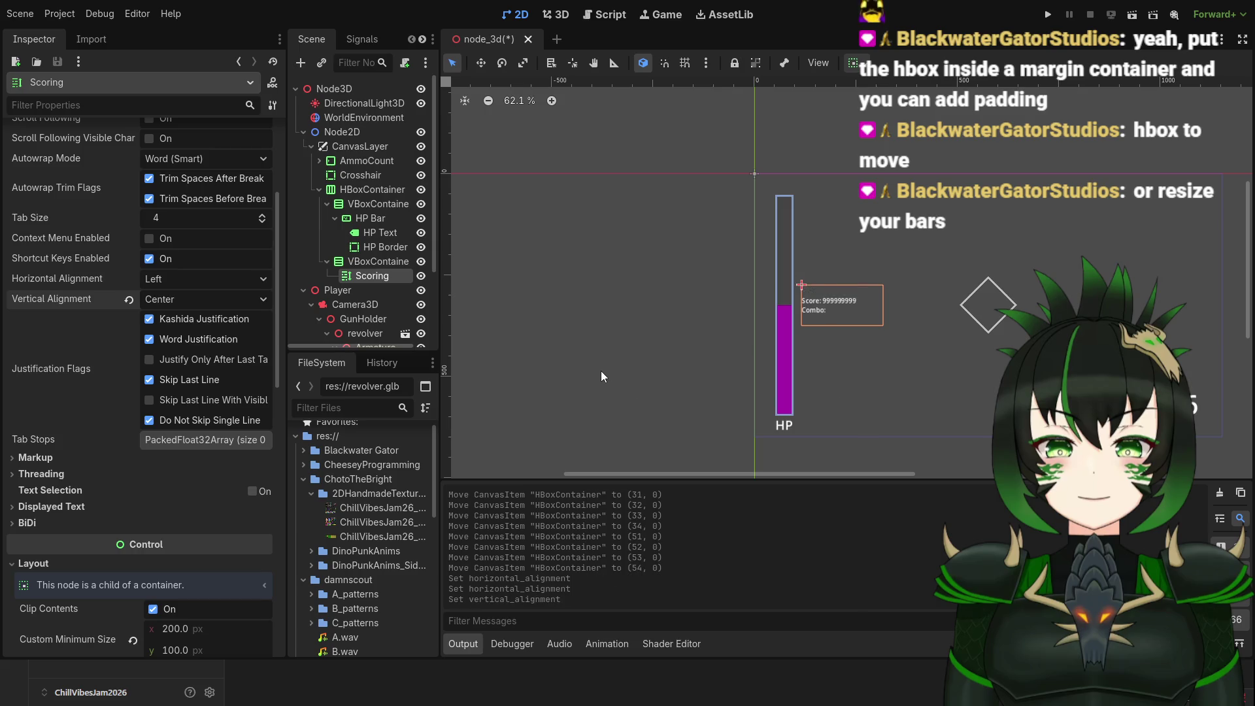
left_click(601, 376)
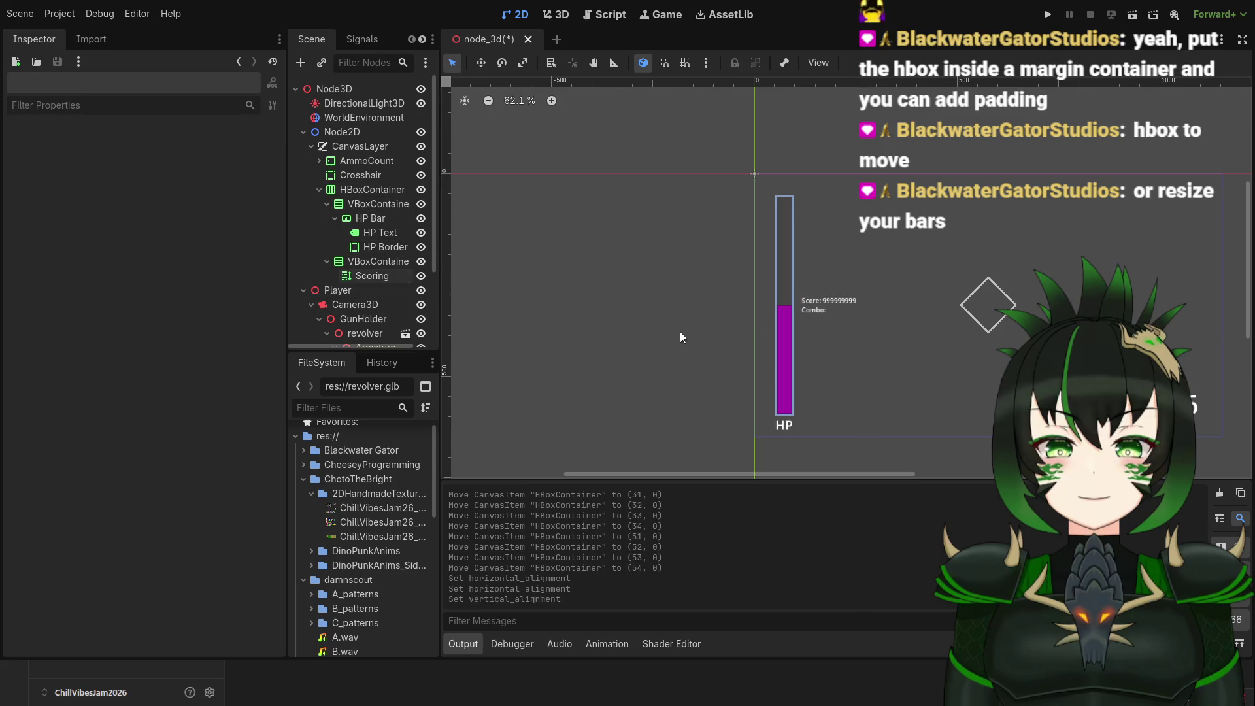
- Shorten the HBoxContainer by raising its bottom edge
scroll(780, 332, "down", 1)
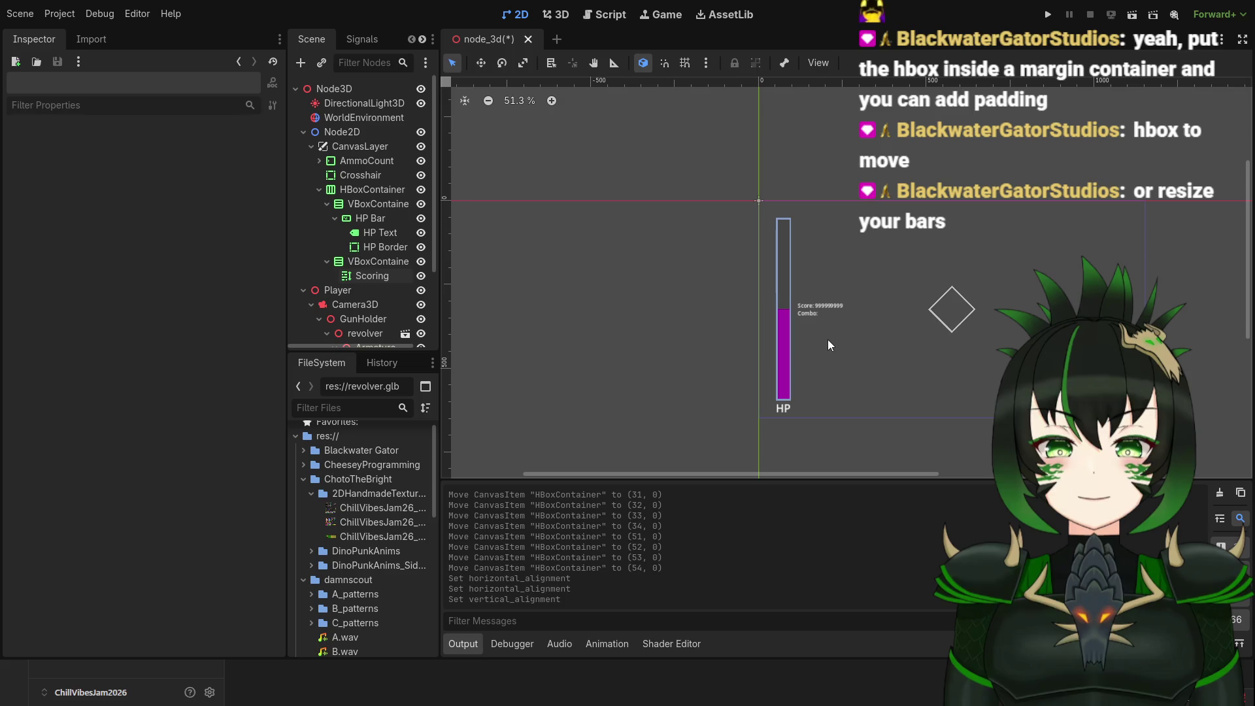
scroll(819, 332, "up", 1)
scroll(819, 331, "up", 1)
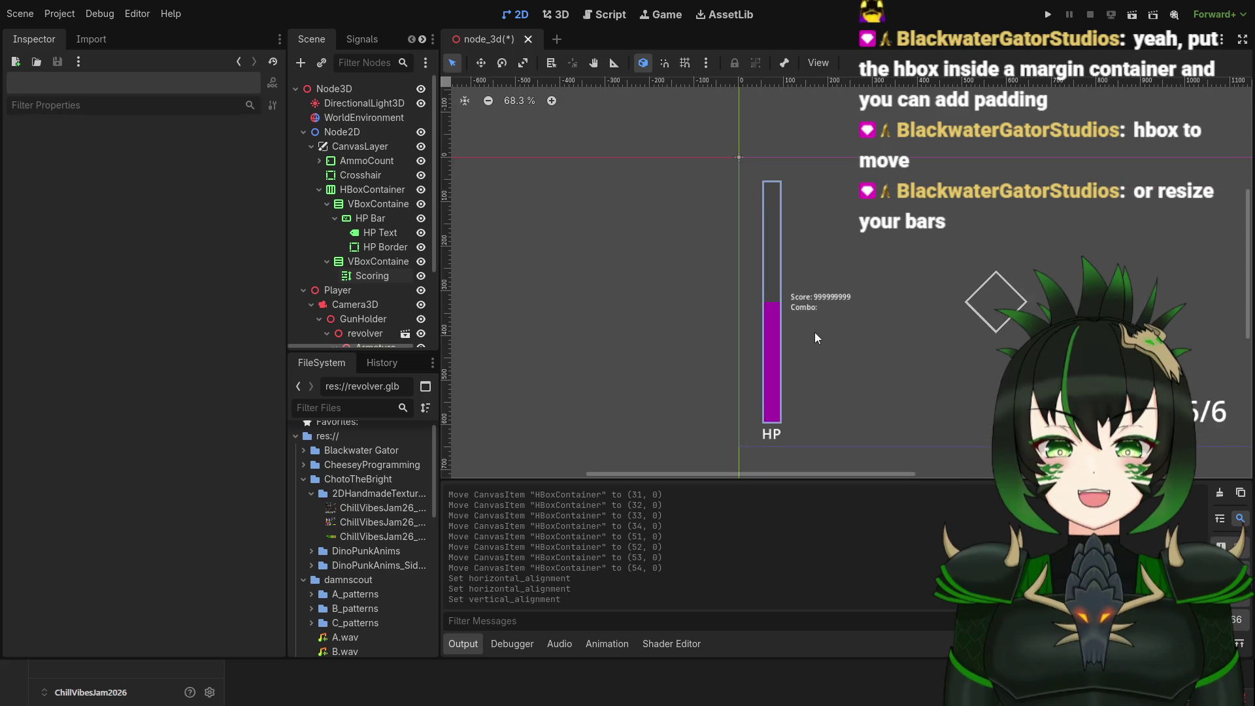
scroll(743, 323, "down", 1)
scroll(350, 260, "down", 3)
scroll(351, 278, "up", 2)
left_click(362, 160)
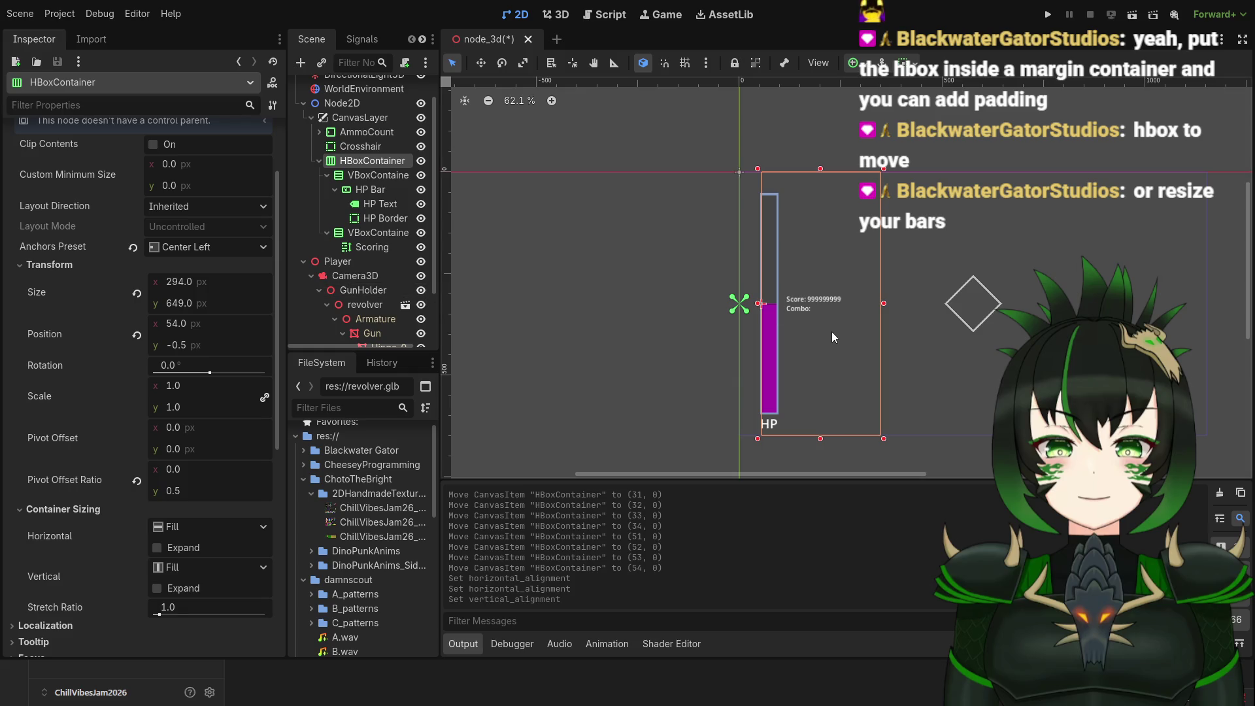
left_click_drag(821, 435, 821, 422)
left_click(674, 415)
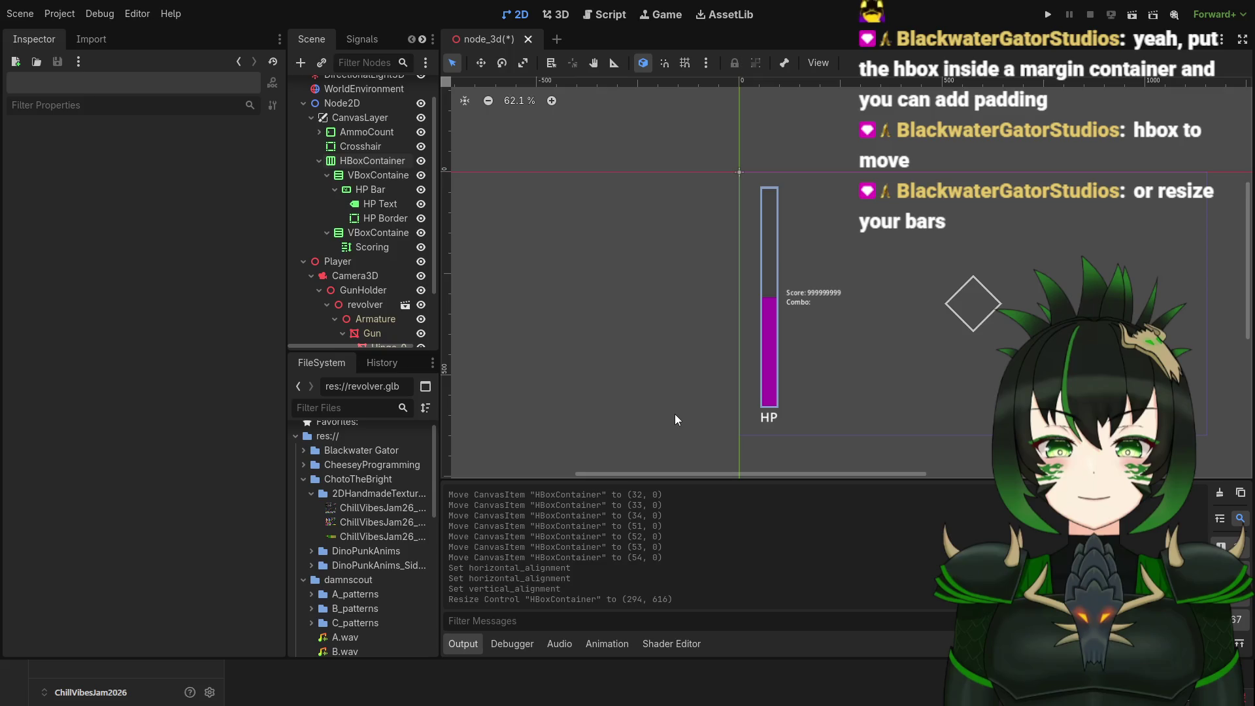
- Raise the HBoxContainer's bottom edge slightly more, bringing it to 294 by 604
scroll(838, 369, "up", 3)
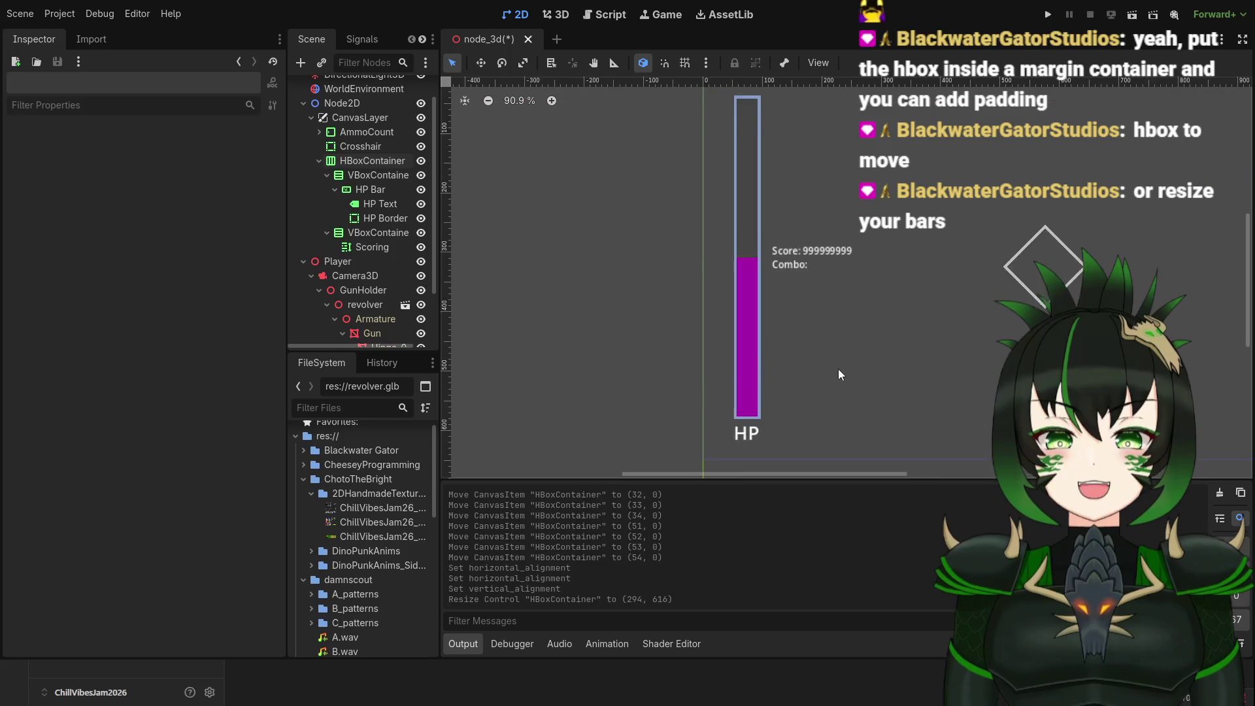
scroll(849, 365, "down", 3)
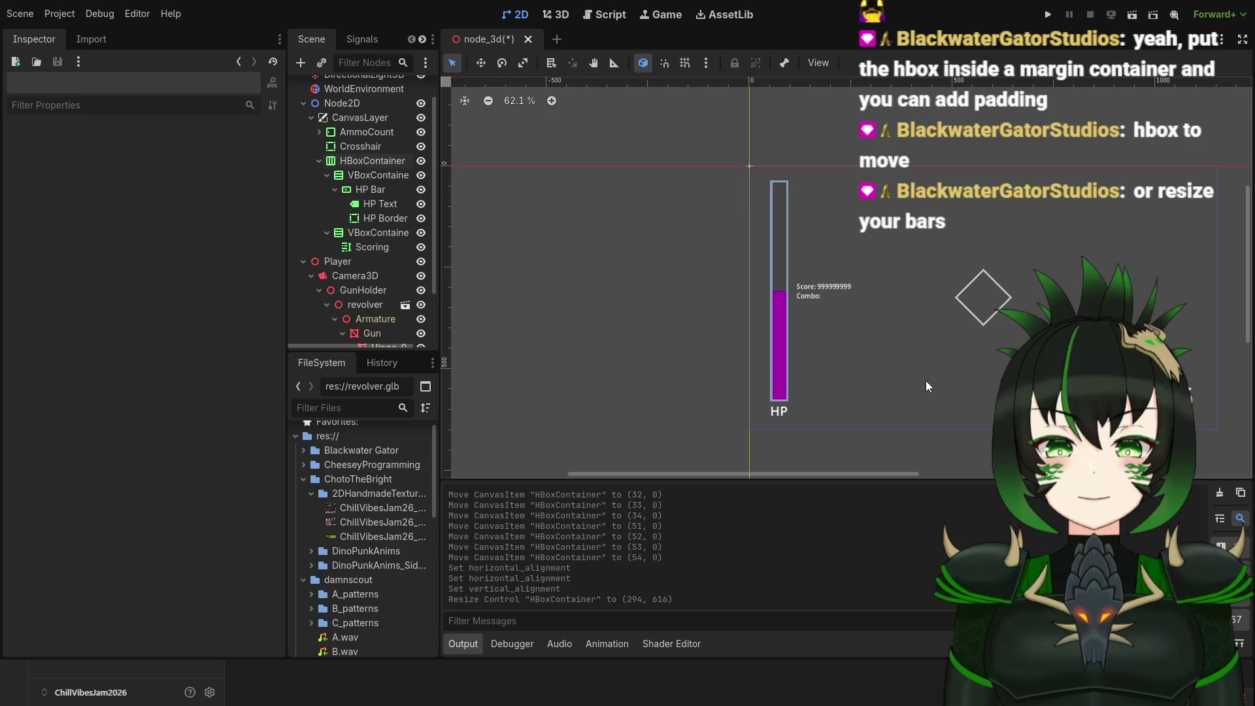
scroll(830, 300, "up", 2)
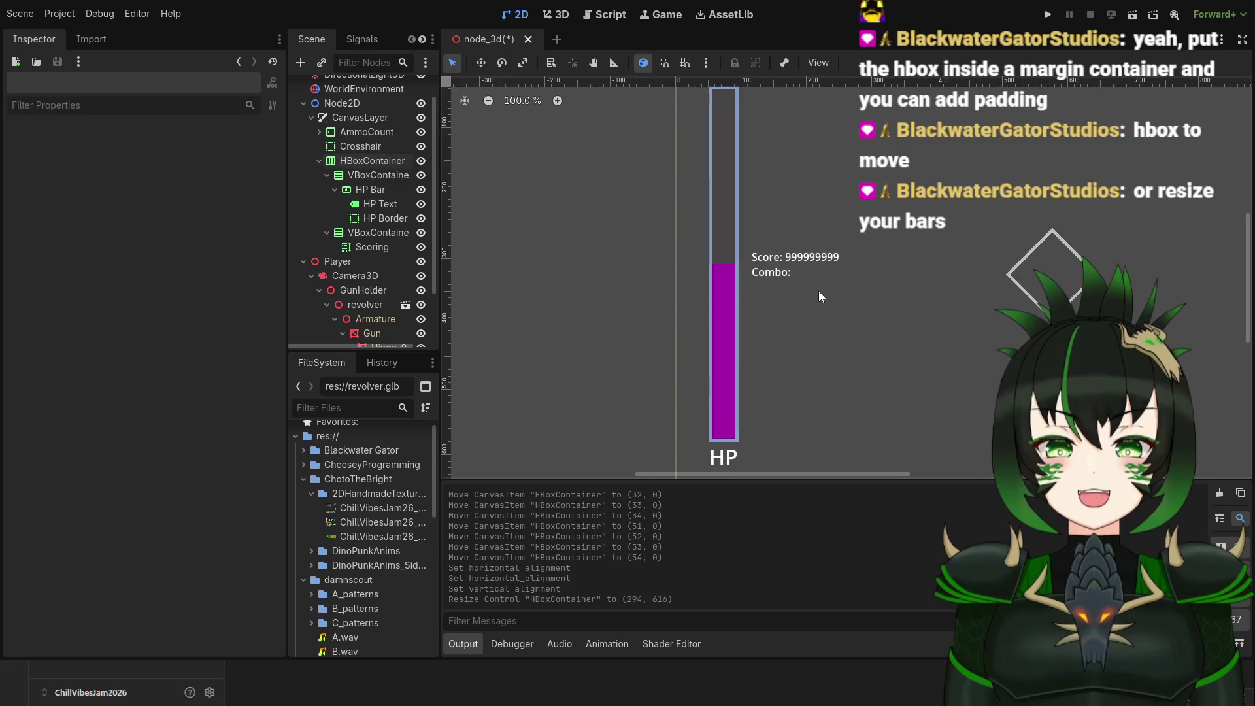
scroll(822, 292, "up", 2)
scroll(637, 291, "down", 3)
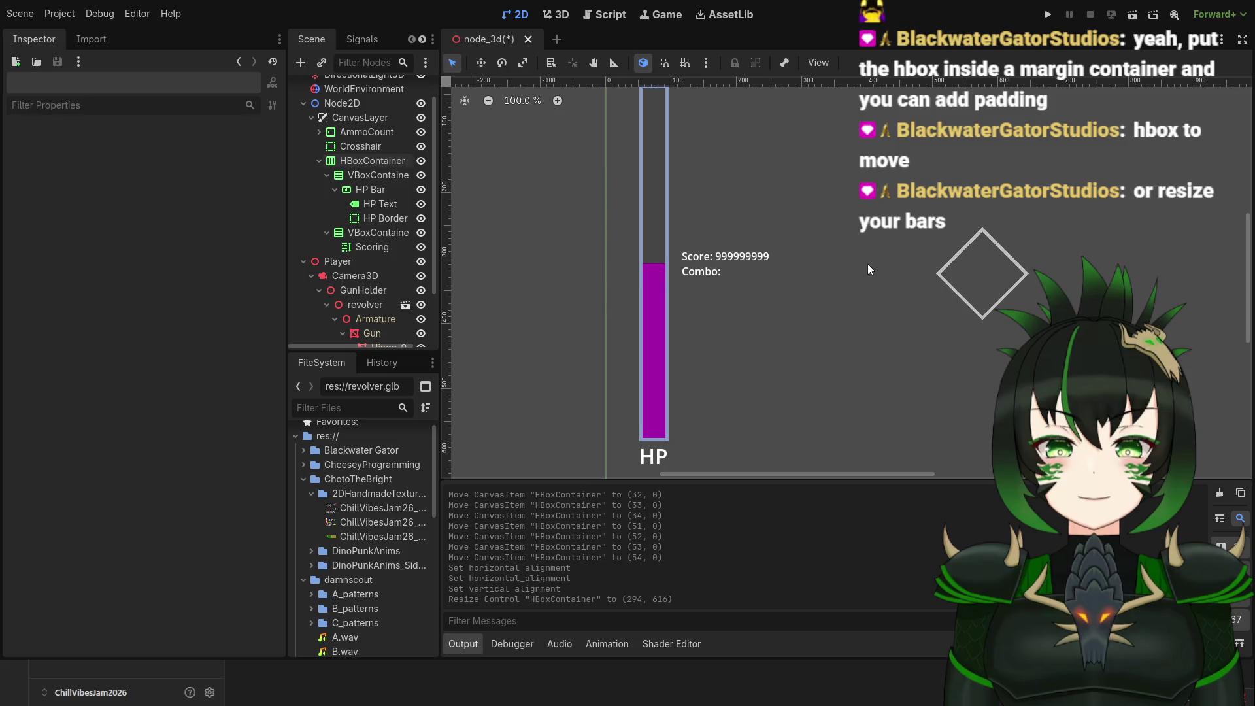
scroll(817, 284, "down", 2)
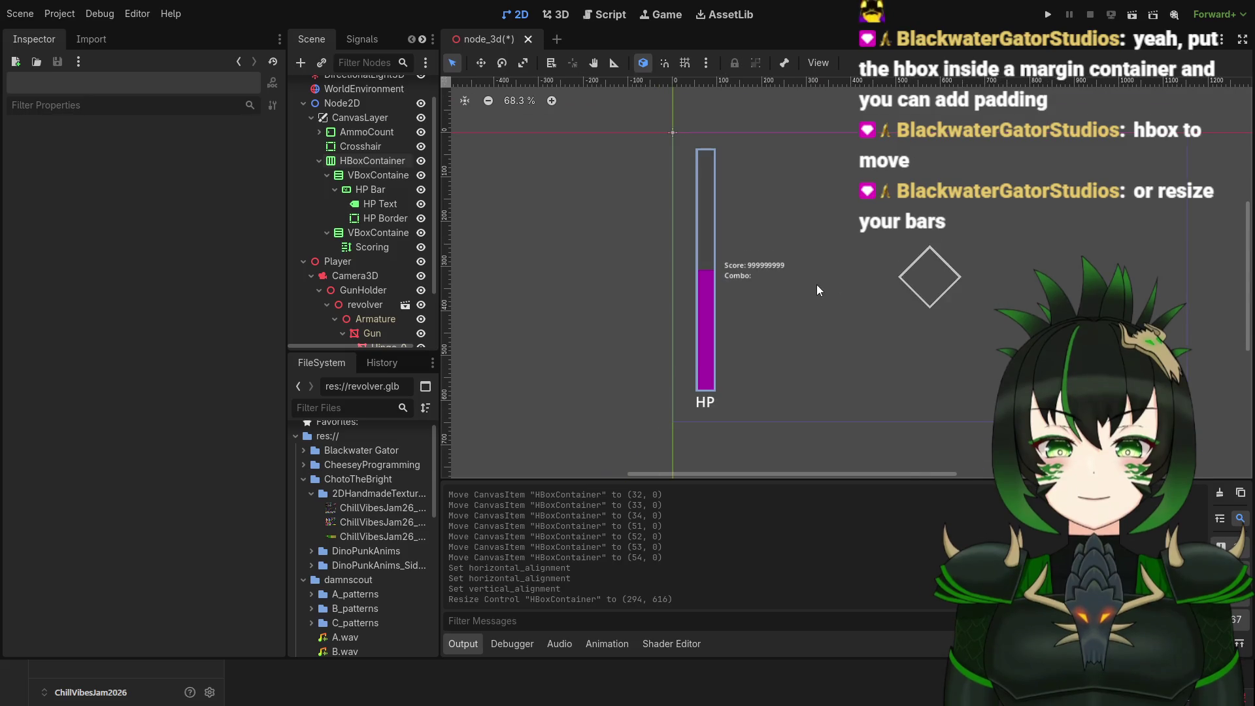
scroll(814, 283, "up", 3)
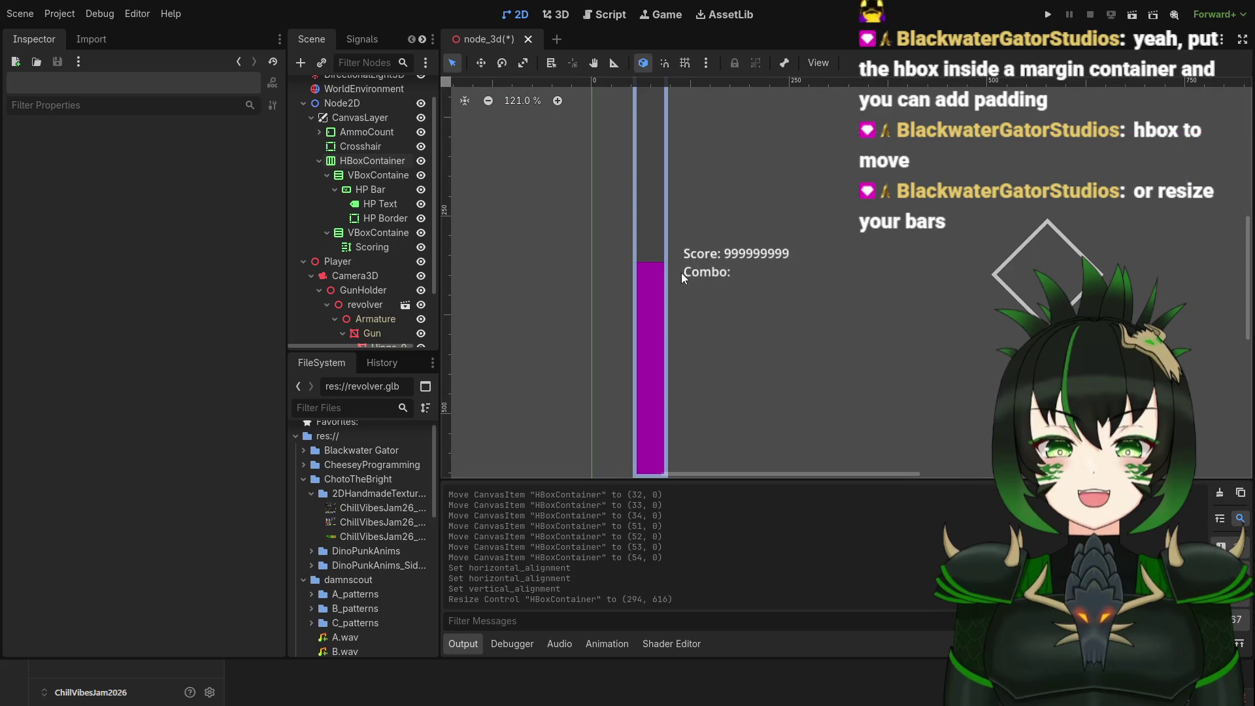
scroll(612, 259, "down", 2)
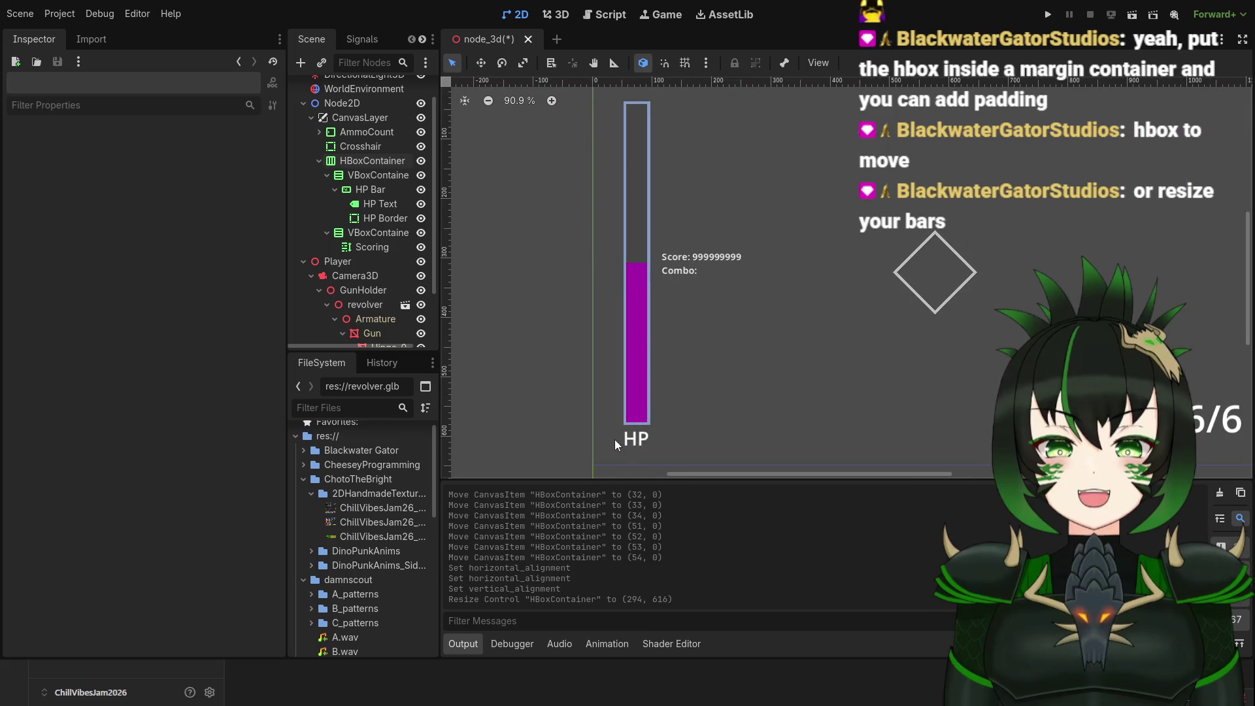
scroll(645, 434, "down", 1)
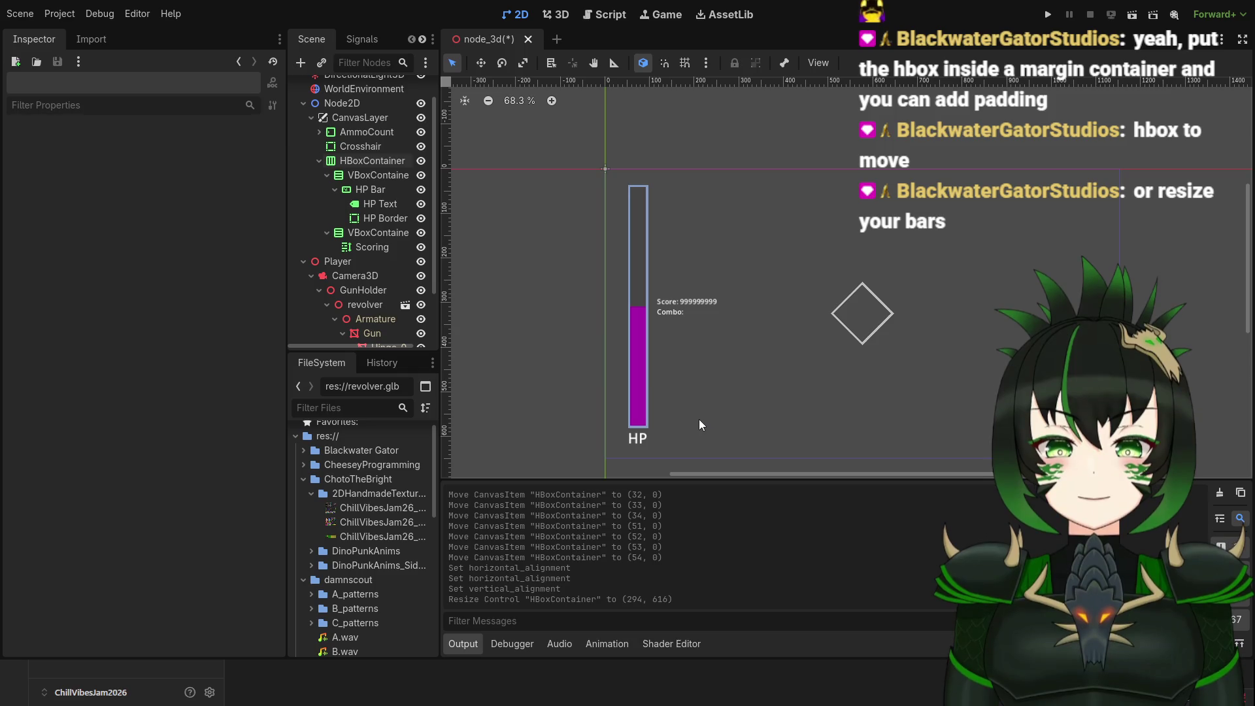
scroll(700, 405, "down", 2)
scroll(703, 398, "up", 3)
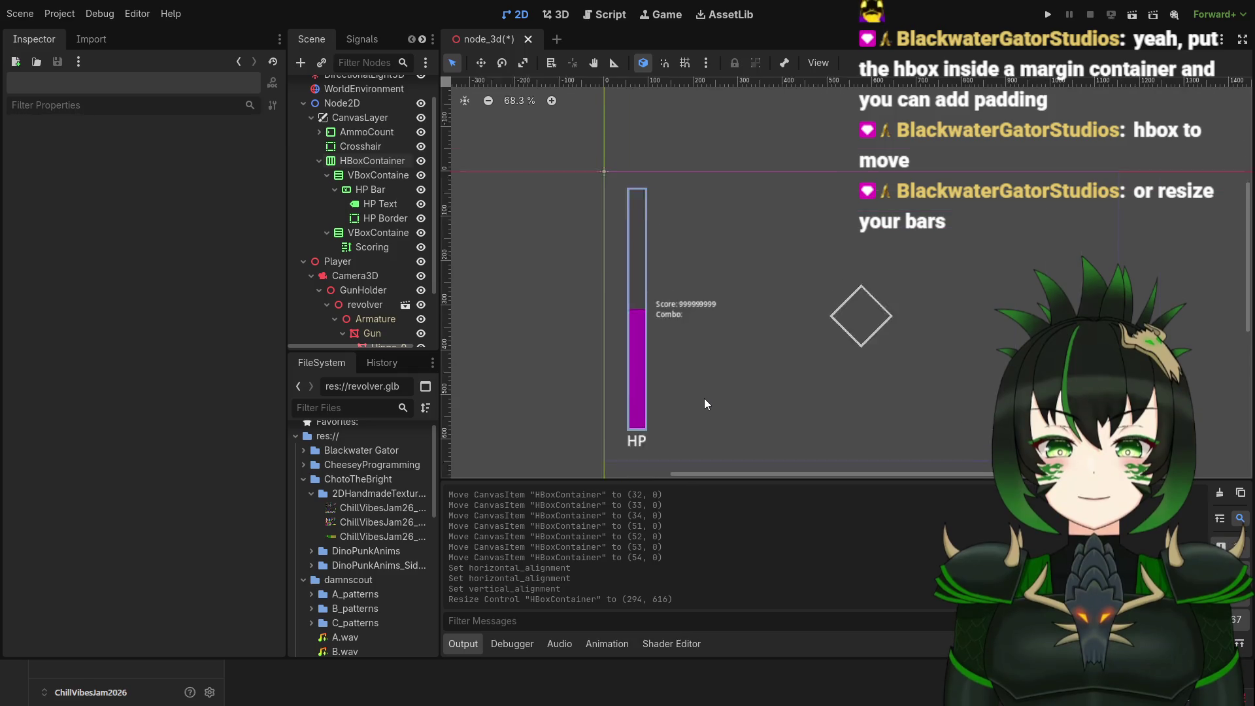
left_click(369, 161)
left_click_drag(691, 452, 692, 448)
left_click(536, 397)
- Save the node_3d scene
scroll(784, 398, "down", 3)
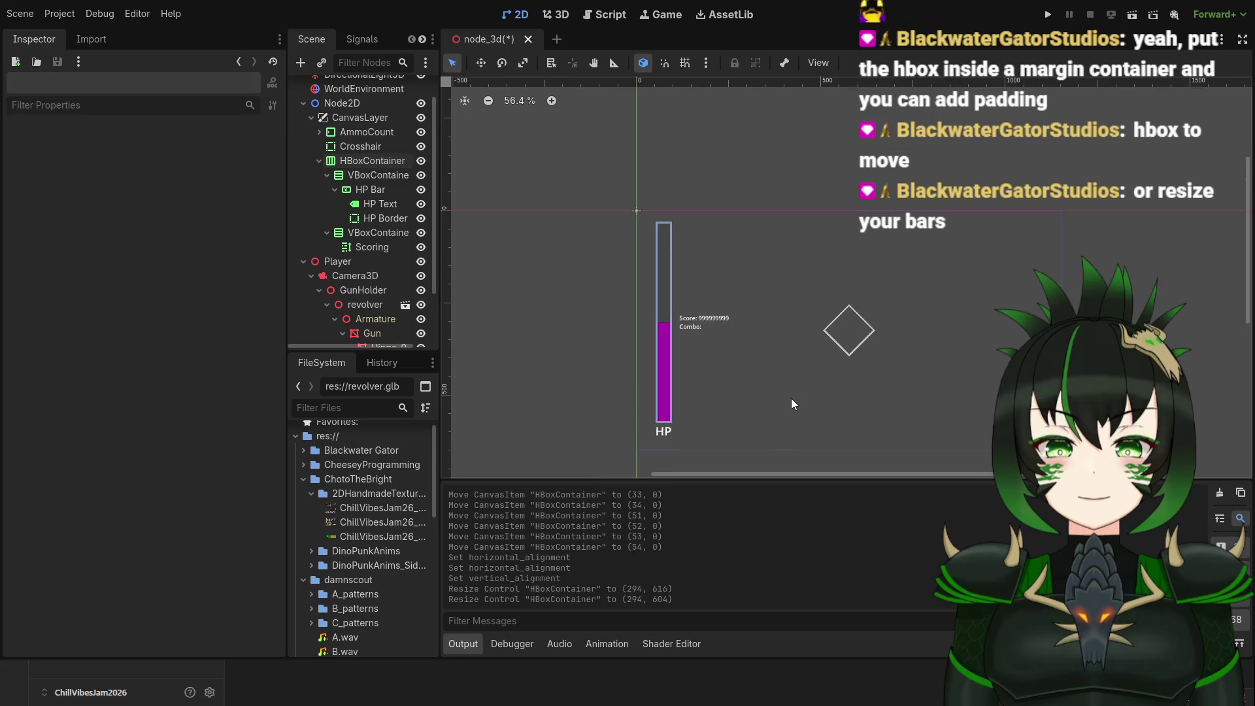
scroll(788, 394, "up", 4)
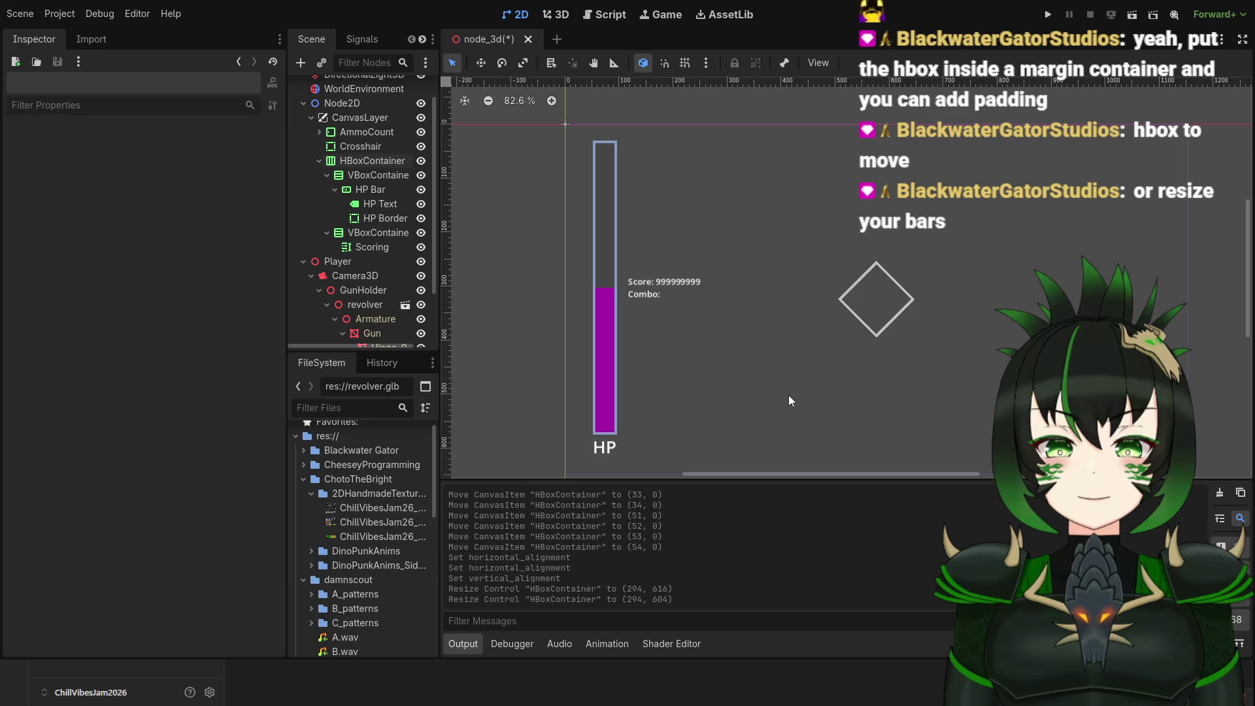
scroll(789, 395, "down", 5)
key("ctrl+s")
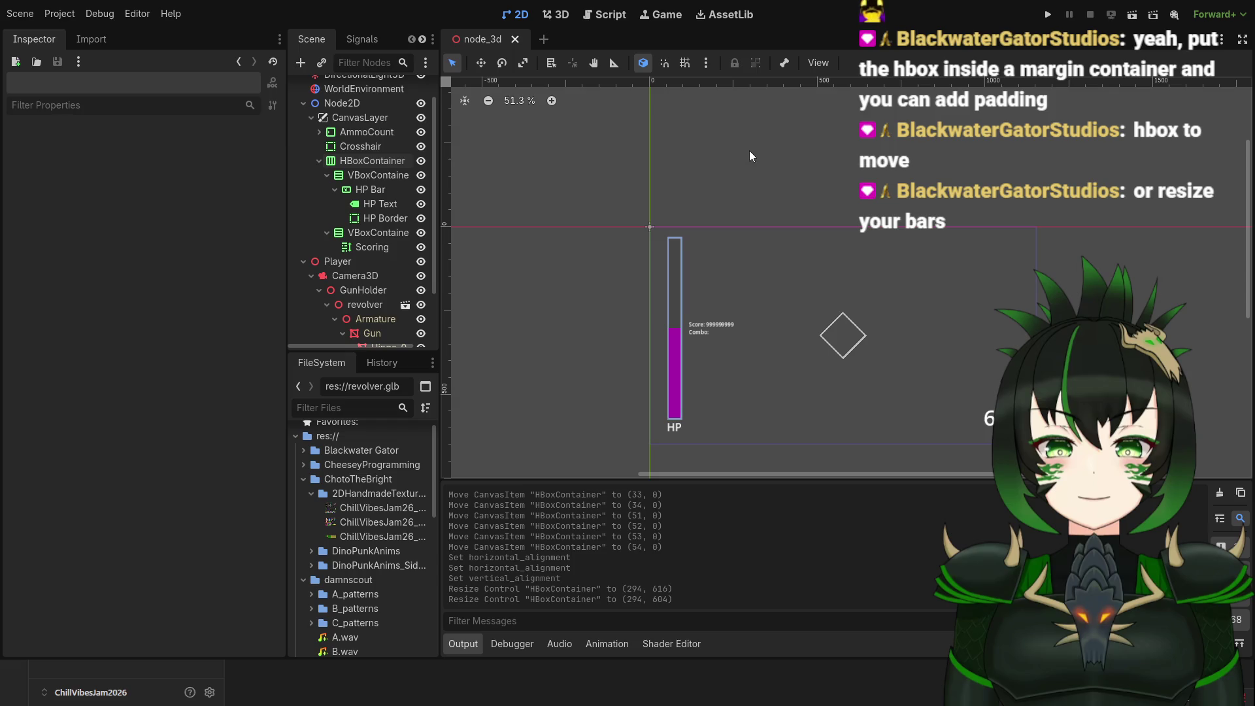
scroll(766, 193, "up", 1)
scroll(766, 193, "up", 1)
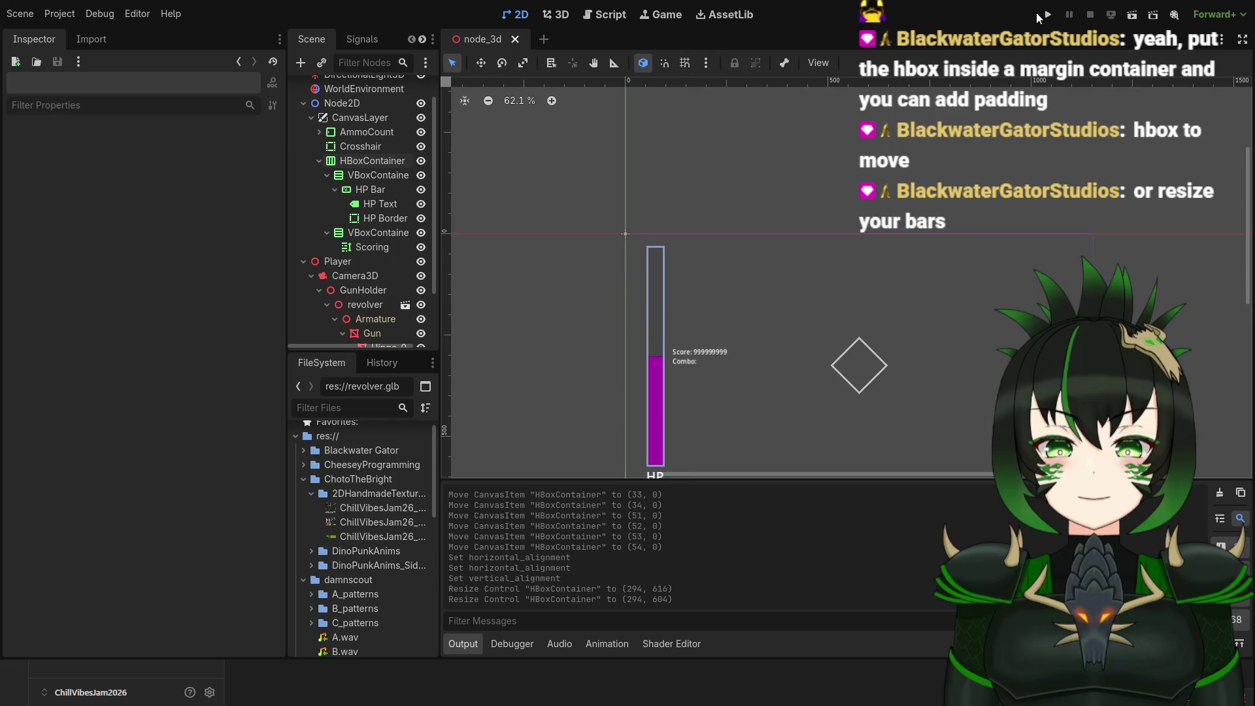
left_click(1046, 15)
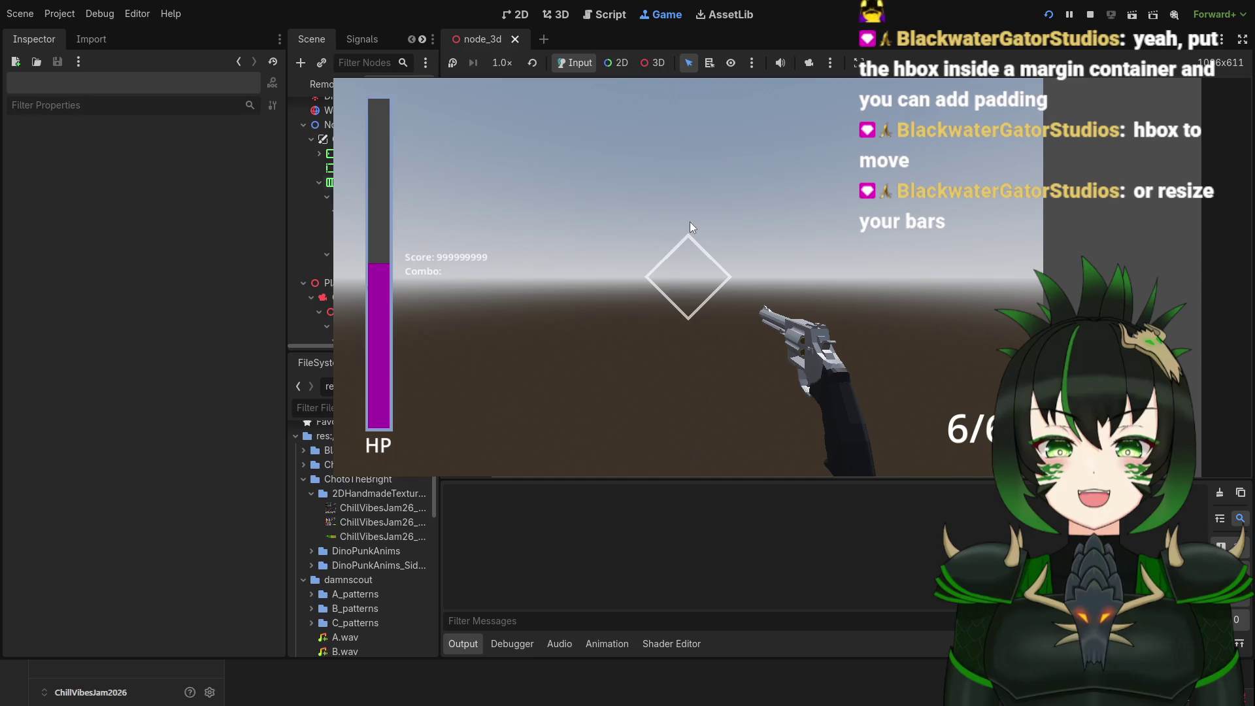
key("F8")
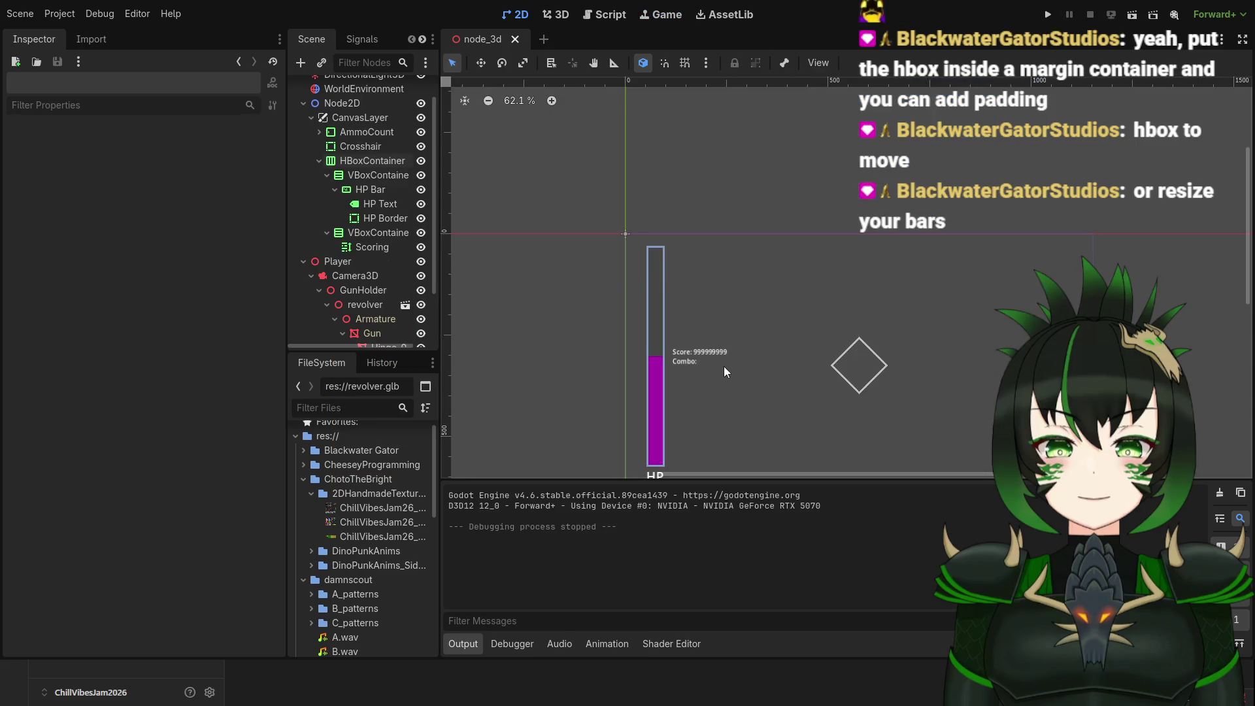
scroll(720, 362, "up", 4)
- Change the Scoring label's text to read 'Score: 99999'
left_click(664, 345)
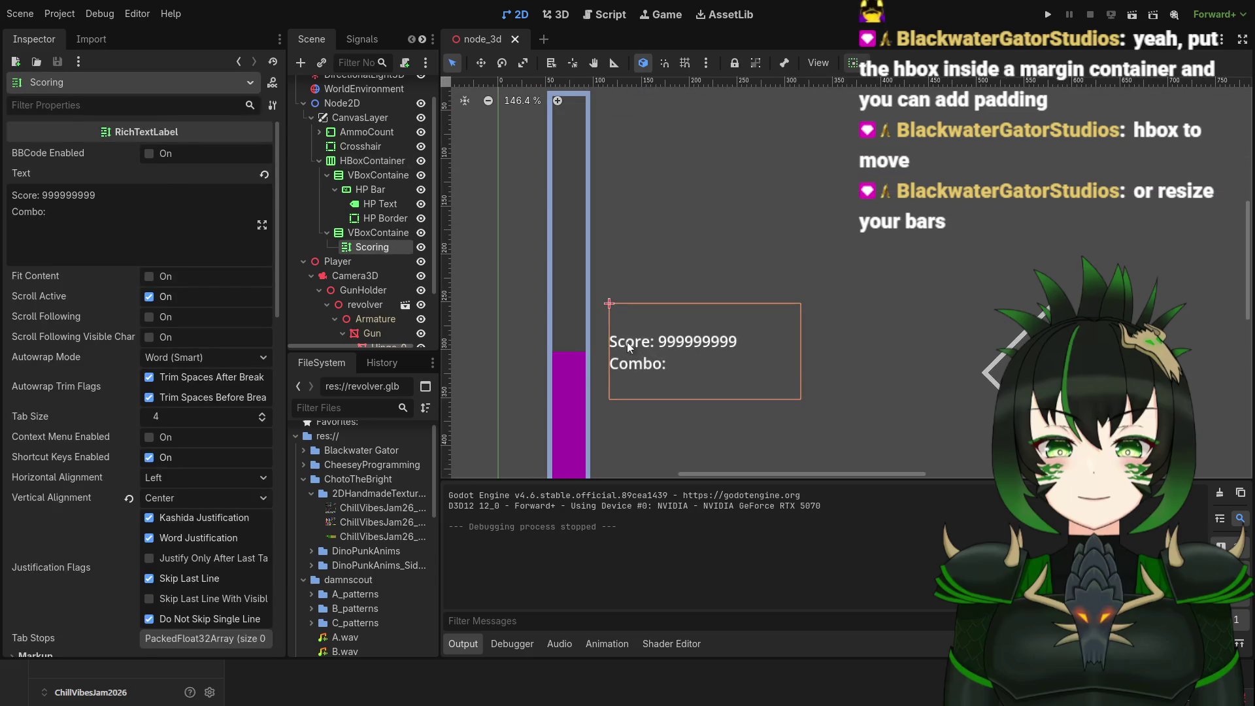
left_click_drag(96, 195, 66, 196)
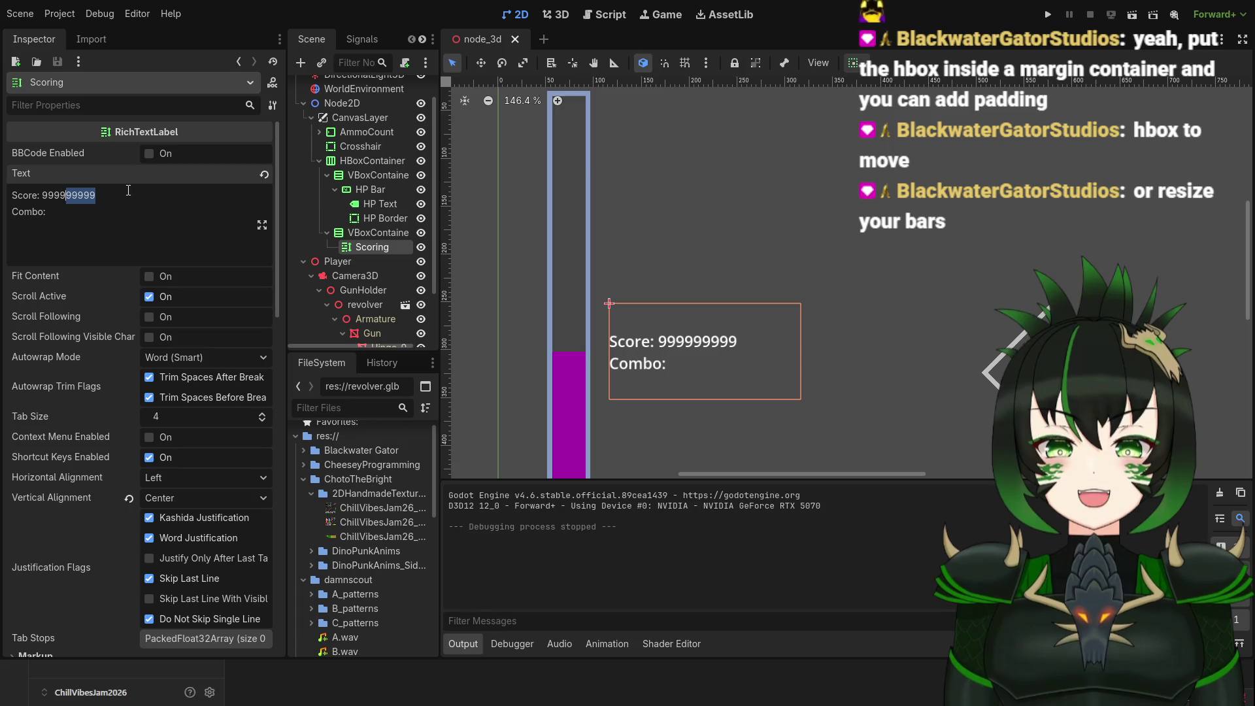
key("BackSpace")
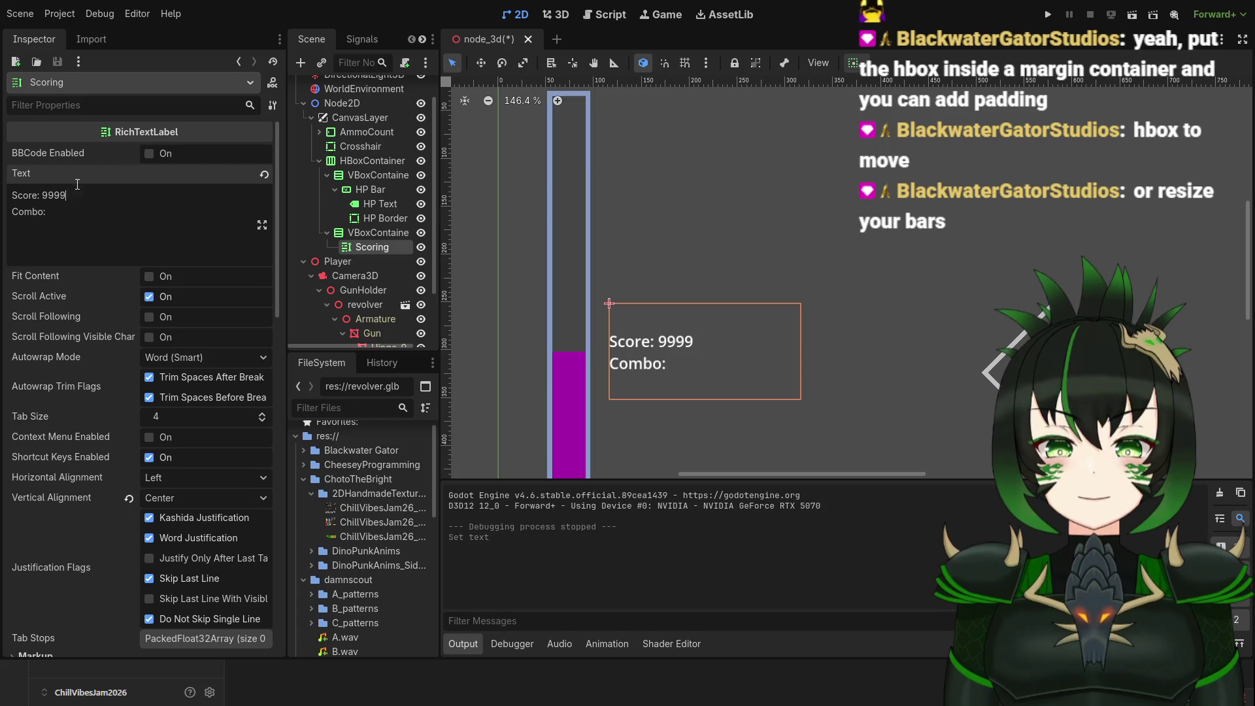
type("9")
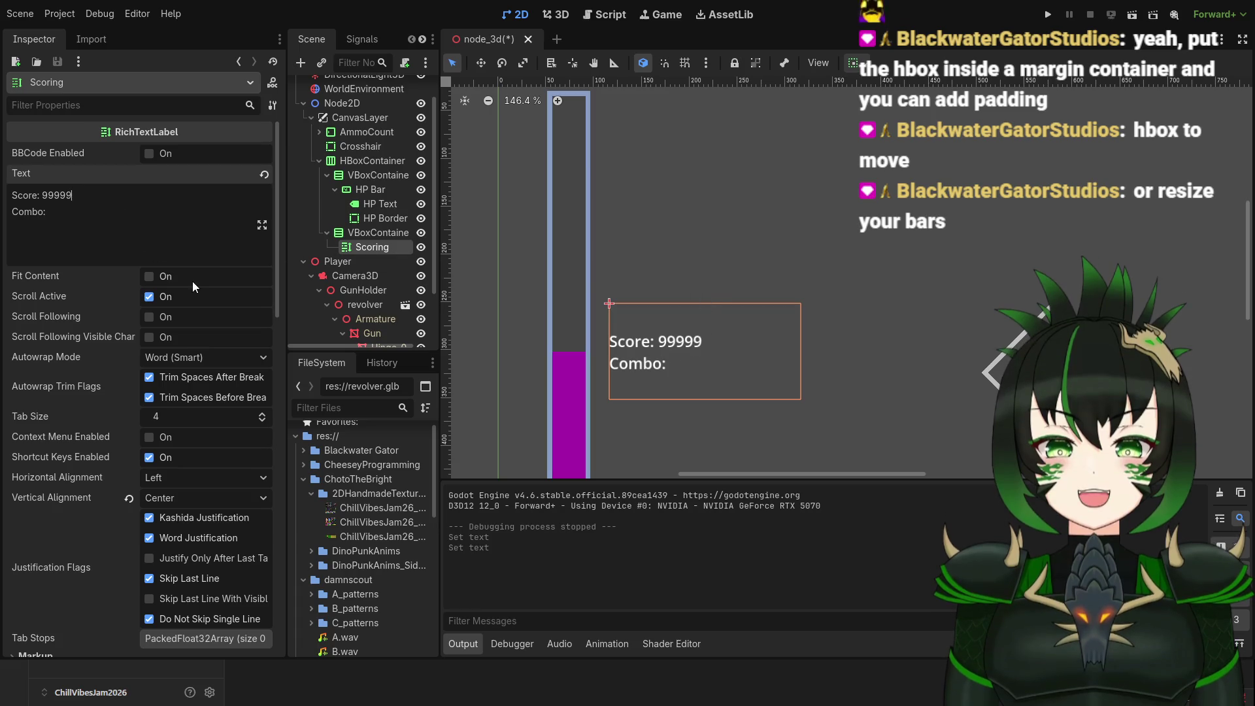
left_click(100, 223)
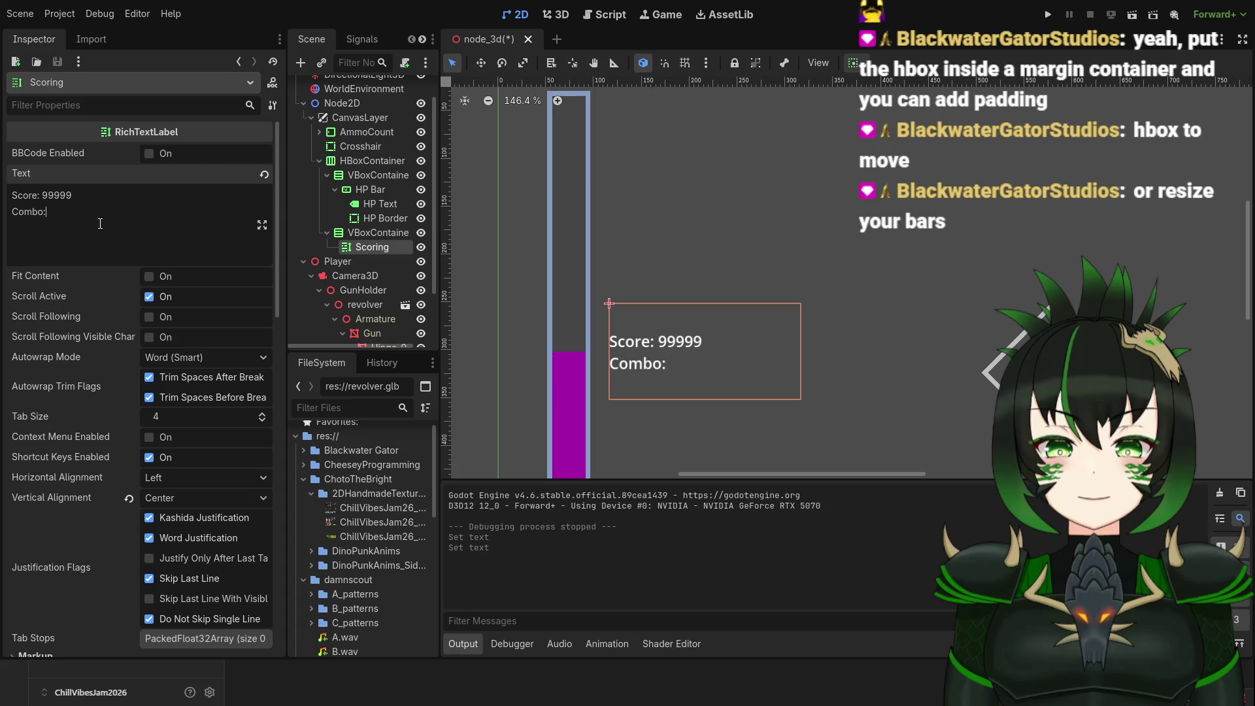
- Override the Scoring label's Normal Font Size to 32 px under Theme Overrides > Font Sizes
scroll(104, 232, "down", 4)
scroll(109, 285, "down", 2)
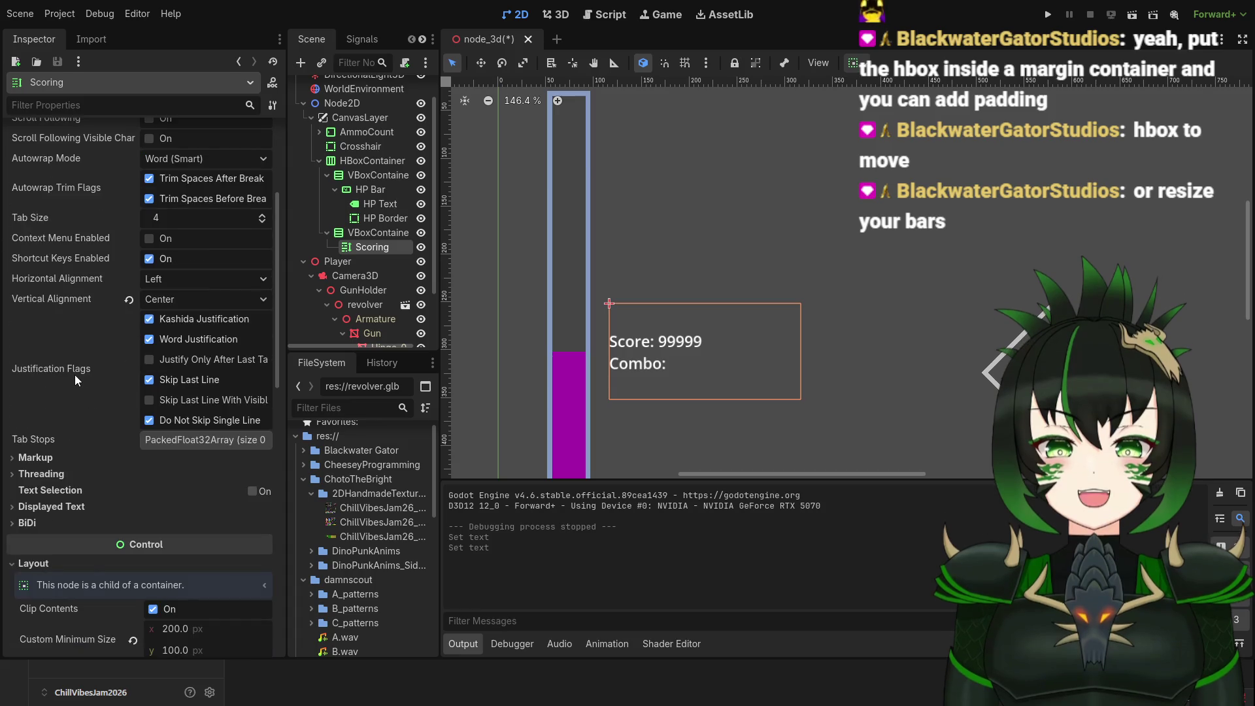
scroll(79, 378, "down", 15)
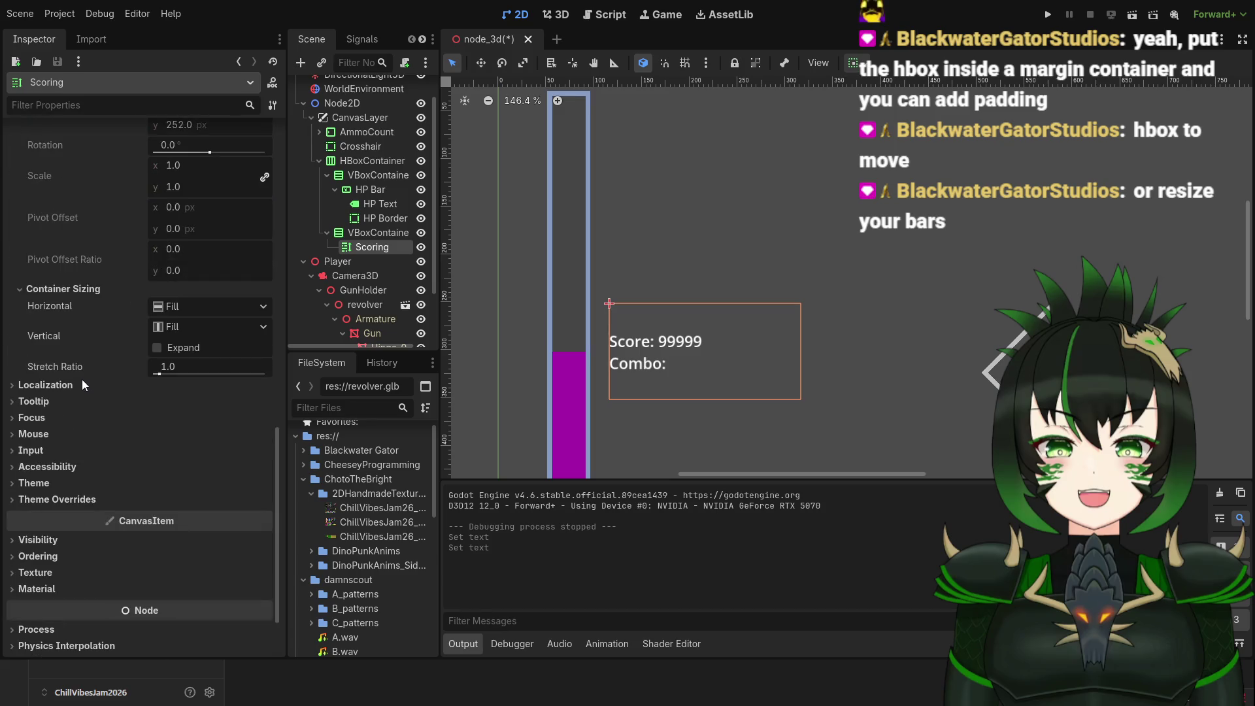
left_click(36, 484)
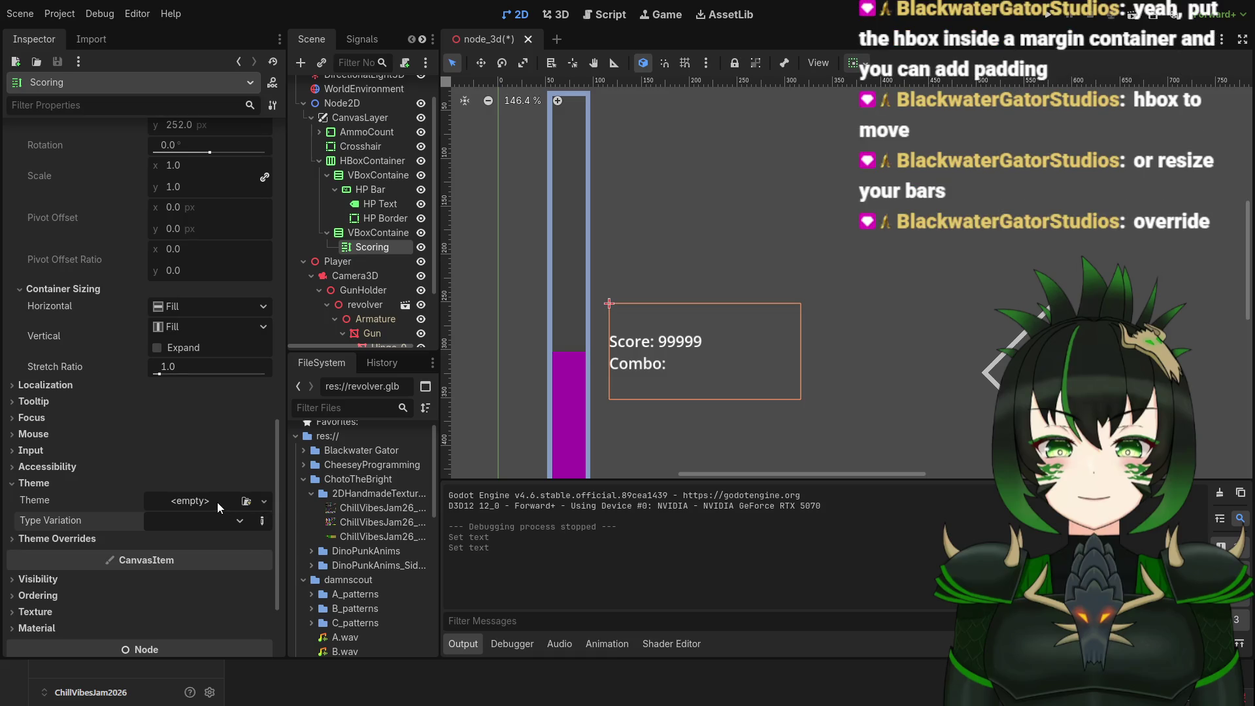
left_click(65, 538)
scroll(71, 532, "down", 2)
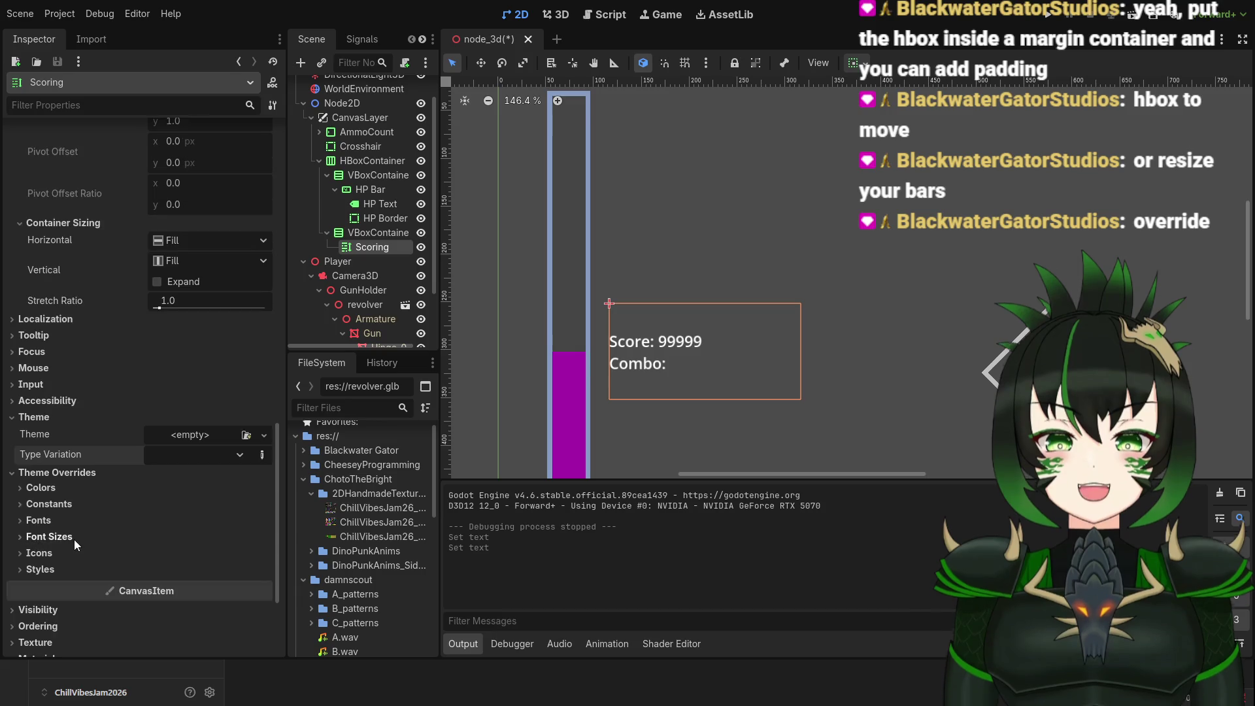
left_click(65, 519)
scroll(102, 506, "down", 5)
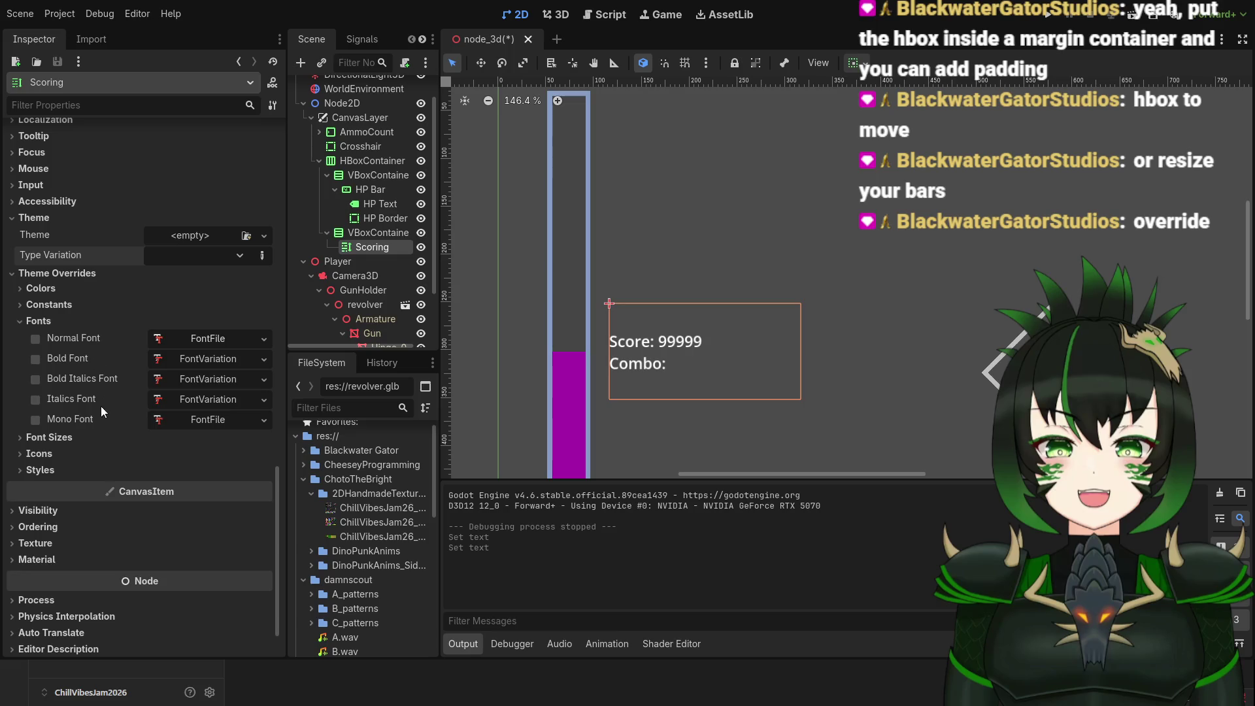
left_click(229, 340)
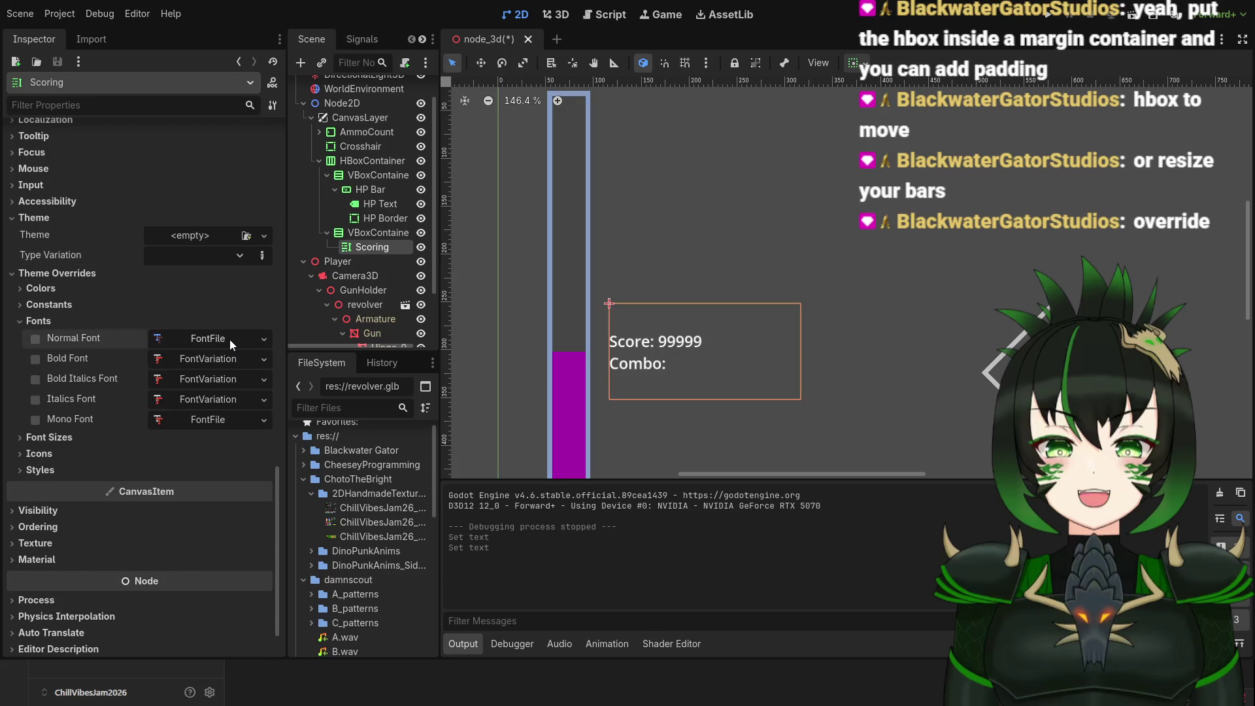
left_click(229, 339)
left_click(47, 437)
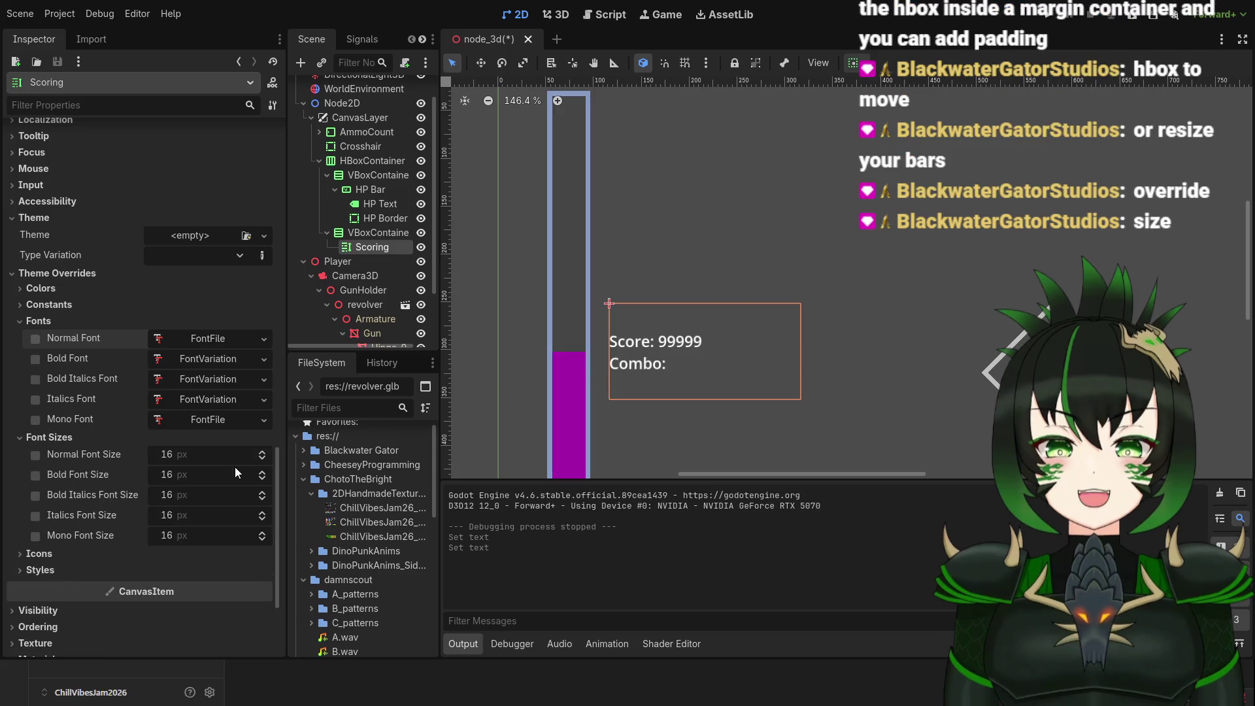
left_click(213, 454)
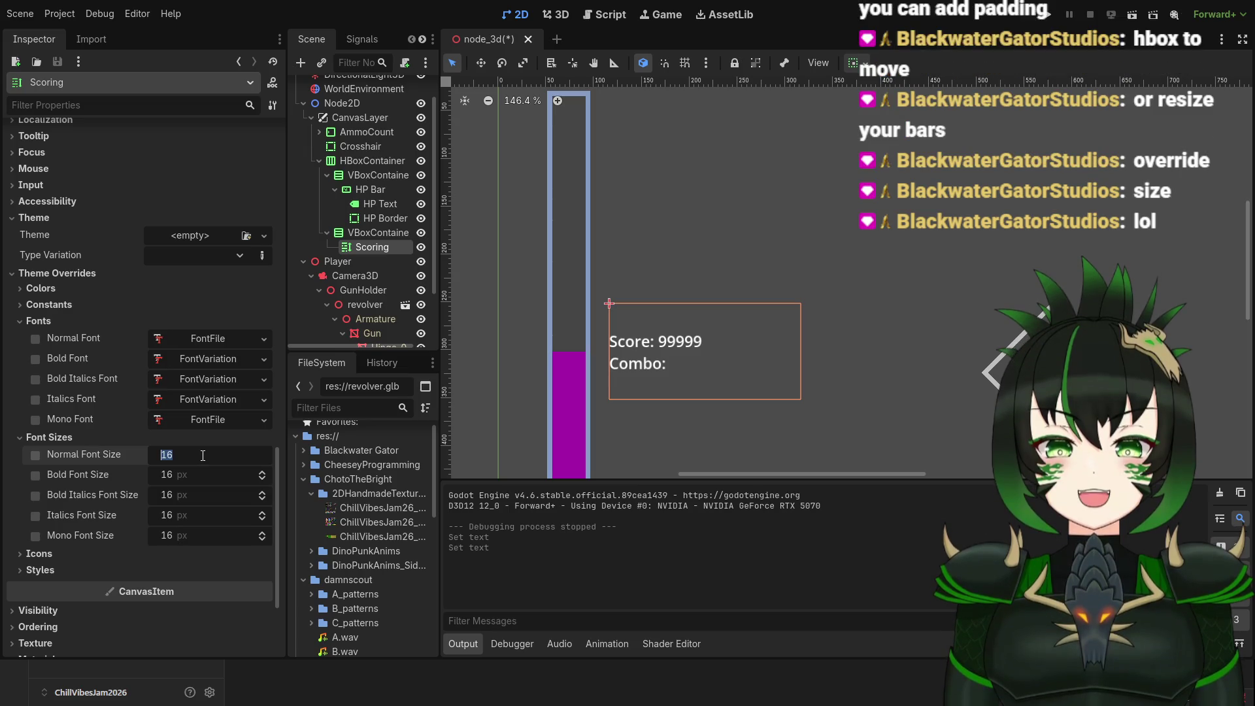
type("32")
key("Return")
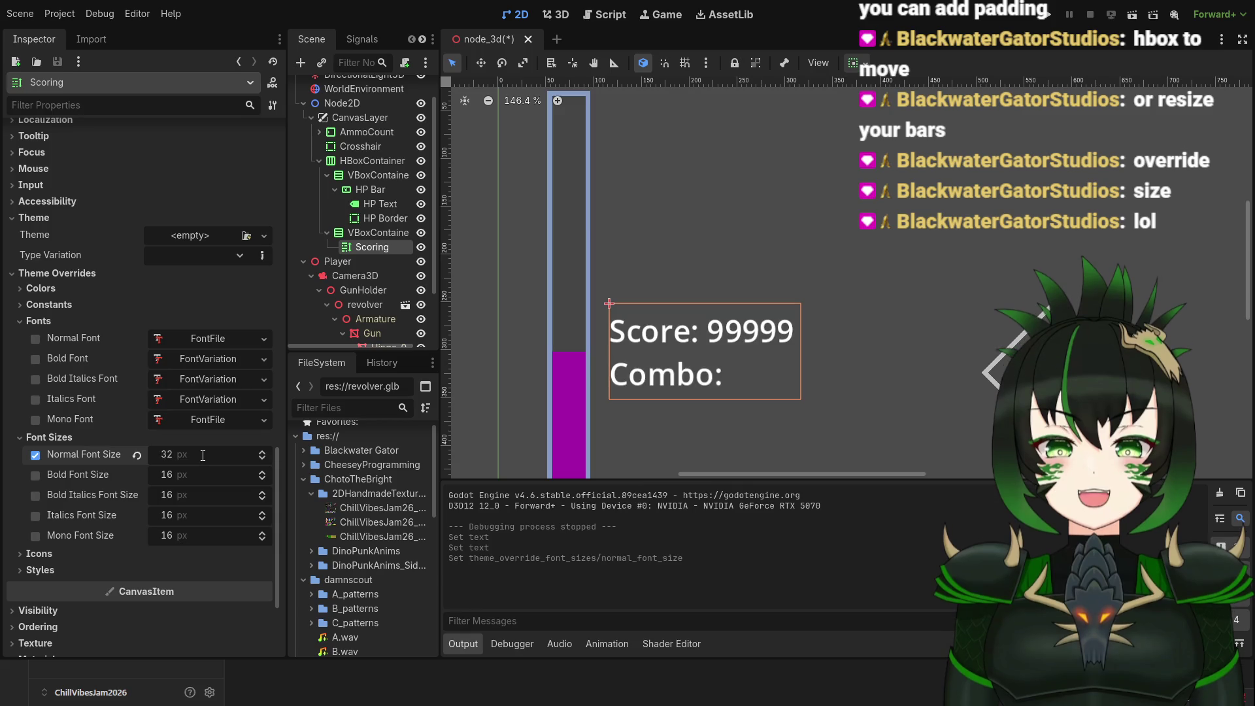
scroll(630, 401, "down", 8)
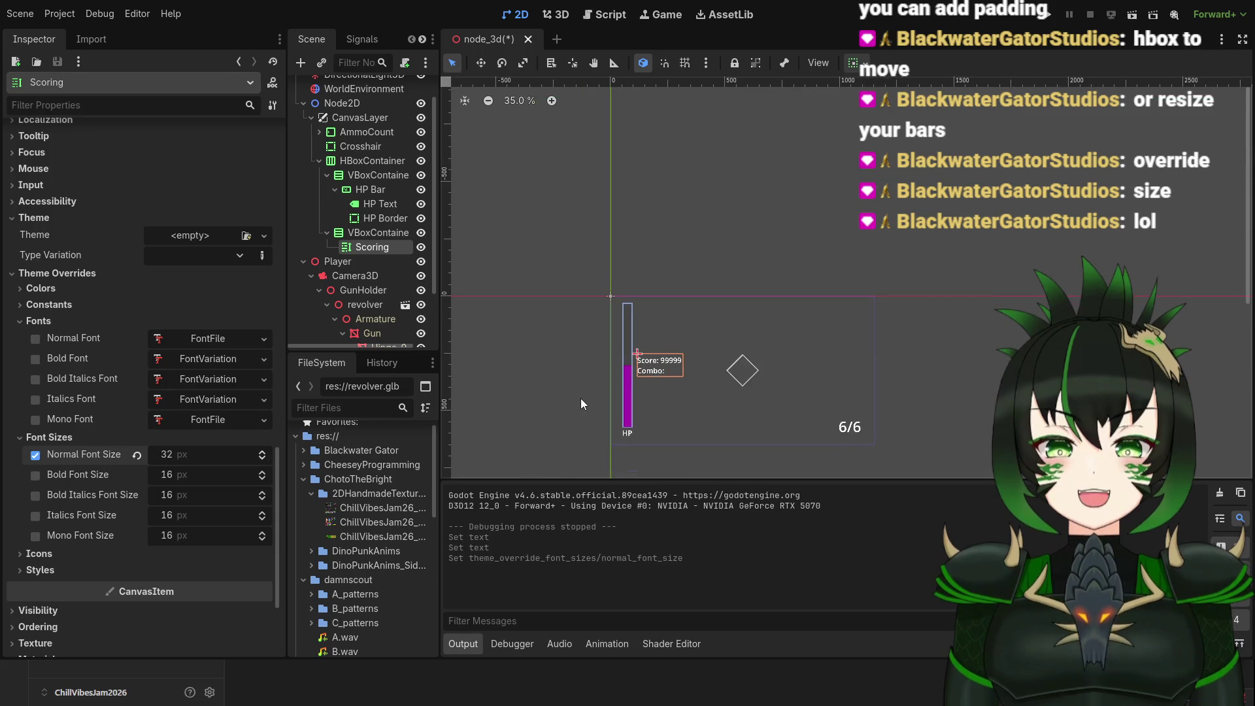
- Check the HUD with the 32 px Score: 99999 and Combo text, and save the scene
left_click(605, 406)
scroll(641, 402, "up", 6)
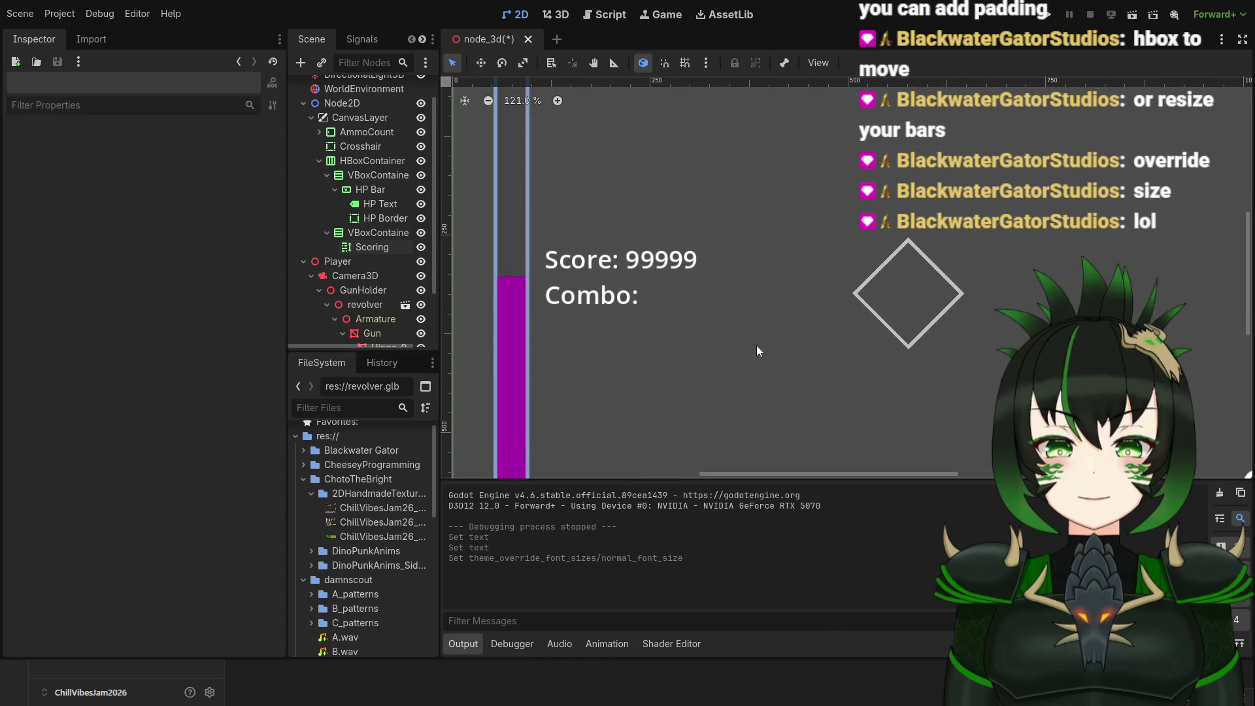
scroll(756, 345, "down", 3)
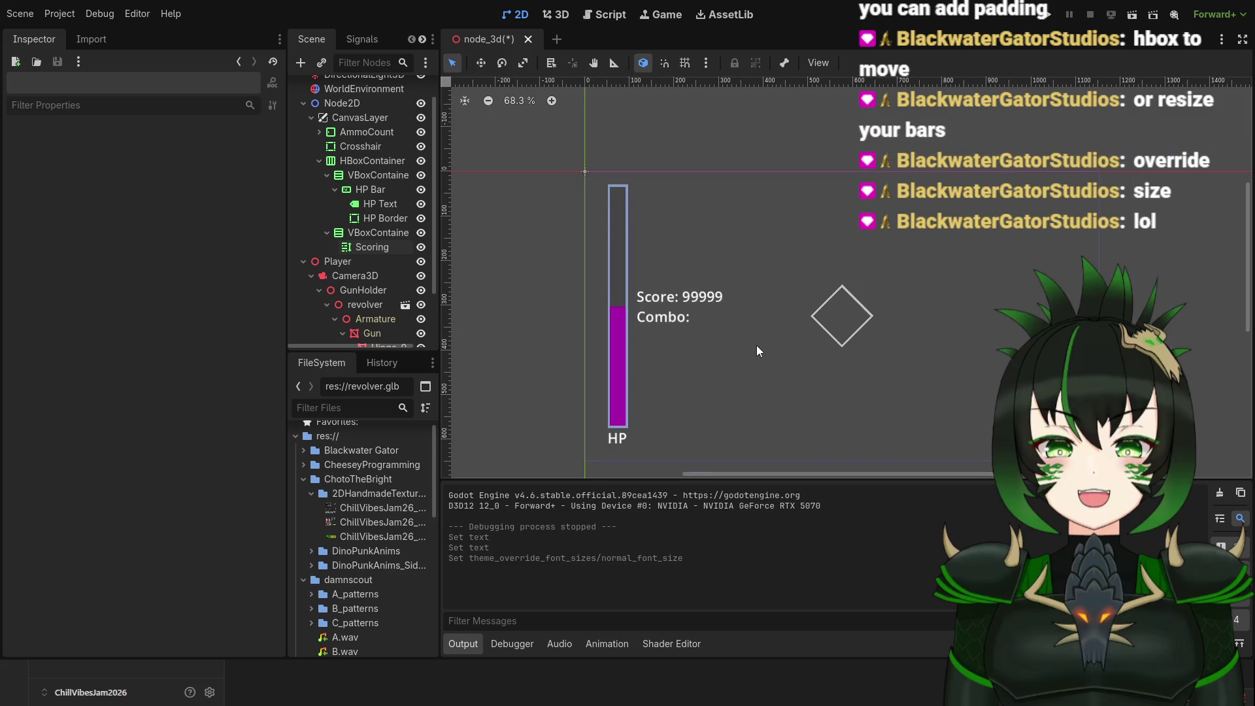
key("ctrl+s")
scroll(854, 367, "up", 1)
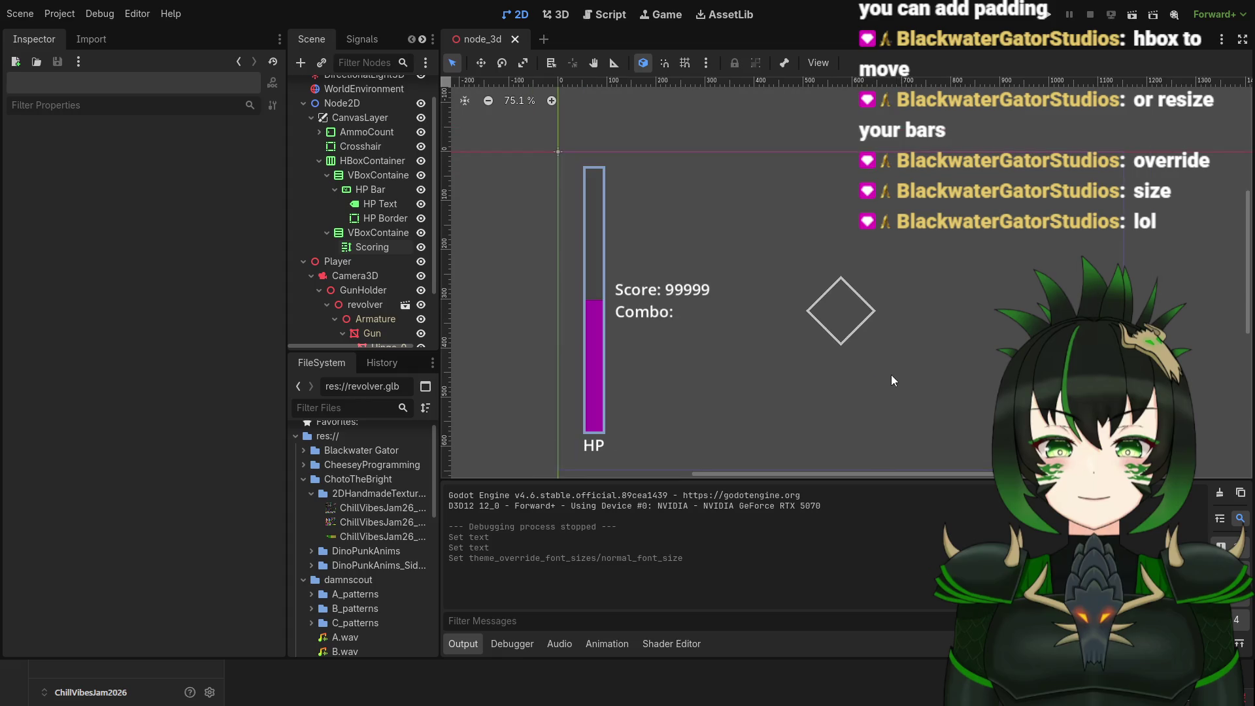
scroll(891, 375, "down", 4)
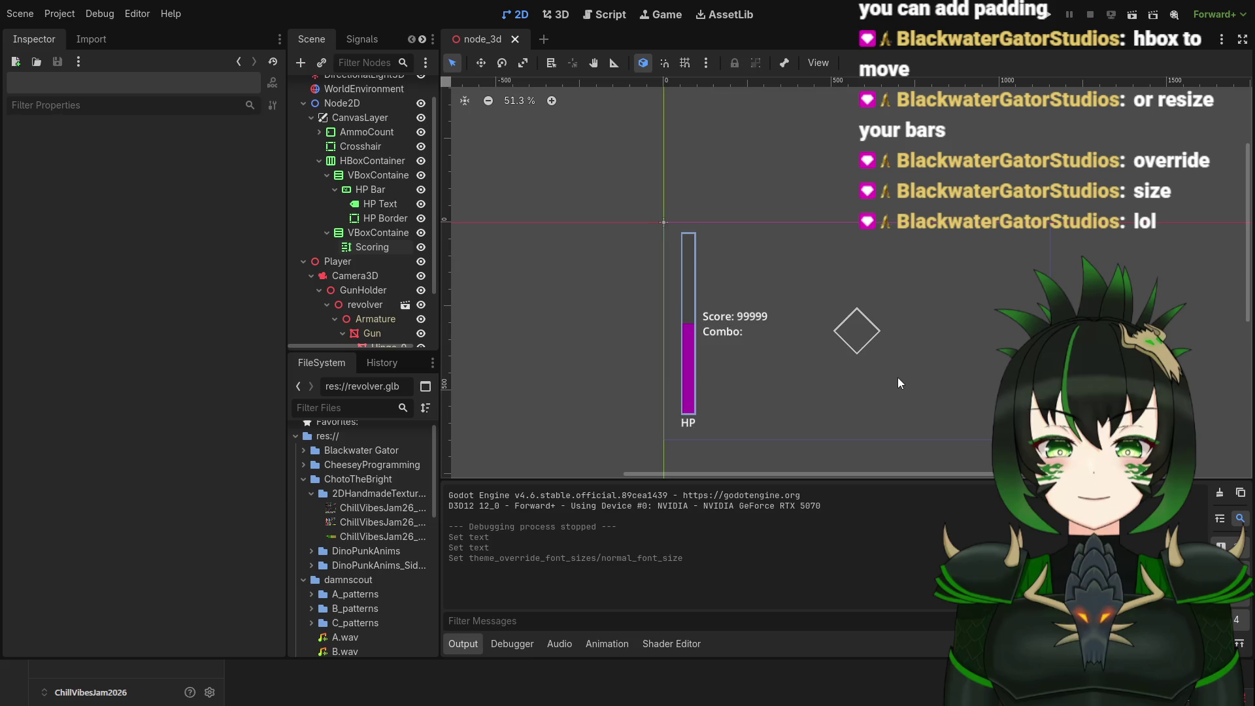
scroll(898, 383, "up", 4)
scroll(1090, 425, "up", 1)
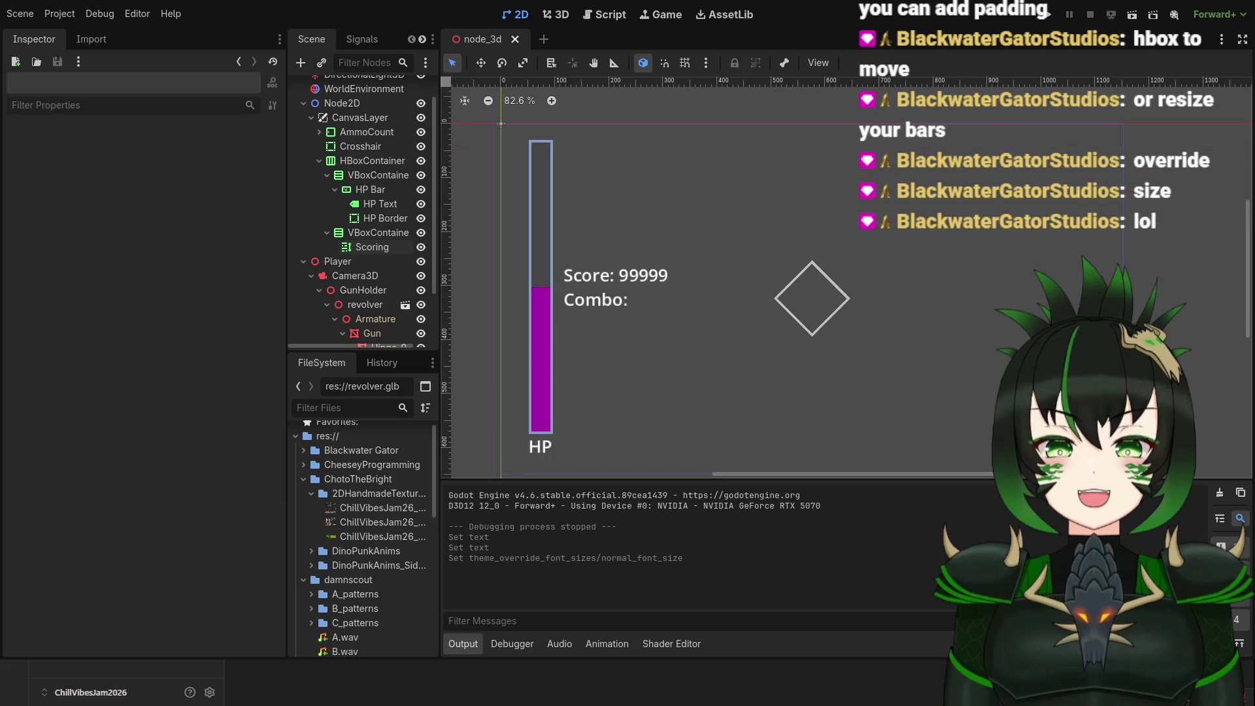
scroll(1041, 405, "down", 3)
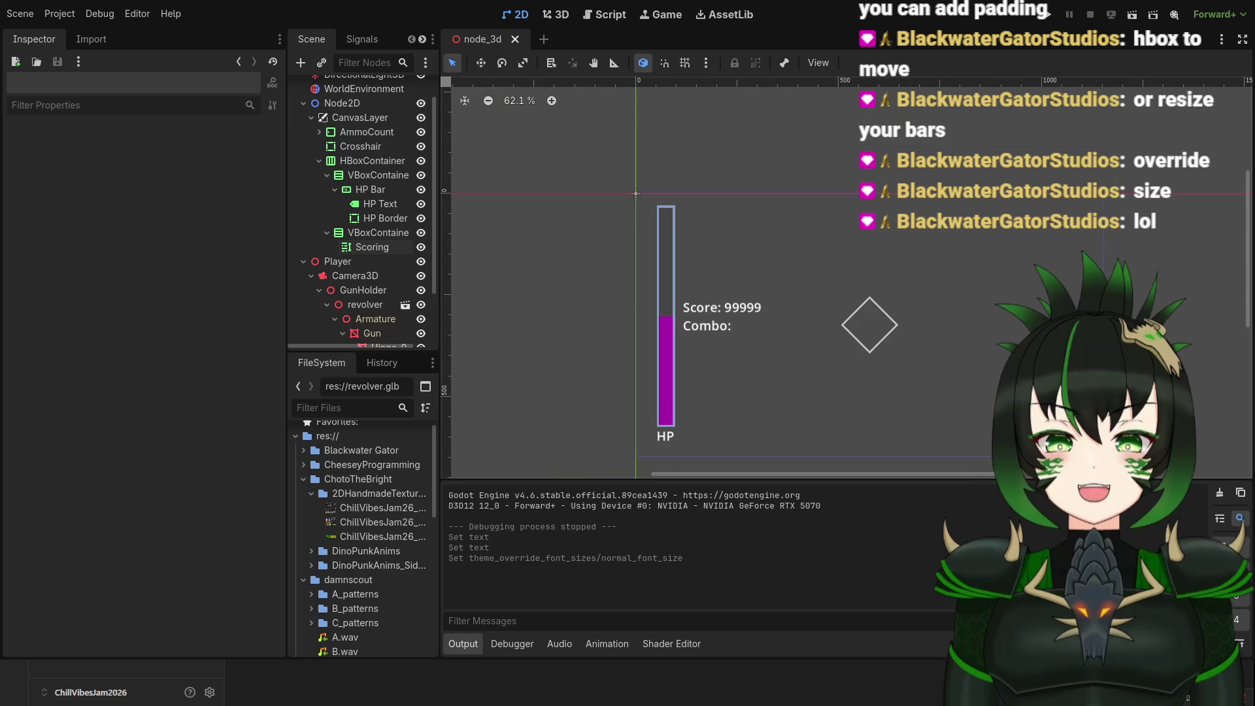
scroll(1048, 400, "up", 3)
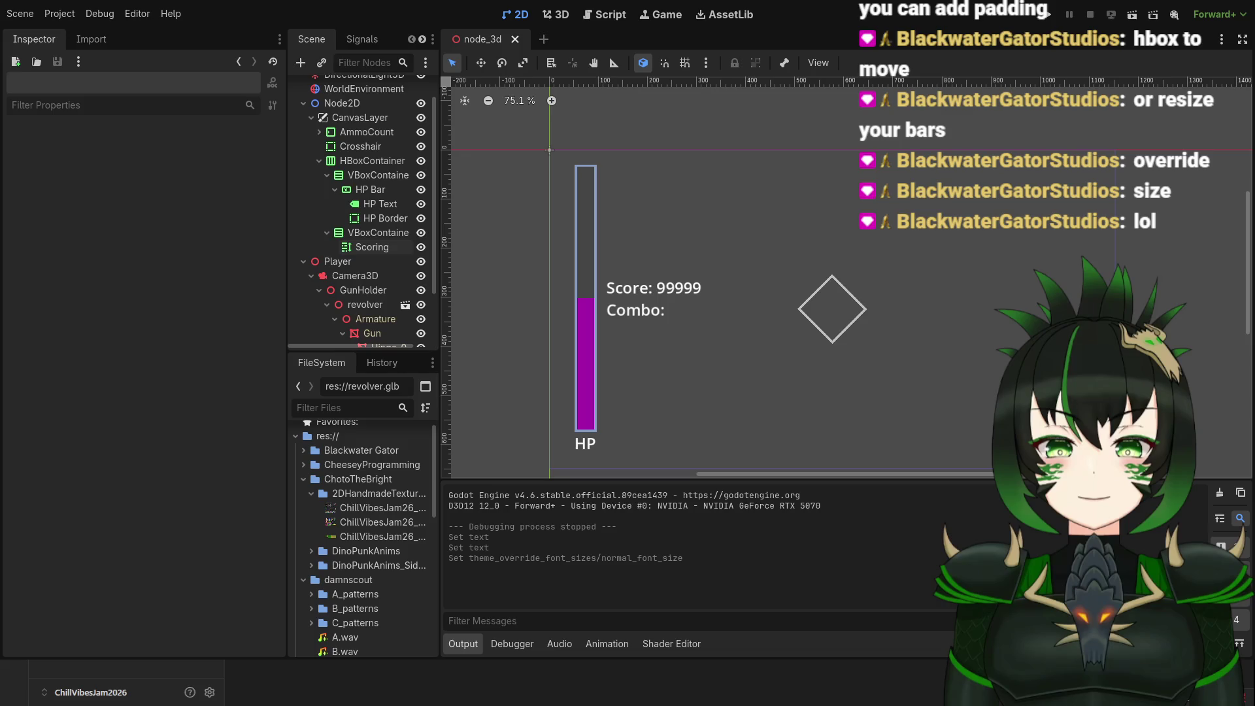
scroll(983, 425, "down", 1)
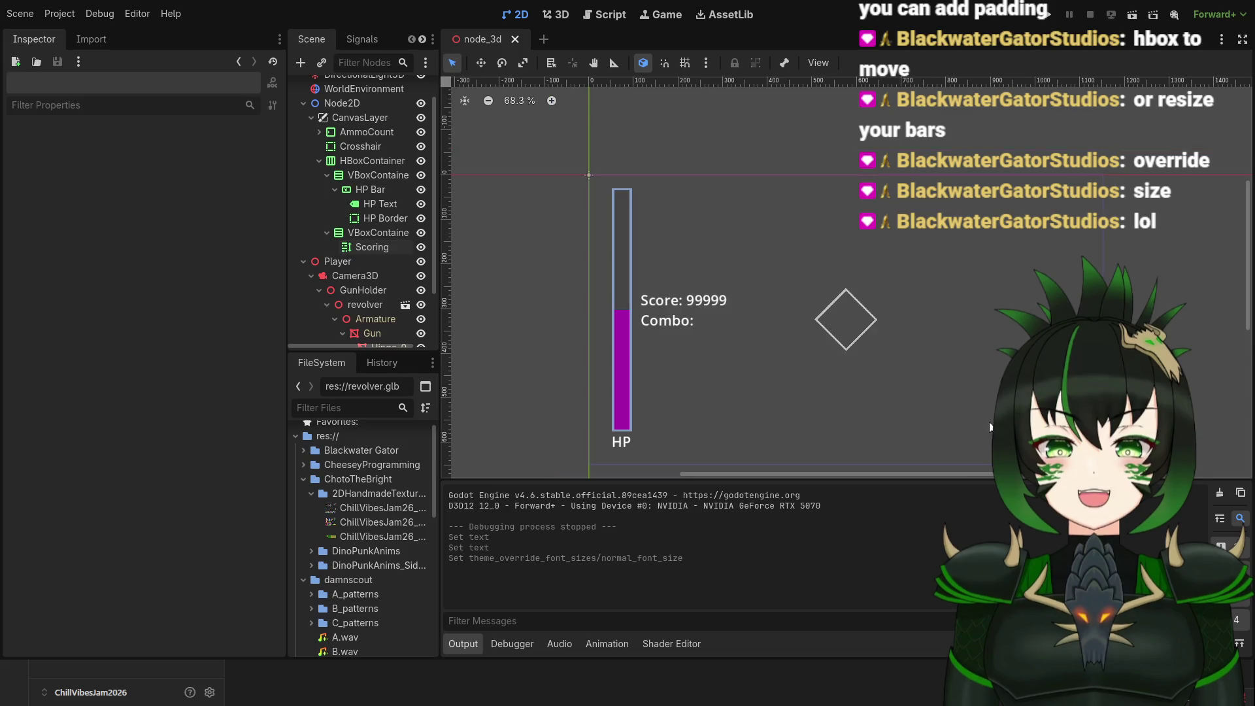
scroll(988, 422, "down", 1)
scroll(988, 421, "up", 2)
scroll(392, 246, "down", 2)
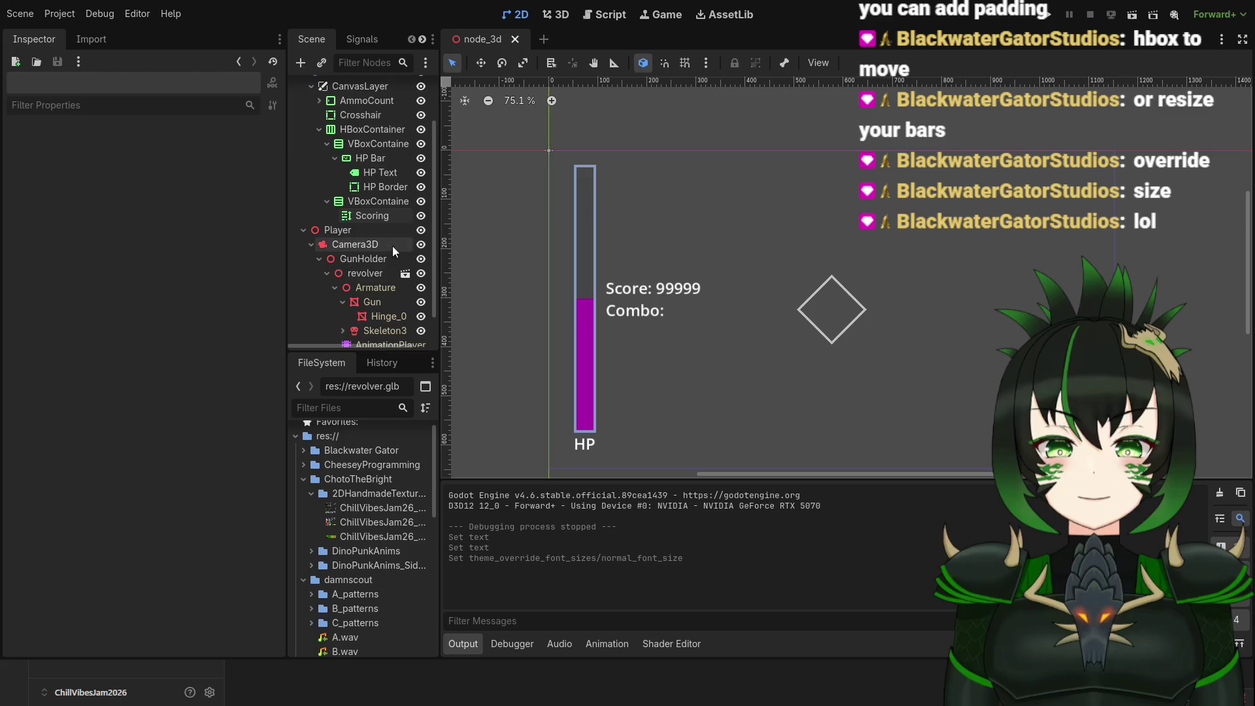
left_click(382, 218)
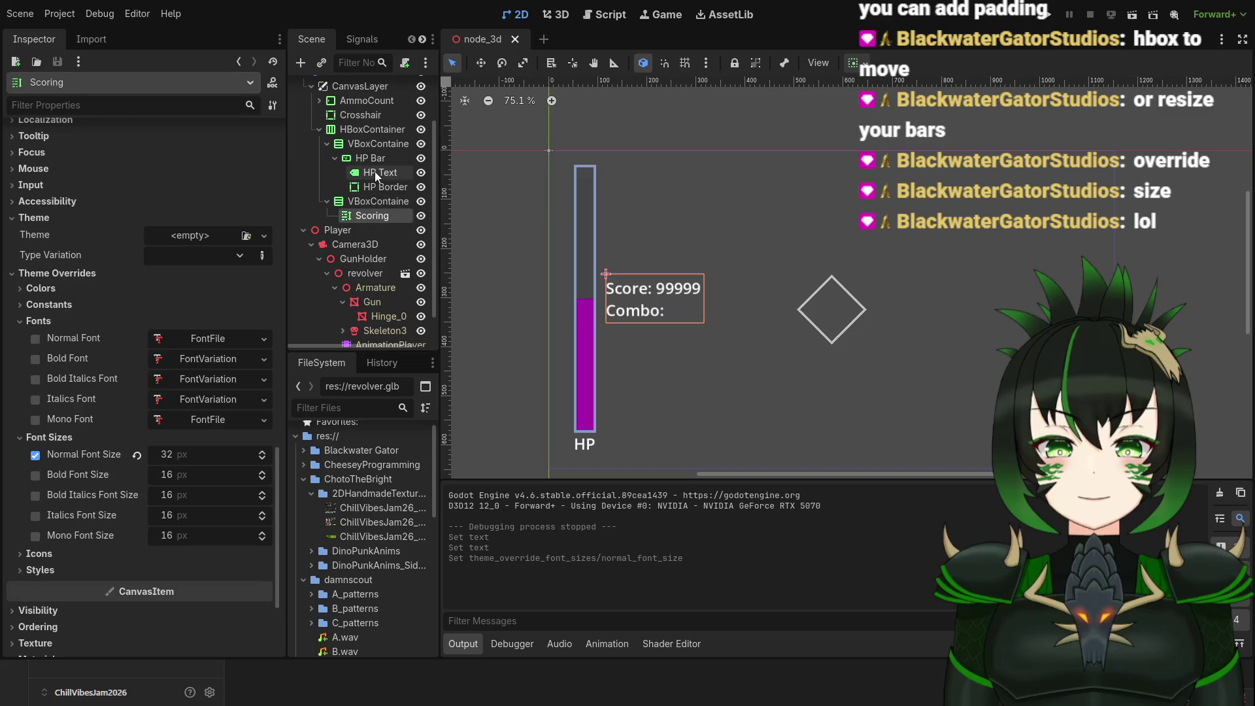
- Add a RichTextLabel child under AmmoCount and set its text to '6/6'
scroll(336, 141, "up", 2)
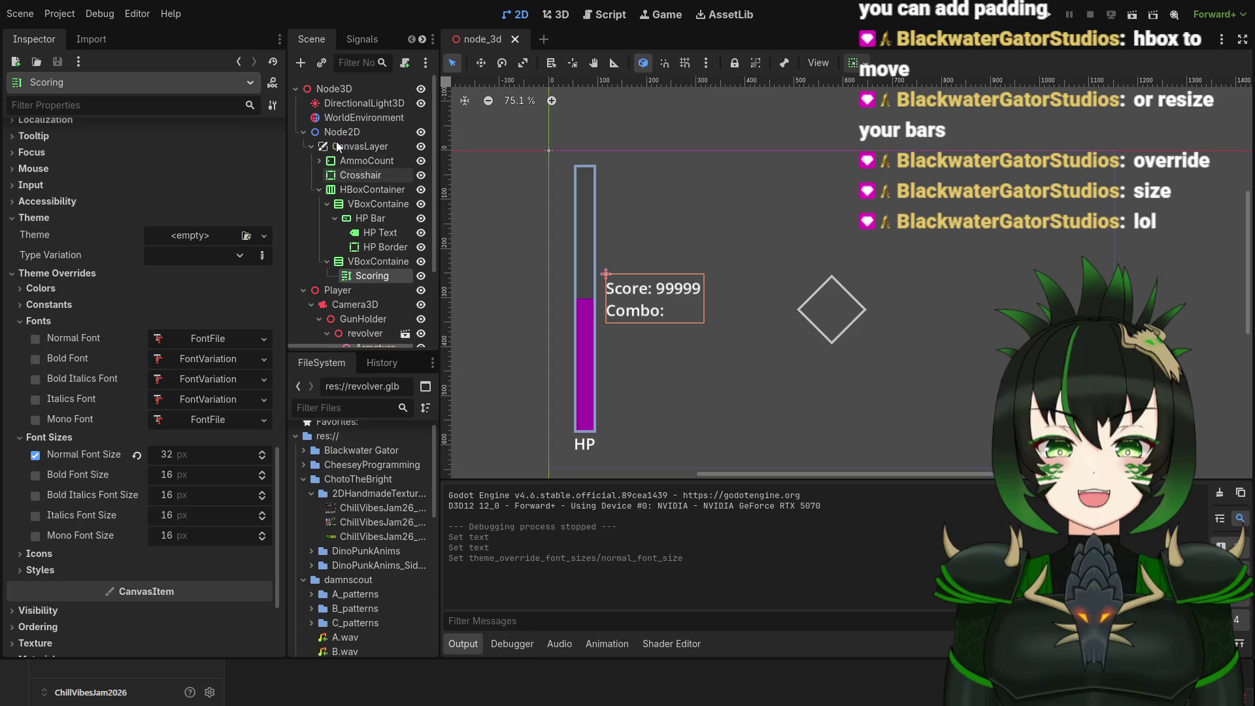
left_click(352, 162)
key("Right")
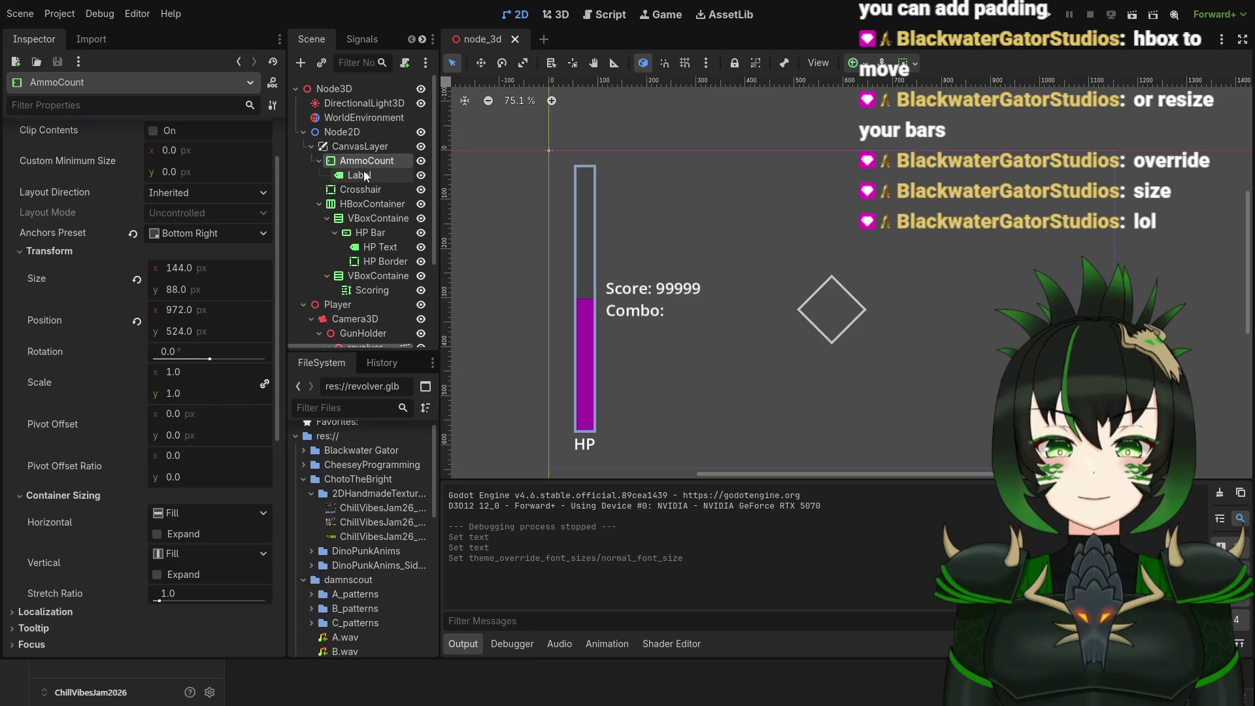
left_click(364, 175)
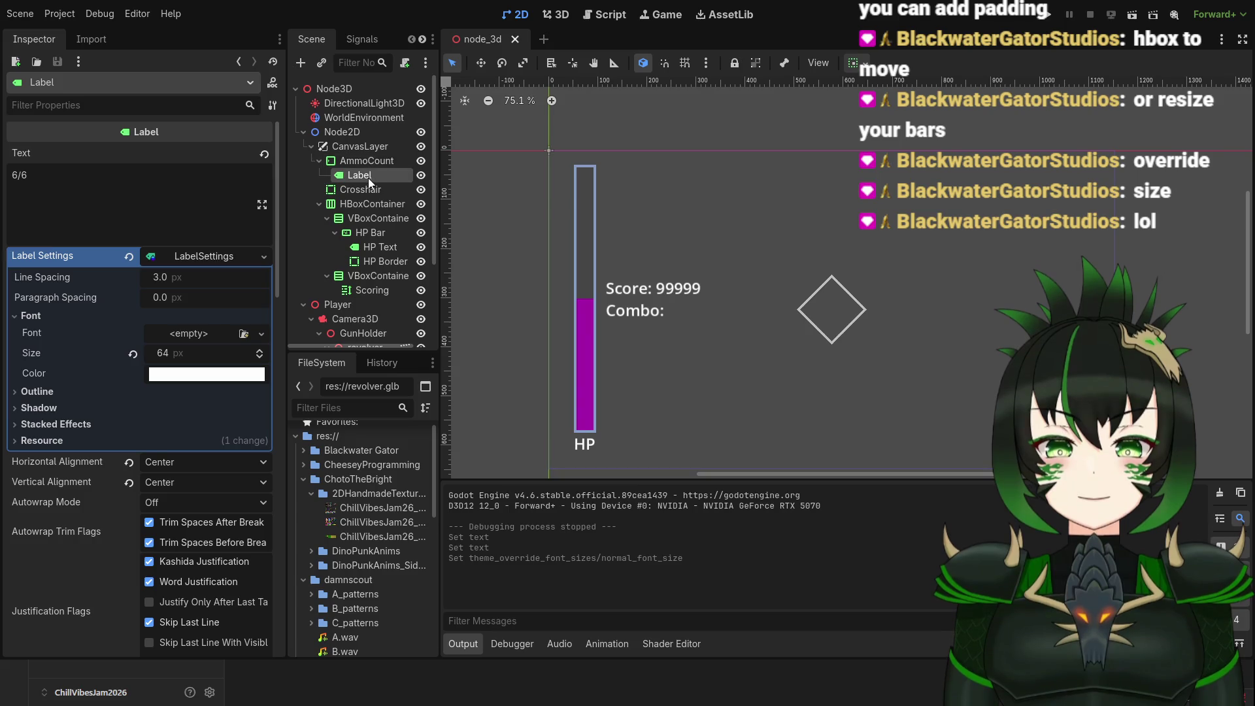
left_click(375, 162)
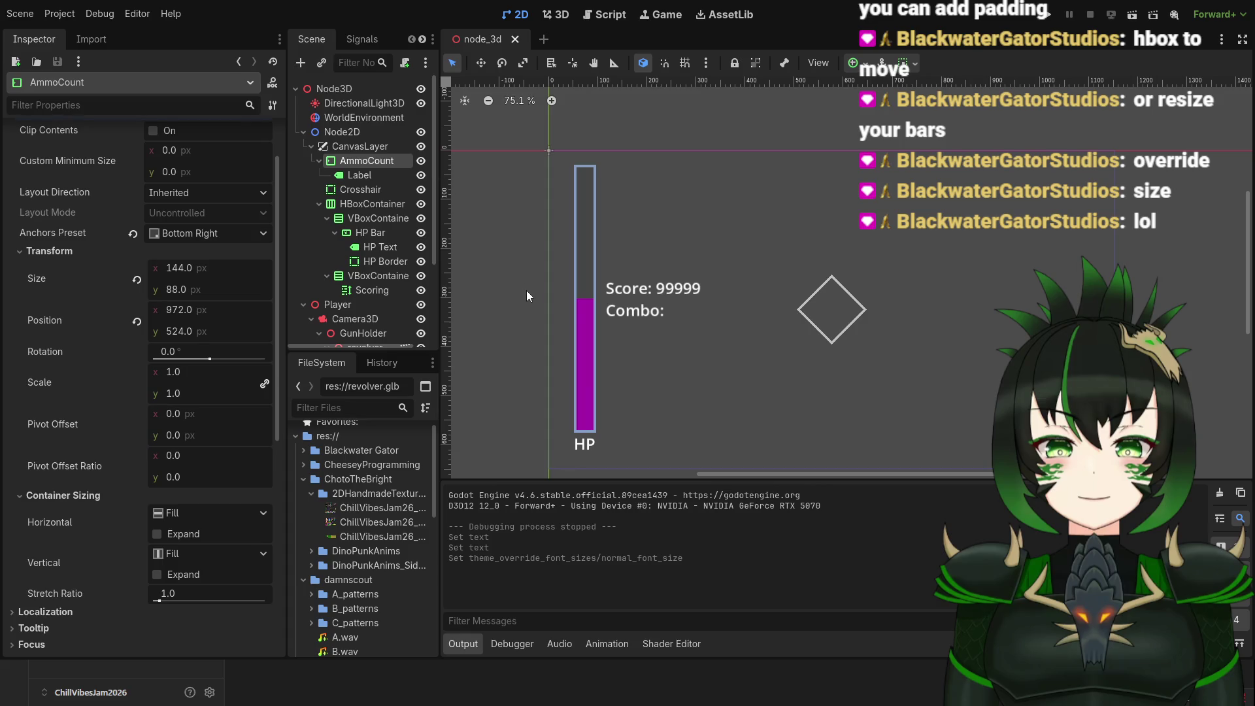
left_click(522, 547)
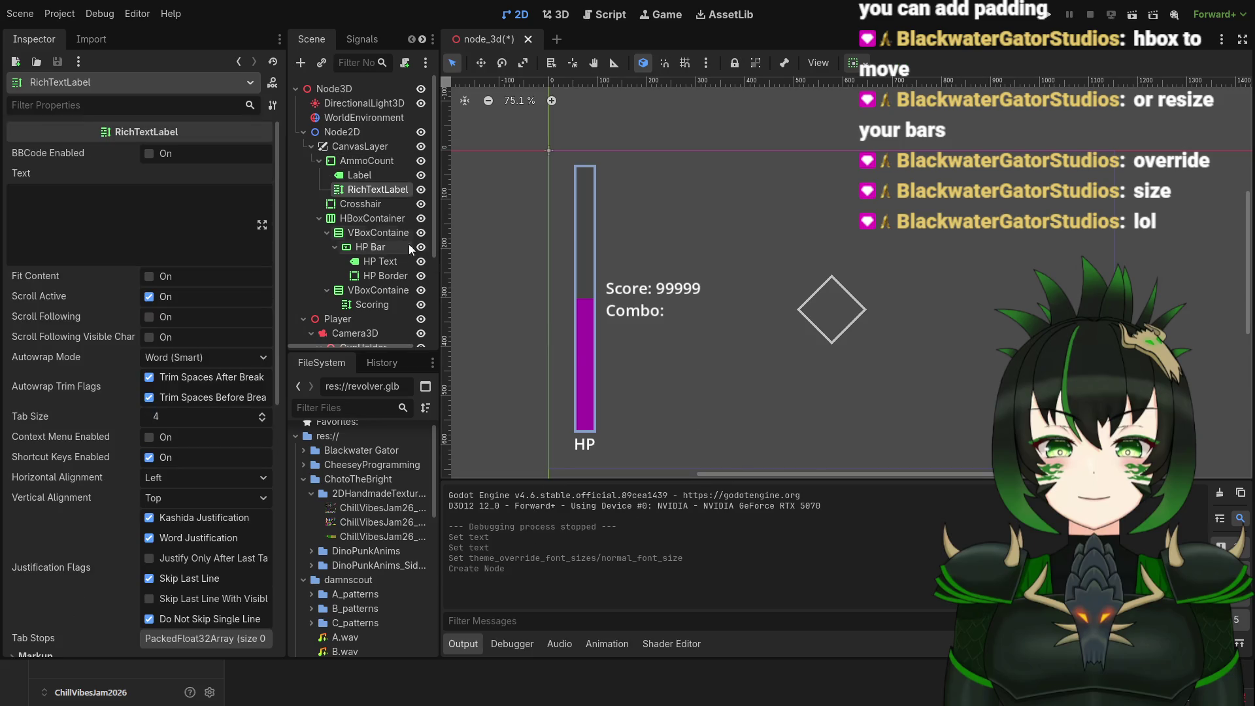
left_click(134, 209)
type("6/6")
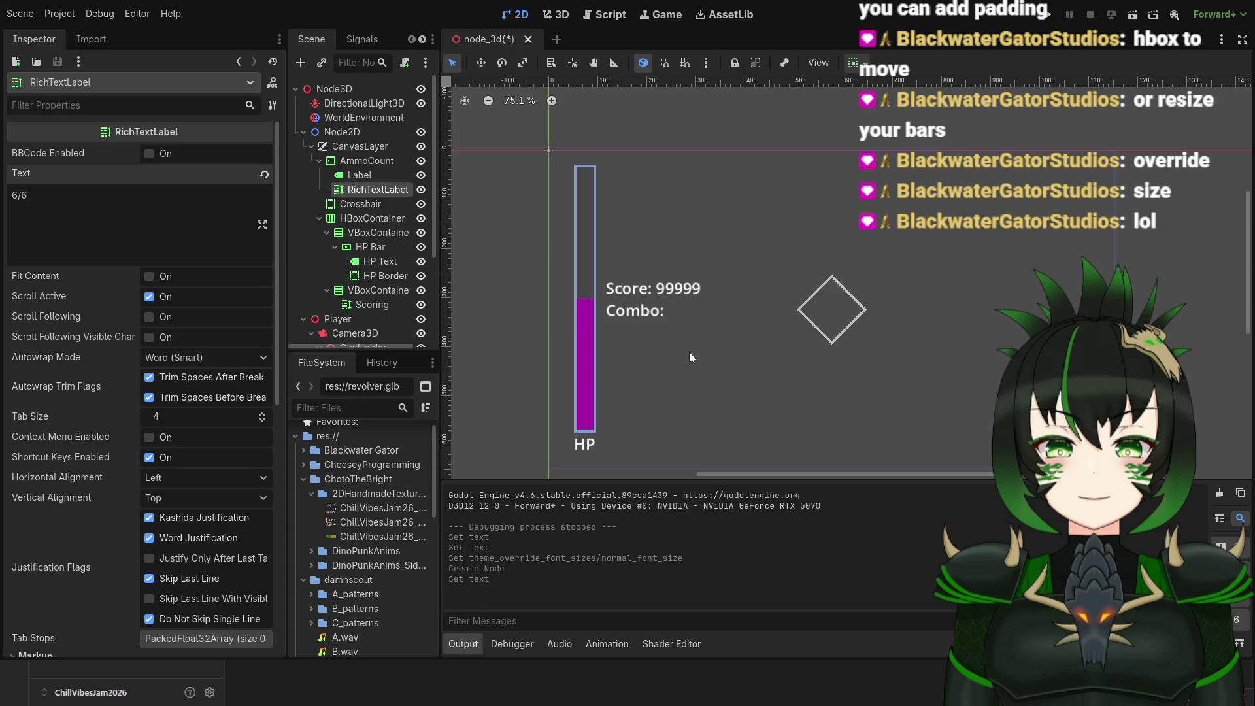
- Set the RichTextLabel's Normal Font Size override to 32
scroll(99, 449, "down", 2)
scroll(100, 449, "down", 5)
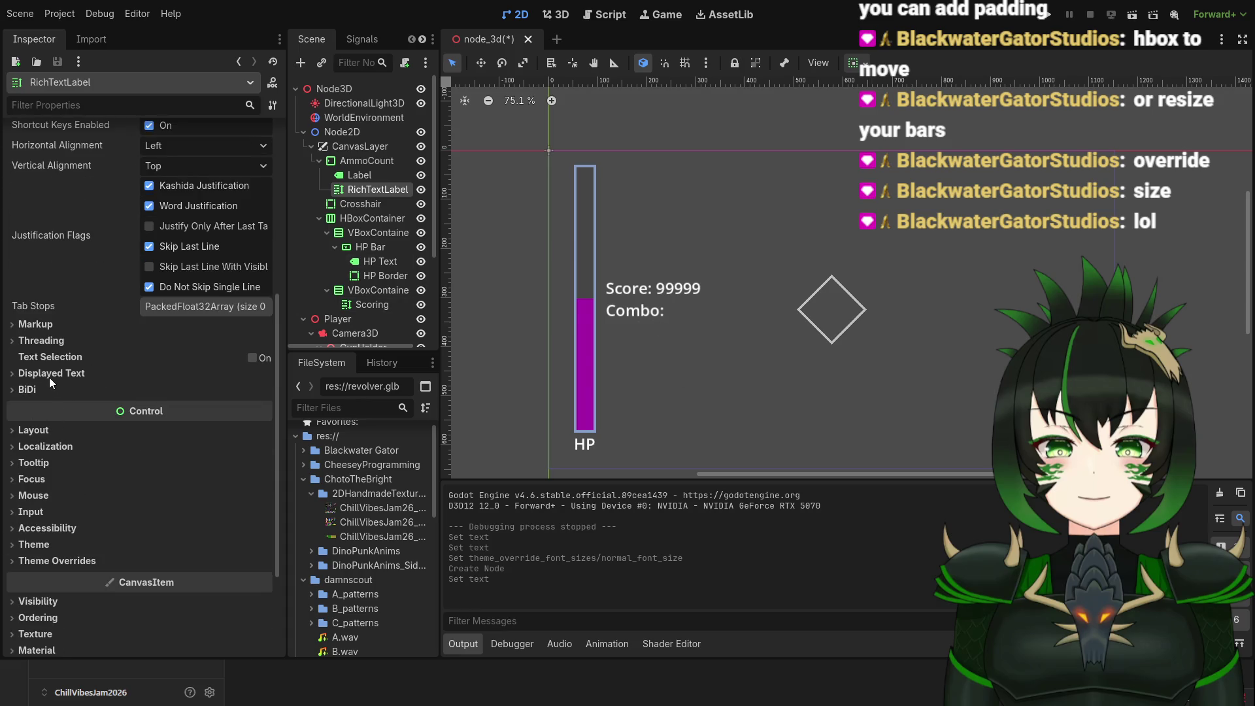
scroll(50, 379, "down", 1)
left_click(50, 484)
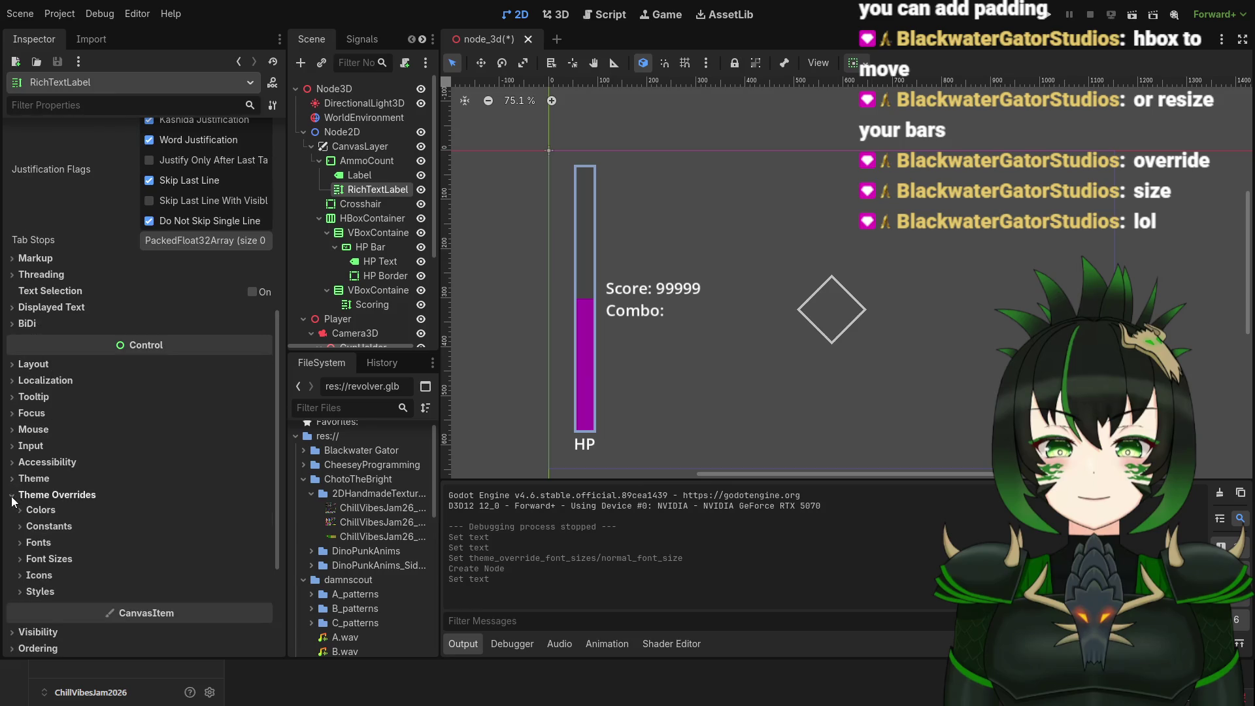
scroll(49, 484, "down", 1)
left_click(21, 476)
scroll(123, 484, "down", 2)
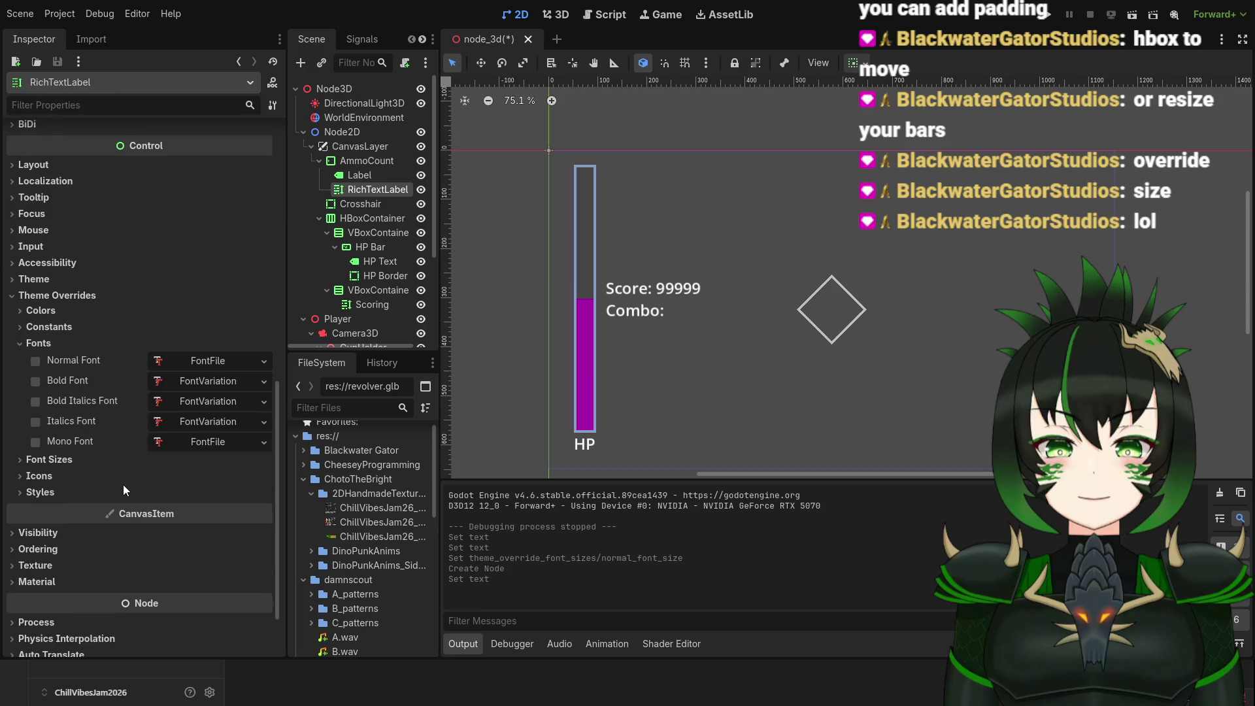
left_click(56, 461)
scroll(52, 475, "down", 1)
left_click(209, 415)
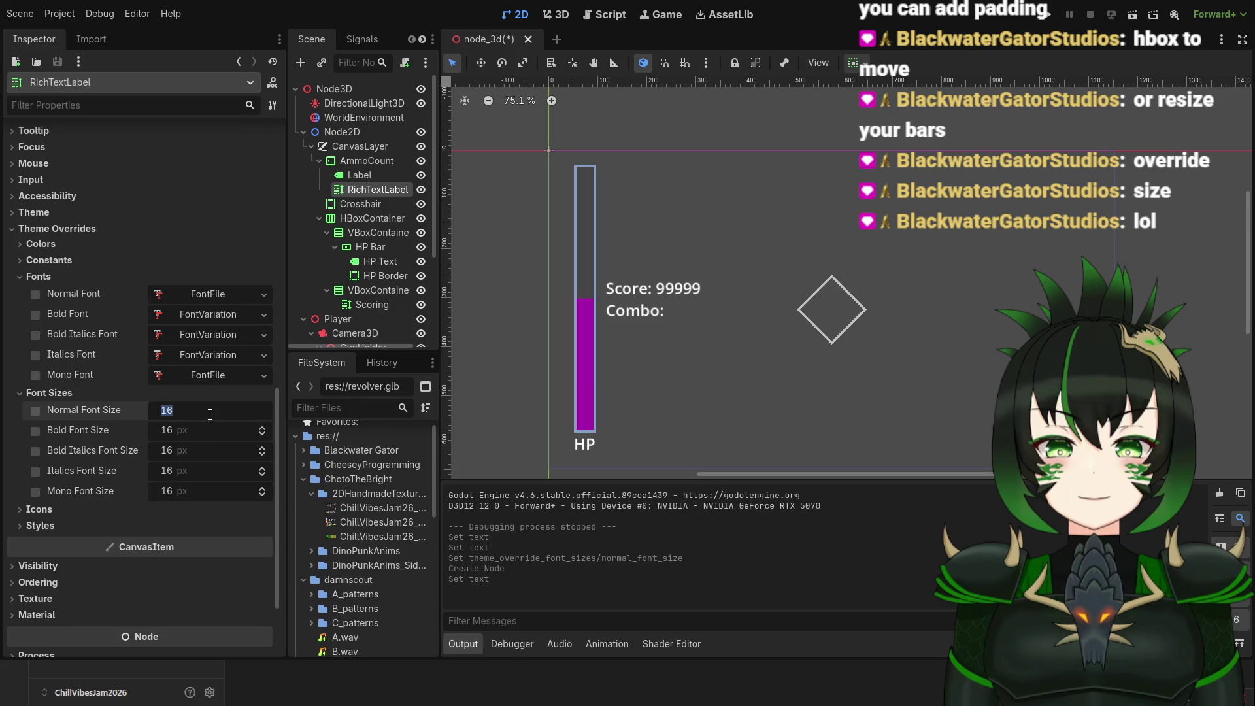
type("32")
key("Return")
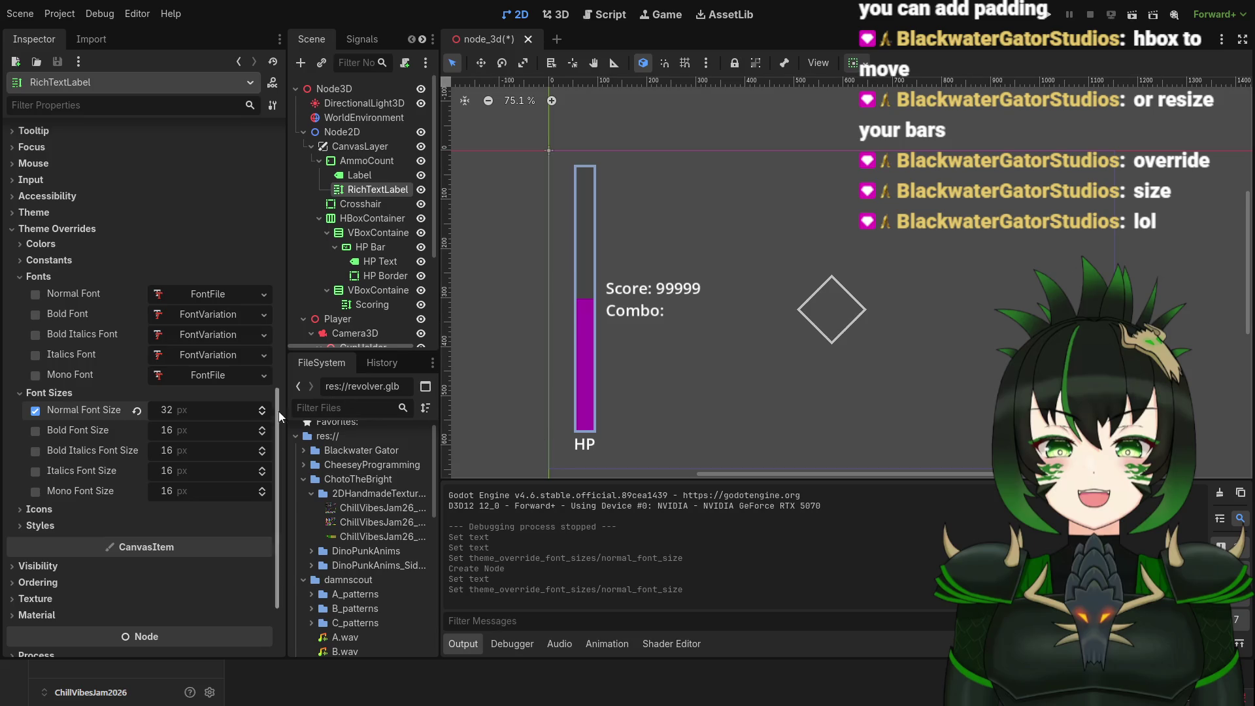
- Raise the RichTextLabel's Normal Font Size override to 48
scroll(106, 396, "up", 4)
scroll(108, 392, "up", 6)
scroll(111, 391, "down", 4)
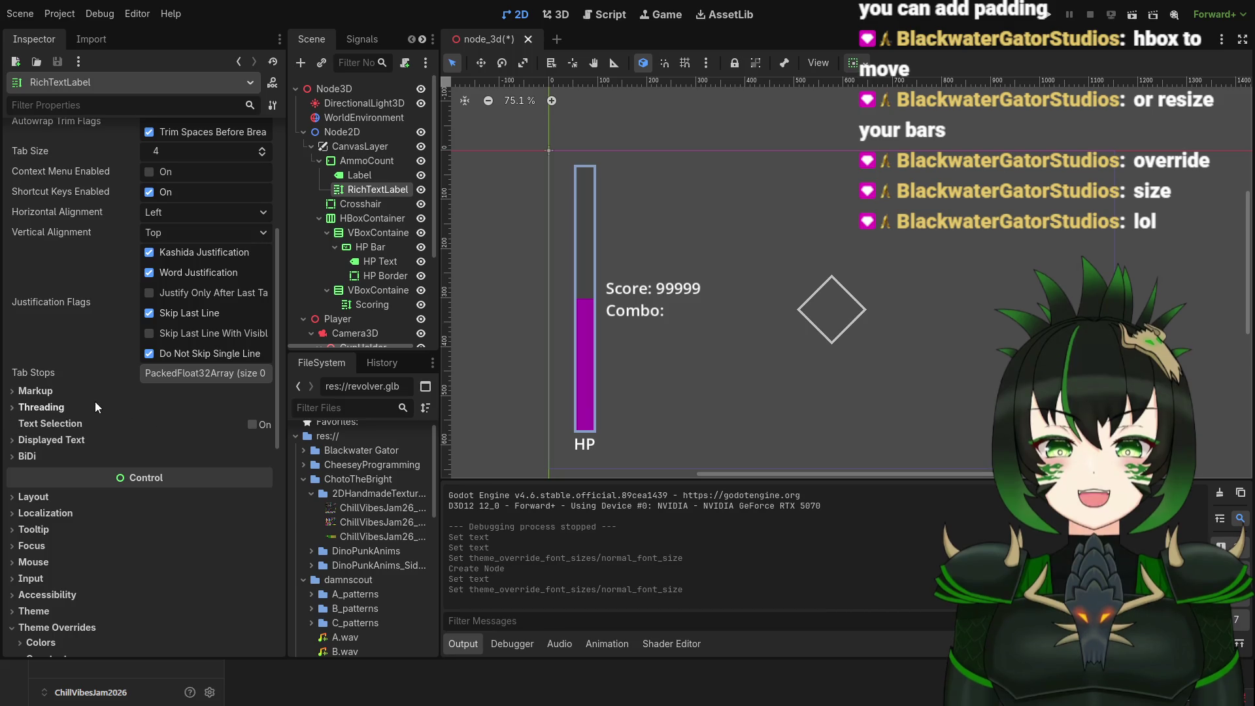
scroll(91, 401, "down", 4)
left_click(187, 544)
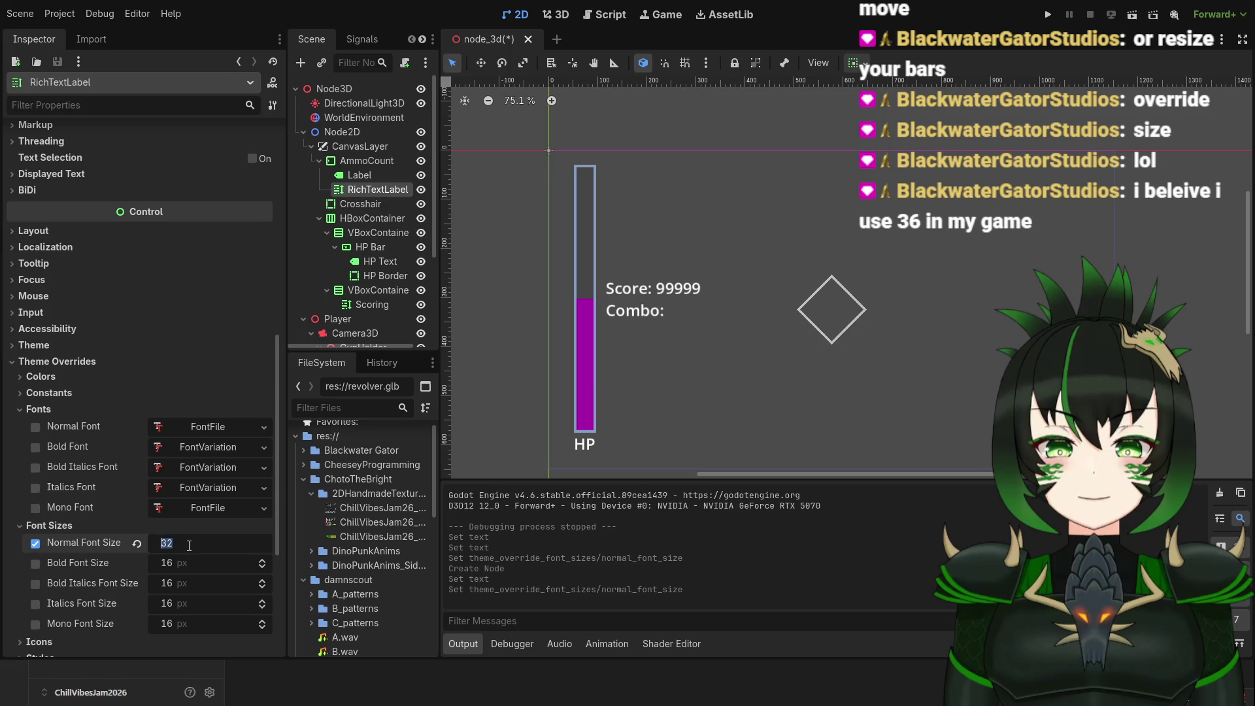
type("48")
key("Return")
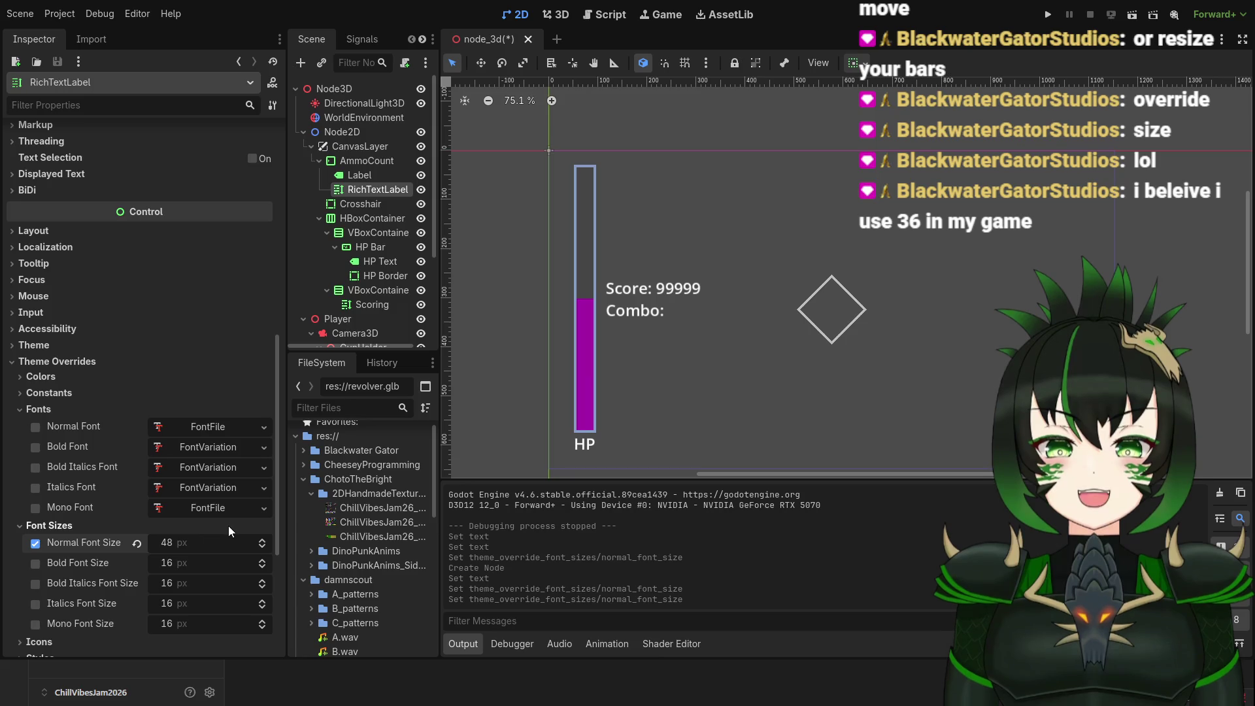
- Compare layout settings with the old Label and enable Fit Content on the RichTextLabel
scroll(852, 374, "down", 2)
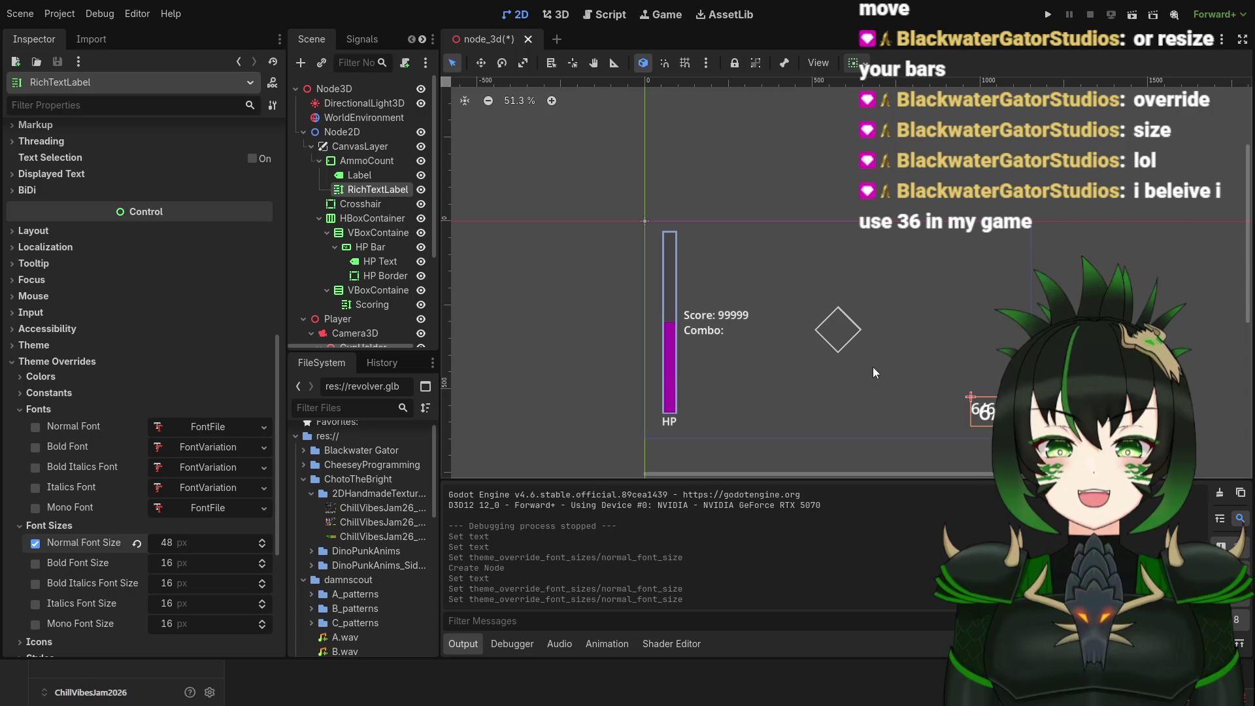
scroll(873, 371, "up", 2)
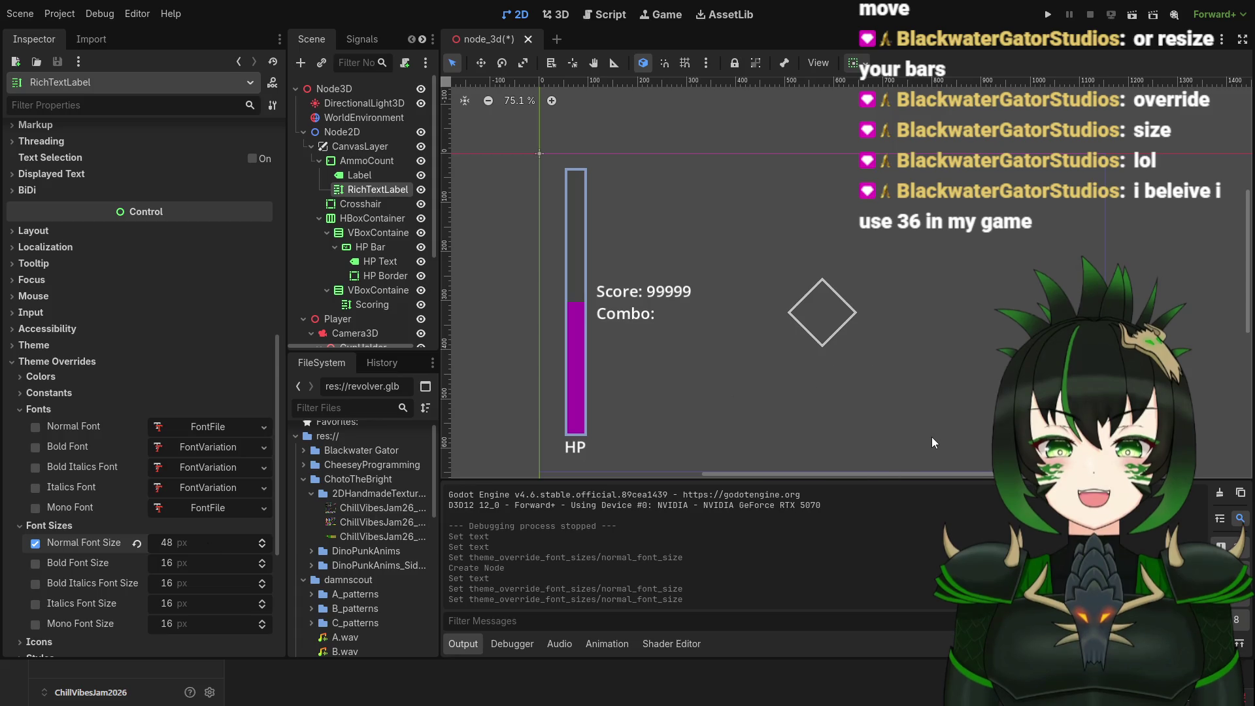
left_click(13, 234)
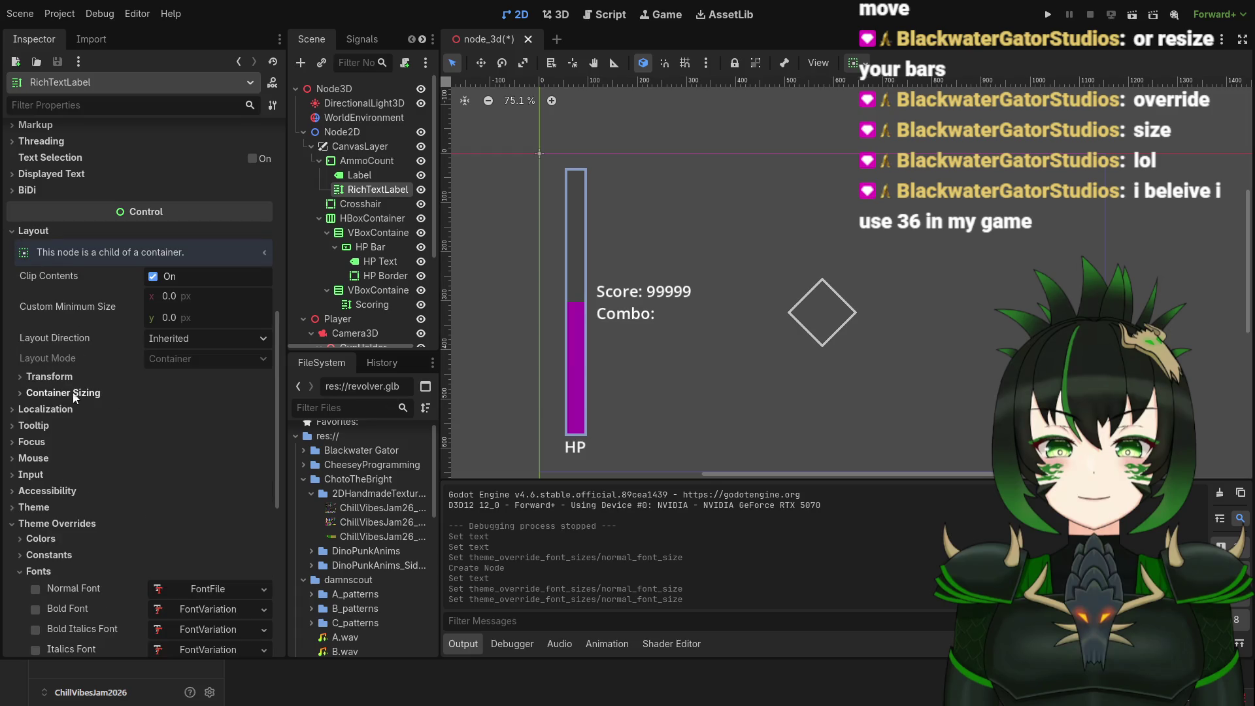
left_click(22, 379)
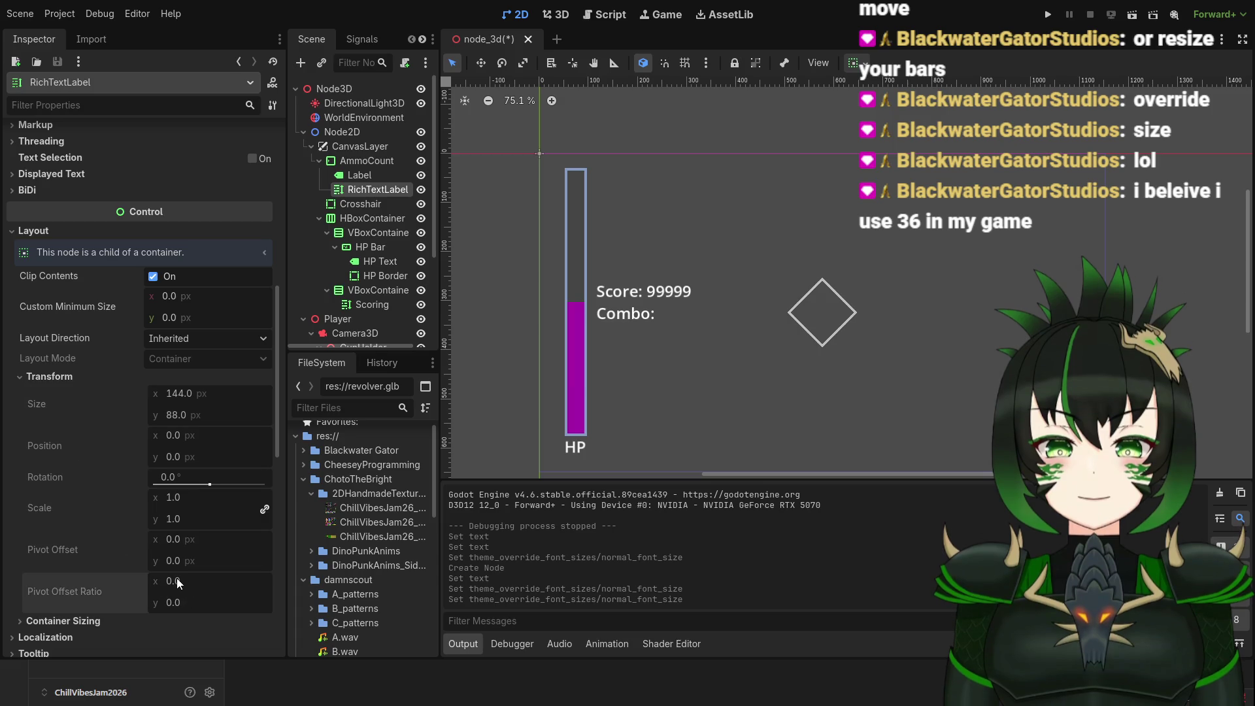
scroll(92, 460, "up", 3)
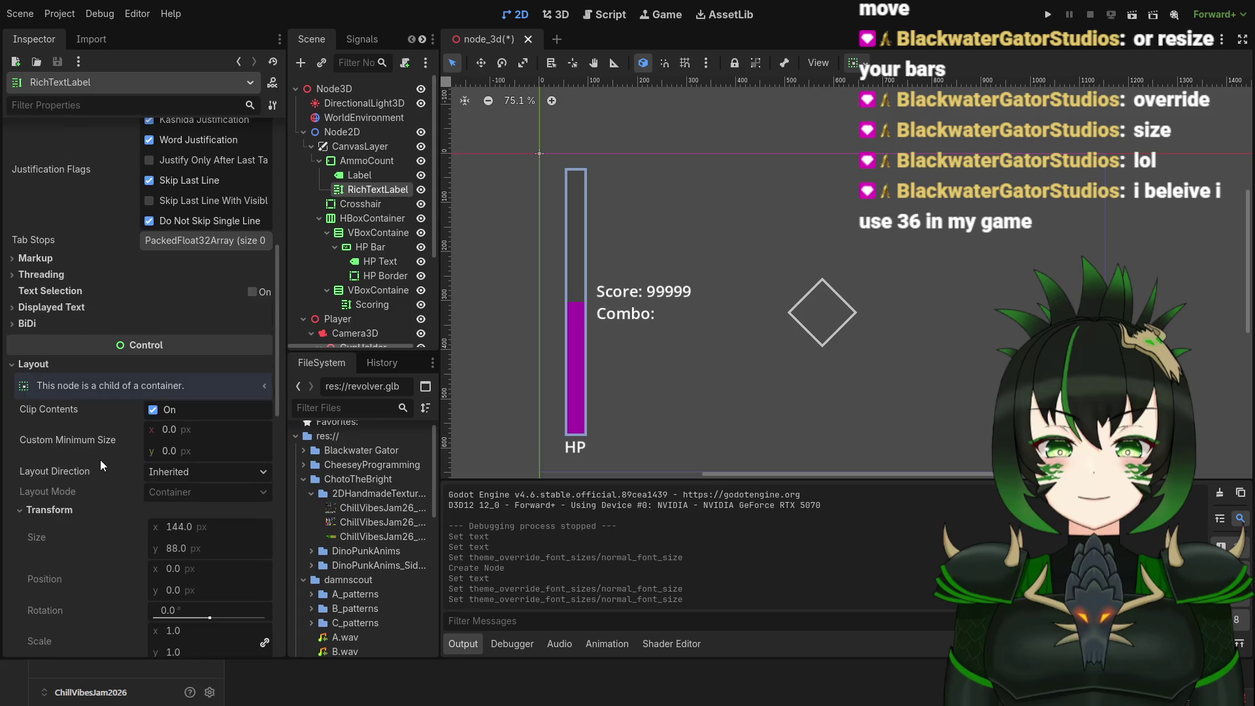
scroll(101, 458, "up", 6)
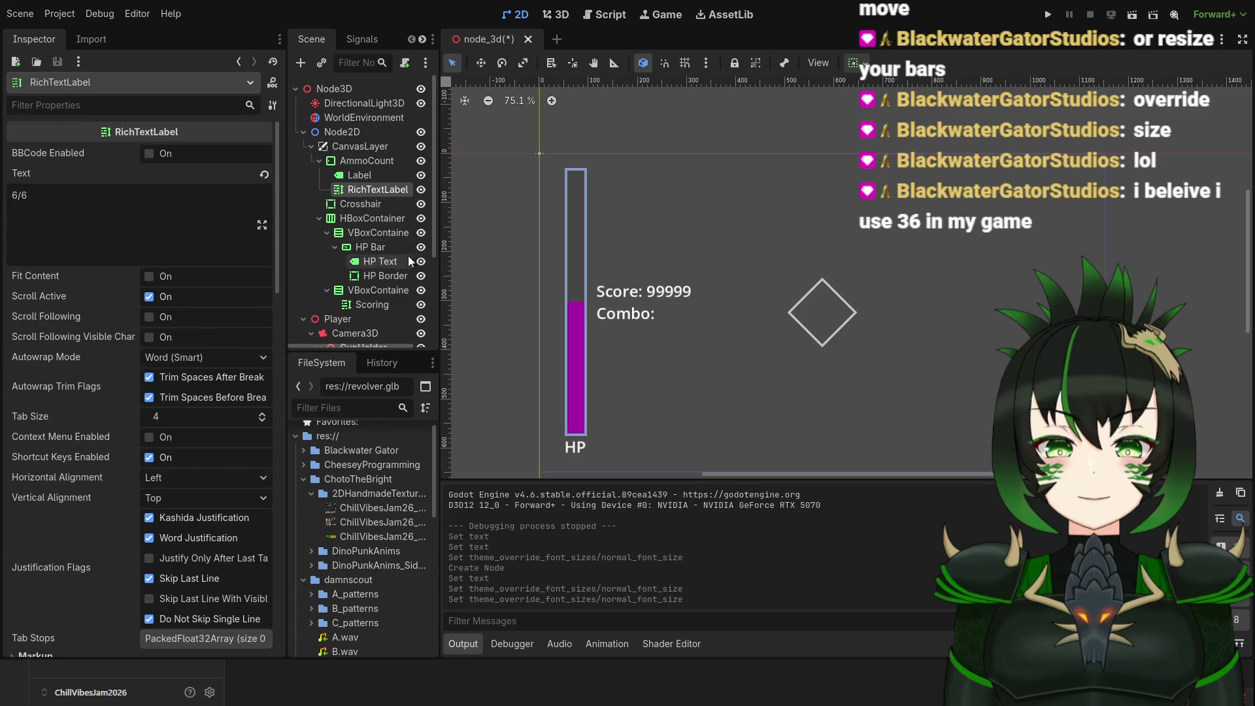
left_click(362, 177)
left_click(368, 163)
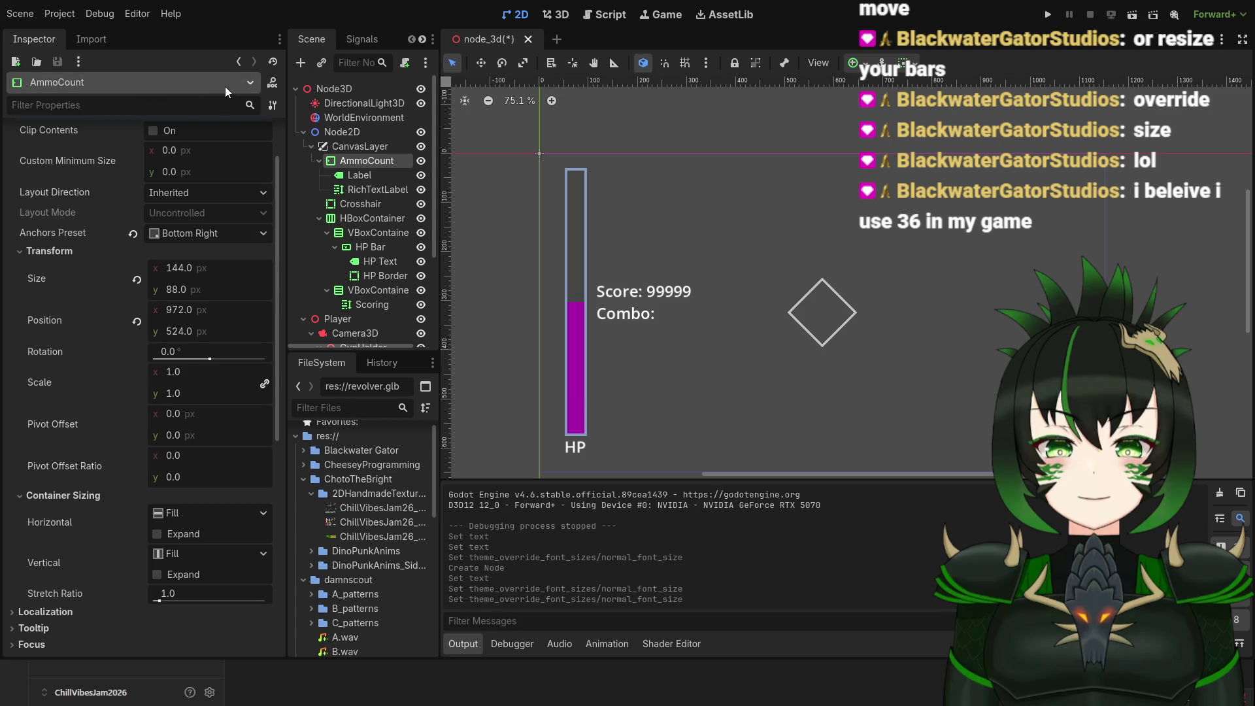
left_click(354, 189)
left_click(358, 176)
left_click(361, 190)
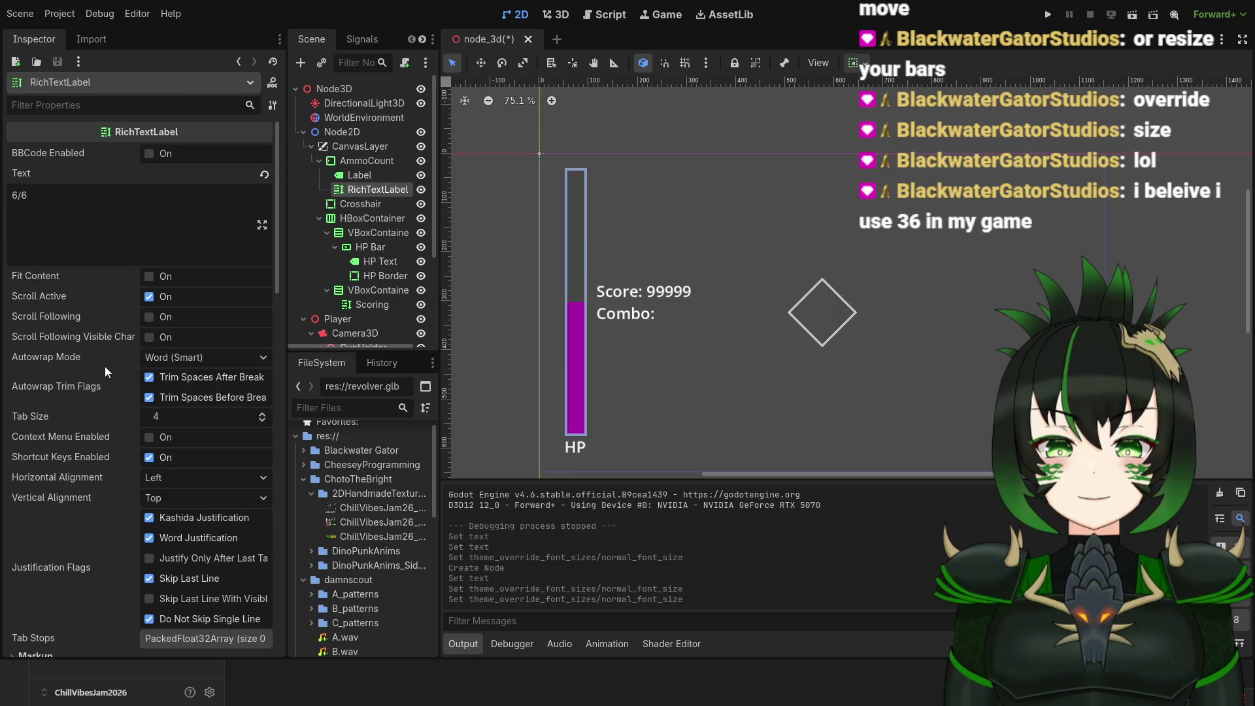
left_click(152, 274)
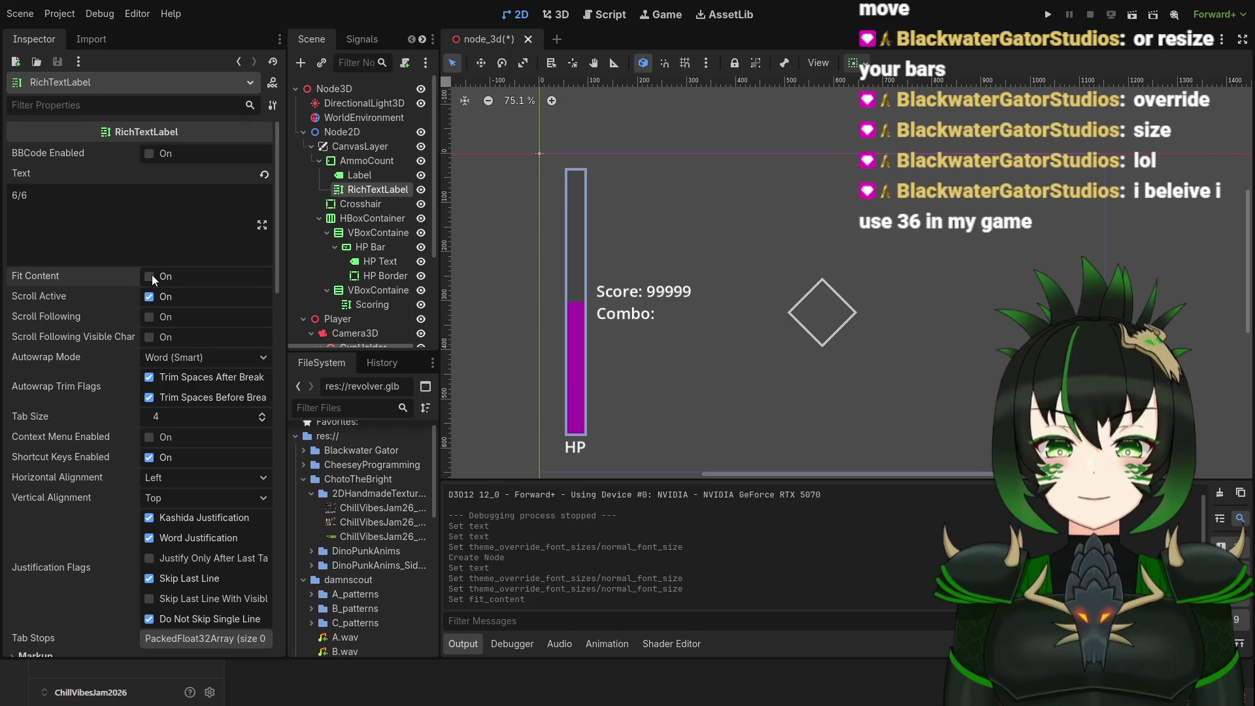
- Set the 6/6 RichTextLabel's horizontal and vertical alignment to Center
scroll(118, 367, "down", 3)
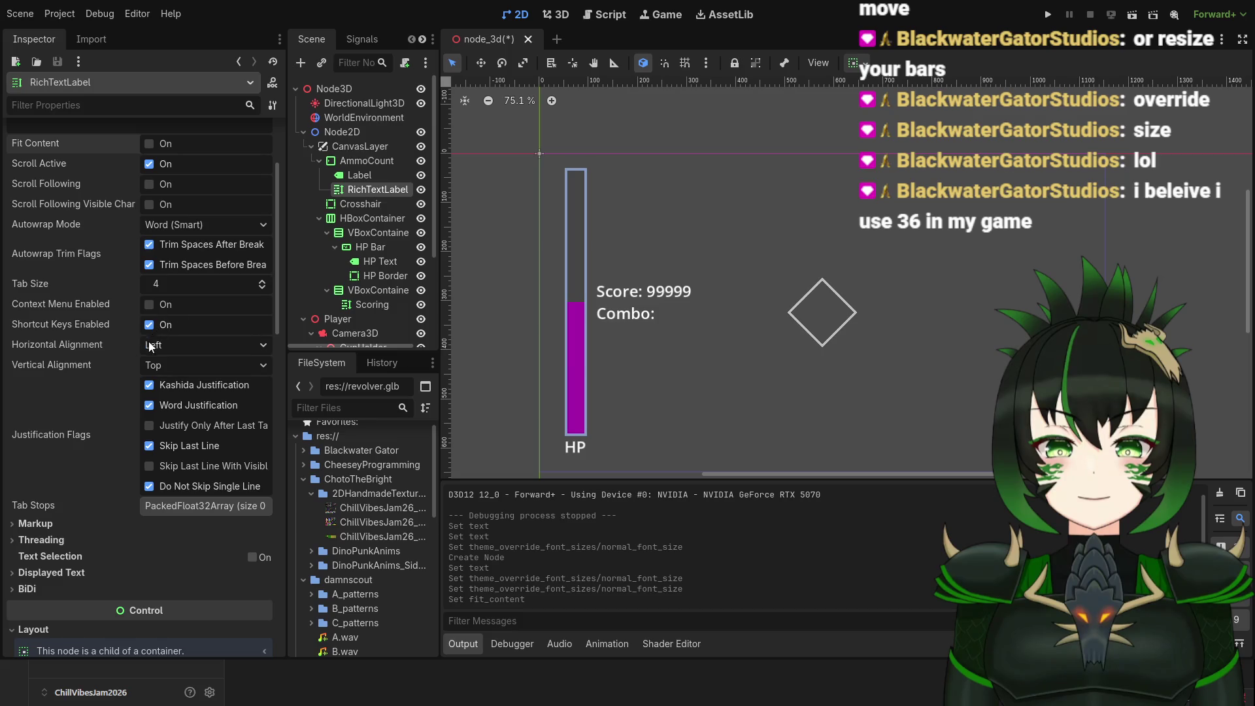
left_click(215, 344)
left_click(196, 380)
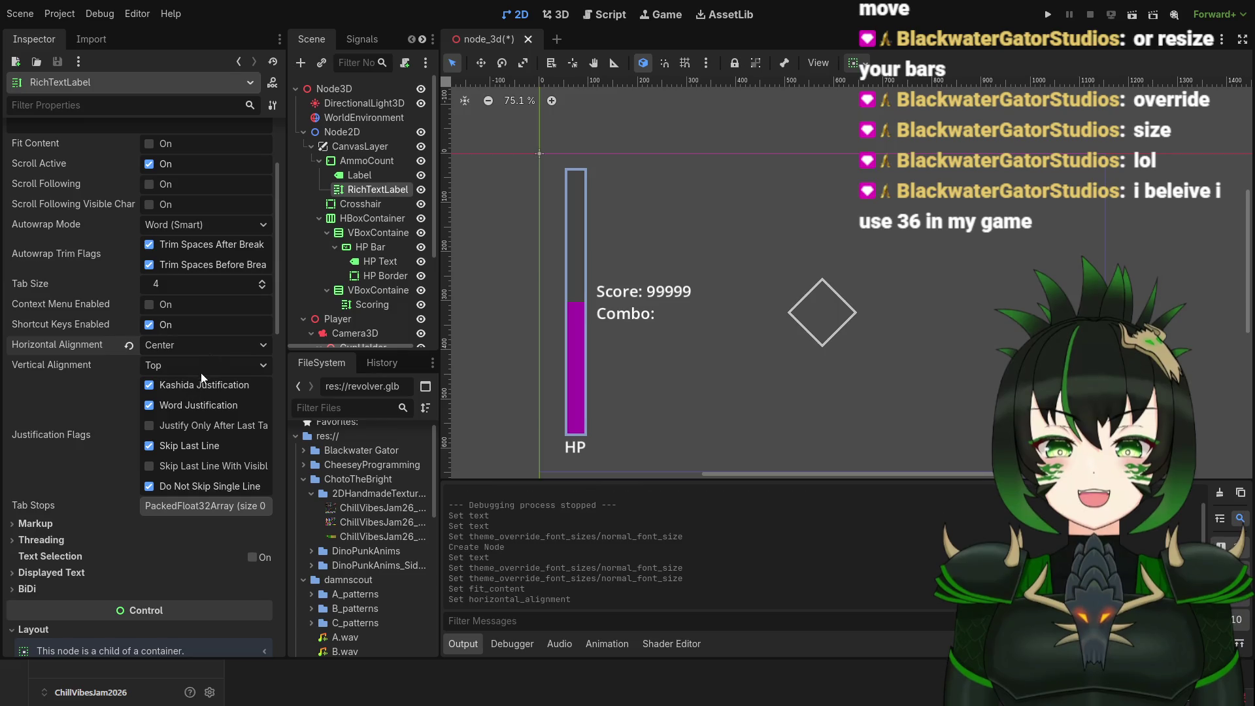
left_click(177, 403)
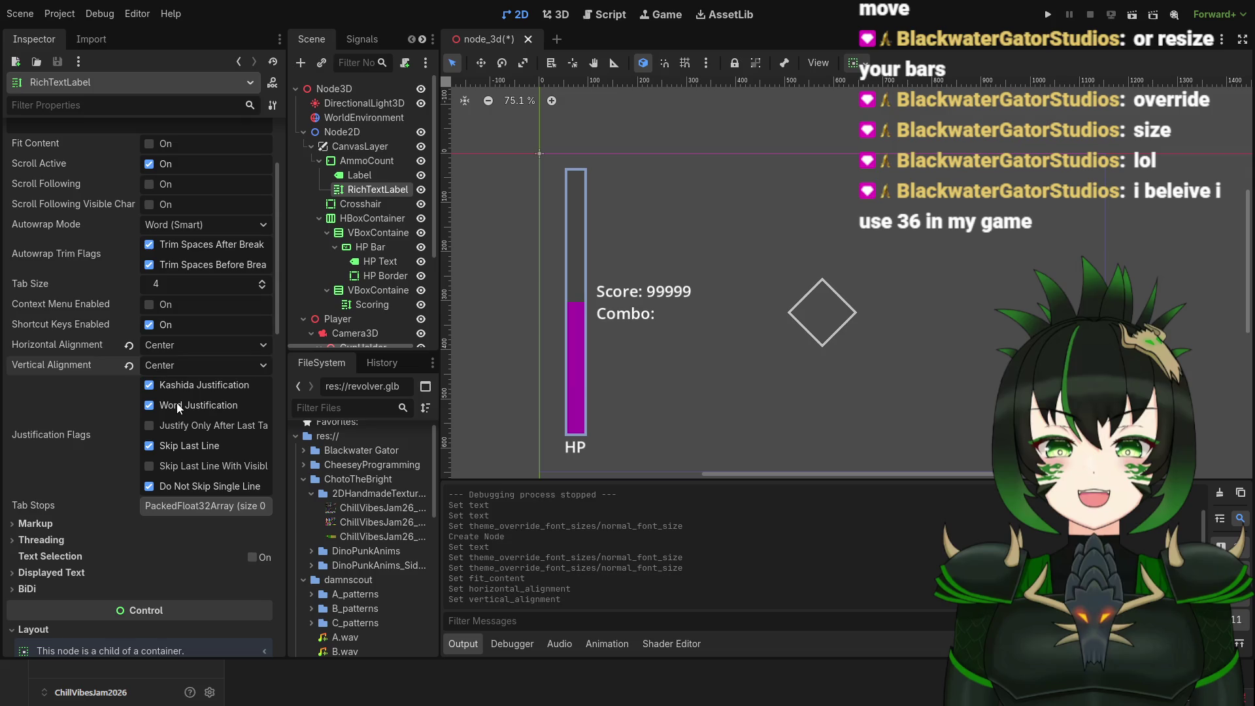
left_click(370, 175)
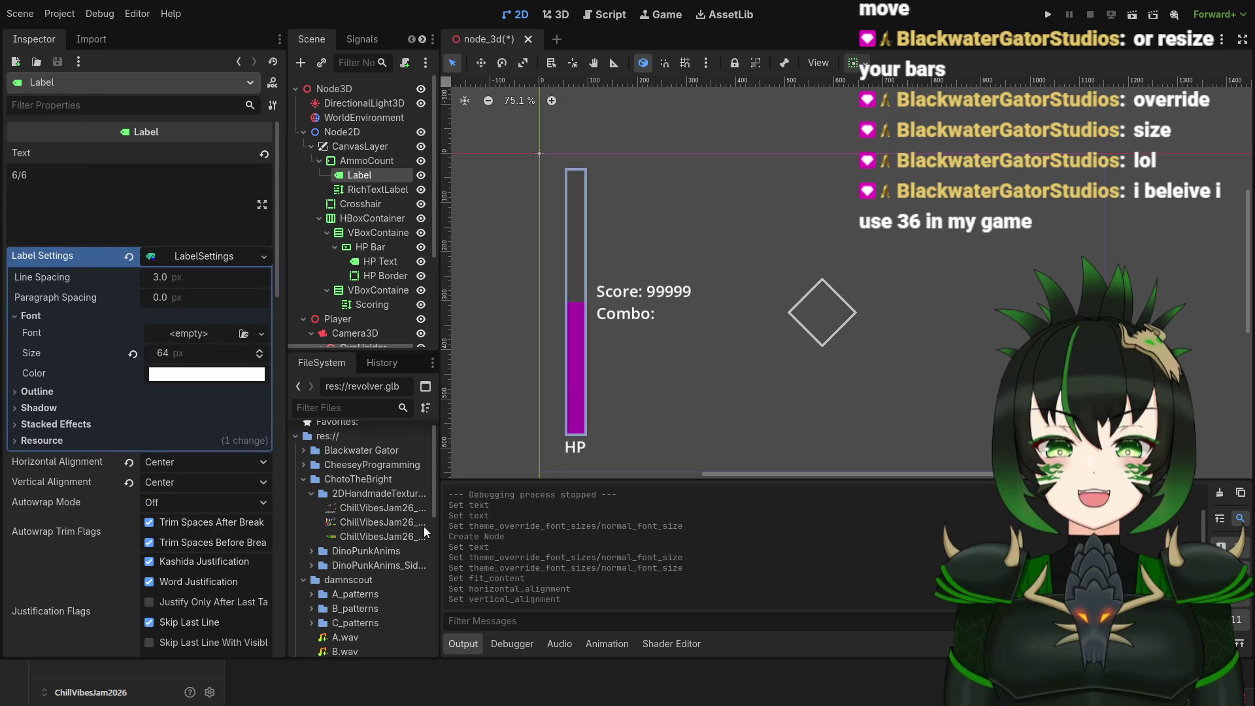
key("Delete")
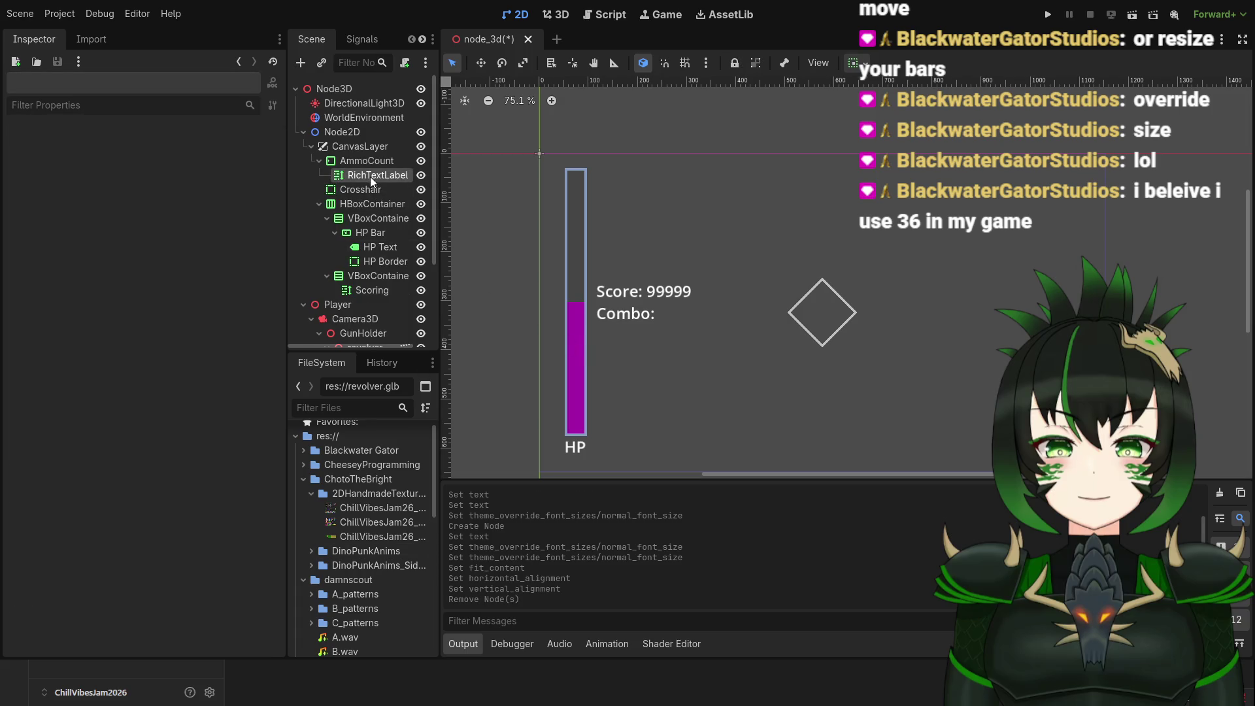
left_click(371, 177)
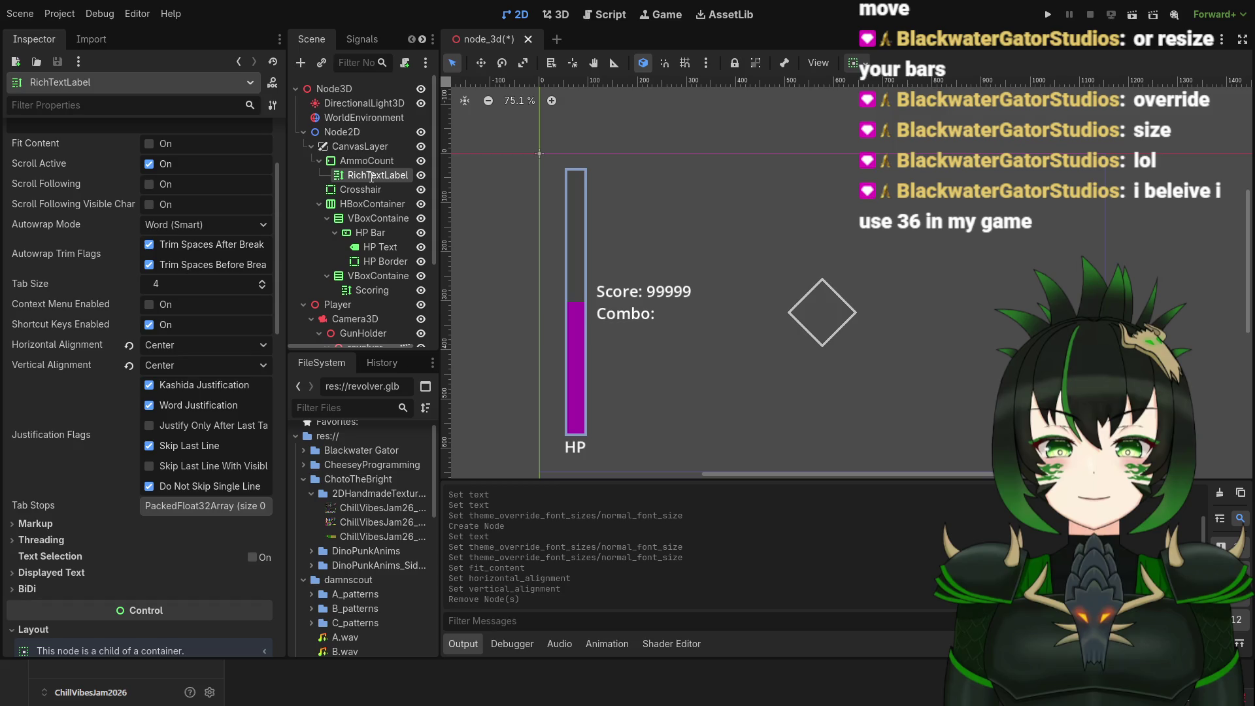
type("AmmoText")
key("Return")
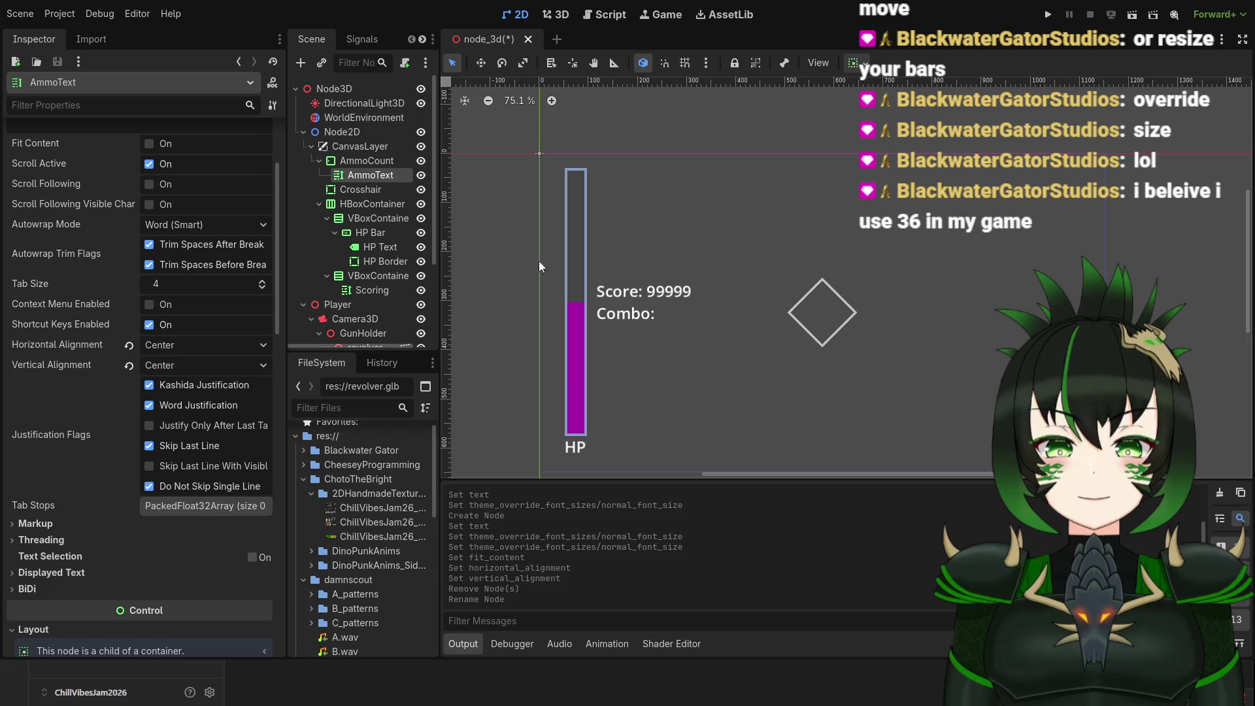
scroll(798, 382, "down", 2)
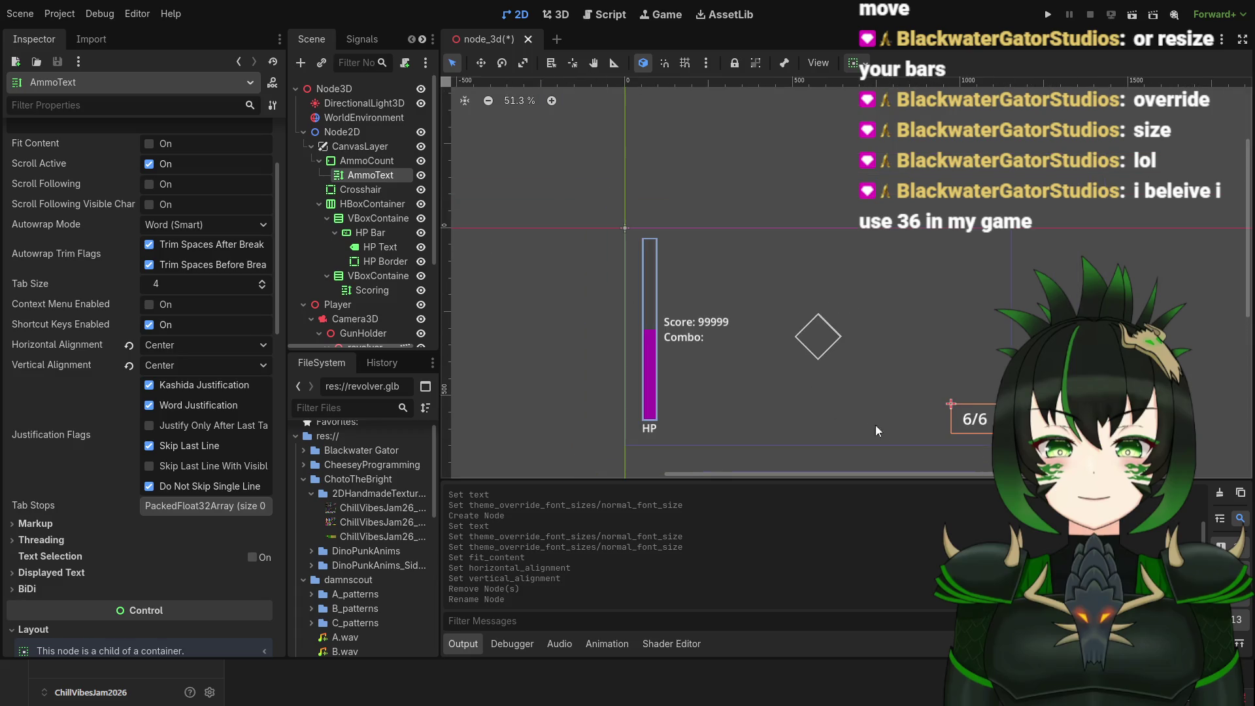
scroll(895, 423, "up", 2)
scroll(966, 425, "up", 3)
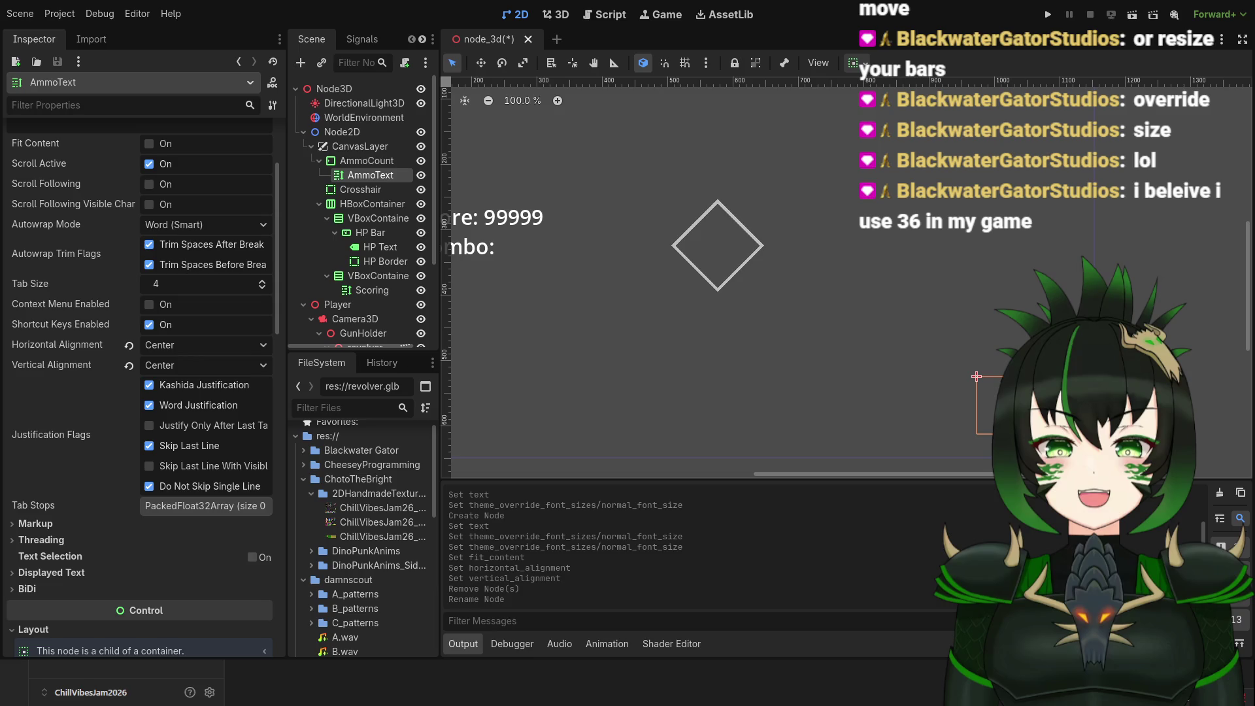
scroll(101, 446, "down", 5)
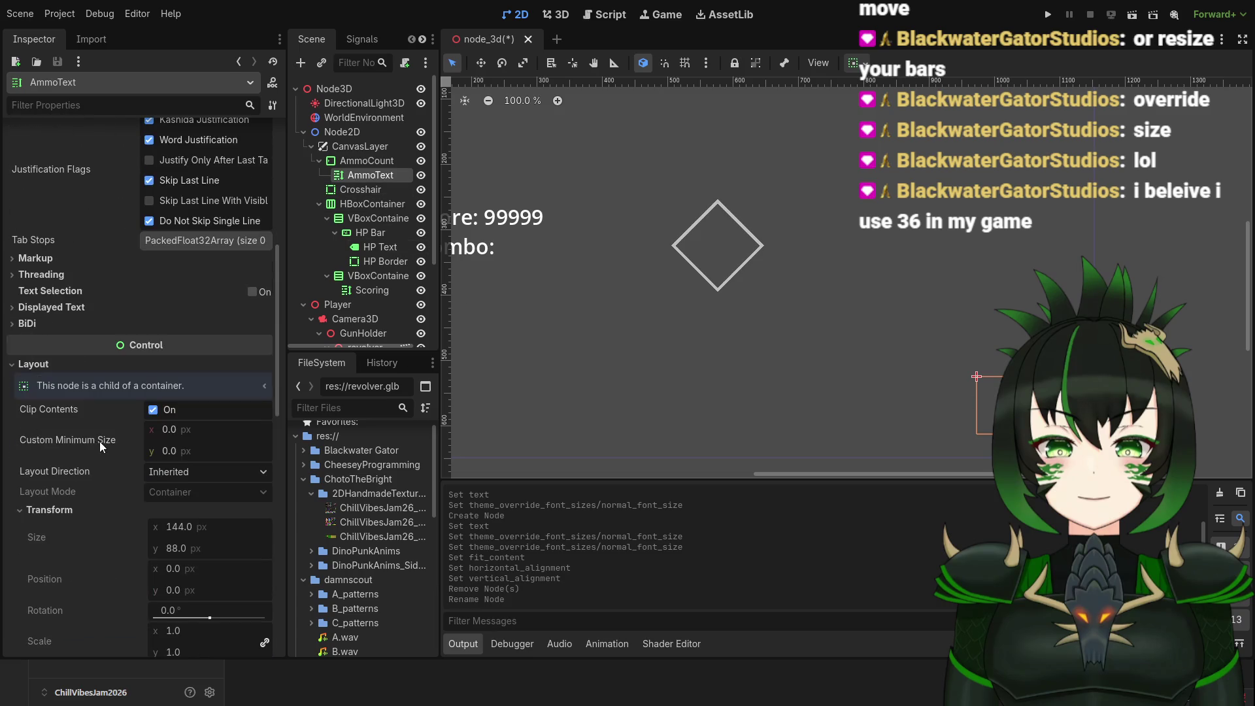
scroll(58, 314, "down", 3)
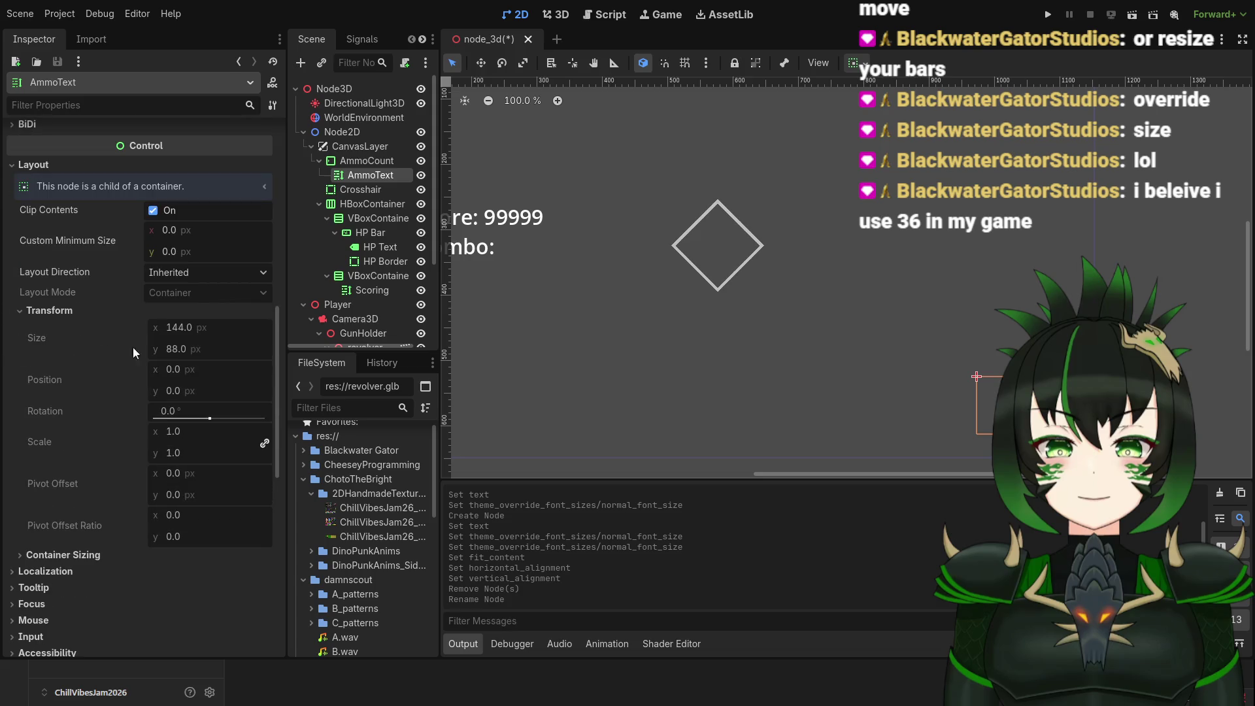
scroll(108, 418, "up", 1)
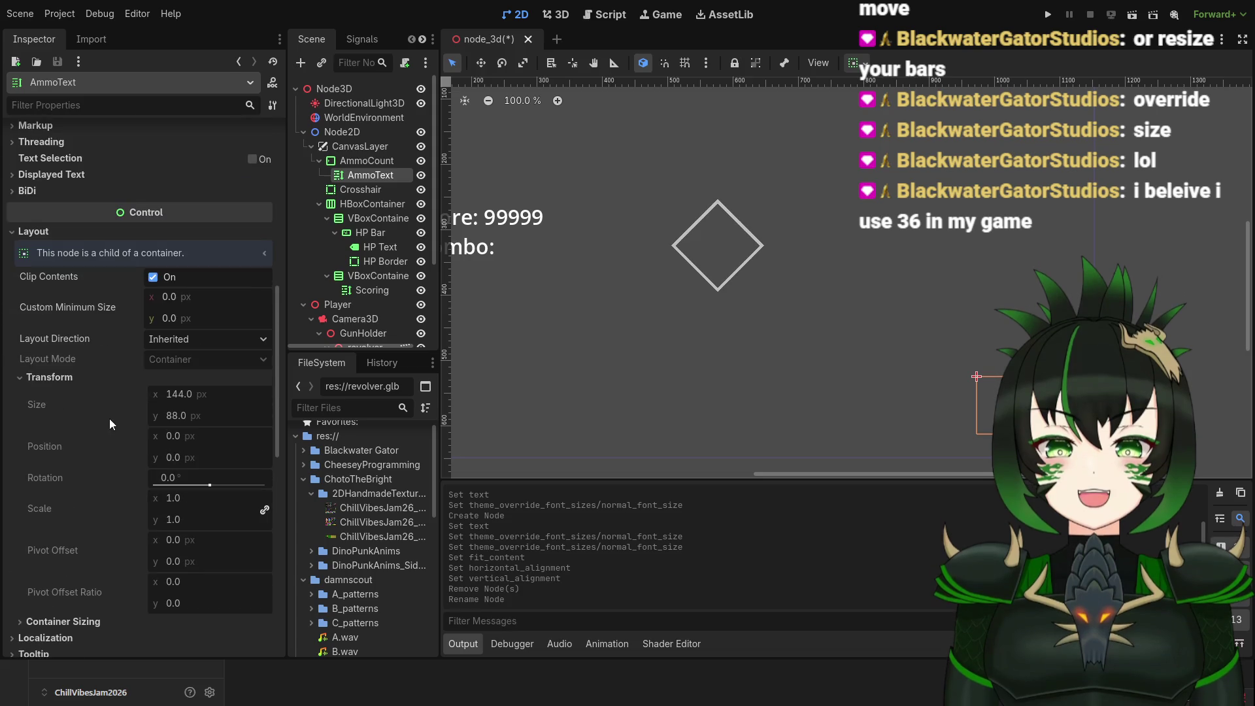
scroll(111, 410, "up", 4)
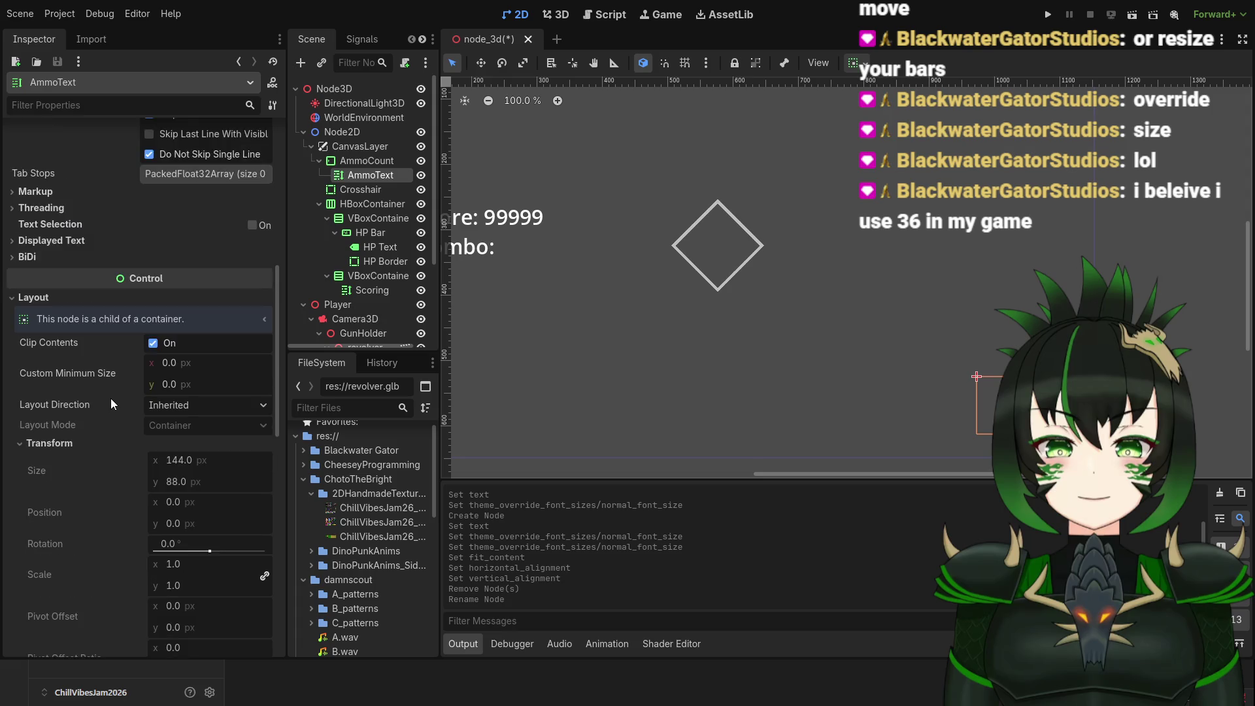
scroll(111, 405, "up", 3)
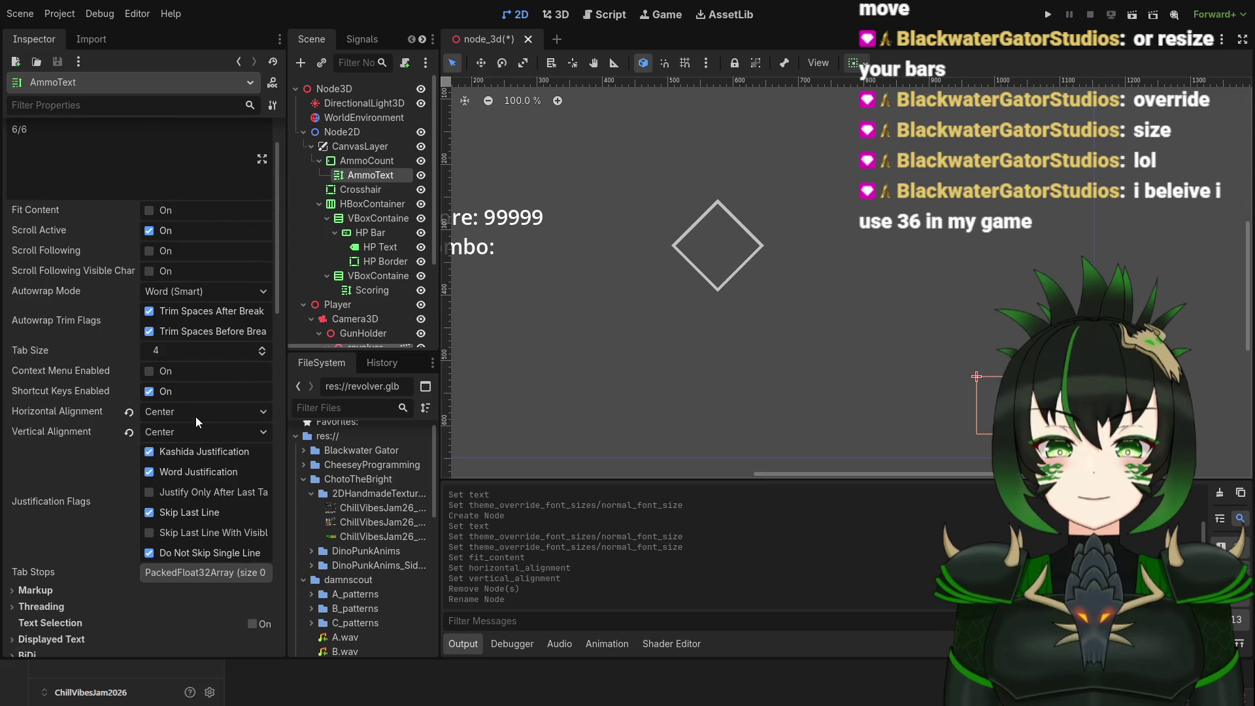
scroll(98, 414, "down", 2)
scroll(99, 414, "down", 5)
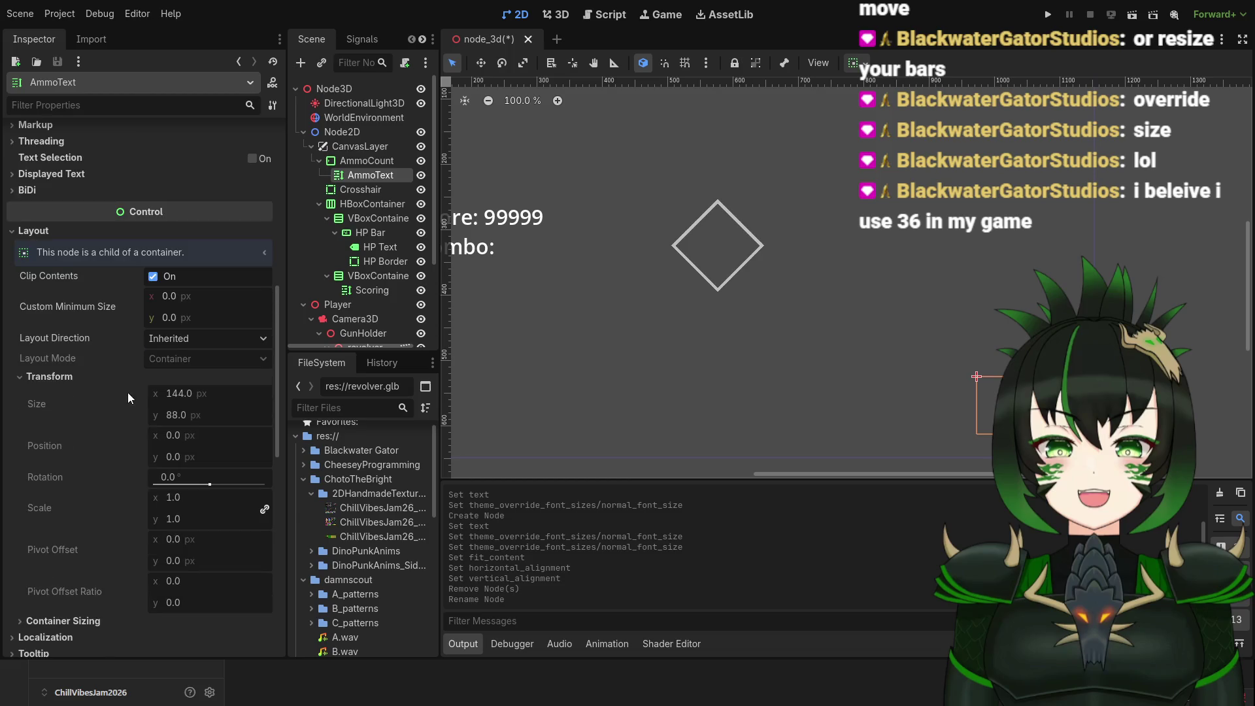
left_click(182, 300)
type("50")
key("Return")
key("ctrl+z")
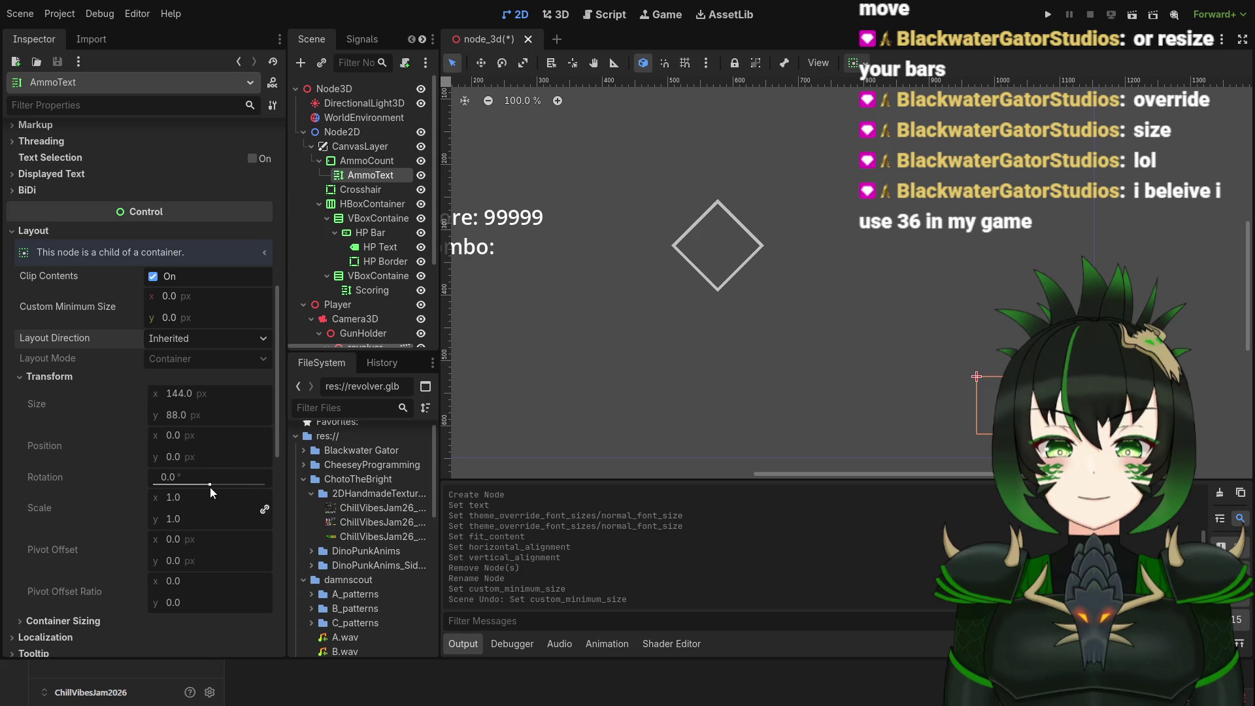
- Nudge the AmmoCount container with the arrow keys to position (1008, 556)
left_click(378, 163)
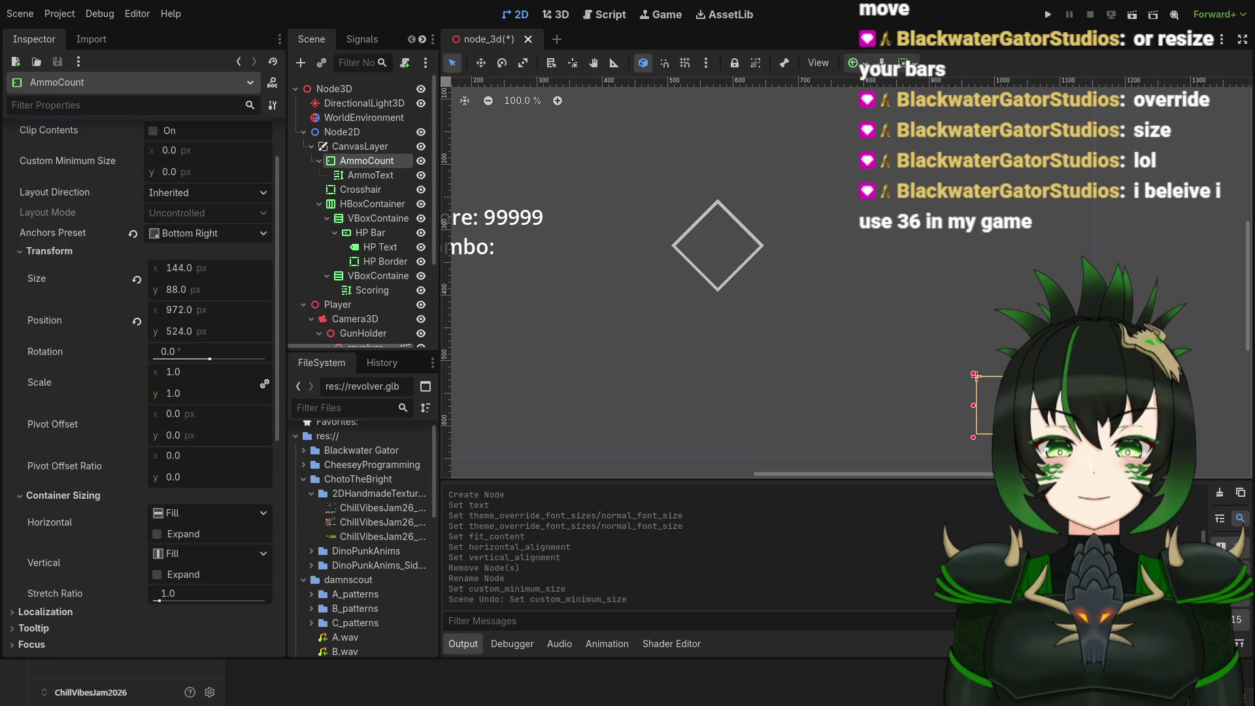
left_click(371, 175)
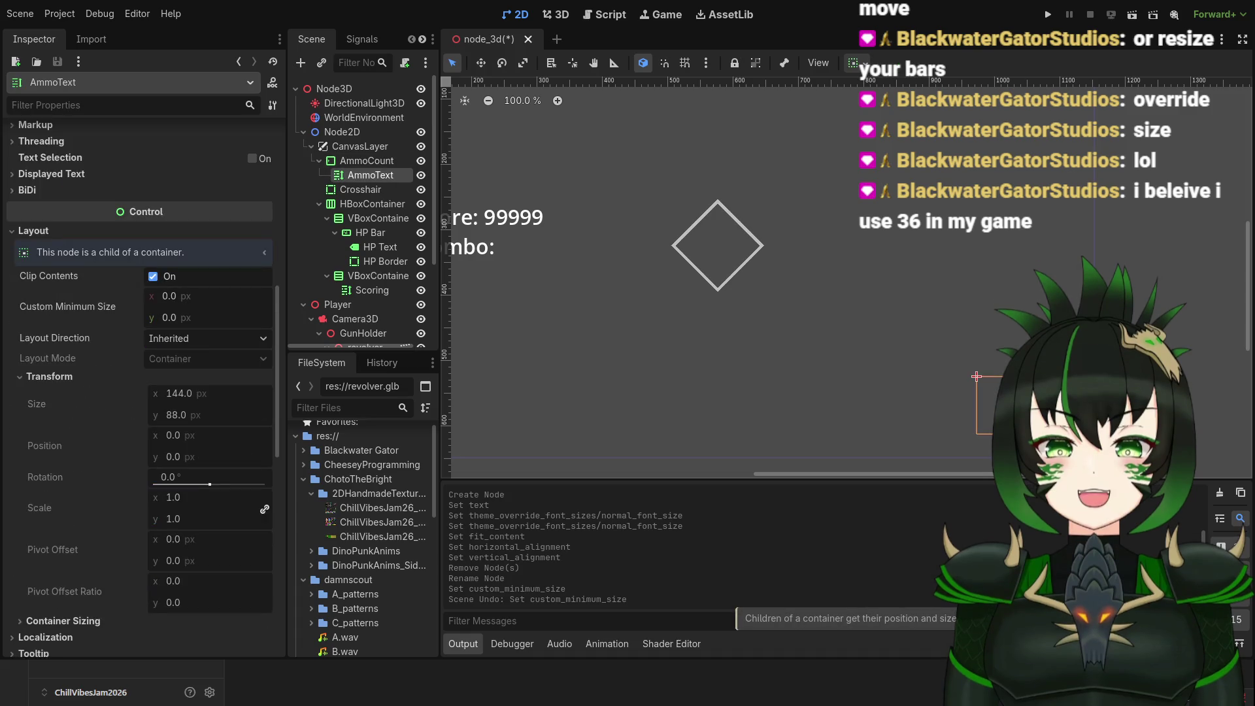
left_click(362, 160)
key("Right")
key("Down")
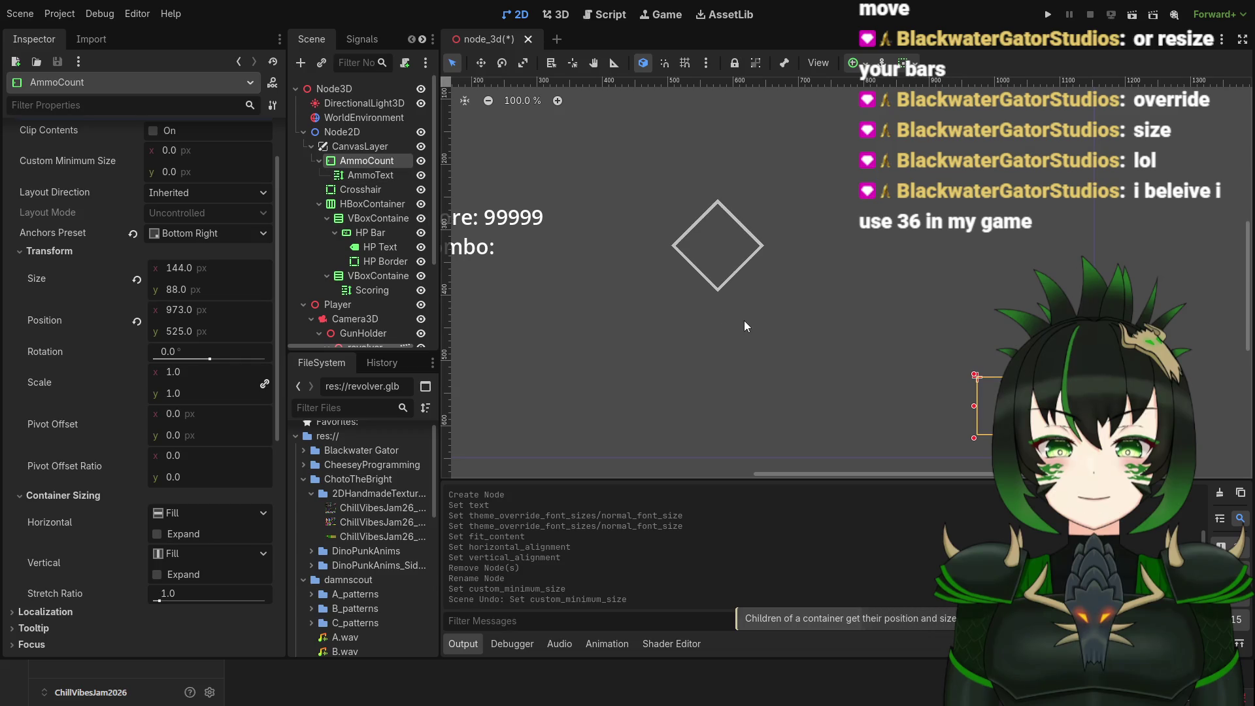
key("Down")
key("Right")
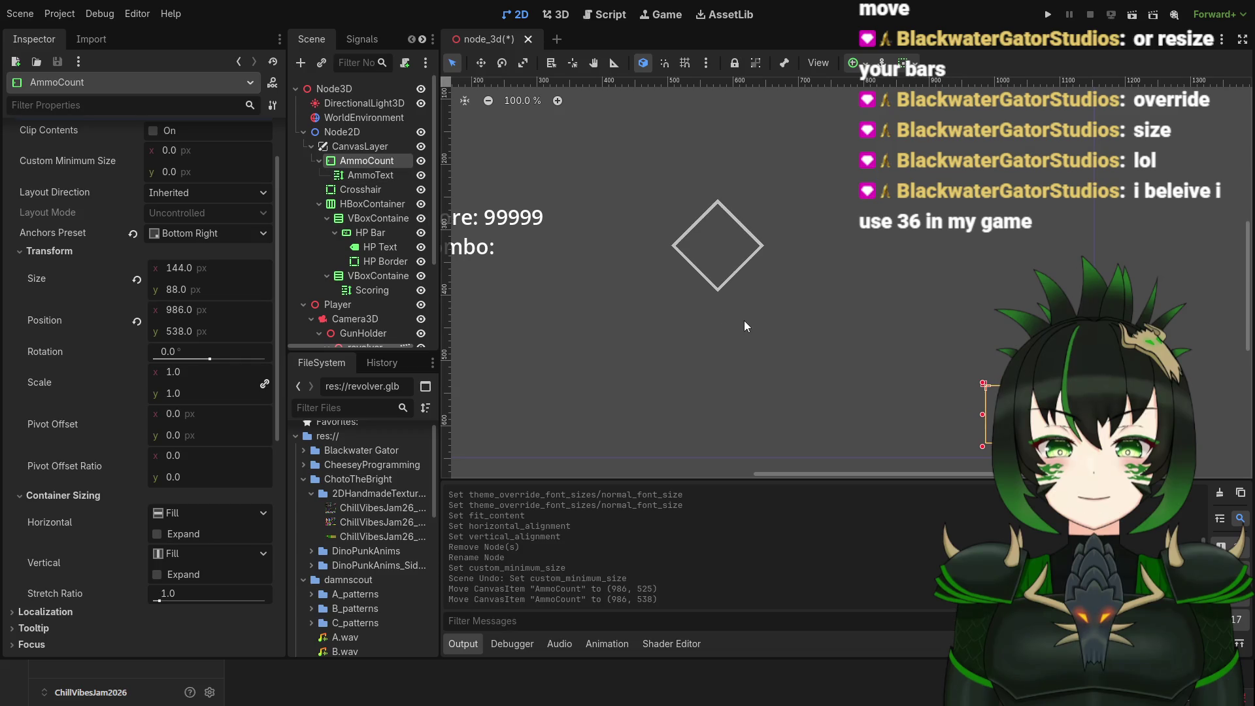
key("Right")
key("Down")
key("Down")
key("Down")
key("Down")
key("Right")
key("Right")
key("Right")
key("Right")
key("Right")
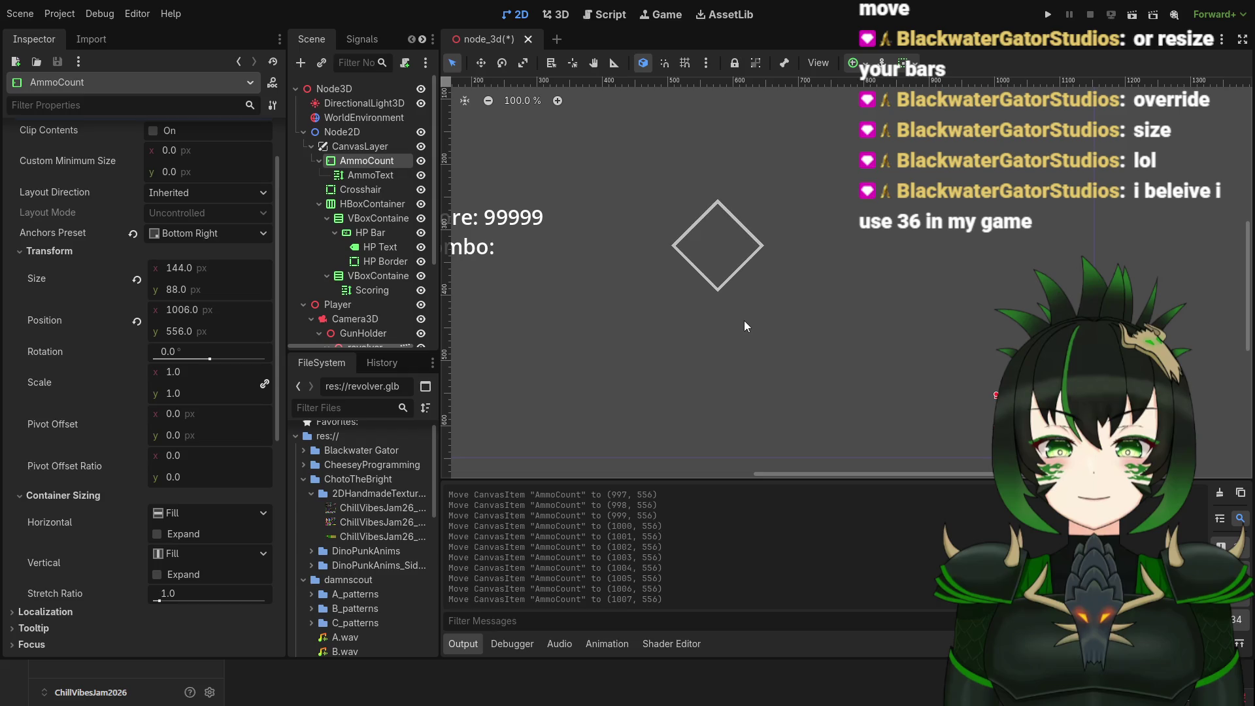
key("Right")
key("Left")
key("Right")
- Center AmmoCount's pivot with Pivot Offset Ratio 0.5 × 0.5, then select AmmoText
left_click(159, 626)
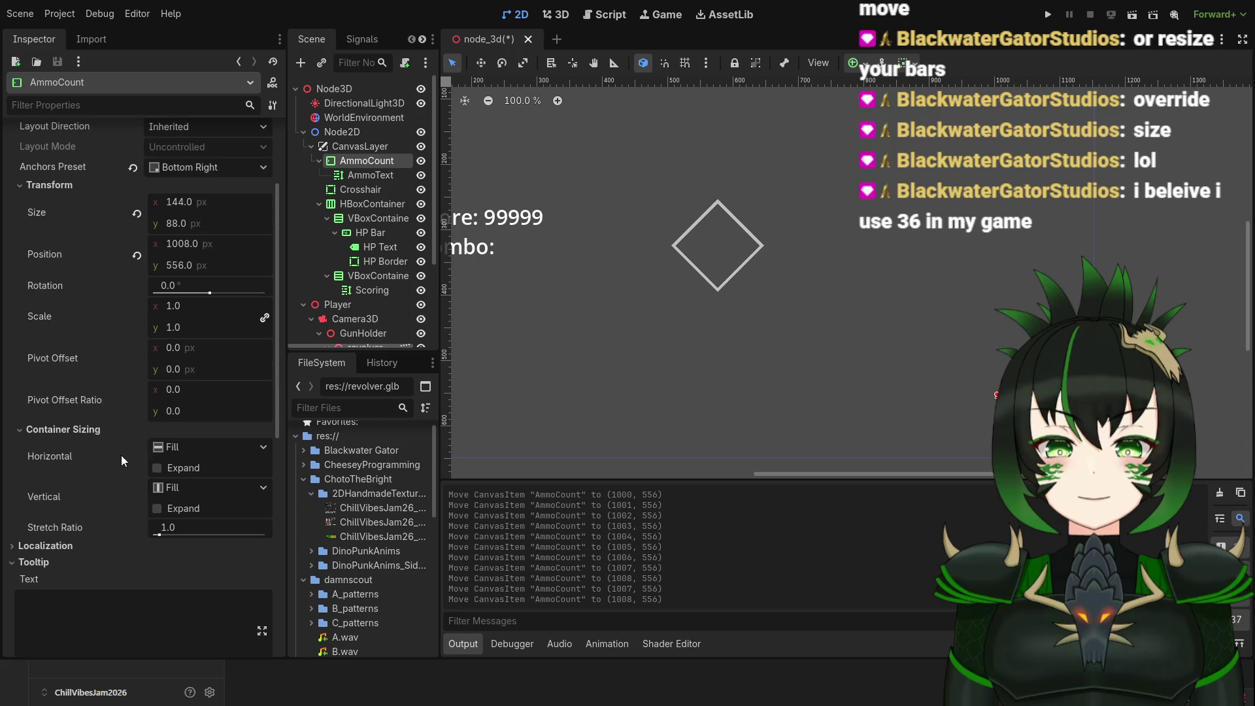
left_click(190, 389)
type("0.5")
key("Return")
left_click(213, 406)
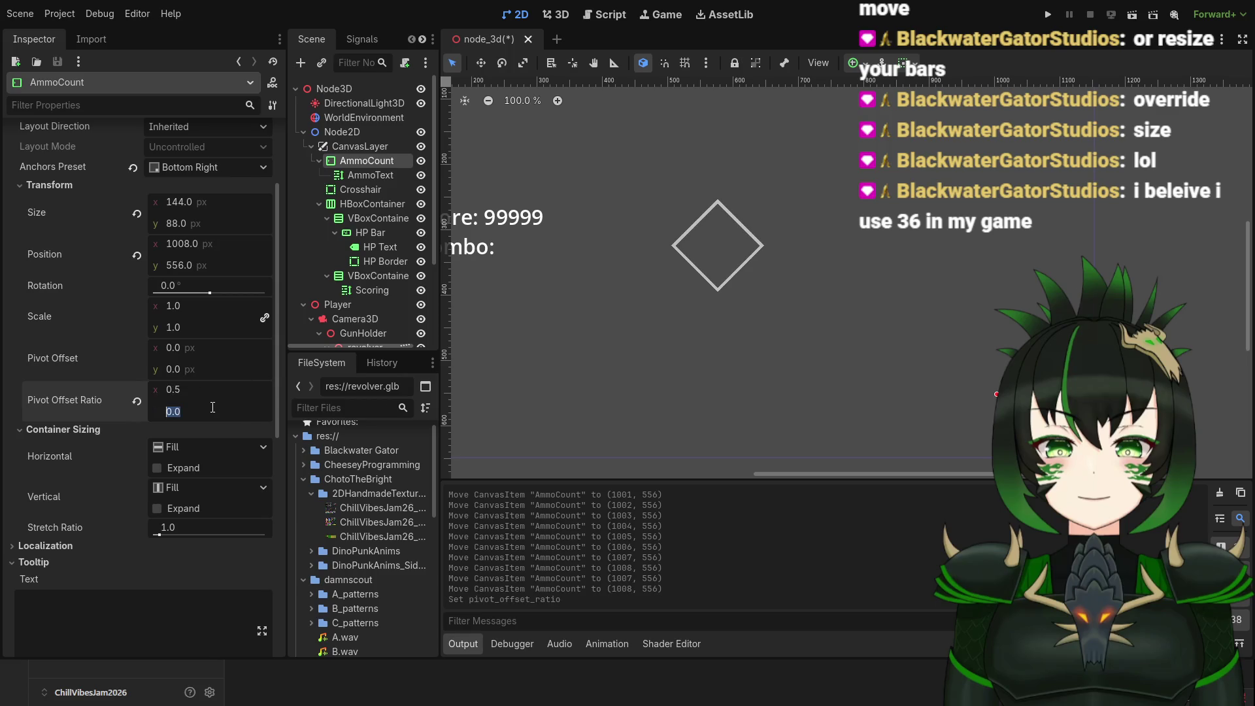
type("0.5")
key("Return")
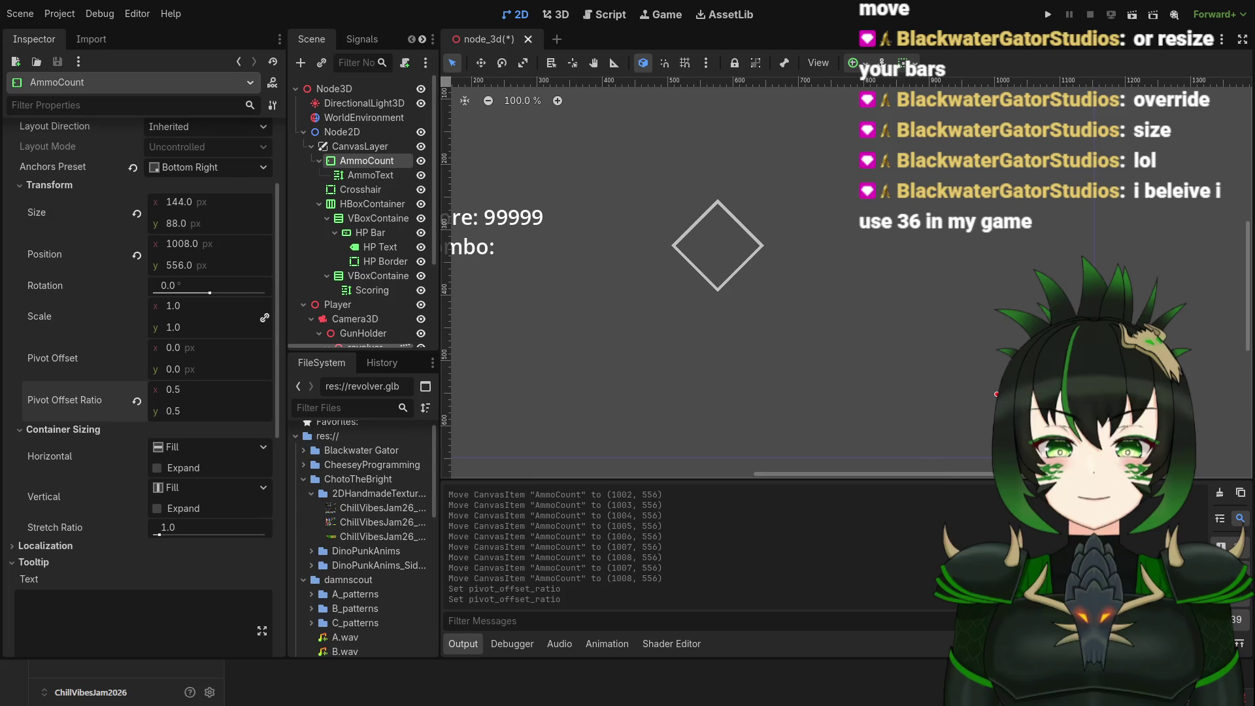
left_click(371, 176)
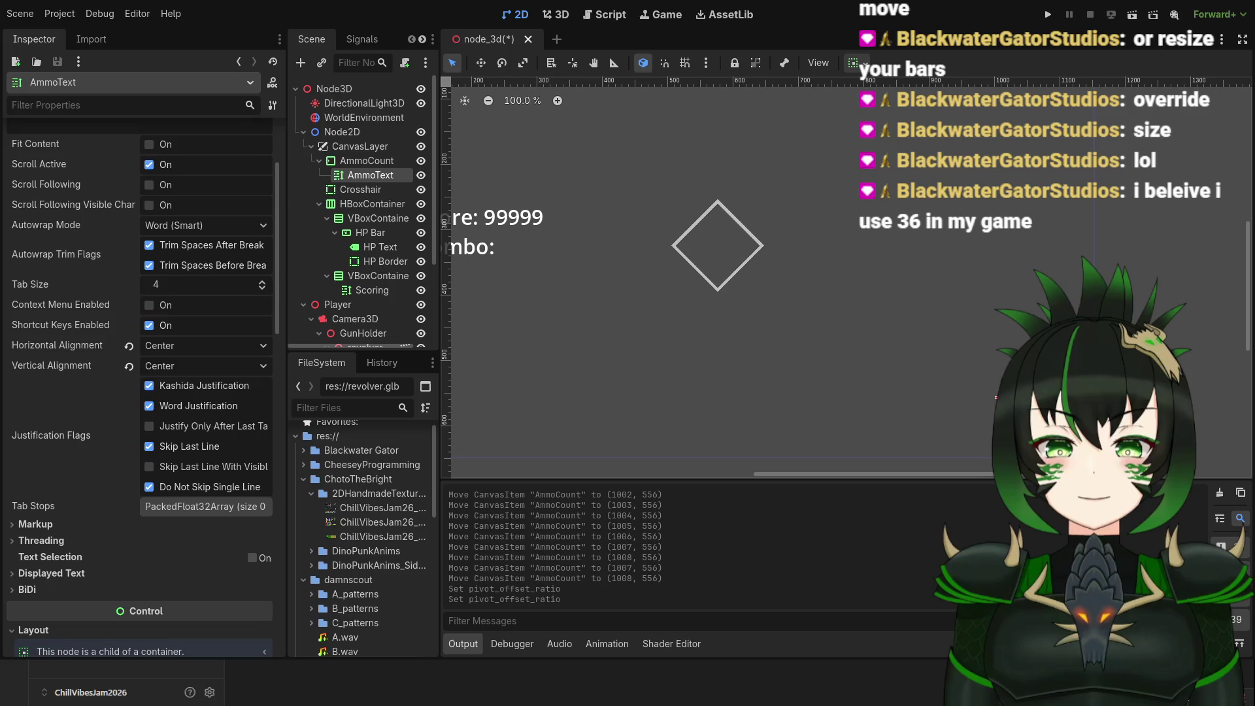
- Expand AmmoText's Container Sizing settings, then save the node_3d scene and run the game
scroll(1043, 430, "down", 4)
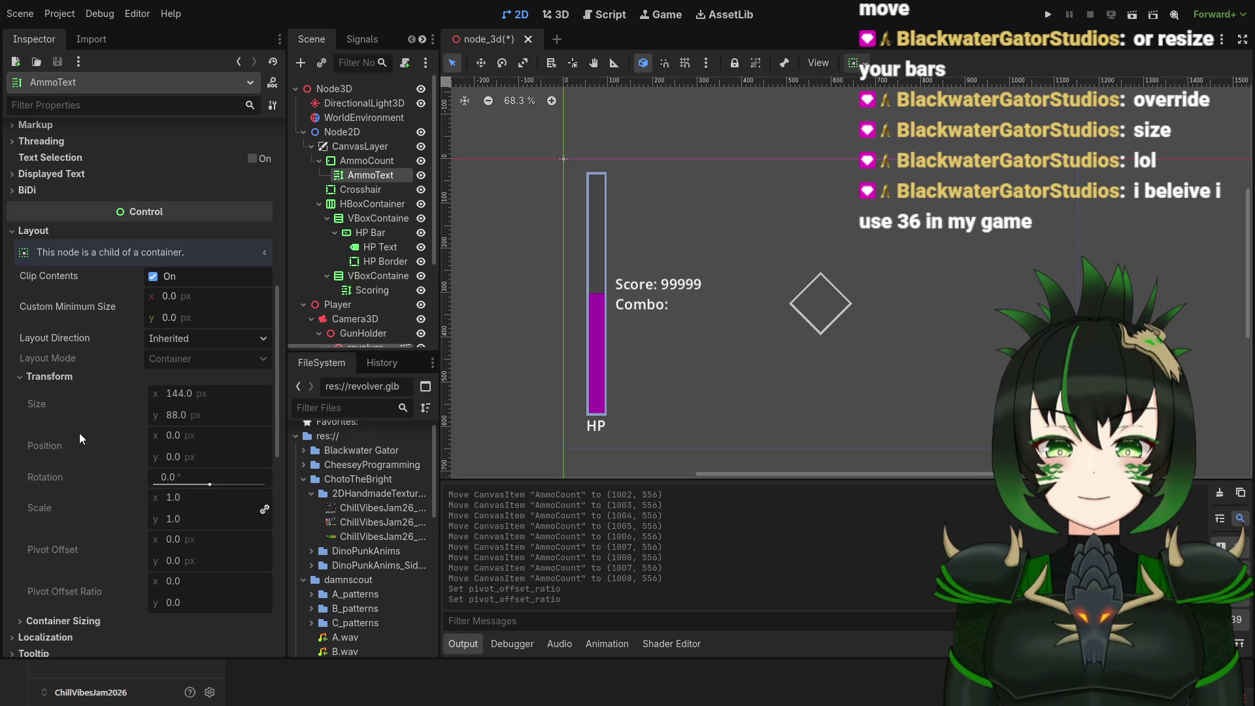
scroll(131, 417, "down", 2)
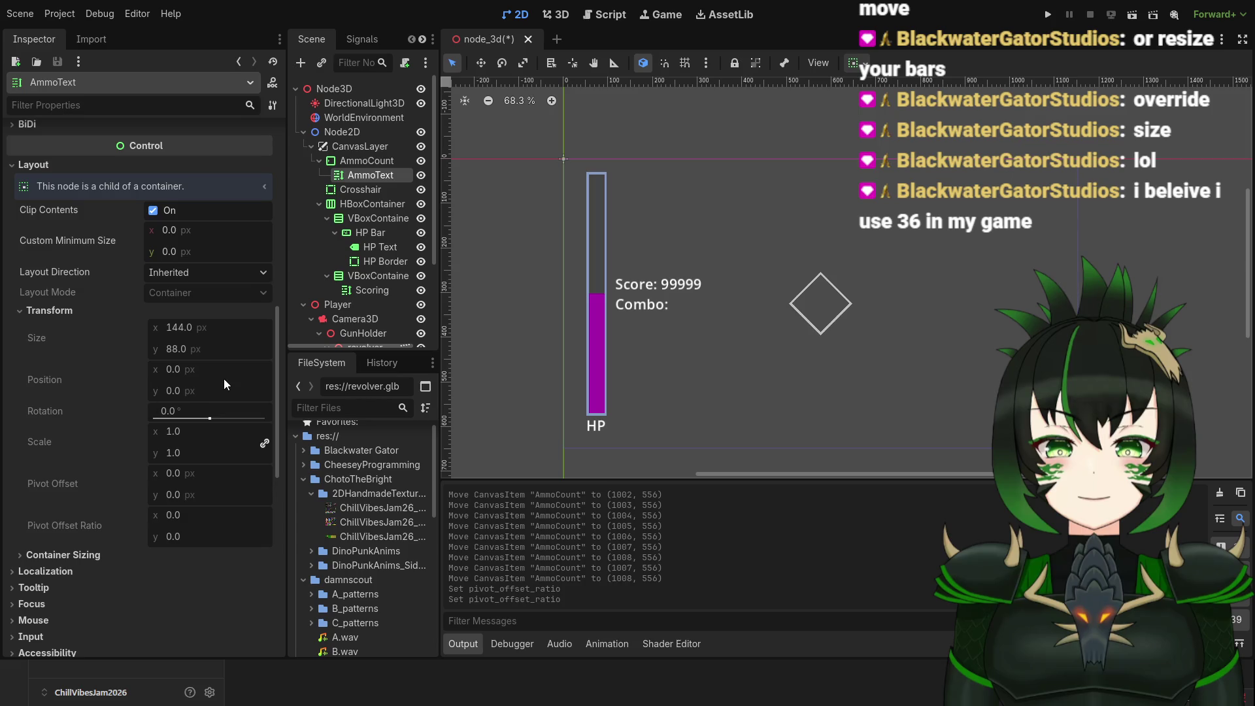
scroll(123, 468, "down", 2)
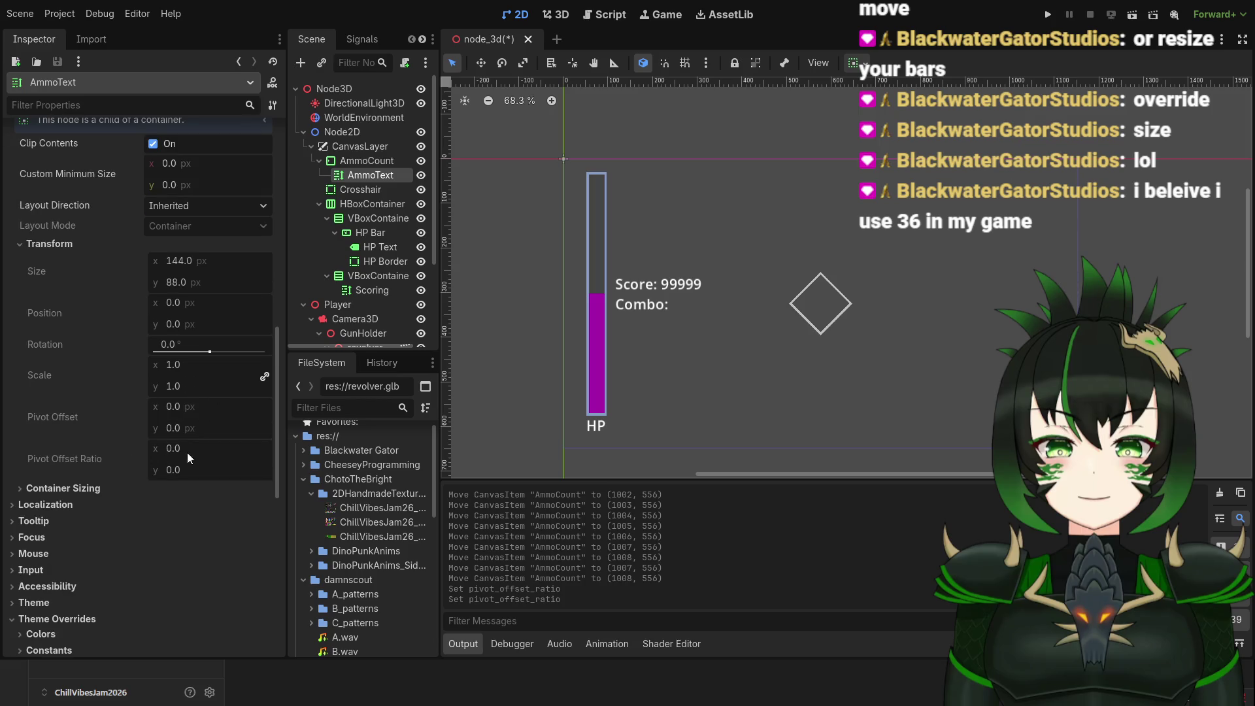
scroll(115, 484, "down", 2)
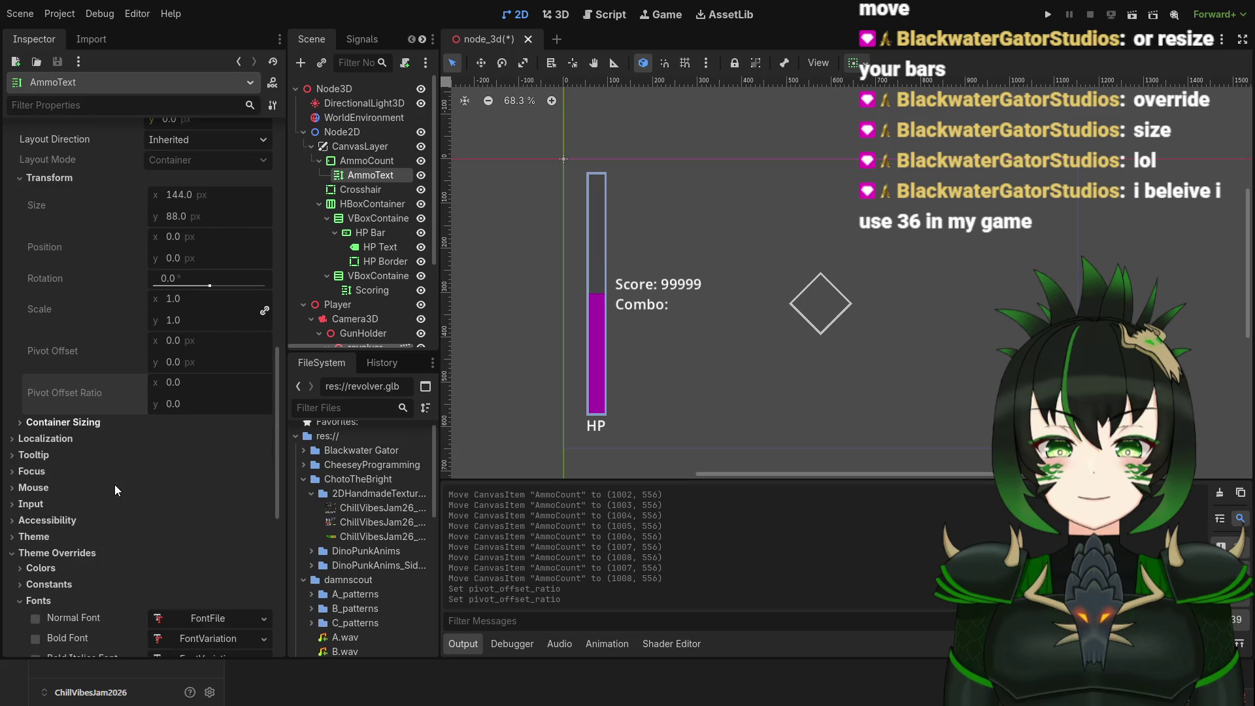
left_click(98, 422)
left_click(99, 423)
left_click(99, 422)
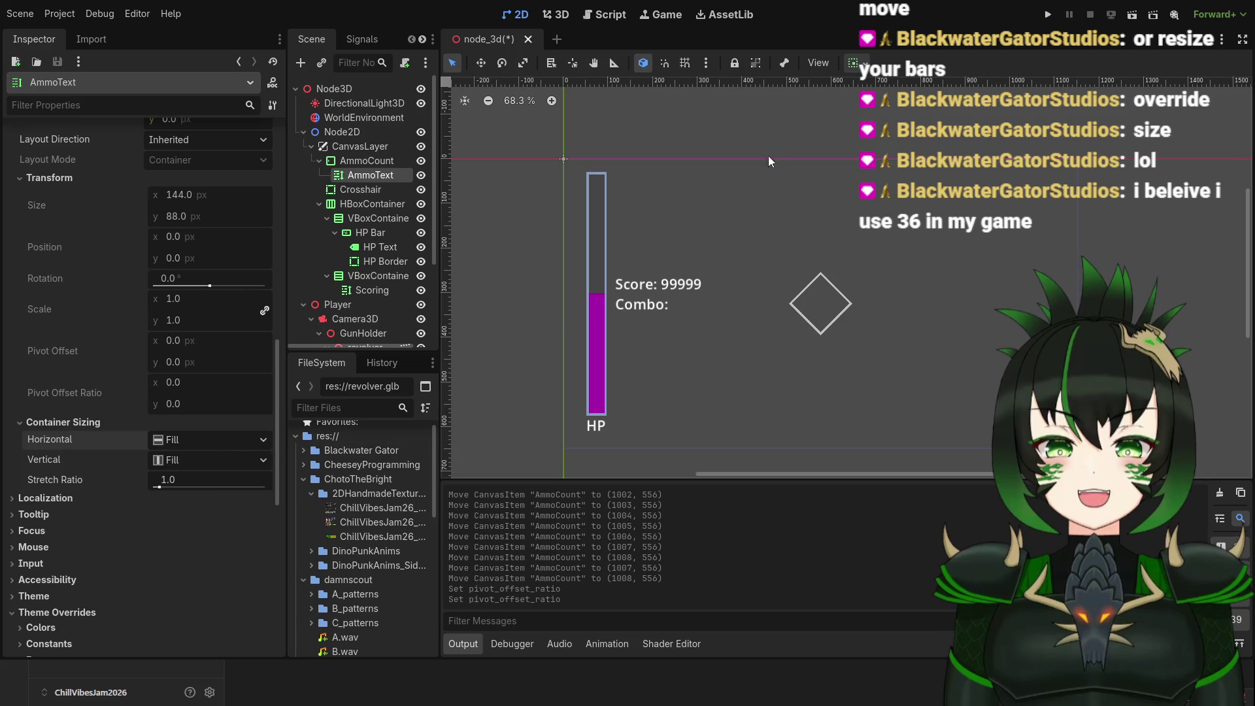
left_click(1045, 20)
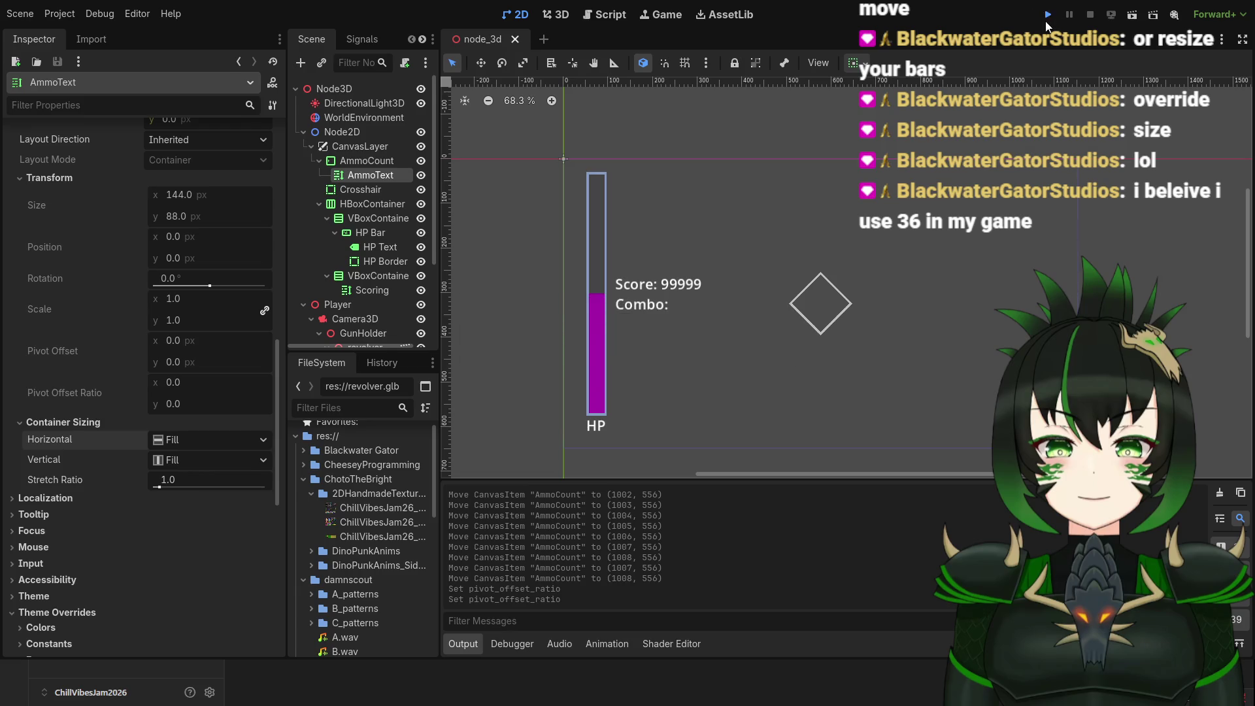
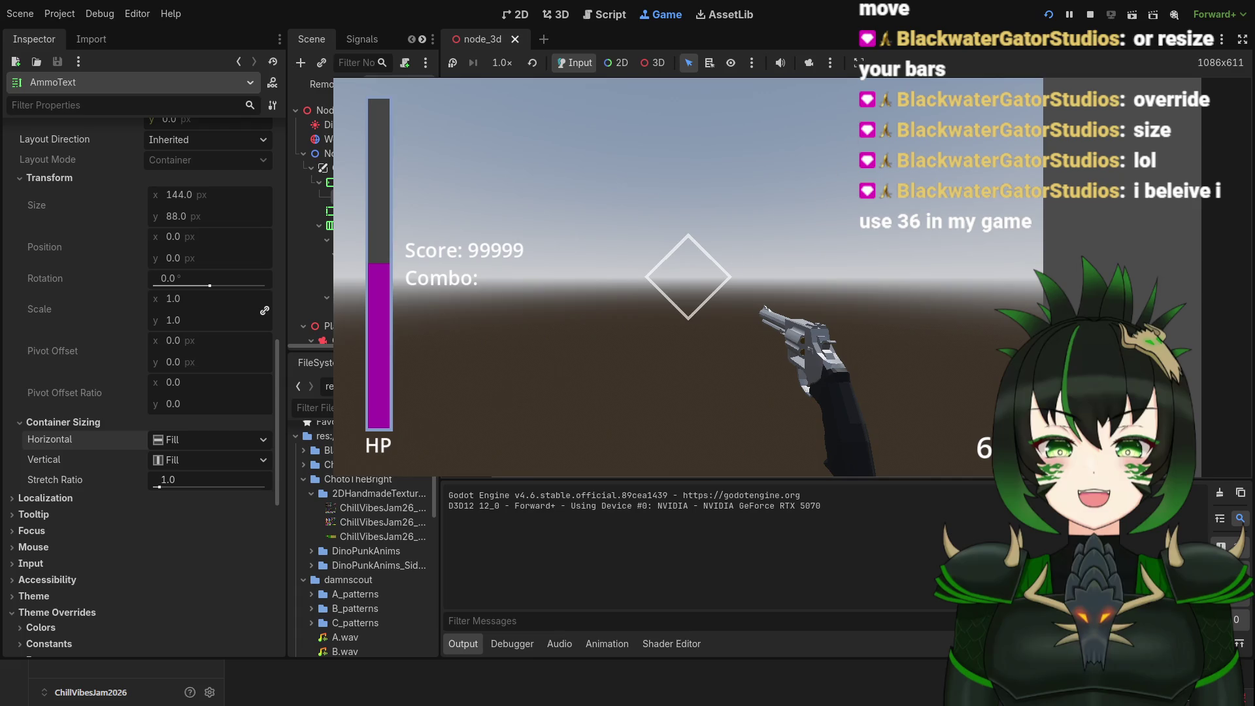
- Stop the running game and add a new RichTextLabel child under the HP Bar node
left_click(1089, 14)
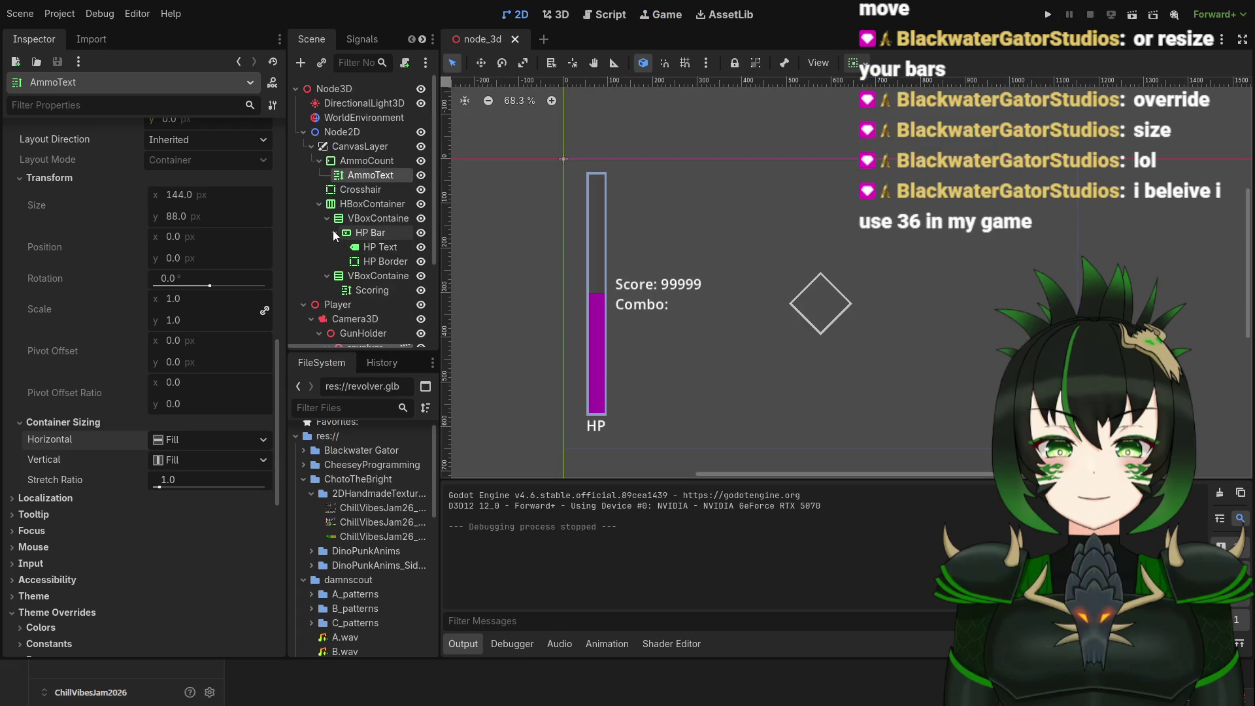
left_click(374, 243)
scroll(592, 423, "up", 6)
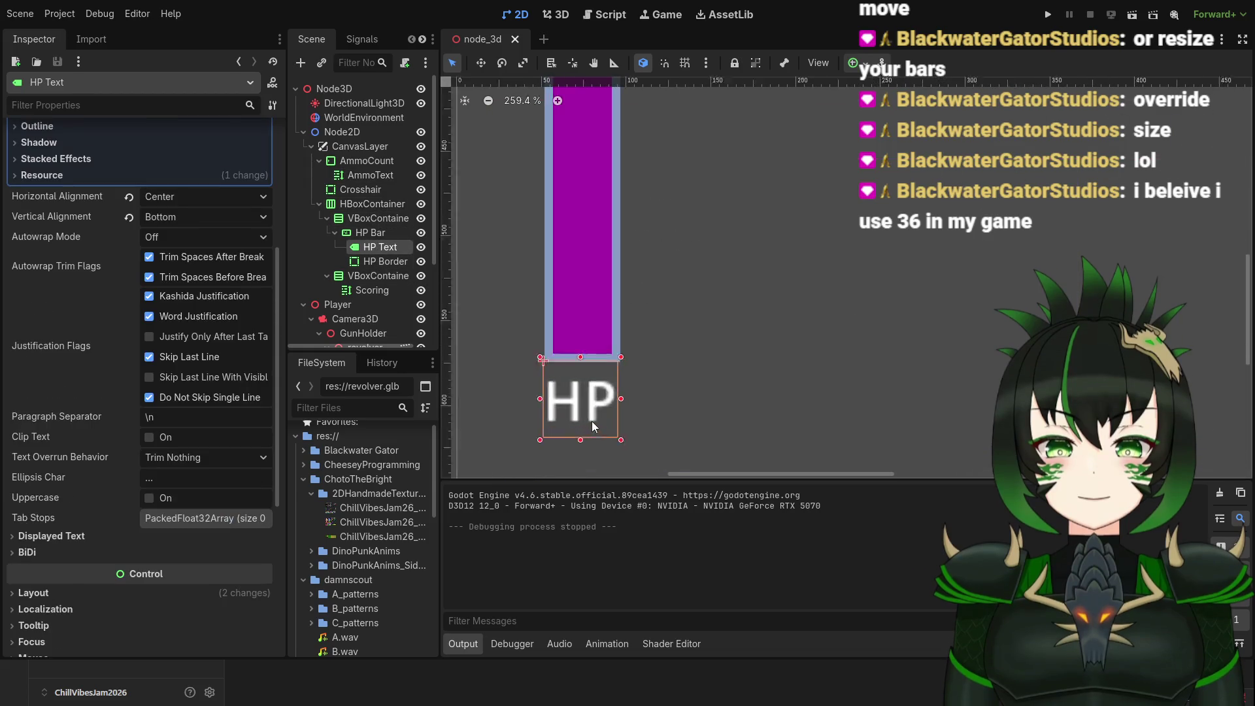
scroll(592, 423, "up", 3)
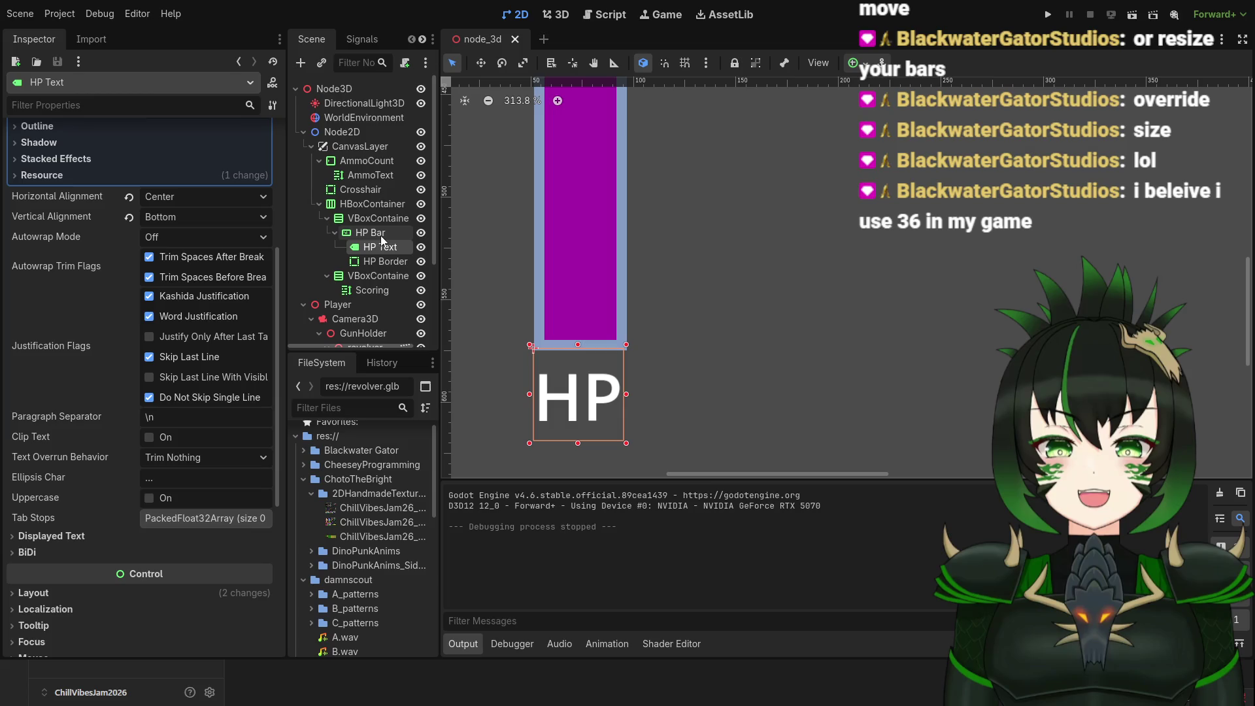
left_click(380, 234)
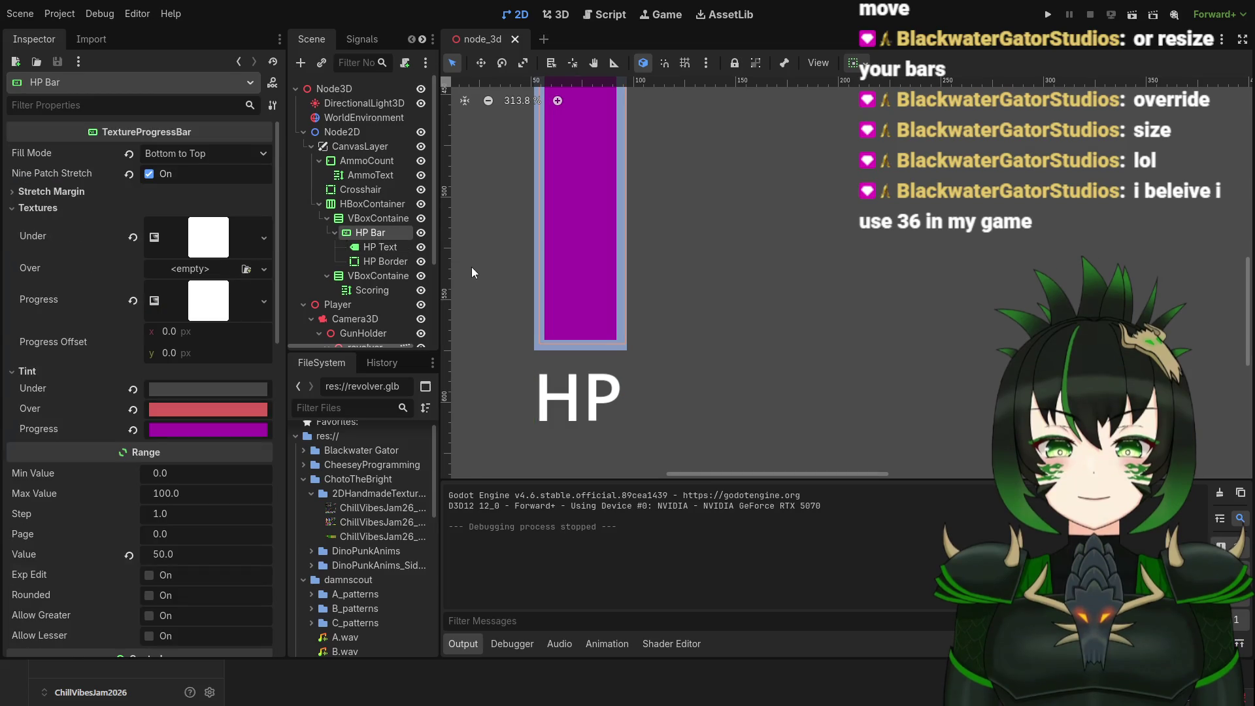
key("ctrl+shift+z")
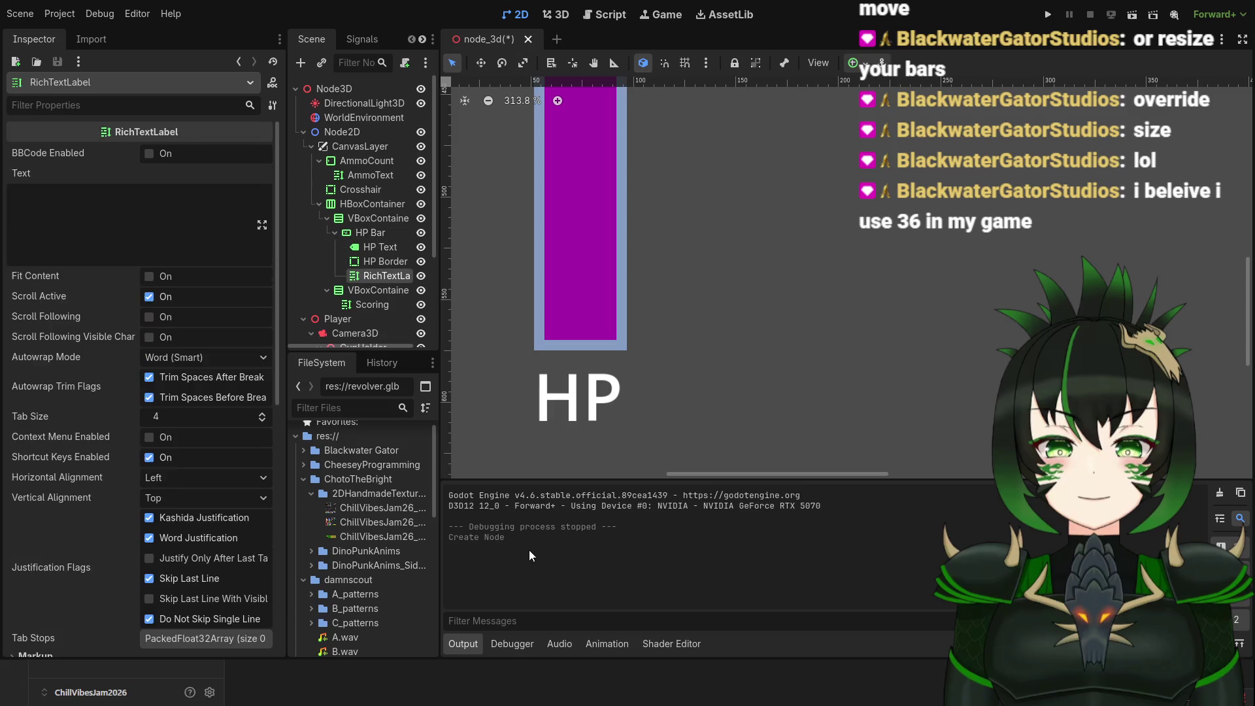
- Enter 'HP' as the new RichTextLabel's text
left_click(151, 211)
type("HP")
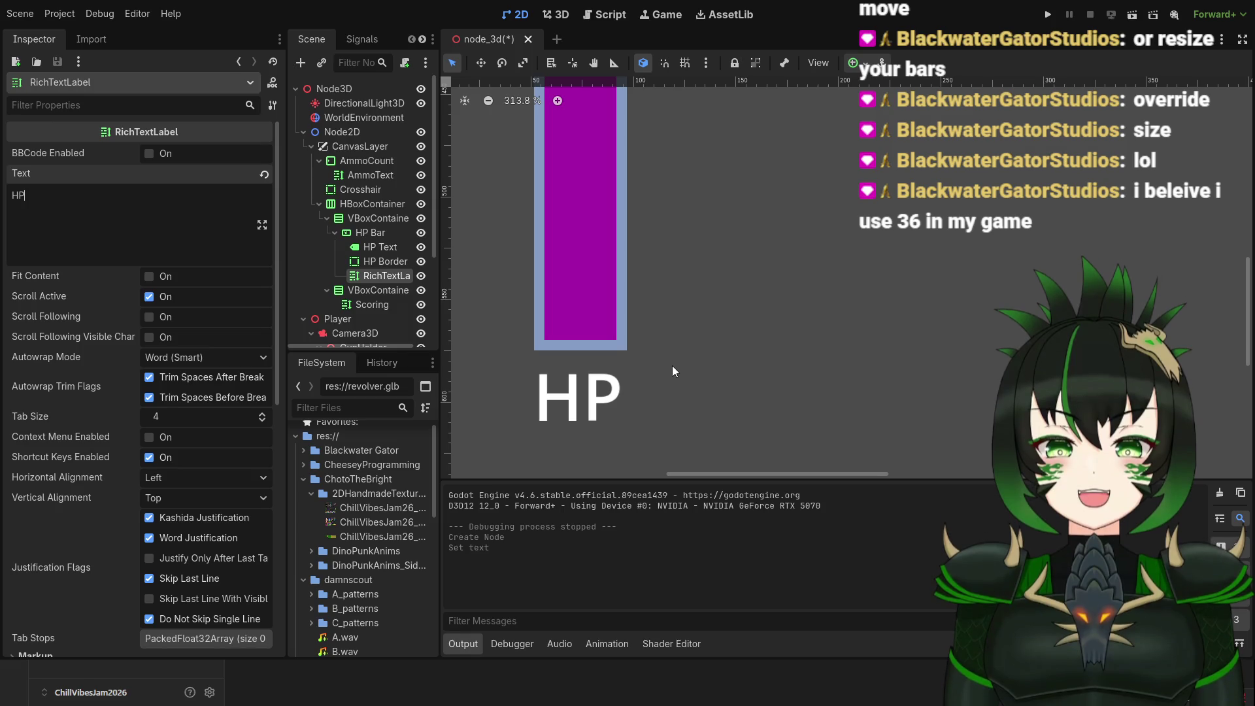
scroll(98, 443, "down", 5)
scroll(97, 432, "down", 2)
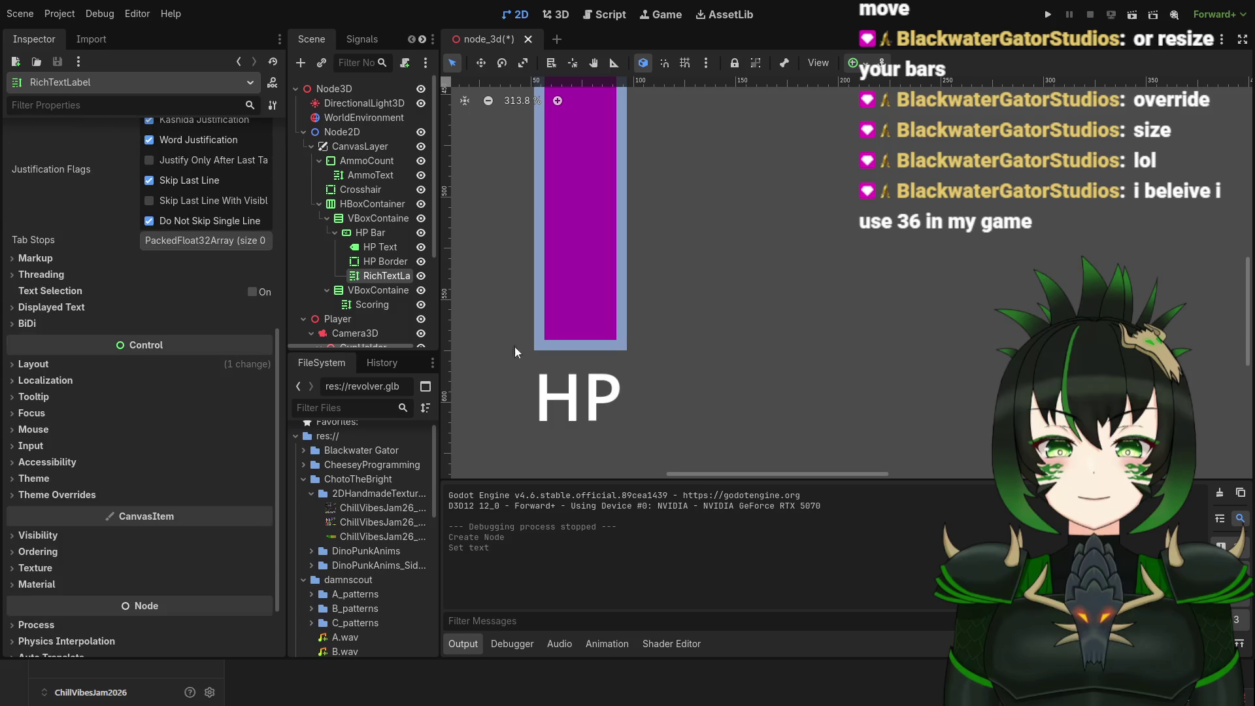
scroll(615, 323, "down", 4)
scroll(615, 320, "down", 4)
scroll(581, 253, "up", 2)
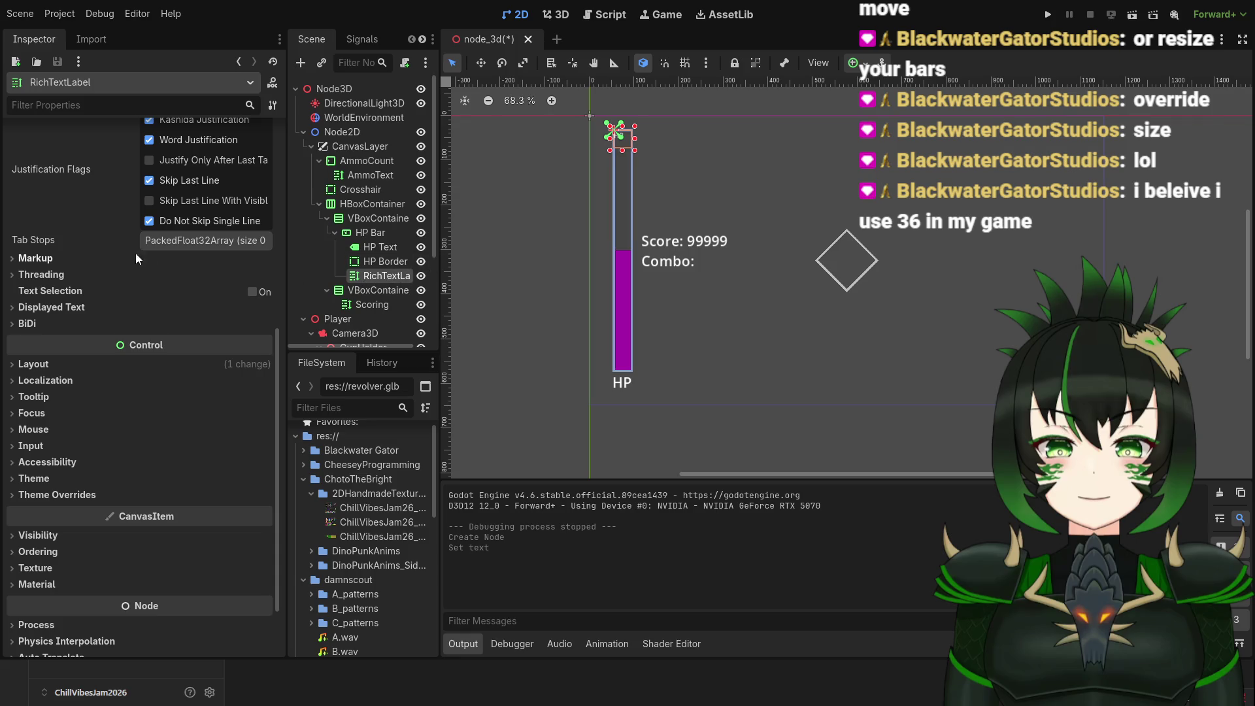
- Expand the label's Layout and Transform properties to reach its horizontal alignment setting
left_click(51, 367)
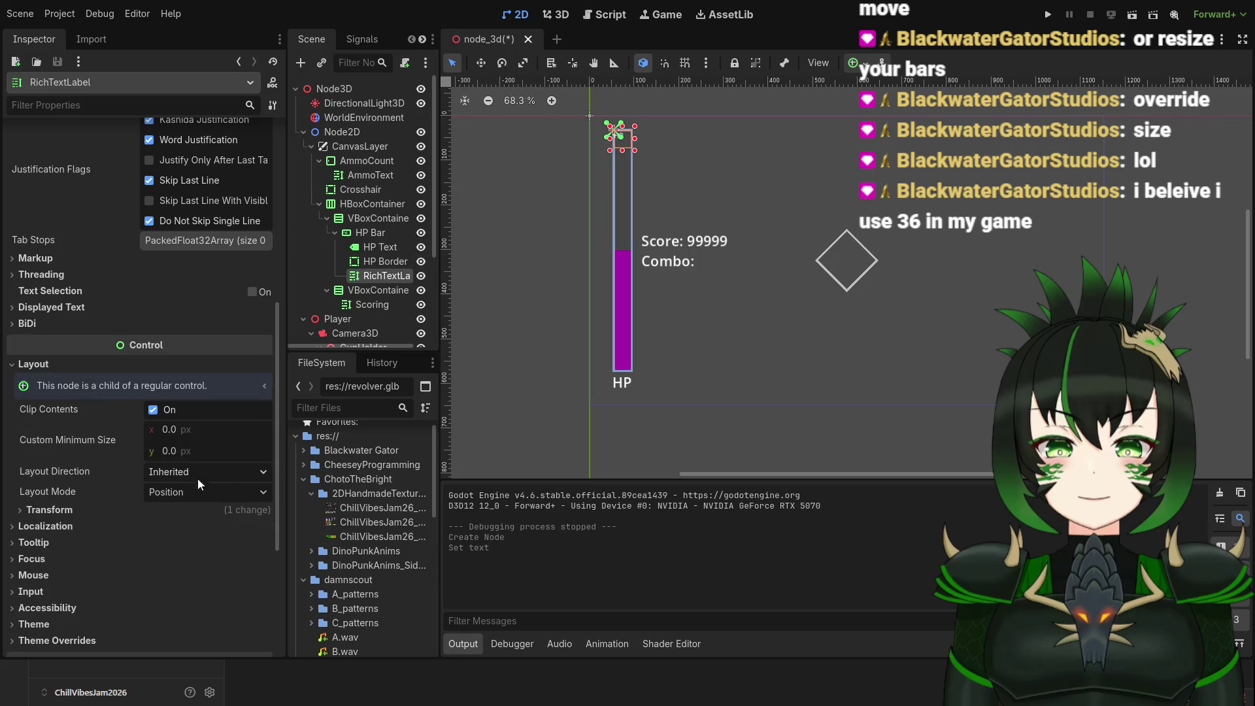
scroll(191, 496, "down", 2)
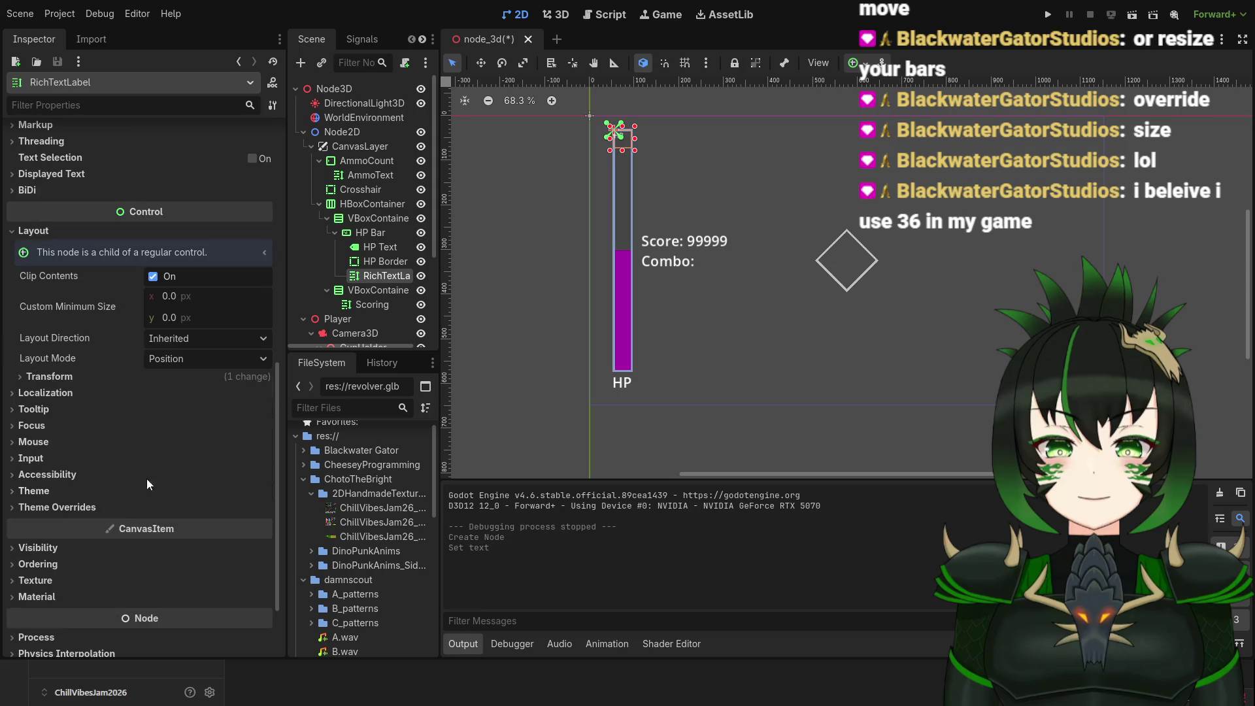
left_click(37, 378)
scroll(127, 500, "down", 1)
scroll(127, 499, "up", 10)
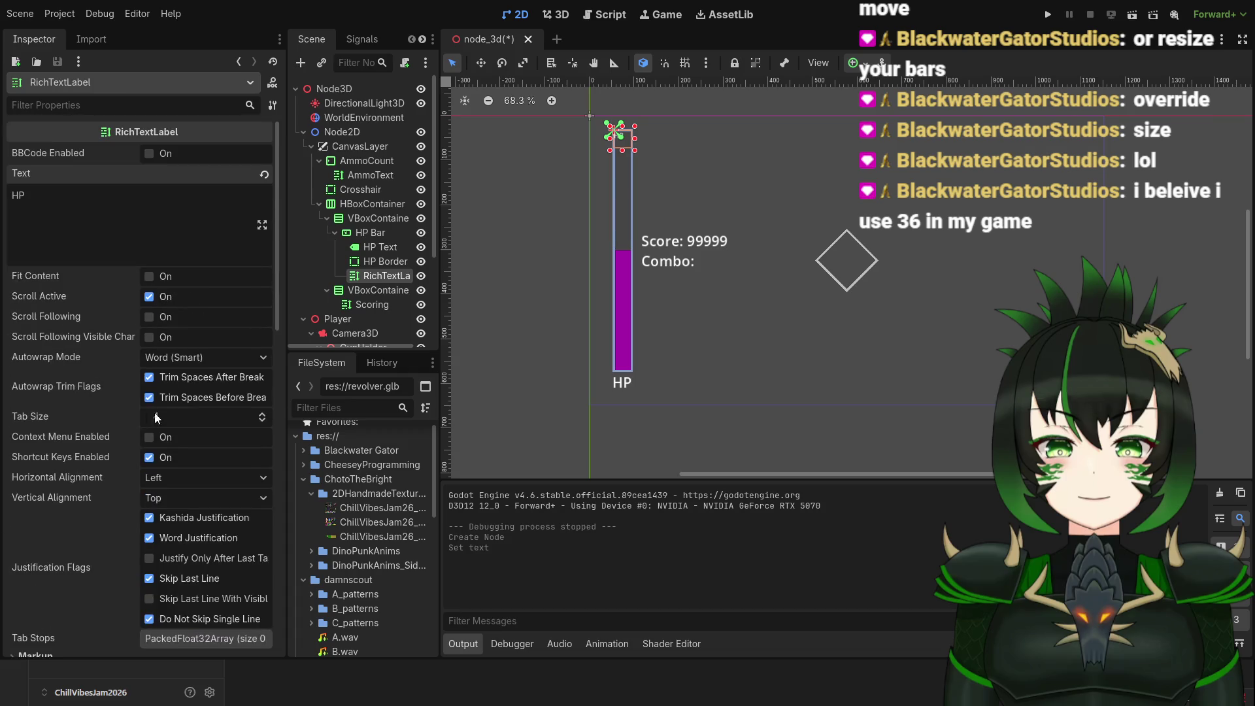
scroll(133, 454, "down", 3)
left_click(179, 344)
- Centre the HP text horizontally, trying bottom alignment and a label move that gets undone
left_click(186, 371)
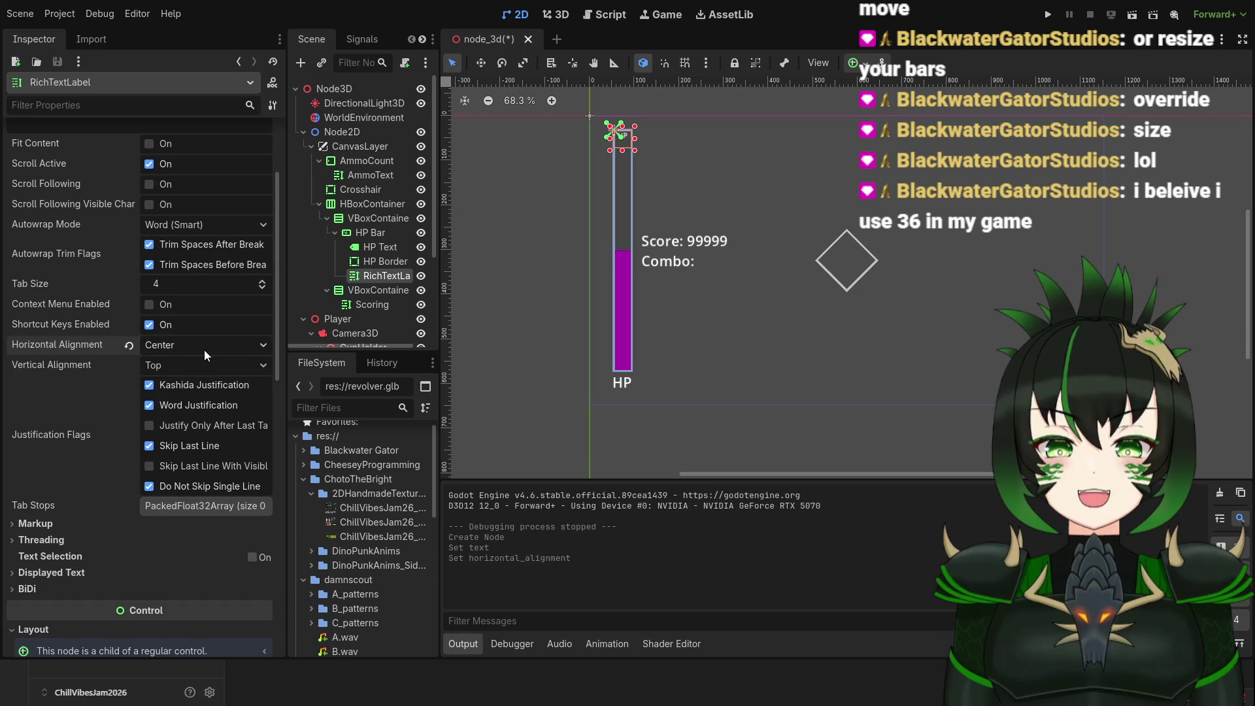
left_click(198, 364)
left_click(183, 422)
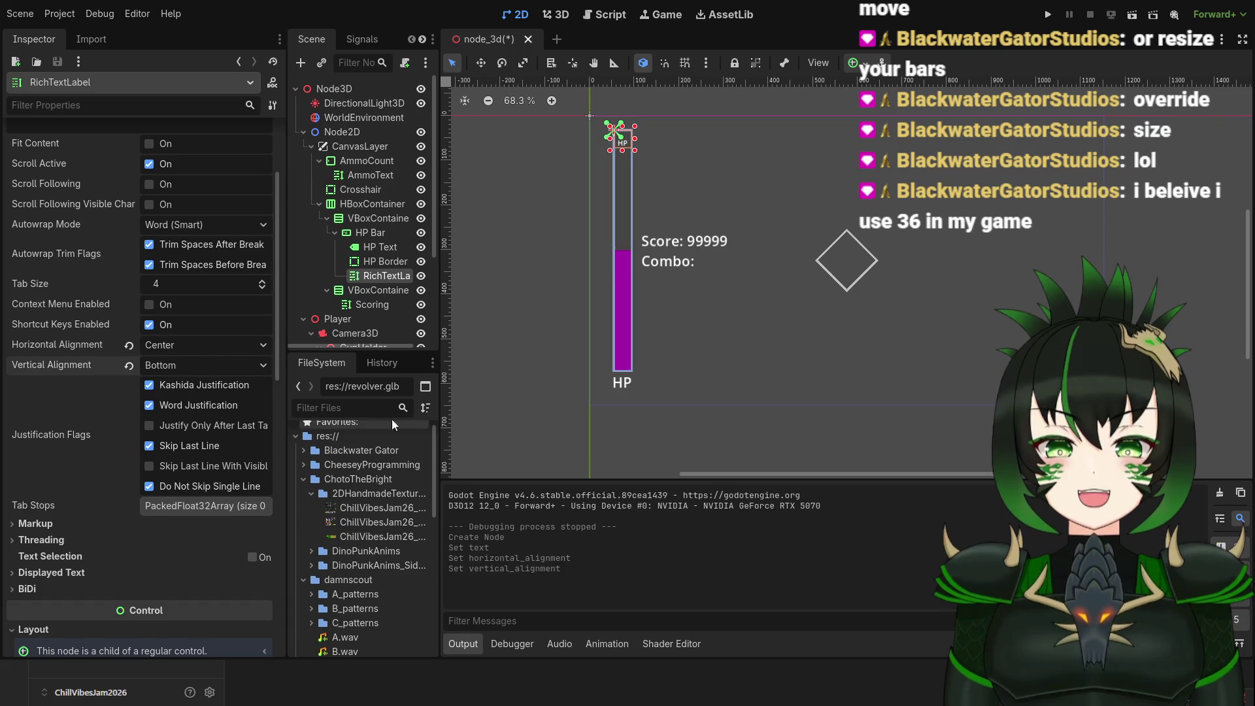
left_click_drag(624, 151, 625, 375)
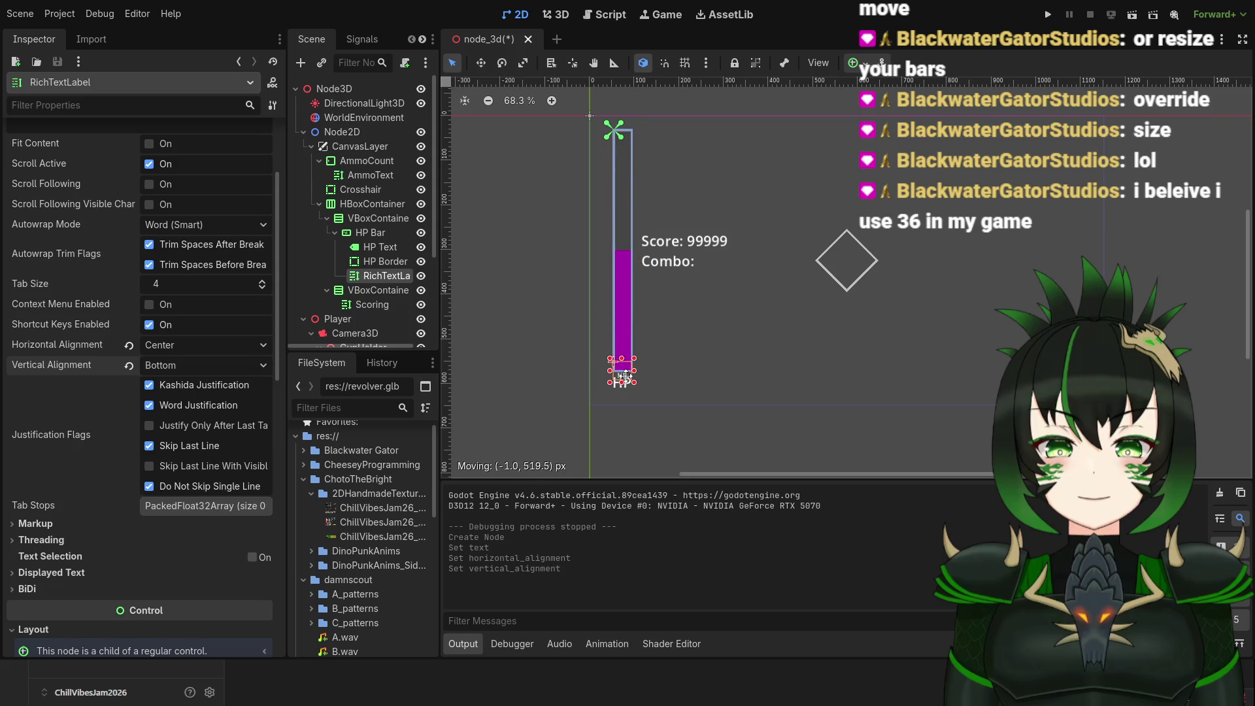
key("ctrl+z")
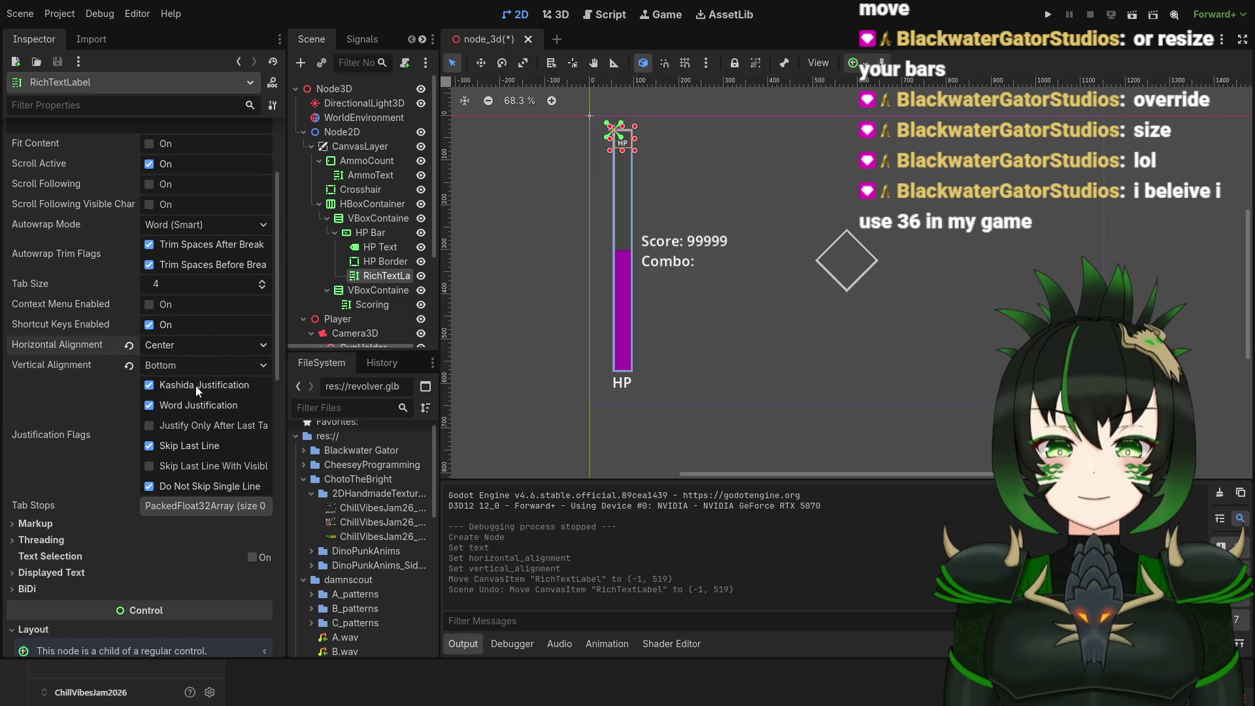
- Centre the HP text vertically and switch the label's layout mode to Anchors
left_click(233, 365)
left_click(186, 406)
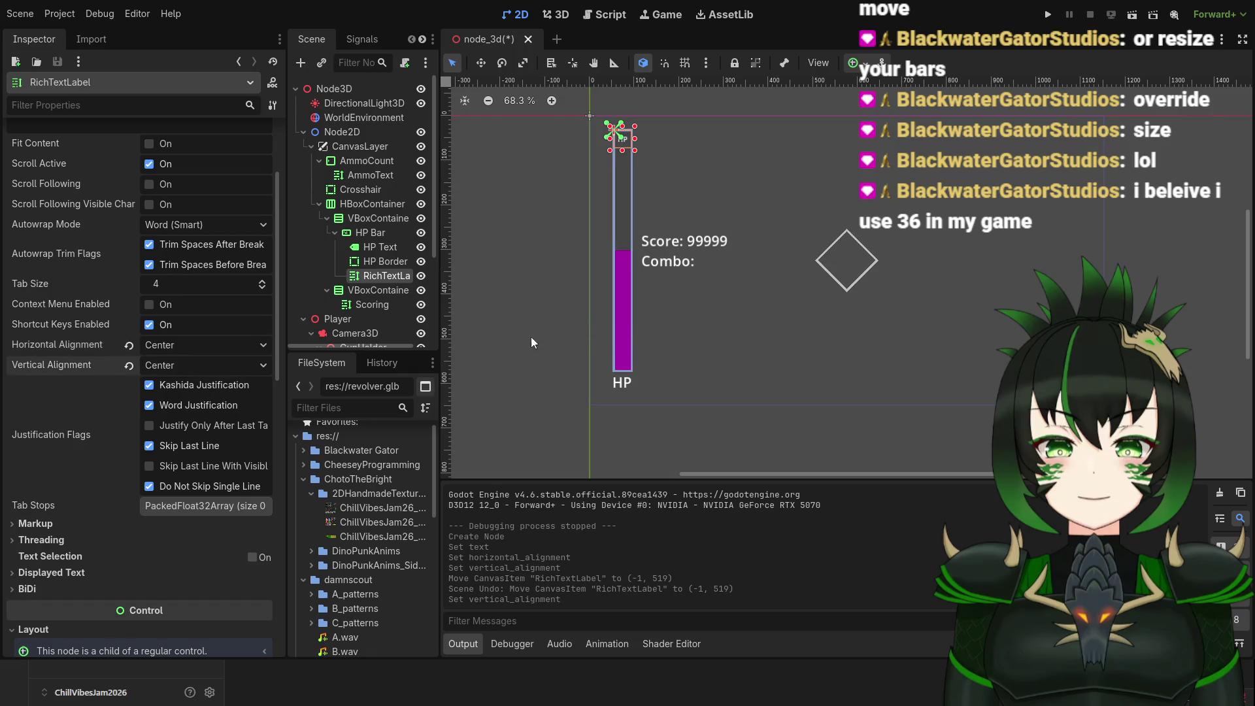
scroll(35, 399, "down", 5)
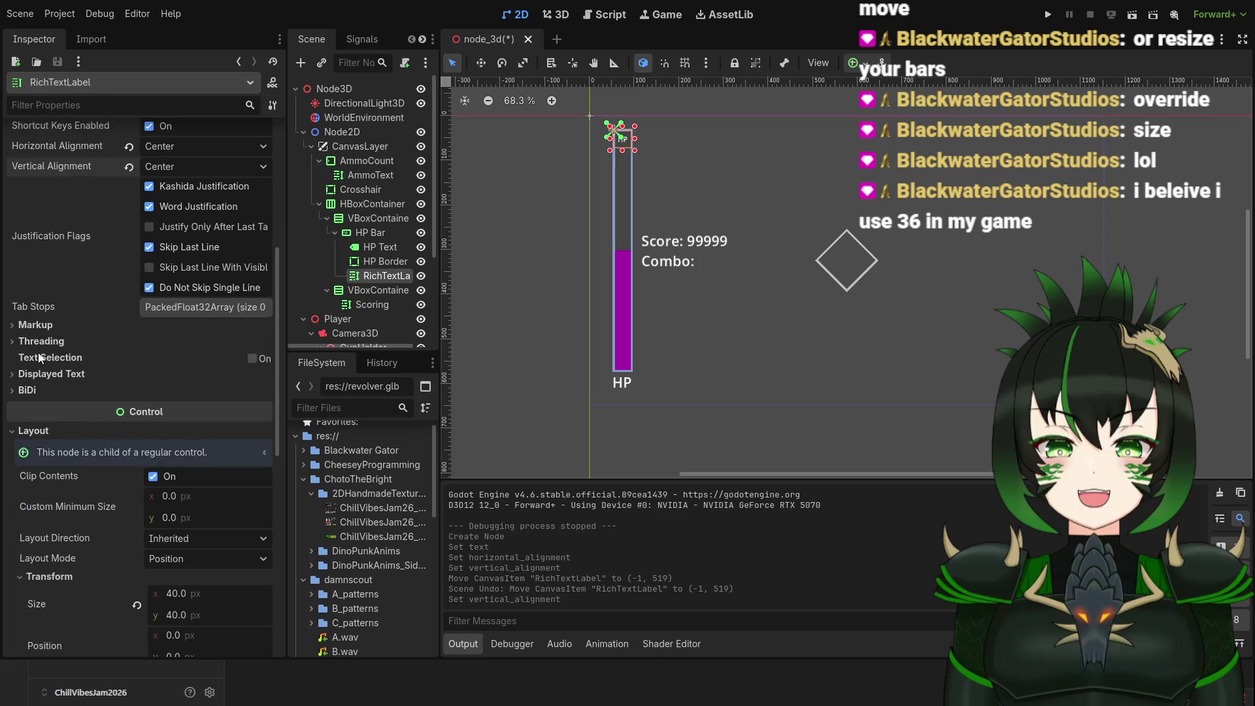
scroll(91, 405, "down", 7)
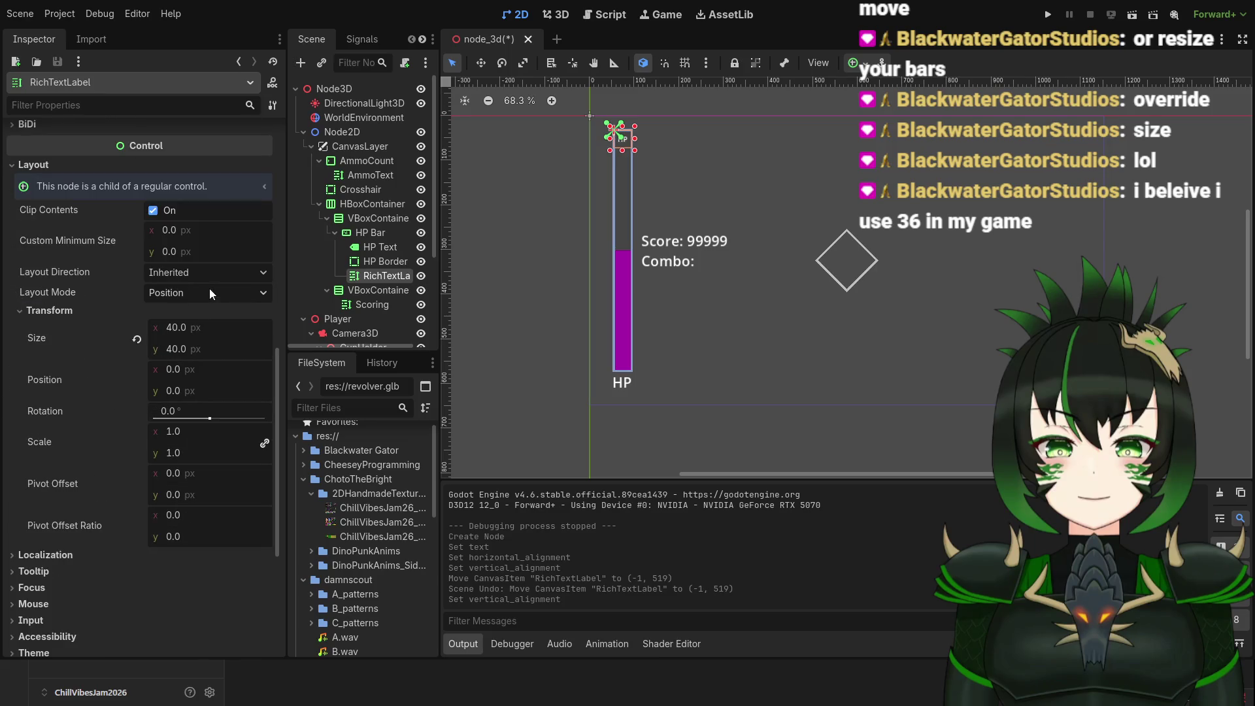
left_click(218, 293)
left_click(182, 332)
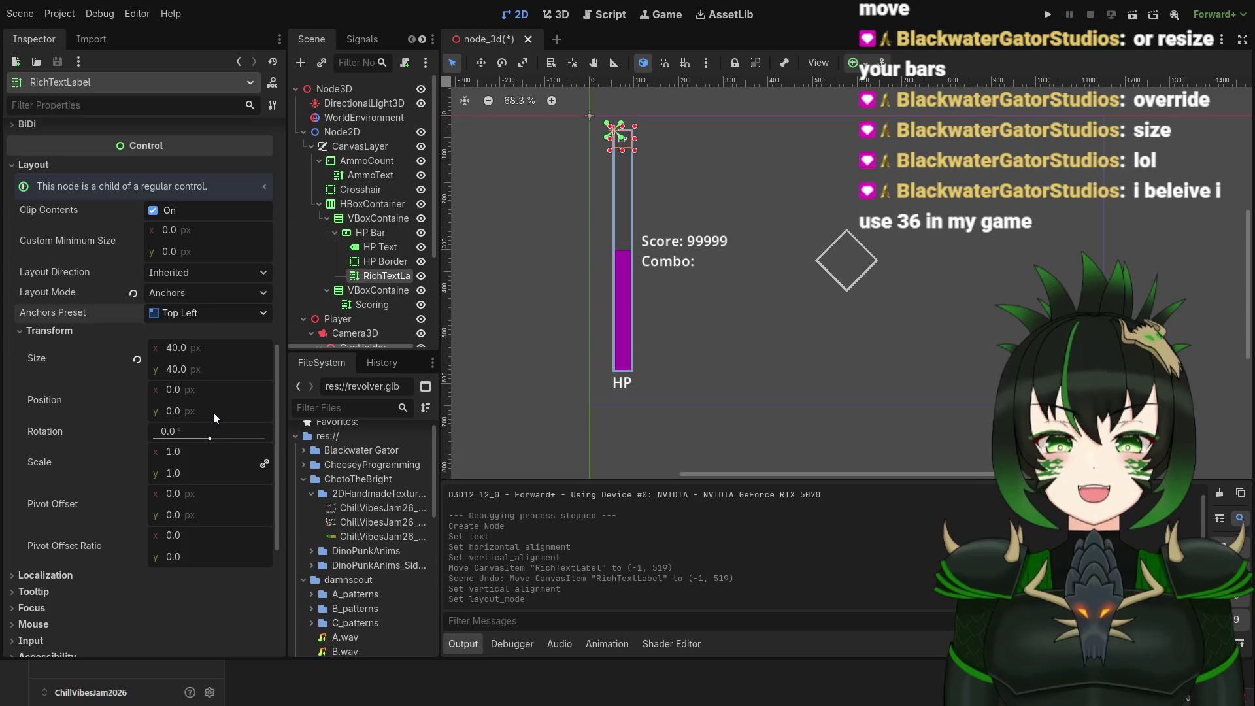
- Anchor the HP label Center Bottom and set its normal font size override to 32
left_click(208, 313)
left_click(196, 458)
scroll(566, 366, "up", 6)
scroll(565, 366, "up", 1)
scroll(98, 425, "down", 5)
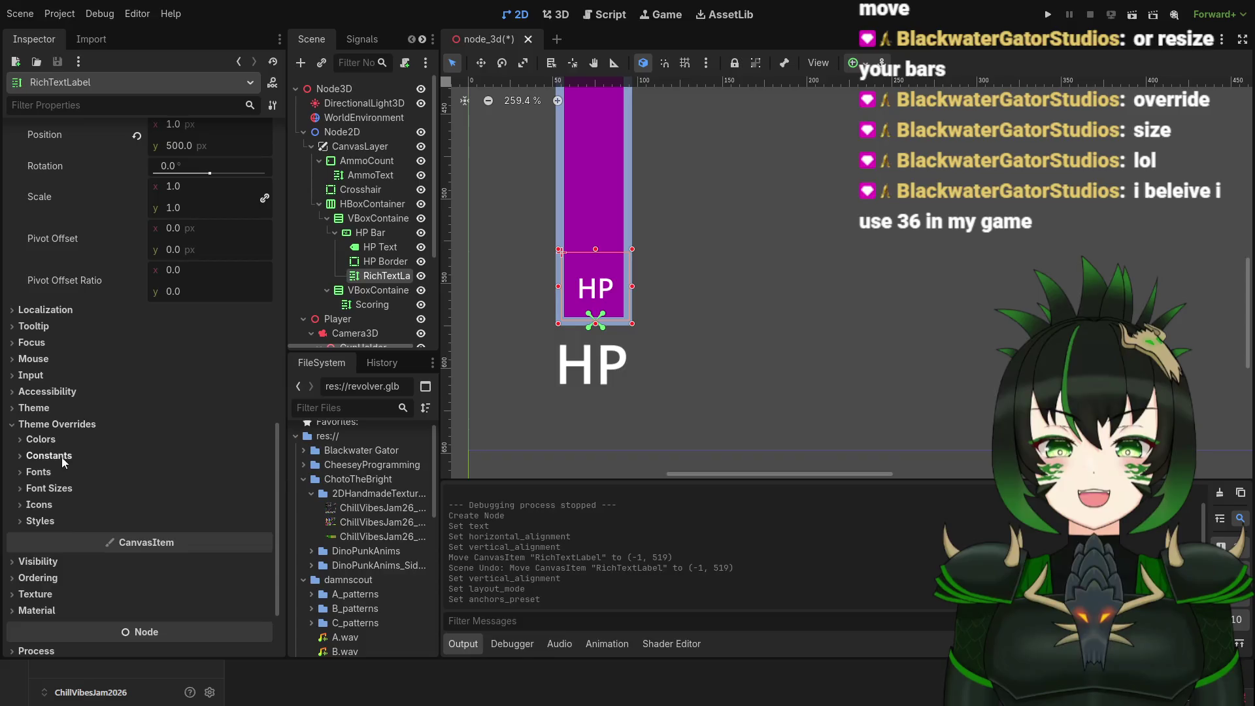
left_click(49, 488)
left_click(207, 507)
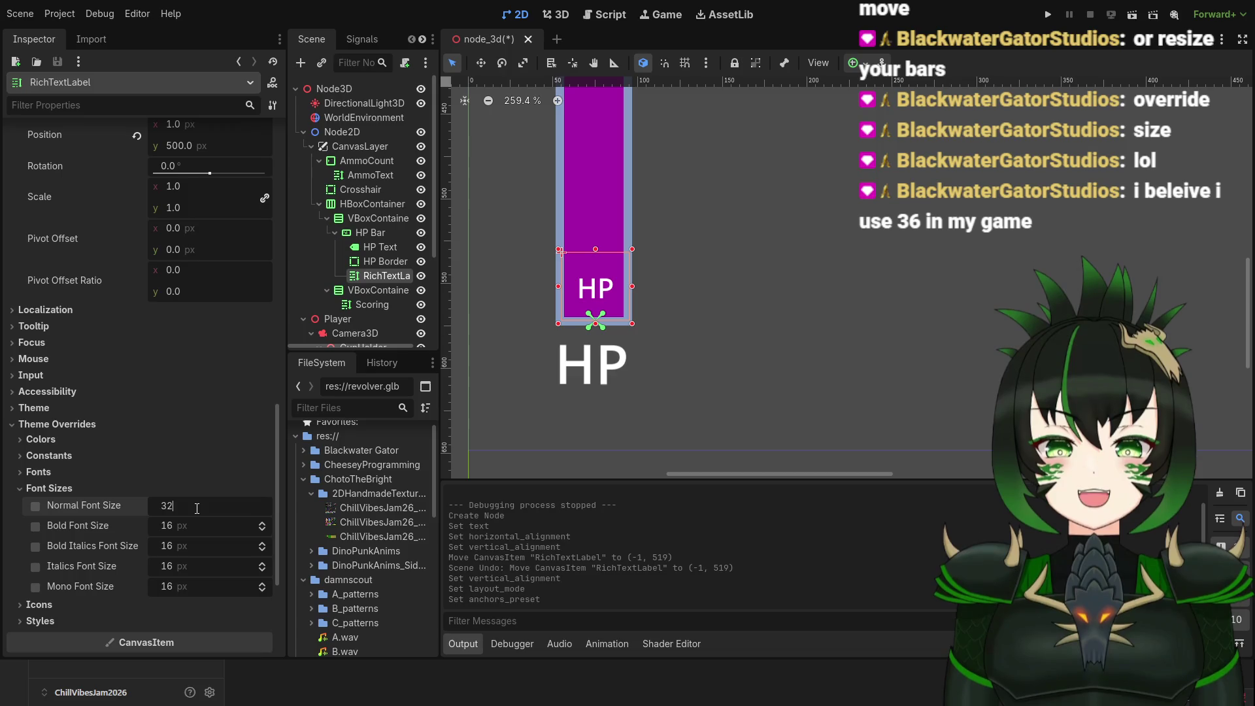
type("32")
key("Return")
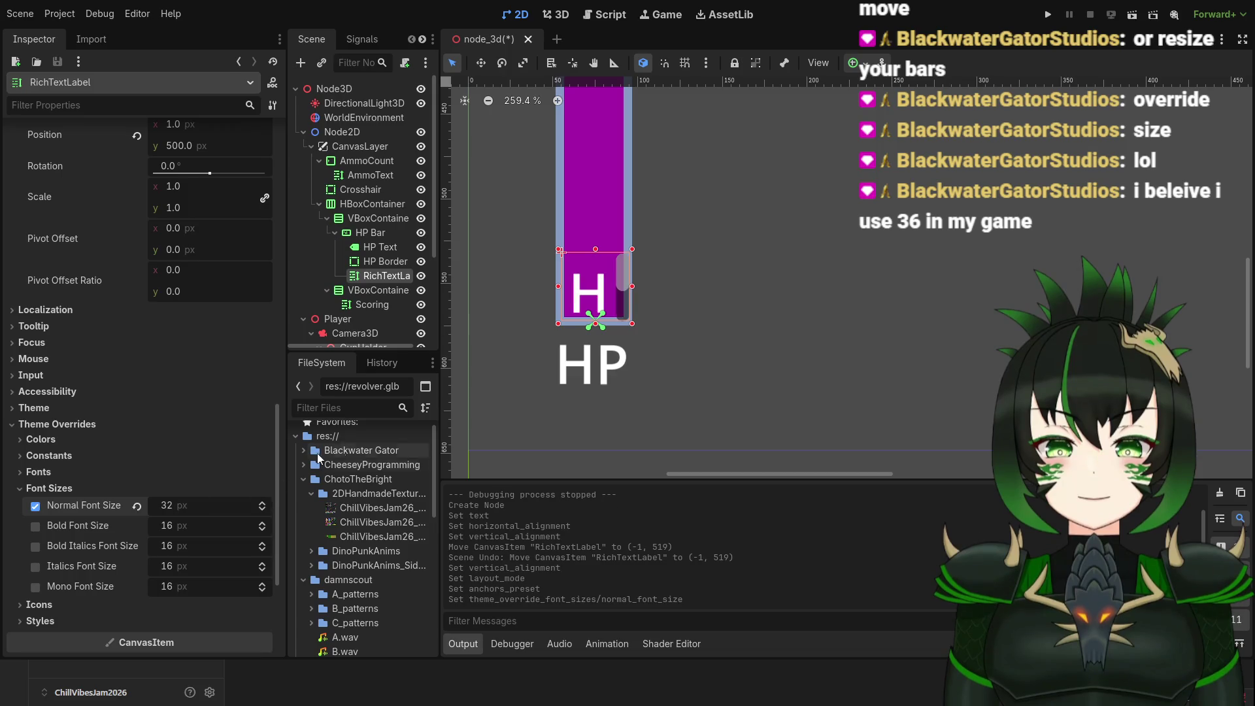
- Move the HP label down below the bar and delete the old HP Text label
mouse_move(557, 286)
left_mouse_down()
mouse_move(534, 287)
mouse_move(617, 297)
mouse_move(617, 339)
left_mouse_up()
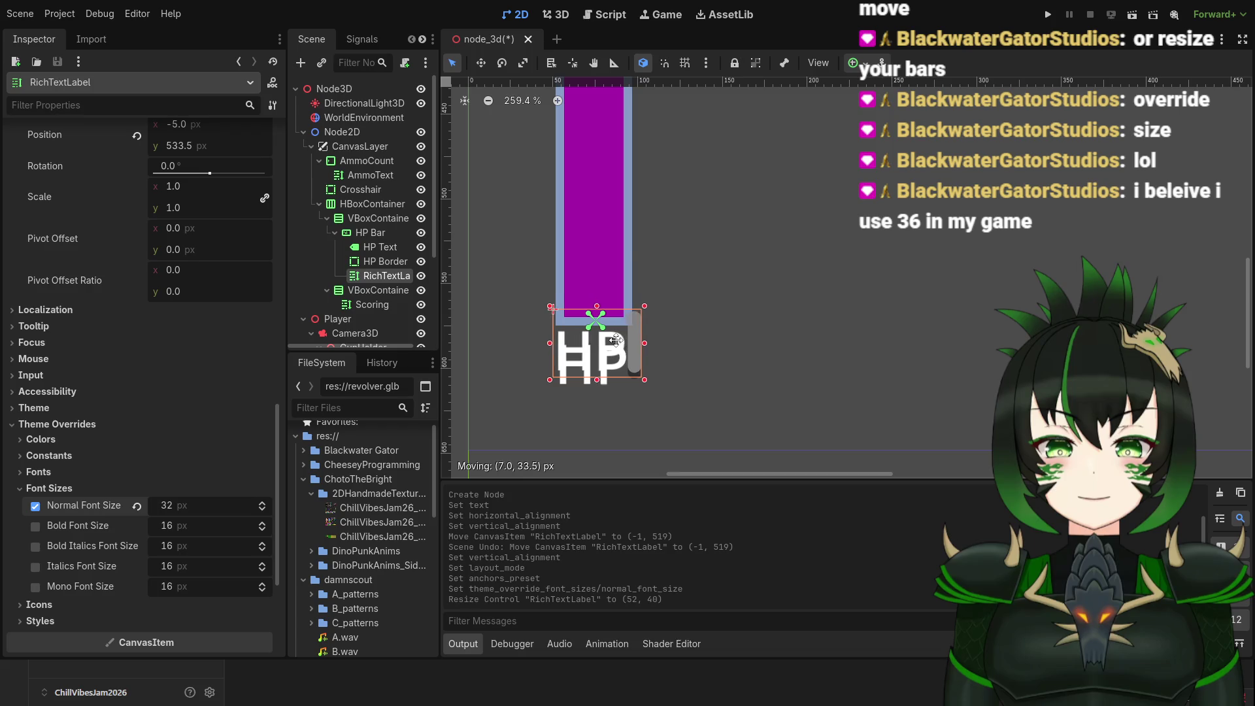
key("Escape")
left_click_drag(589, 281, 603, 338)
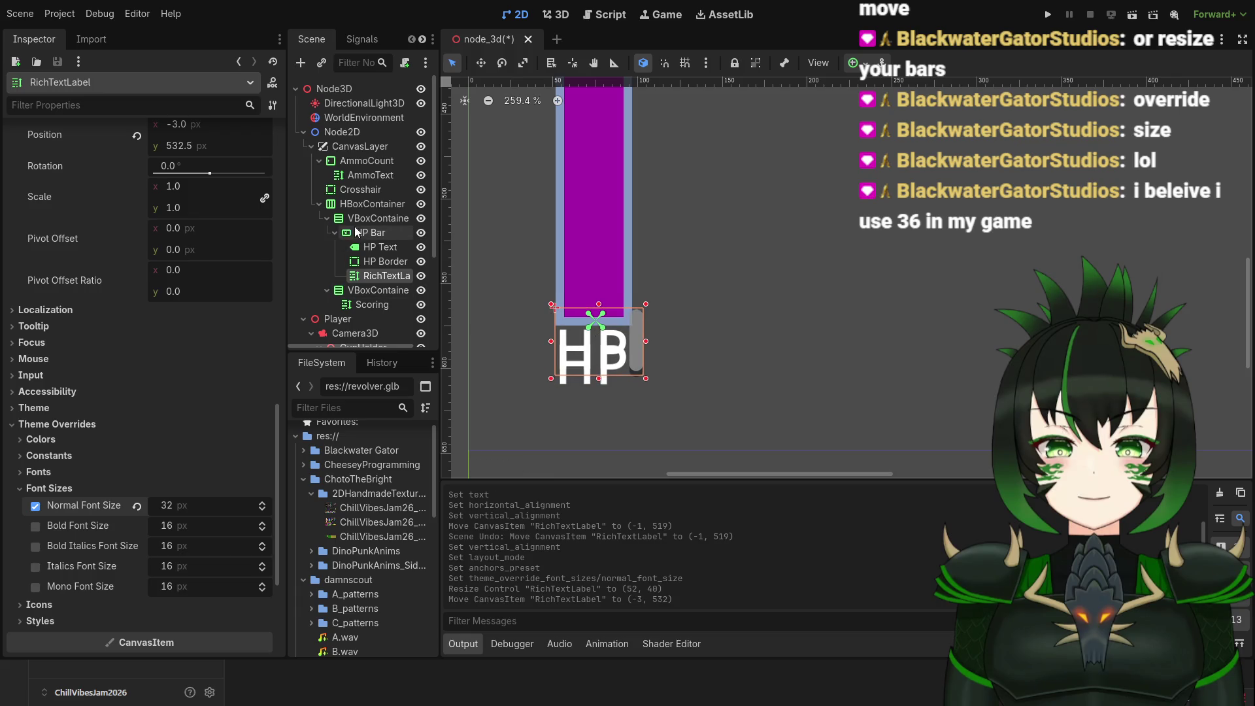
left_click(383, 249)
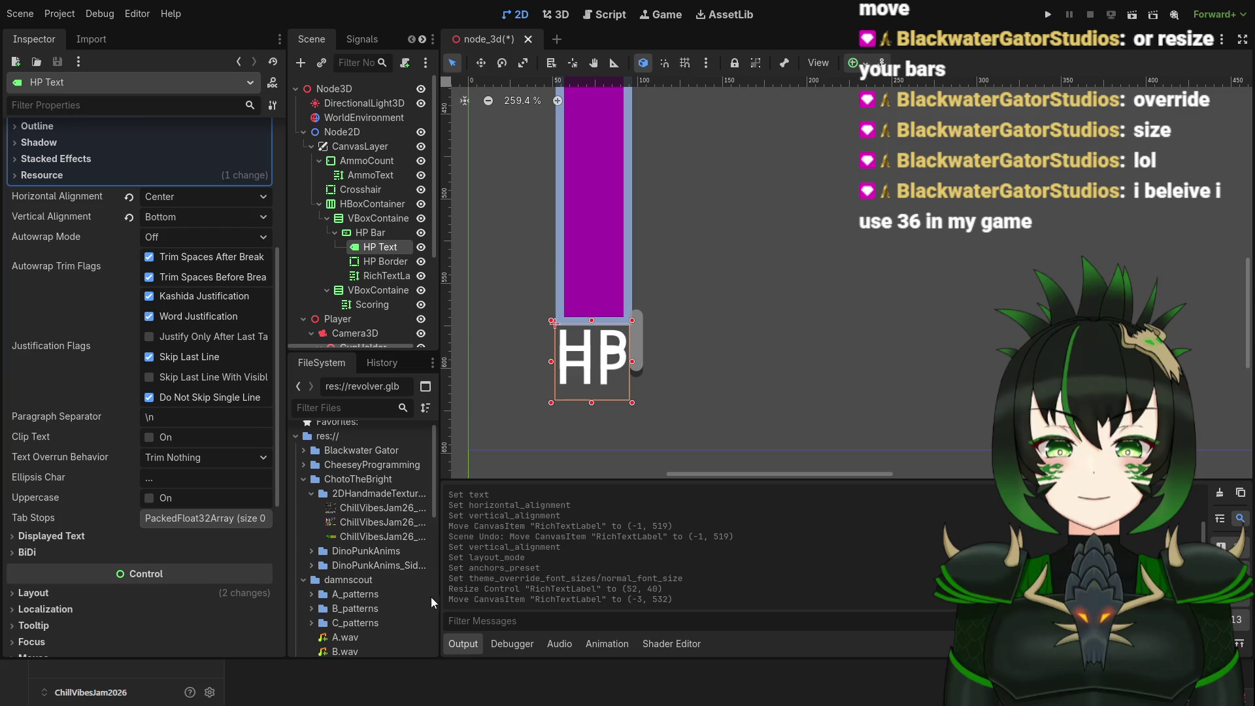
key("Delete")
- Stretch the HP label's box to 52×48 so it sits centred just under the bar
scroll(610, 364, "up", 3)
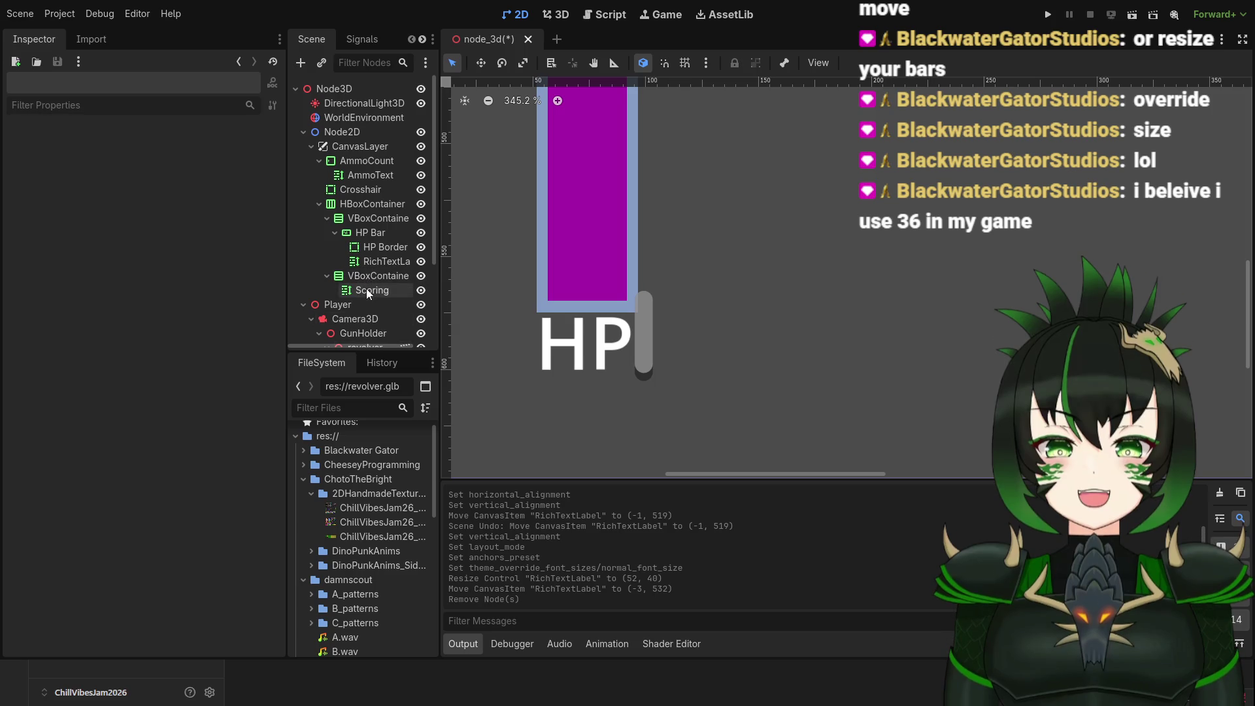
left_click(377, 258)
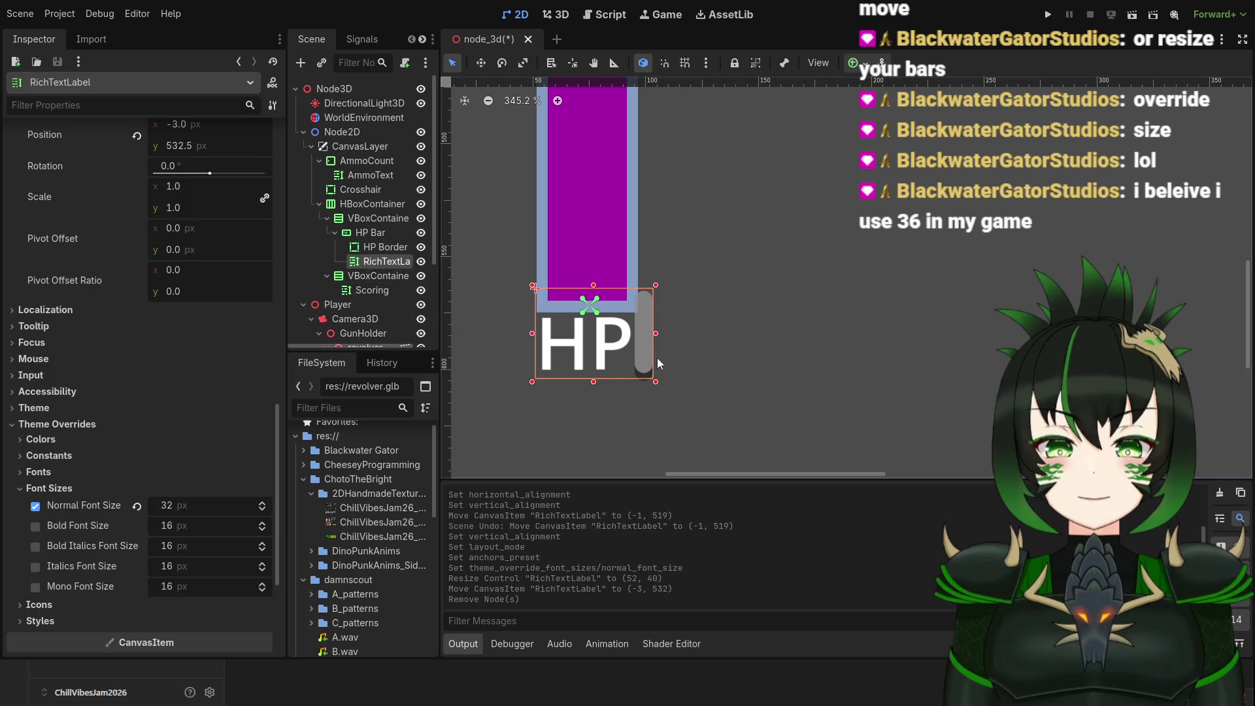
mouse_move(594, 381)
left_mouse_down()
mouse_move(603, 393)
mouse_move(621, 366)
mouse_move(619, 376)
left_mouse_up()
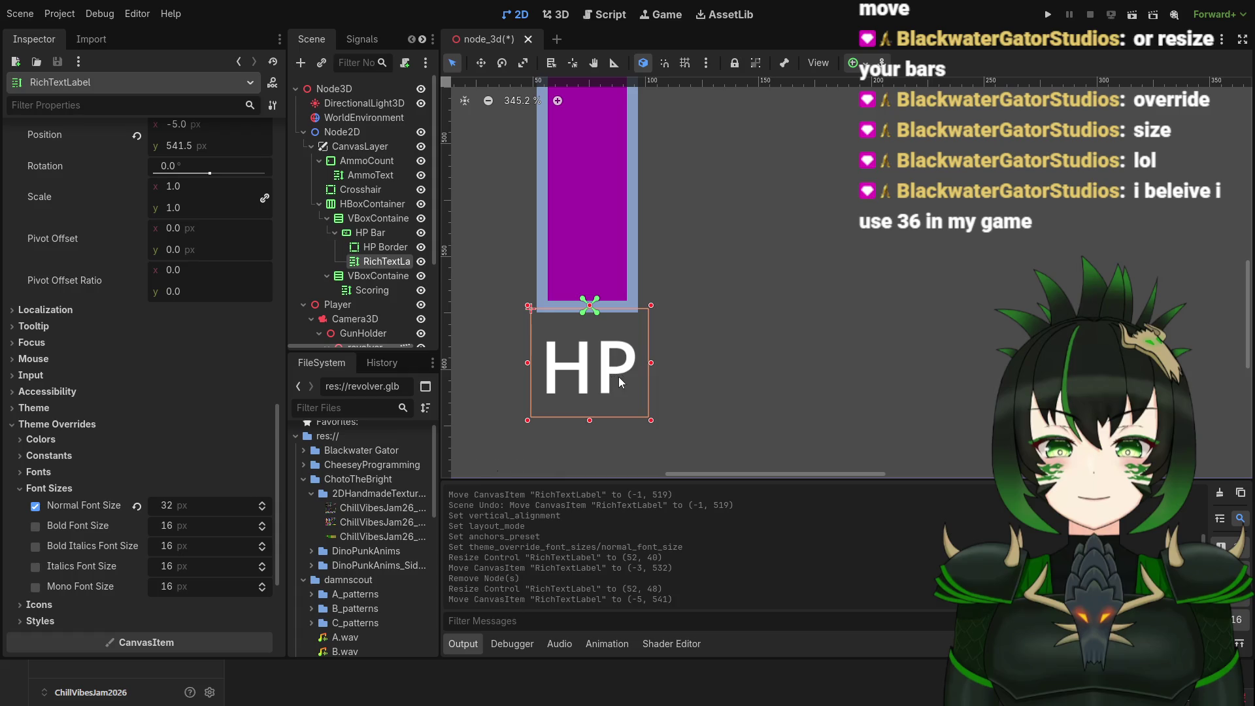
scroll(619, 376, "down", 3)
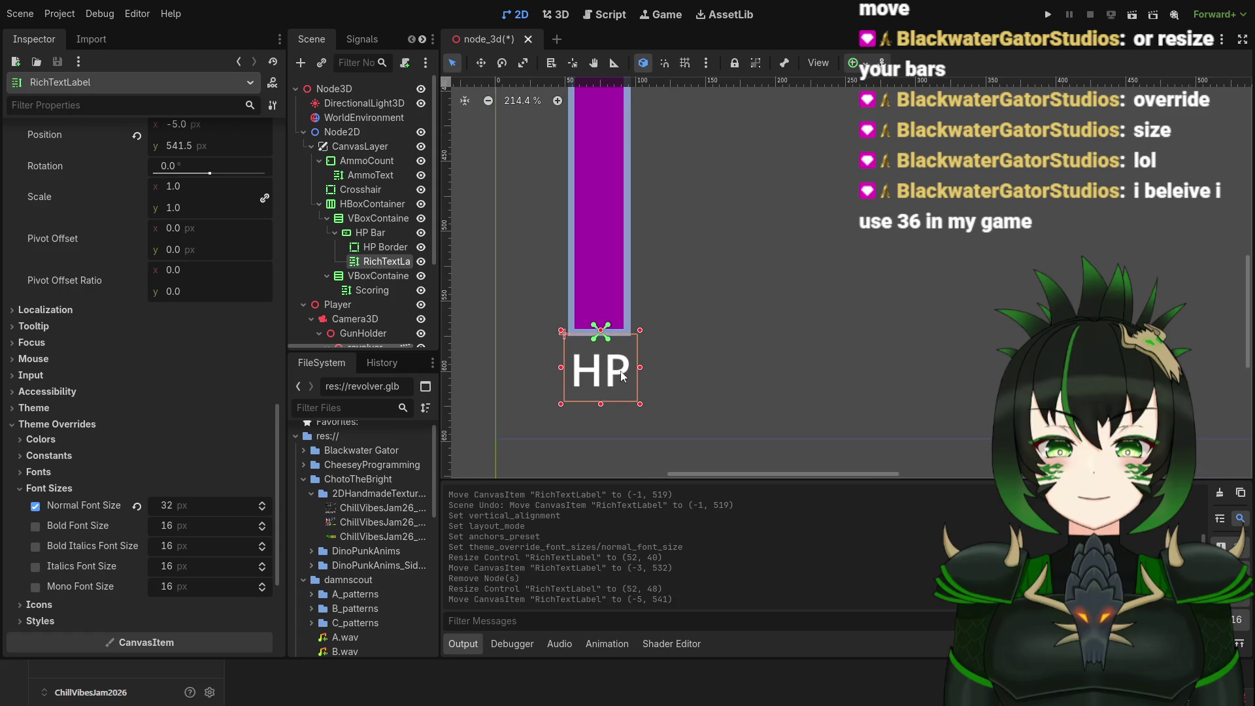
scroll(621, 375, "down", 5)
left_click(735, 370)
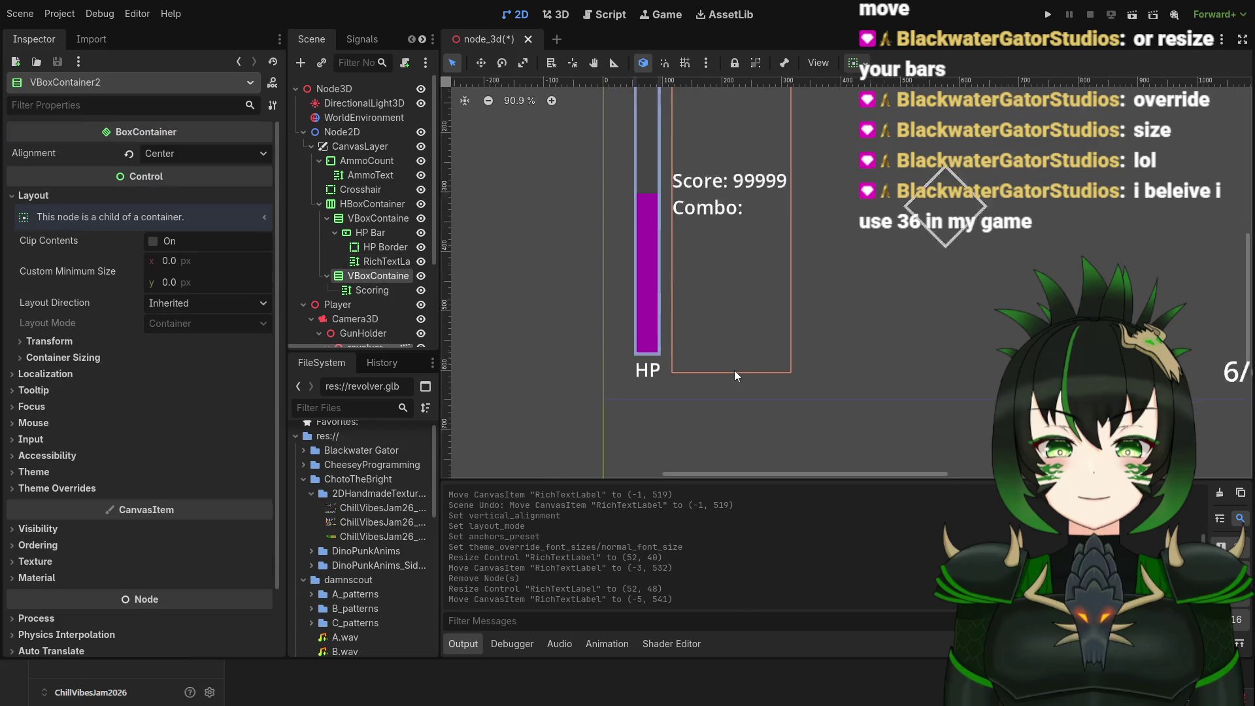
left_click(877, 383)
- Pan and zoom around the HUD to view the crosshair, ammo label and HP bar
scroll(877, 382, "down", 1)
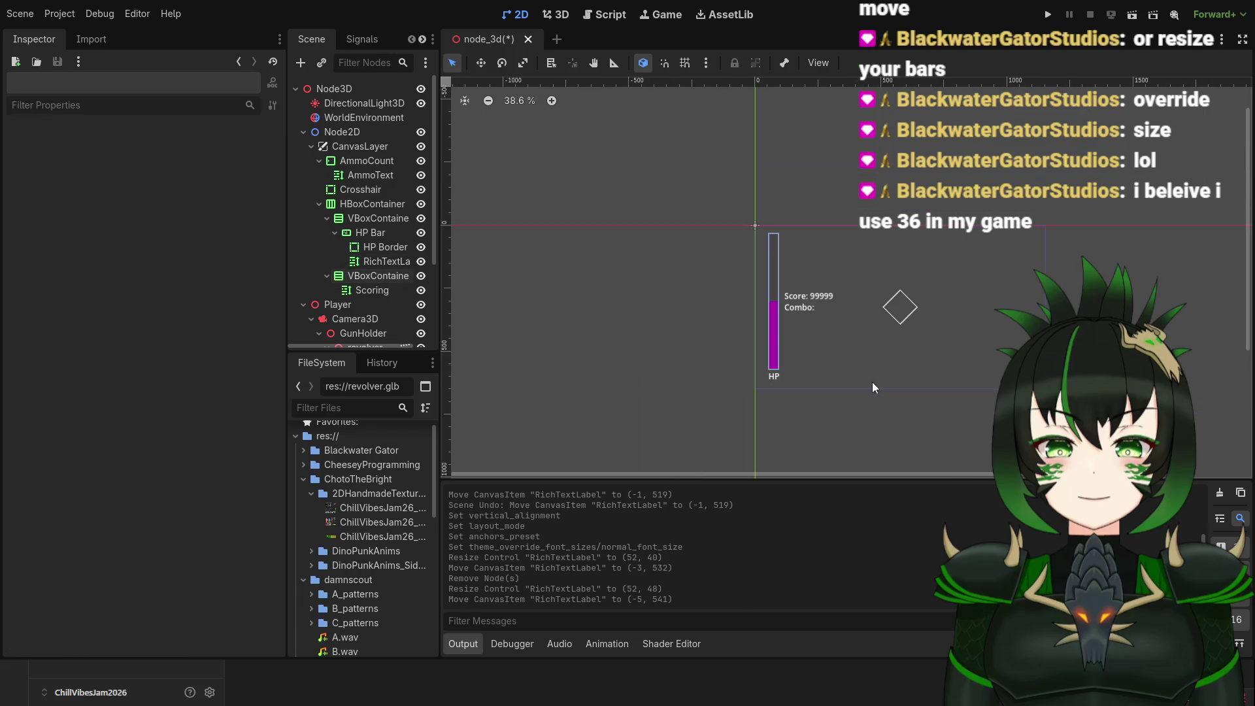
scroll(856, 374, "up", 2)
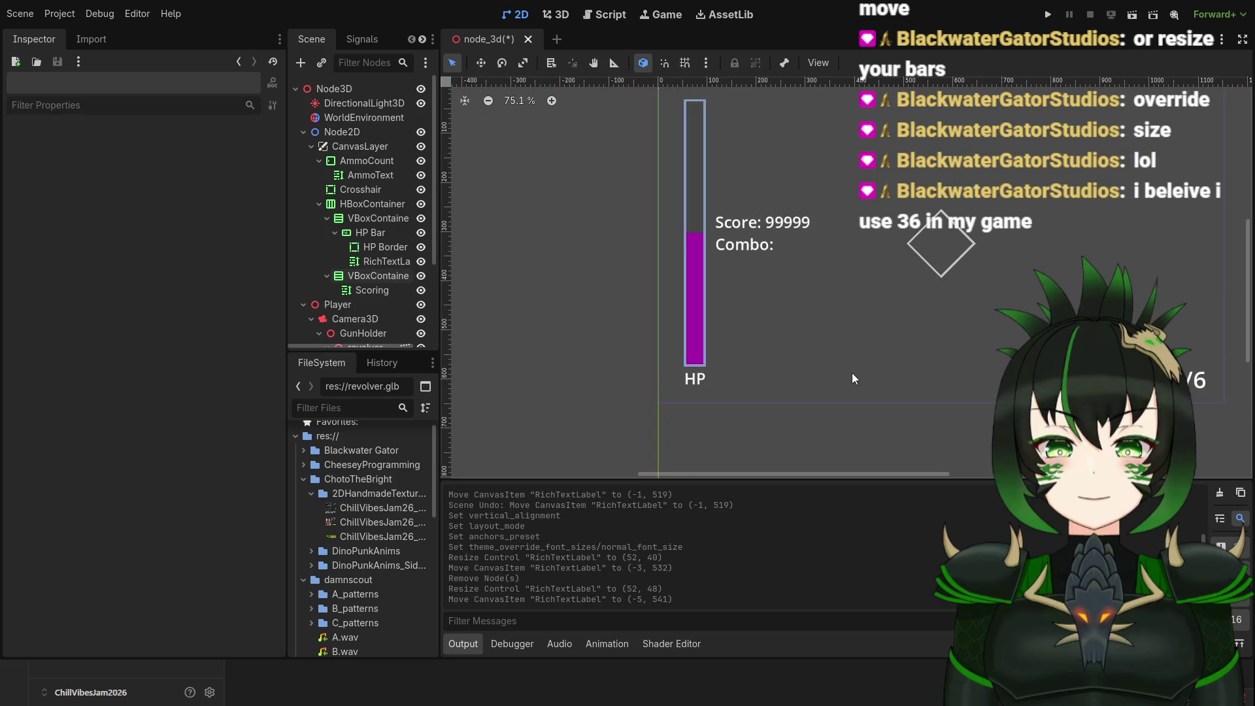
scroll(852, 372, "down", 1)
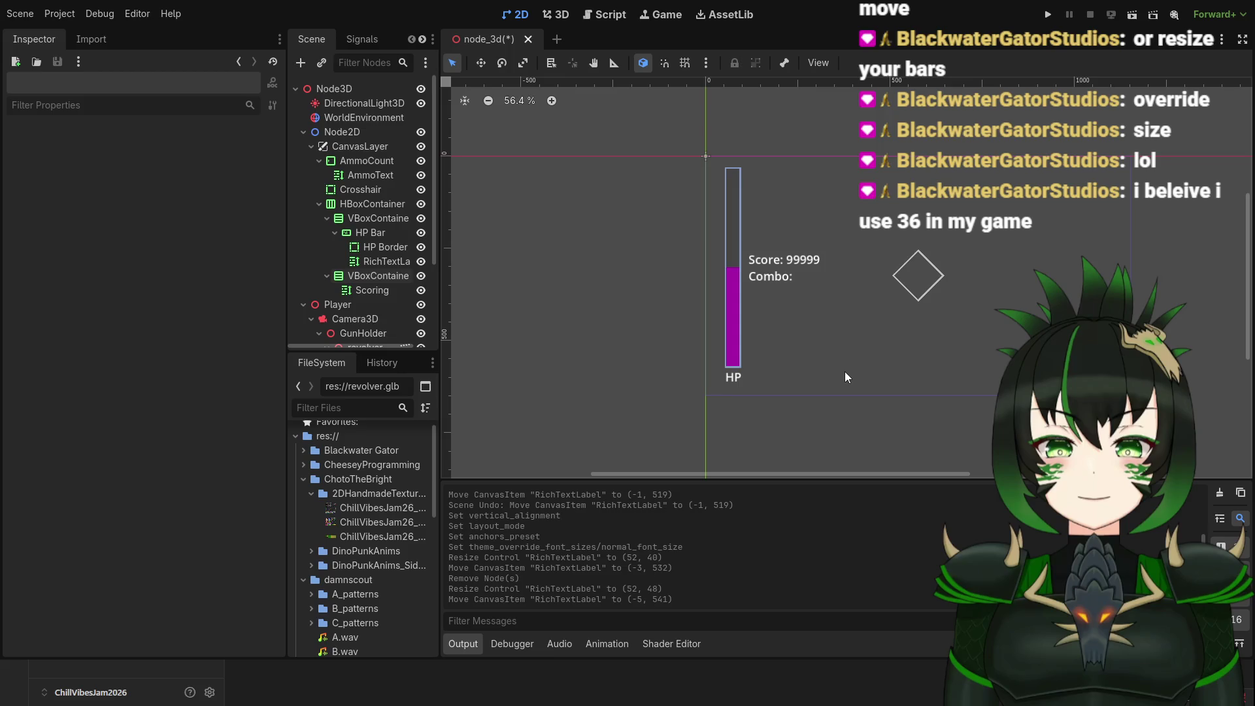
scroll(754, 382, "up", 5)
scroll(723, 383, "down", 4)
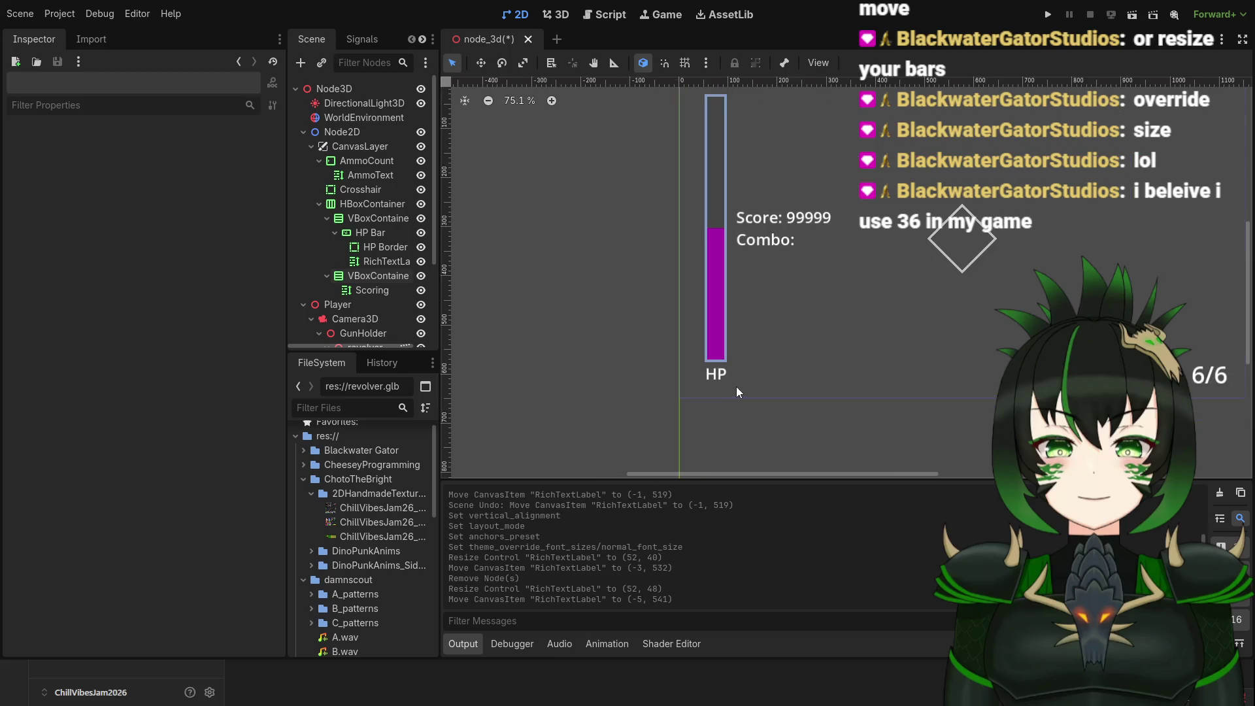
left_click_drag(943, 363, 725, 367)
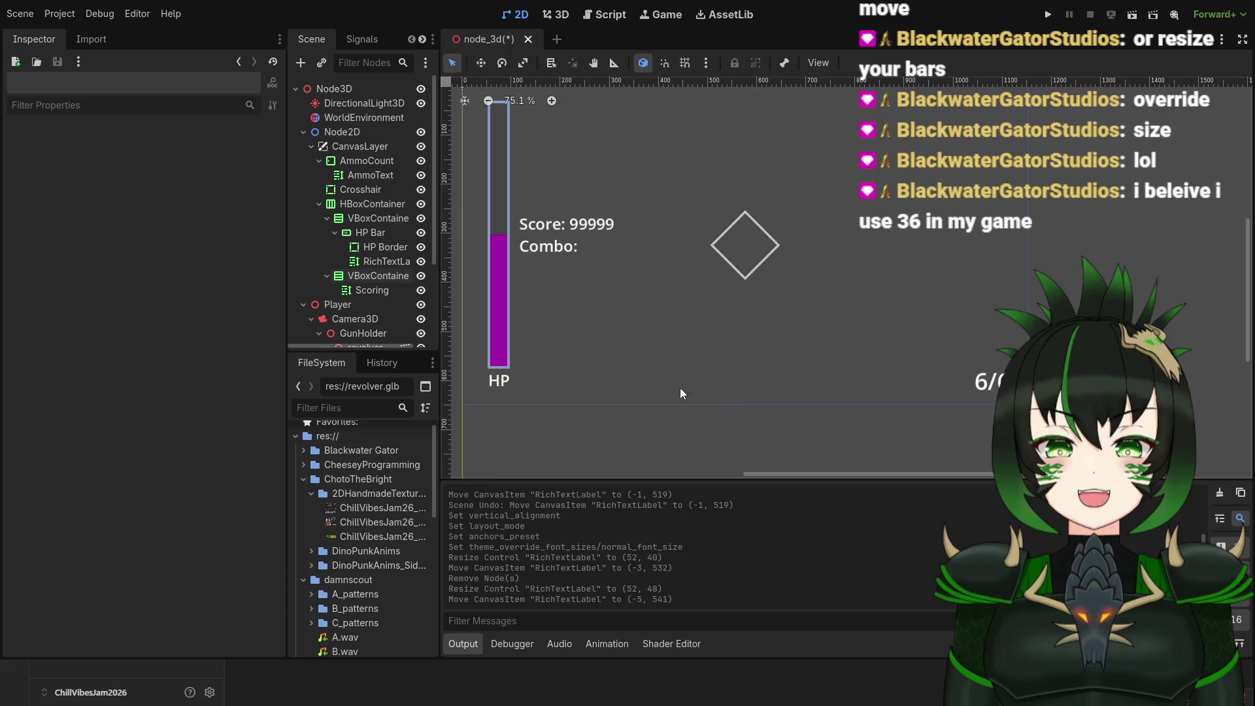
scroll(573, 379, "down", 1)
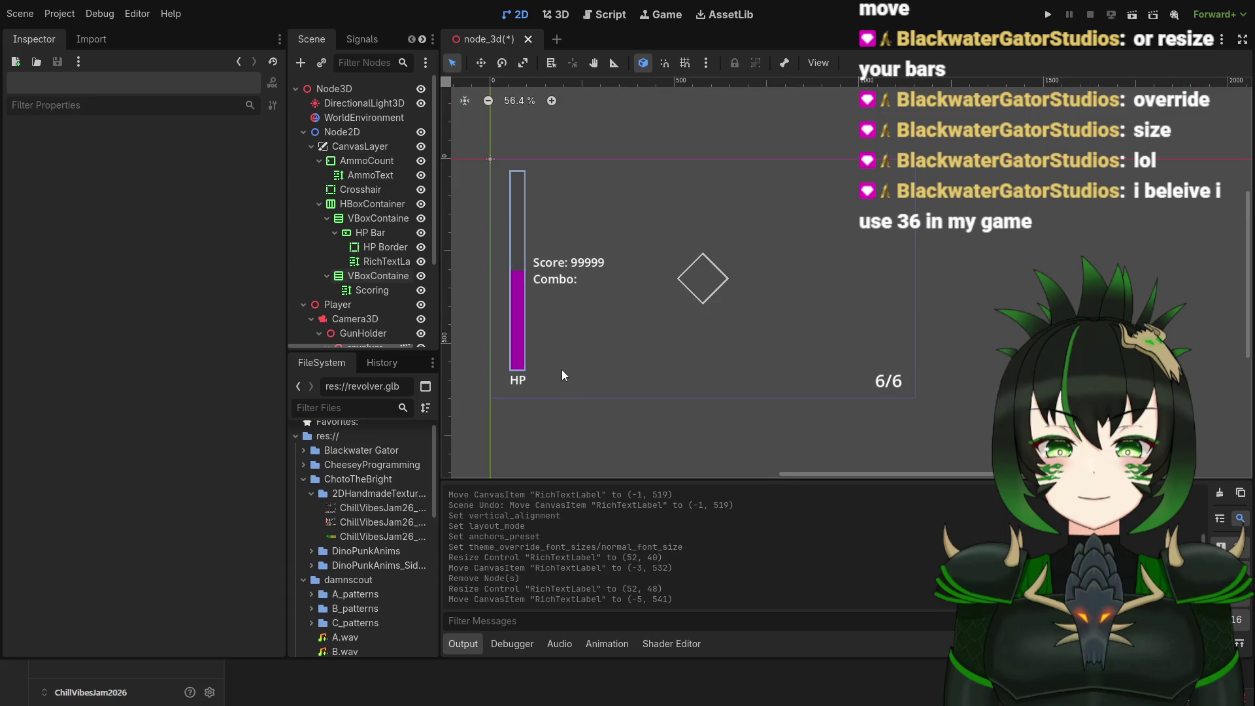
left_click_drag(610, 364, 682, 368)
scroll(693, 368, "up", 3)
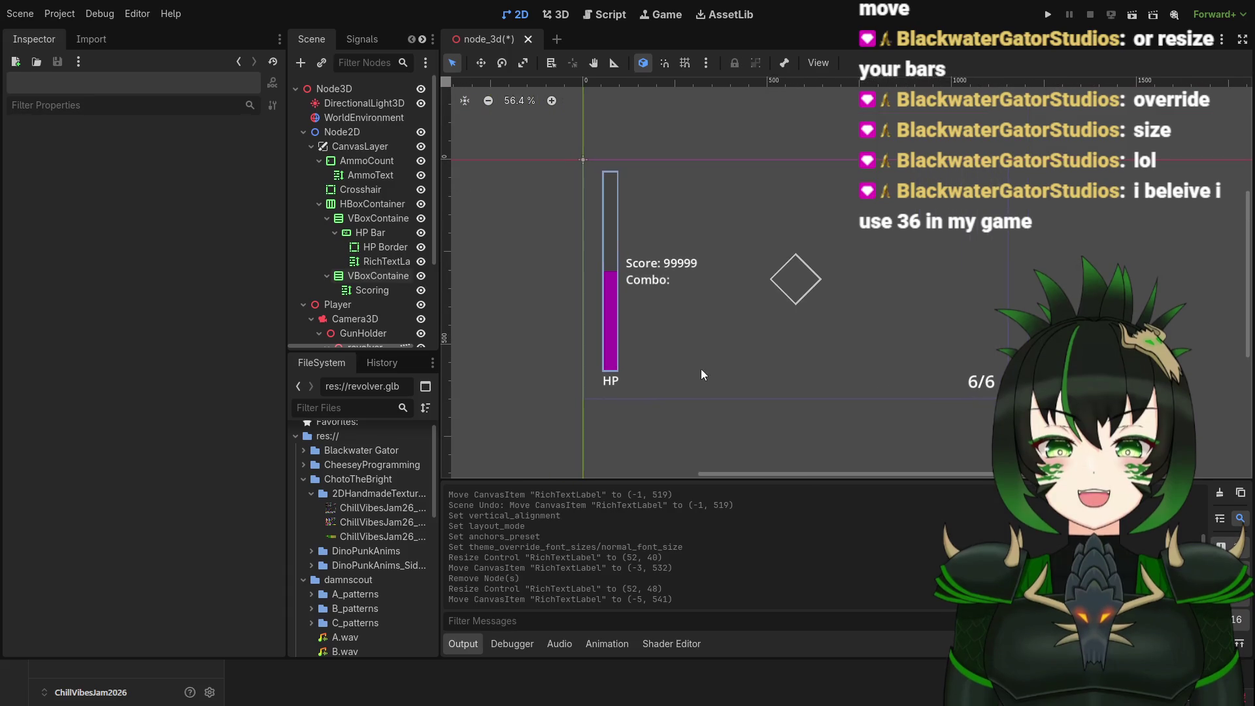
scroll(605, 359, "down", 3)
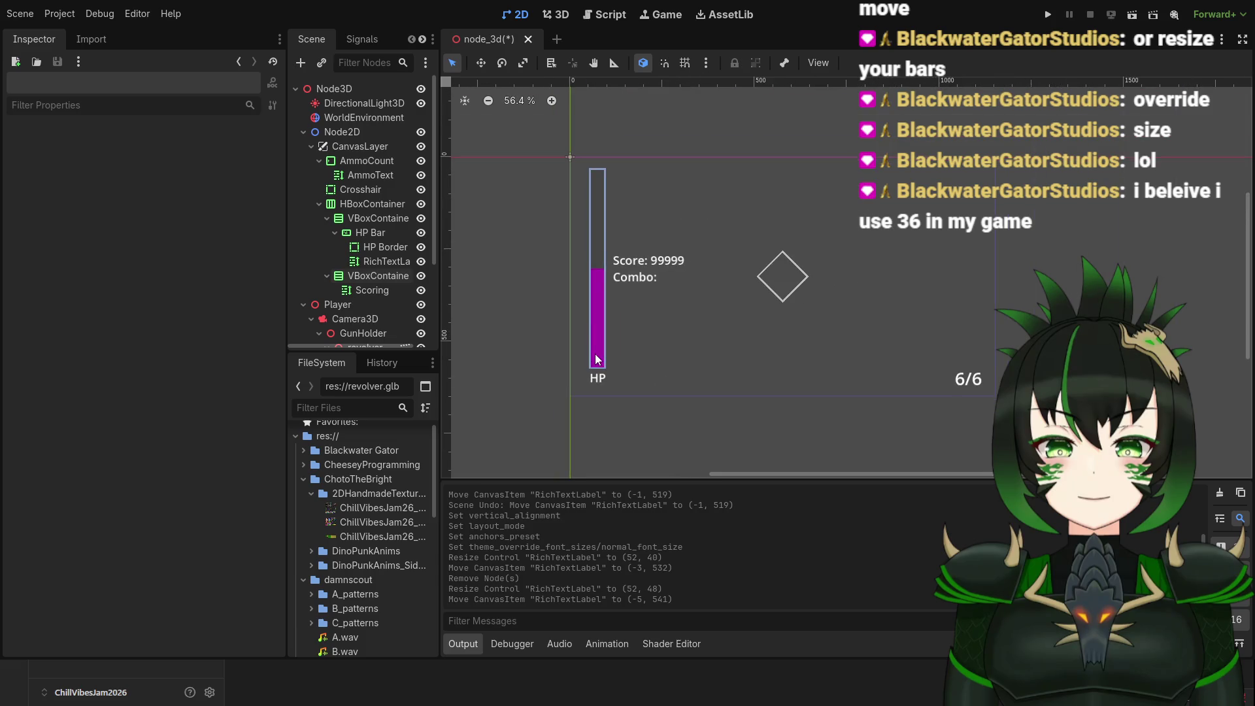
- Drag the HBoxContainer's bottom edge down to enlarge it to about 294×632
left_click(596, 325)
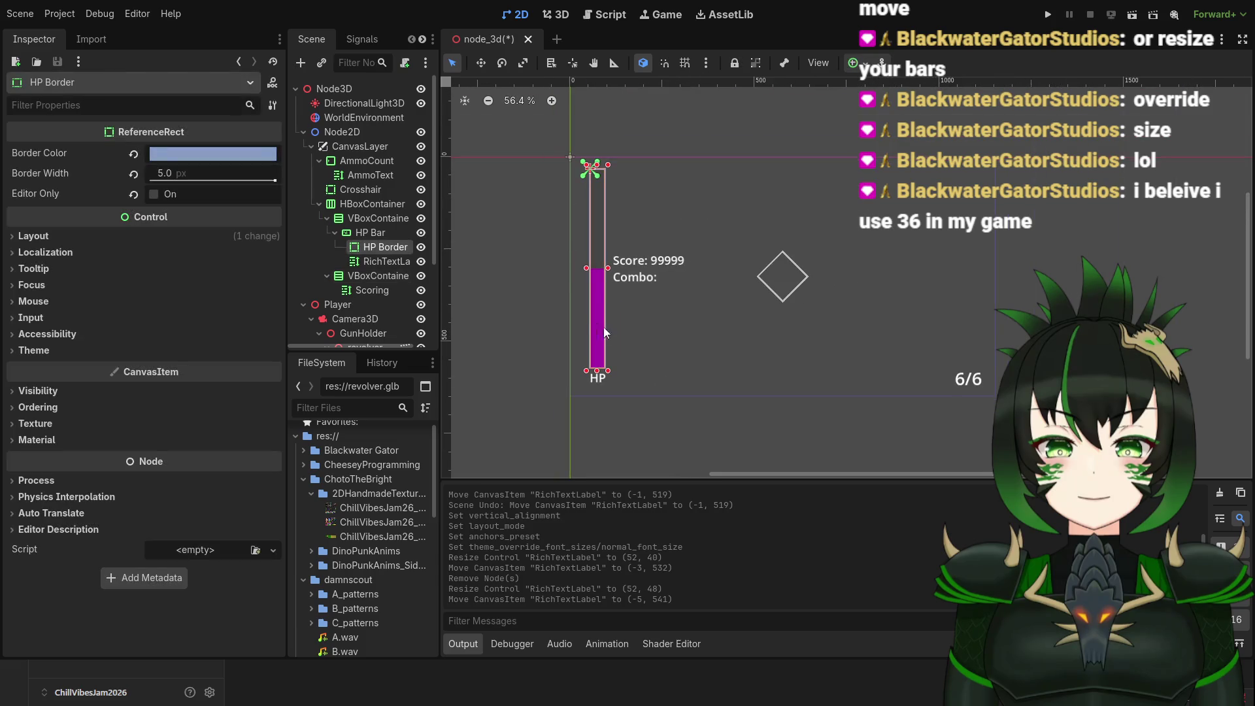
scroll(614, 382, "up", 5)
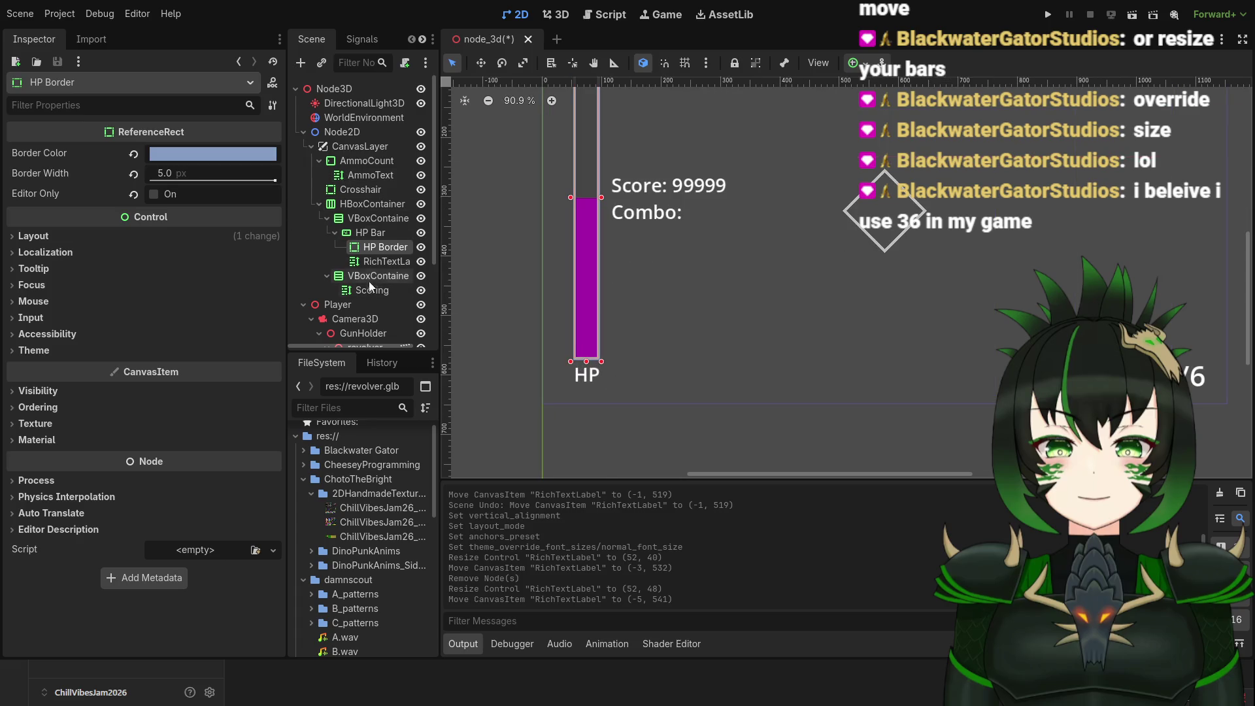
left_click(378, 220)
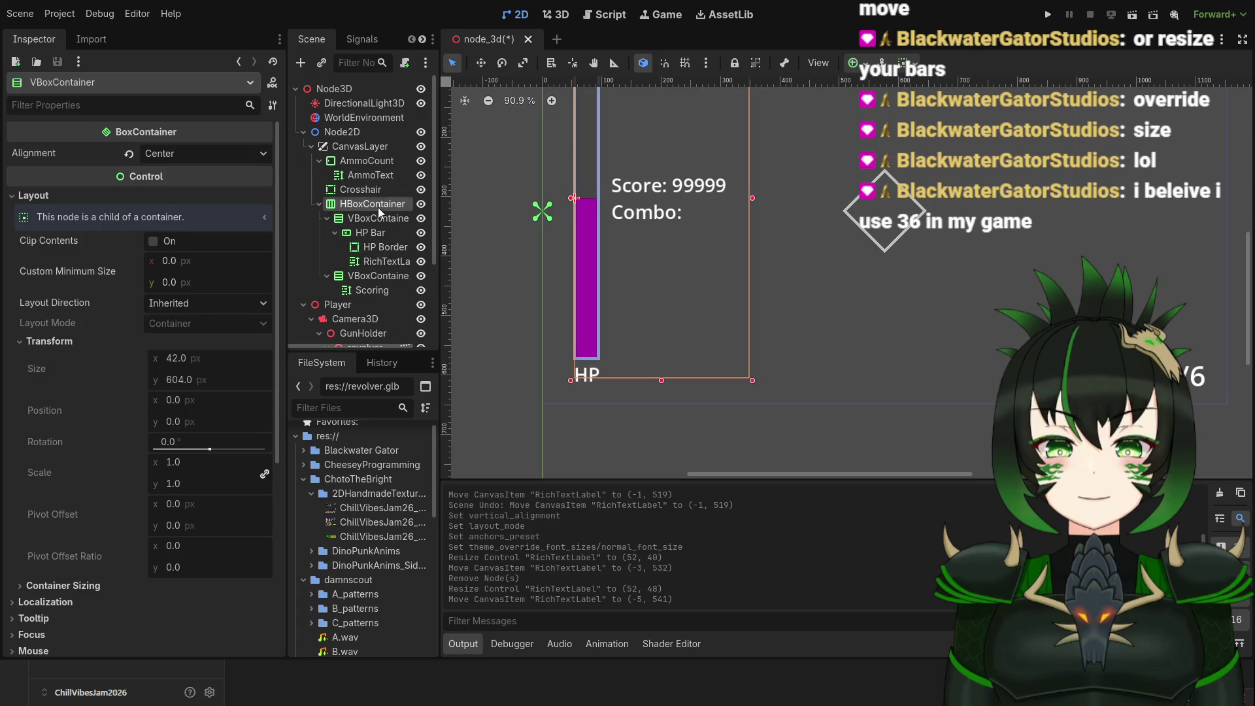
left_click(378, 206)
mouse_move(663, 385)
left_mouse_down()
mouse_move(664, 412)
mouse_move(666, 397)
left_mouse_up()
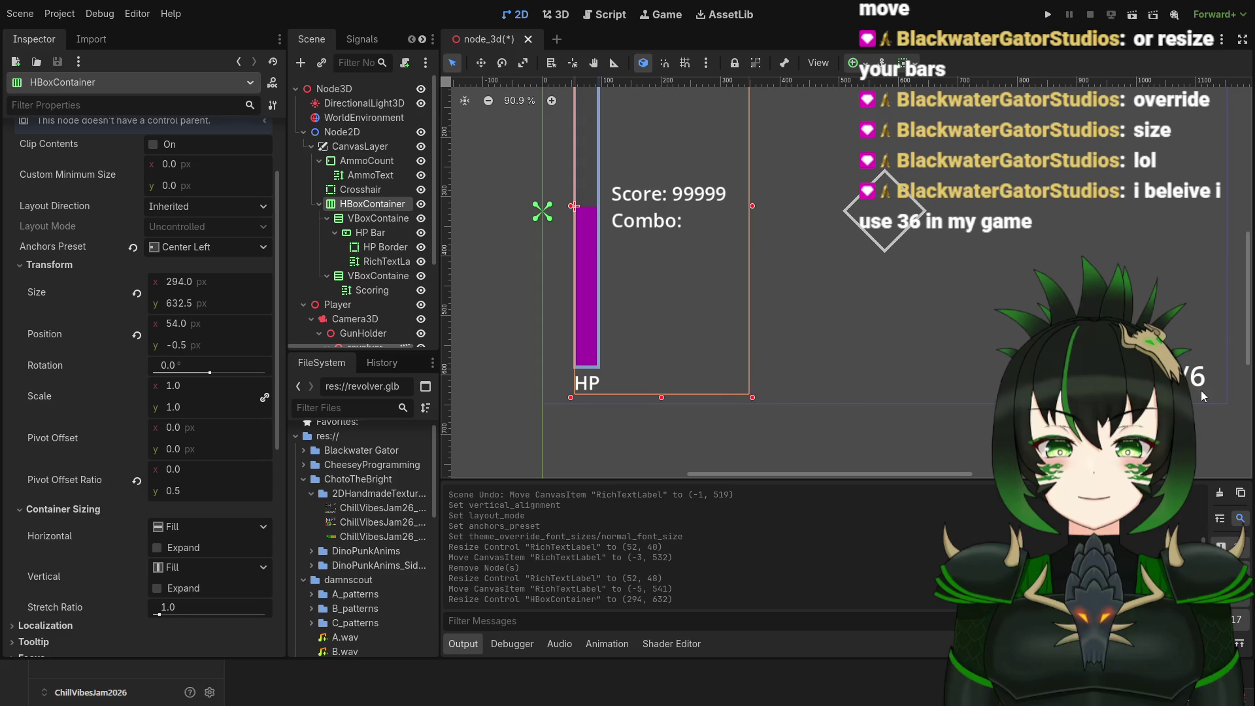
scroll(1201, 391, "down", 4)
left_click(959, 451)
scroll(997, 362, "up", 2)
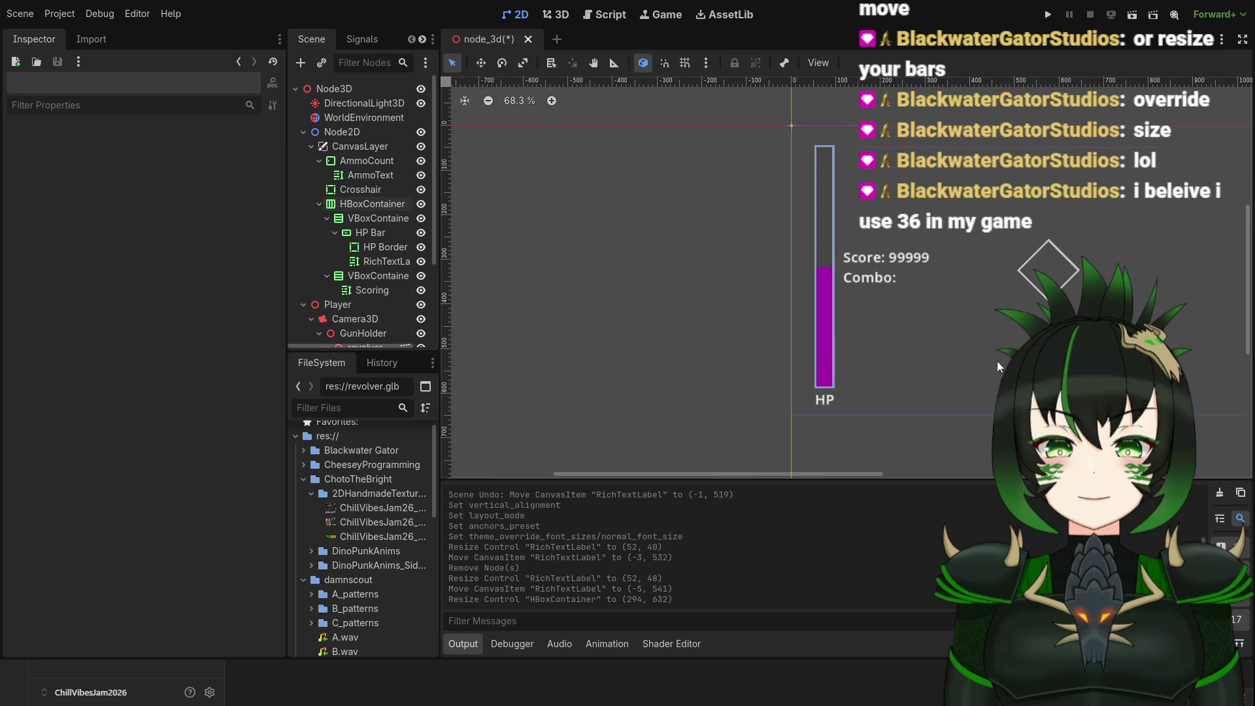
mouse_move(994, 351)
left_mouse_down()
mouse_move(838, 331)
mouse_move(754, 382)
left_mouse_up()
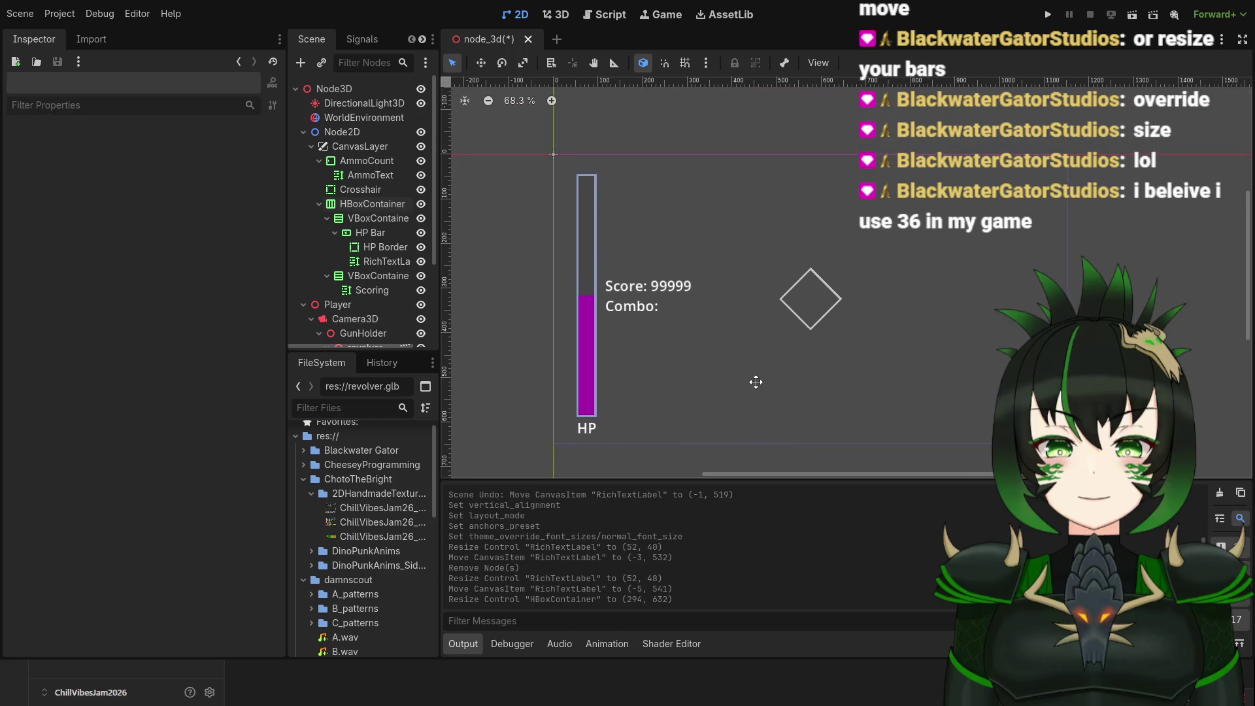
- Check the sizes of HP Border, the VBoxContainer, the HBoxContainer and HP Bar
left_click(586, 224)
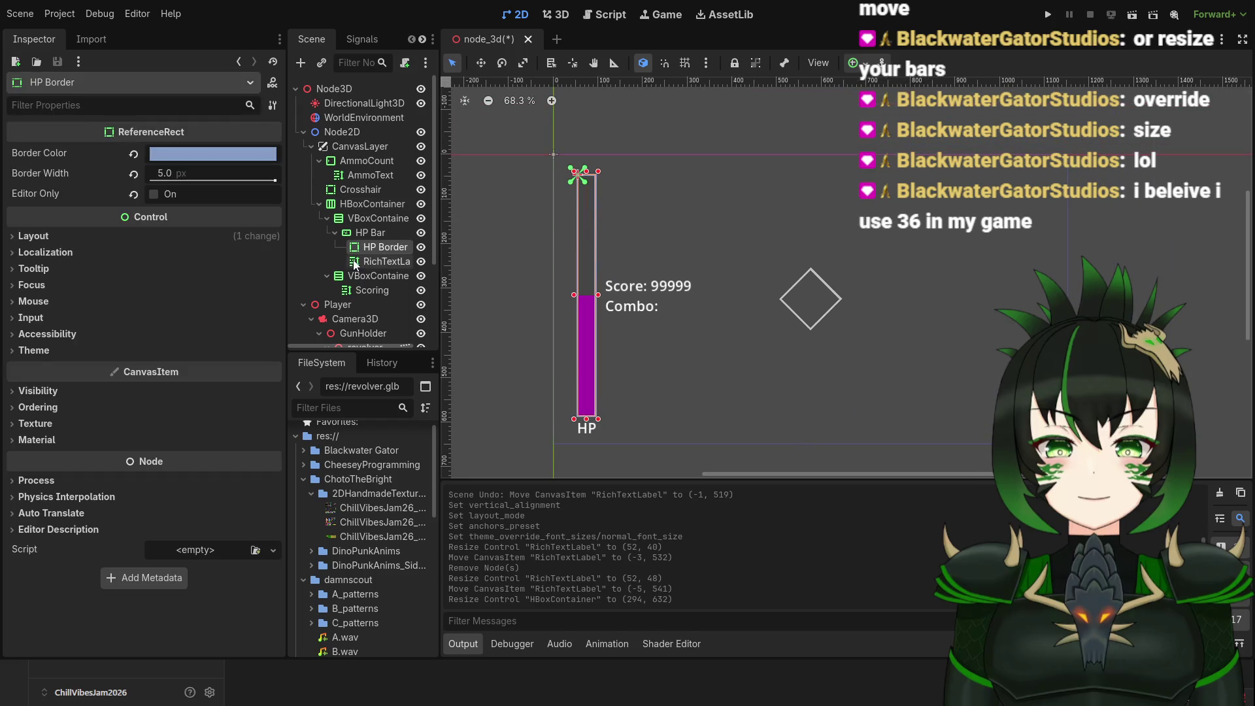
left_click(377, 221)
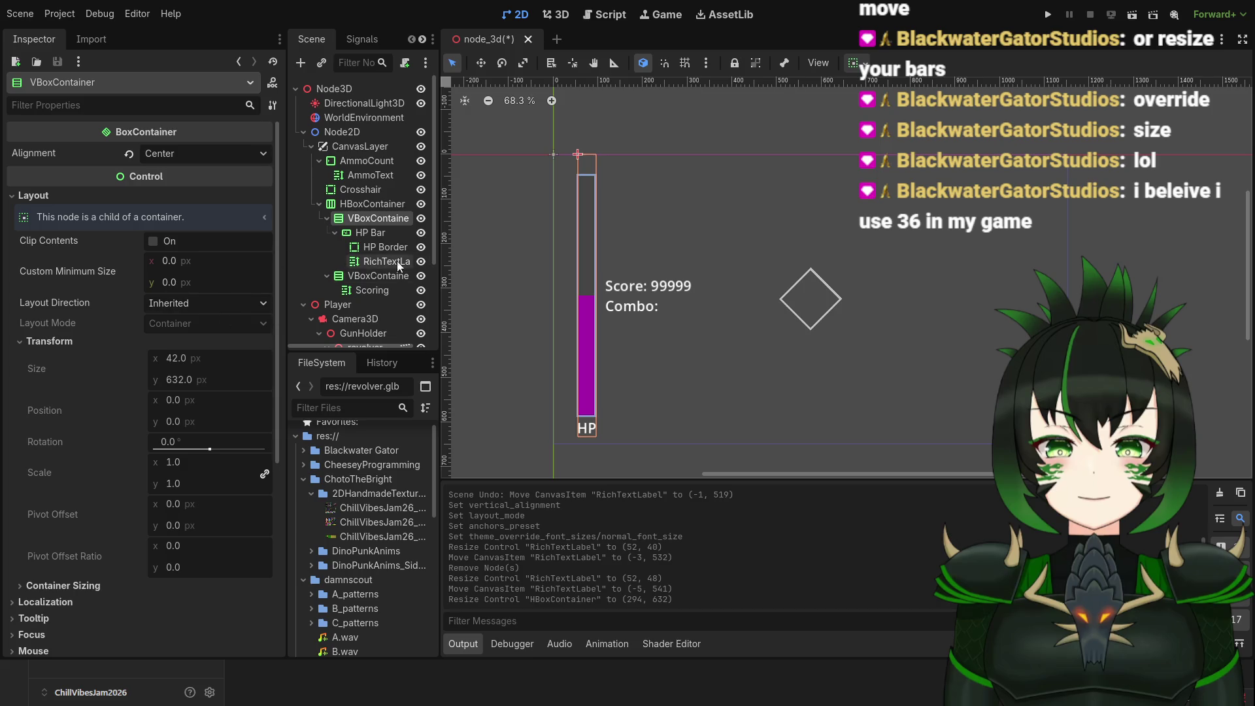
left_click(360, 205)
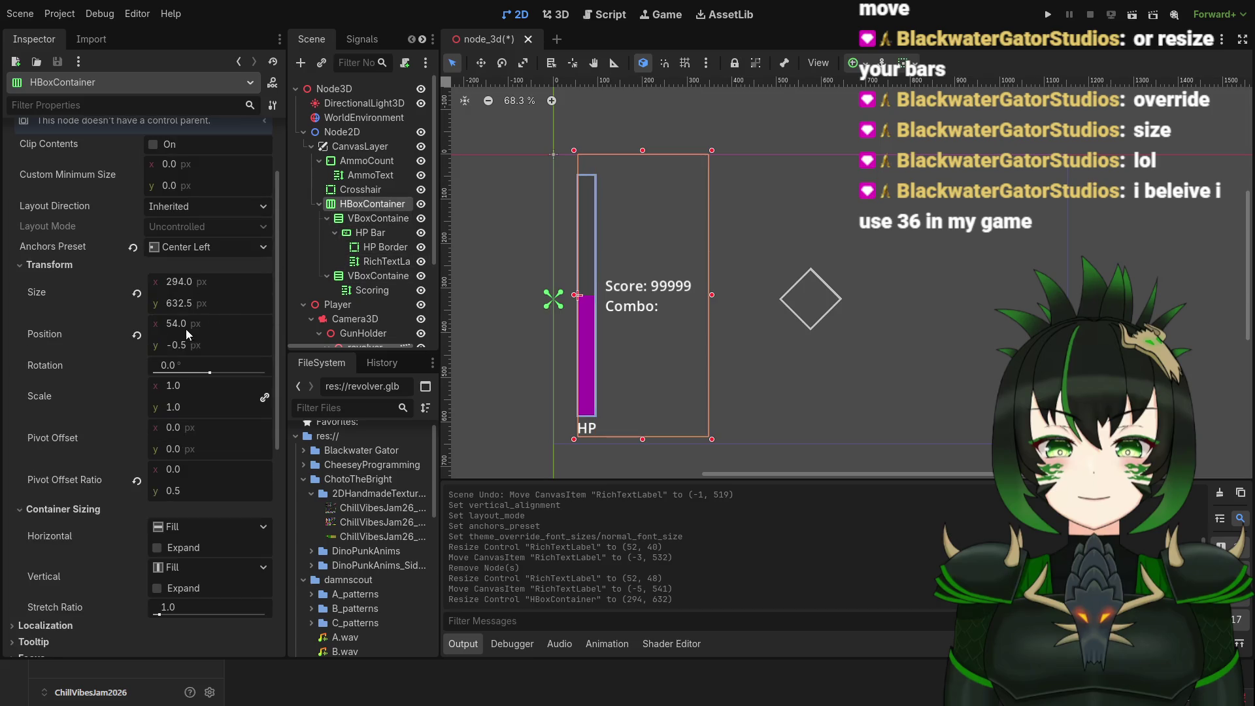
scroll(97, 370, "up", 3)
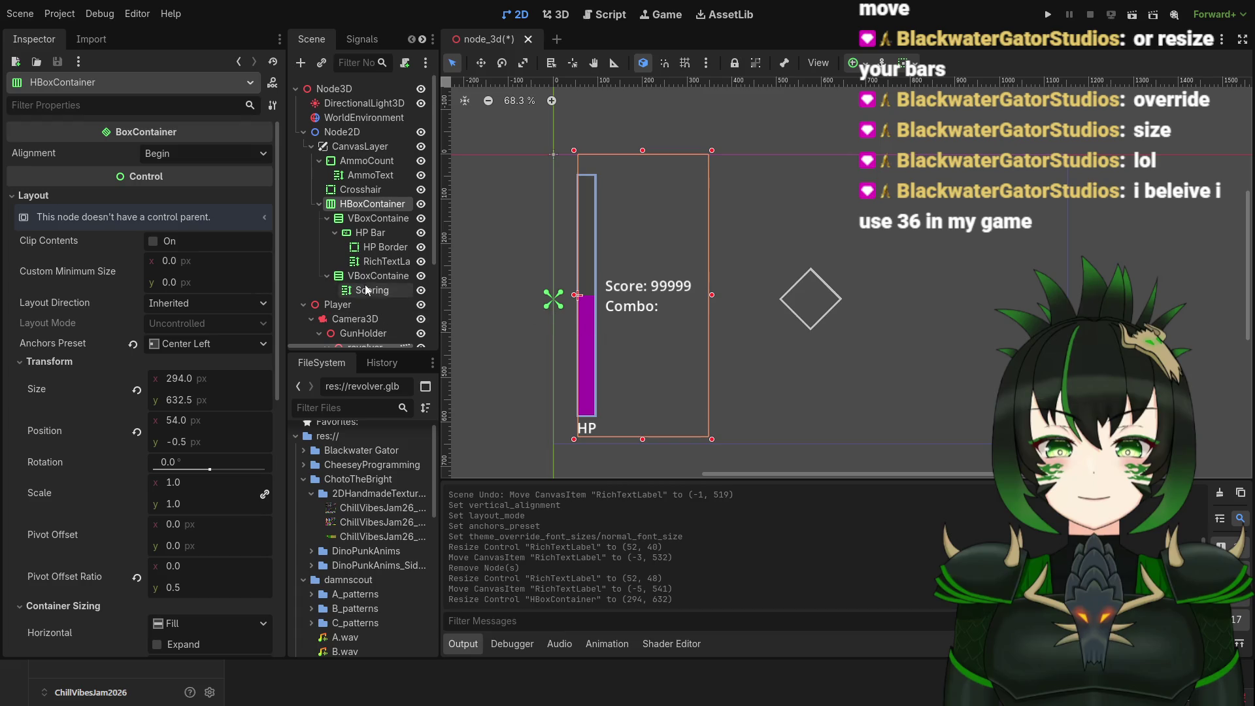
left_click(374, 218)
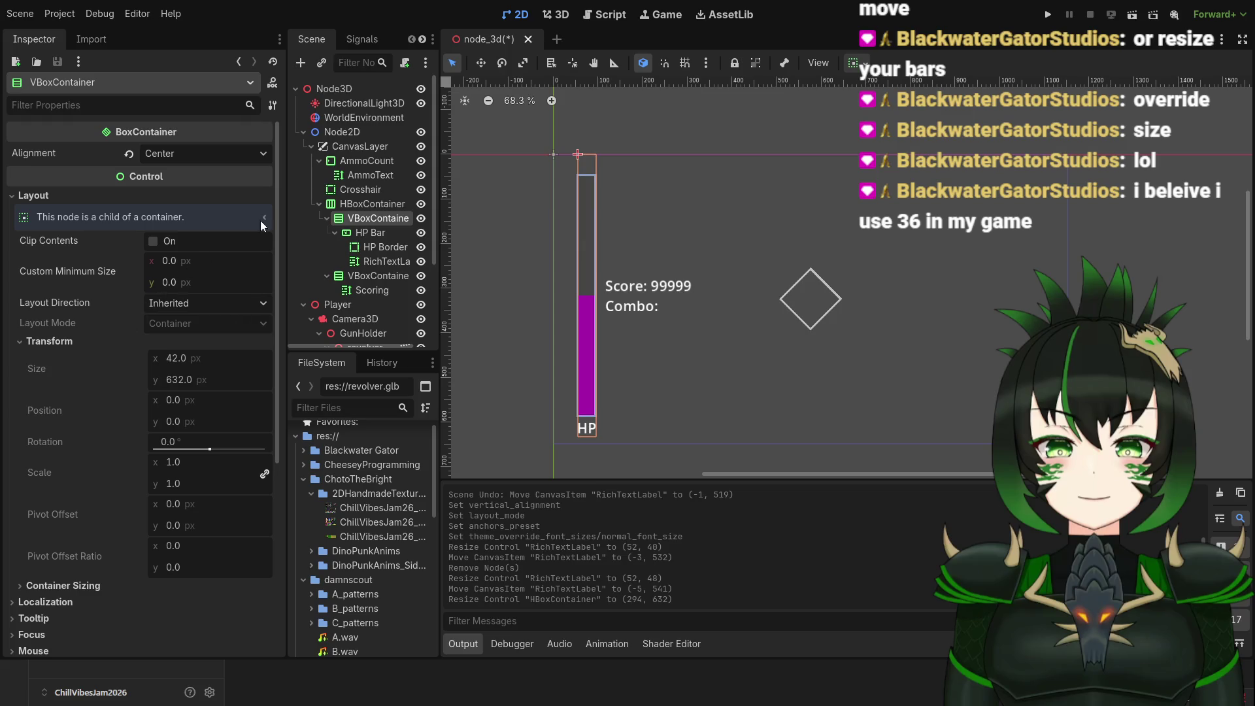
left_click(372, 233)
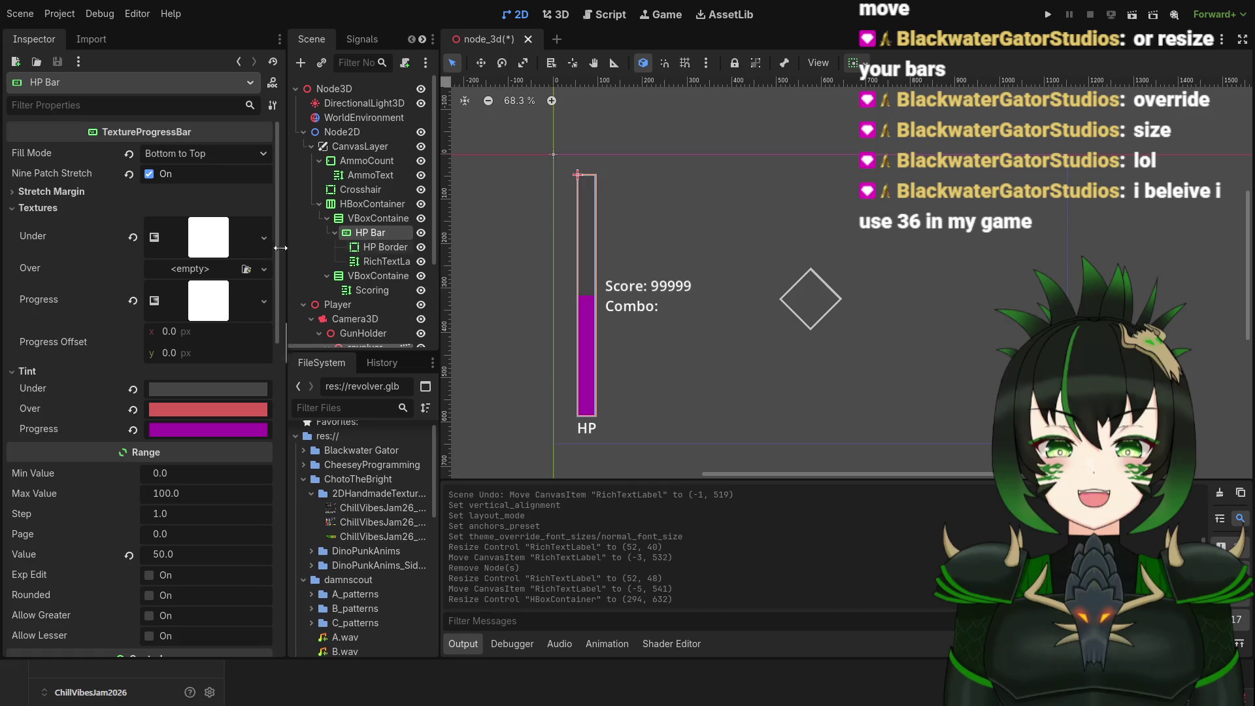
- Raise the HP Bar's custom minimum height from 540 to 560 px
scroll(95, 245, "down", 6)
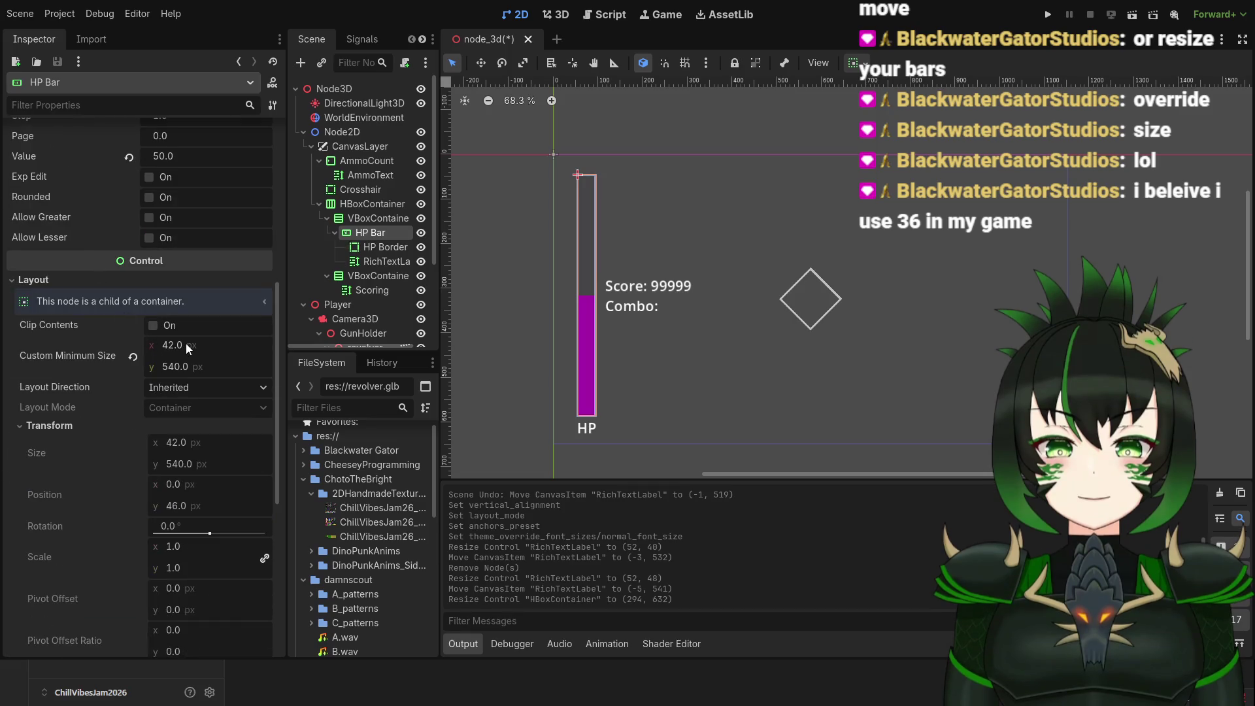
left_click(192, 346)
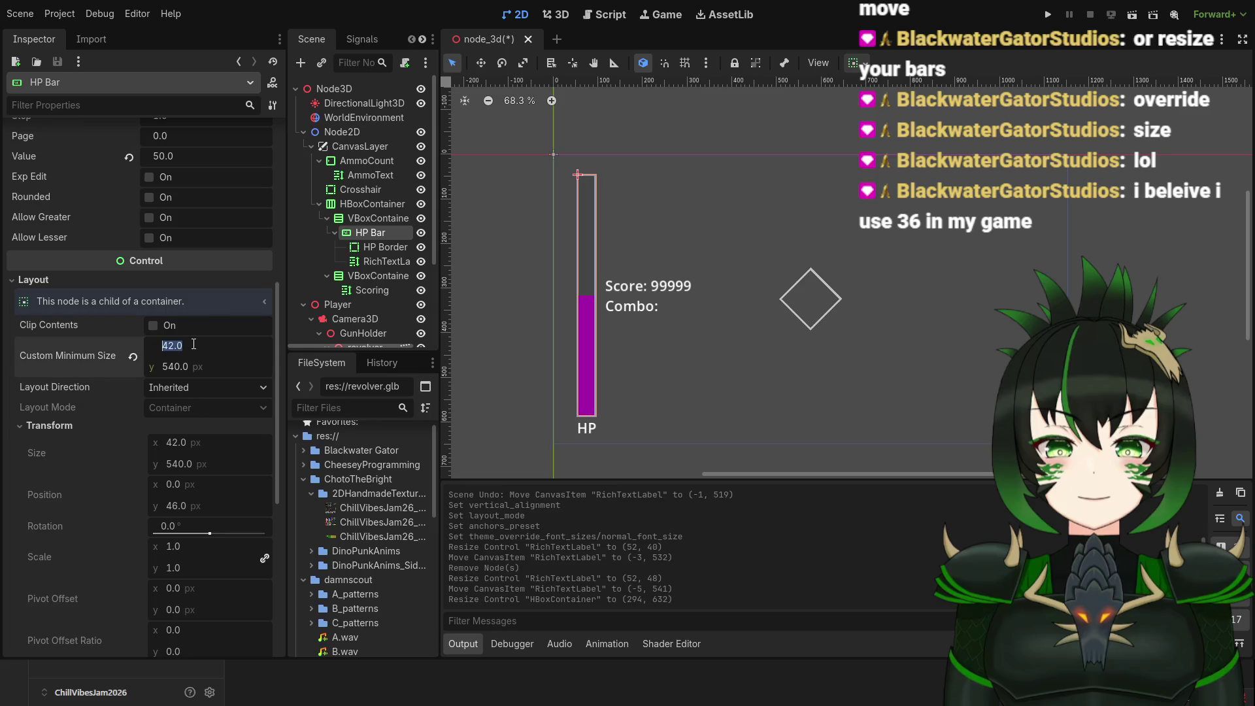
left_click(196, 366)
type("560")
key("Return")
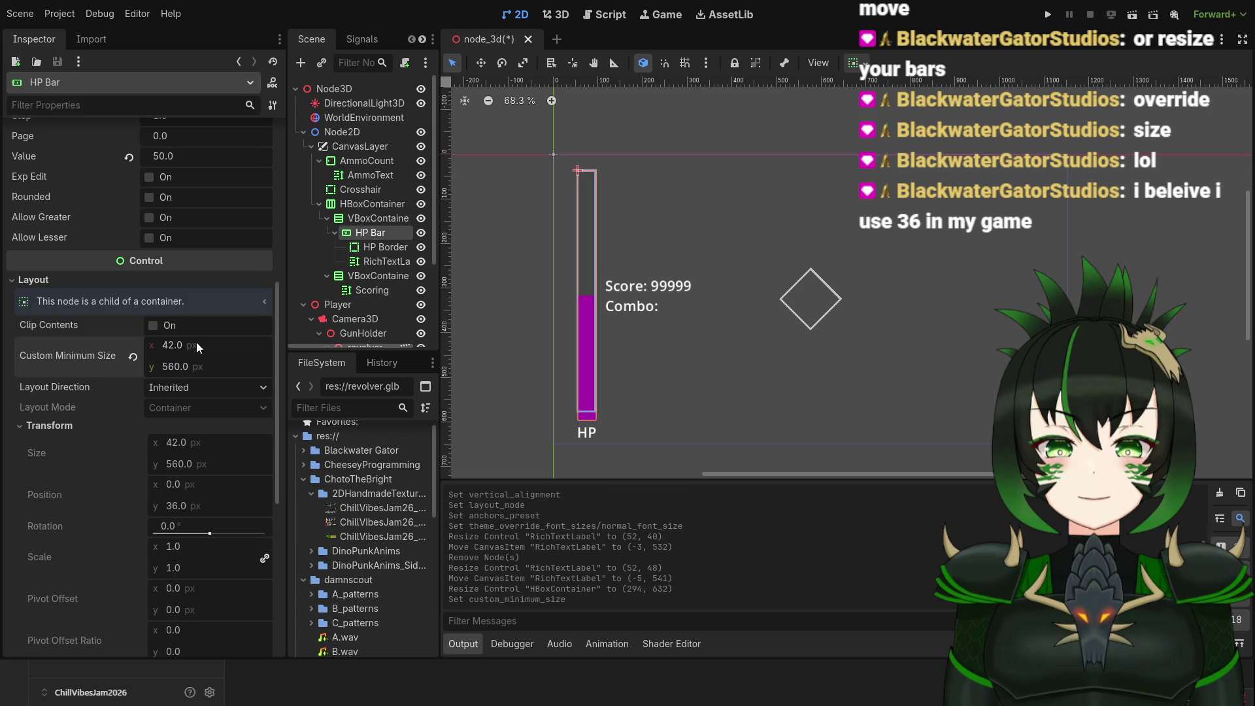
left_click(382, 247)
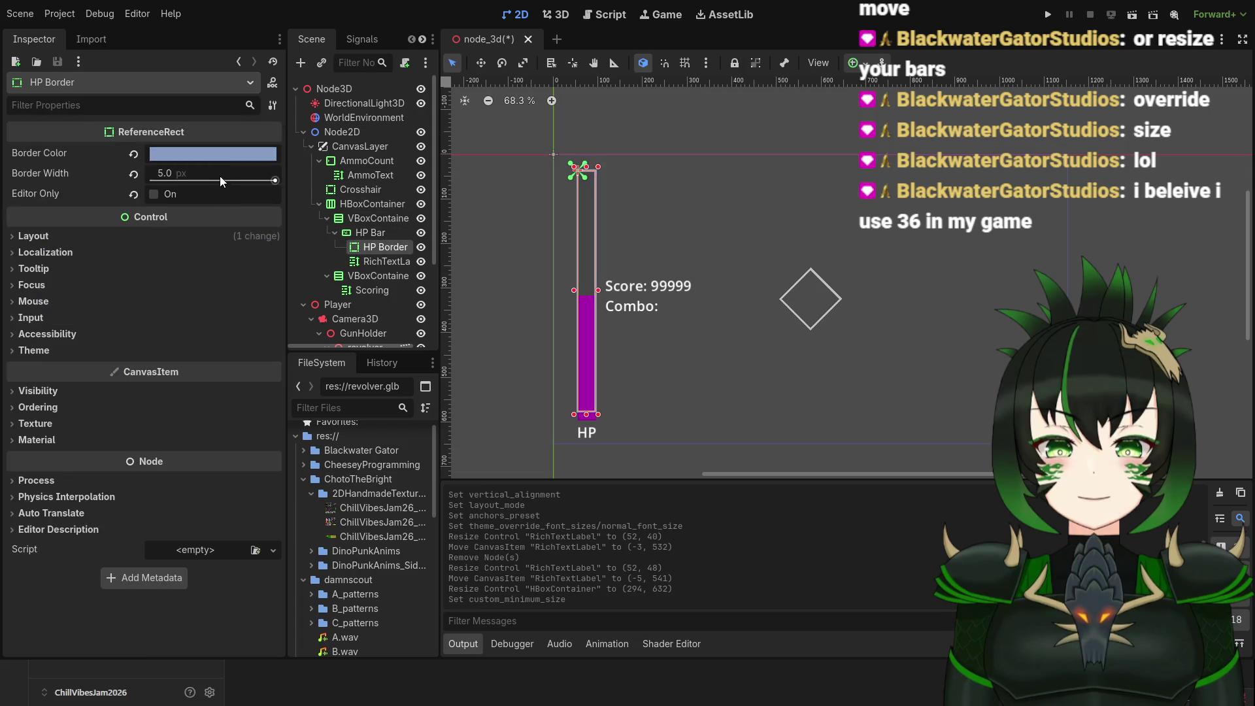
- Extend the HP Border's bottom edge down to 40×573 and save the scene
left_click(38, 242)
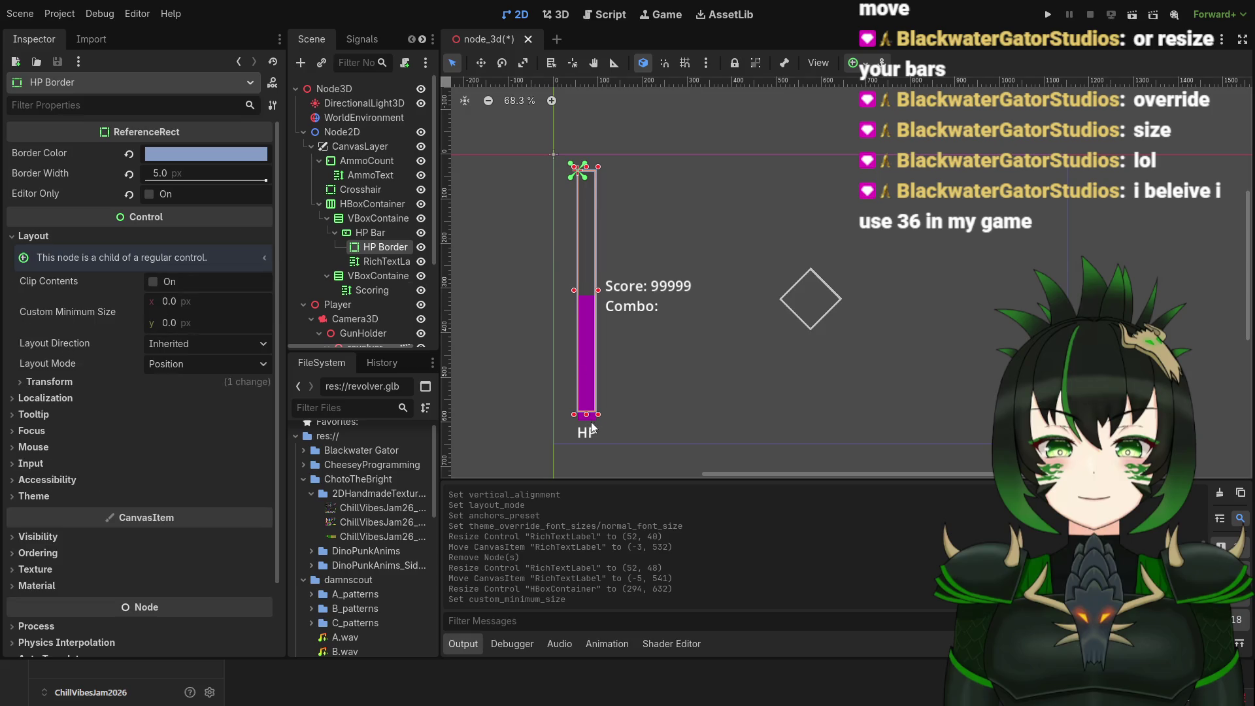
left_click_drag(586, 415, 588, 422)
scroll(643, 363, "up", 3)
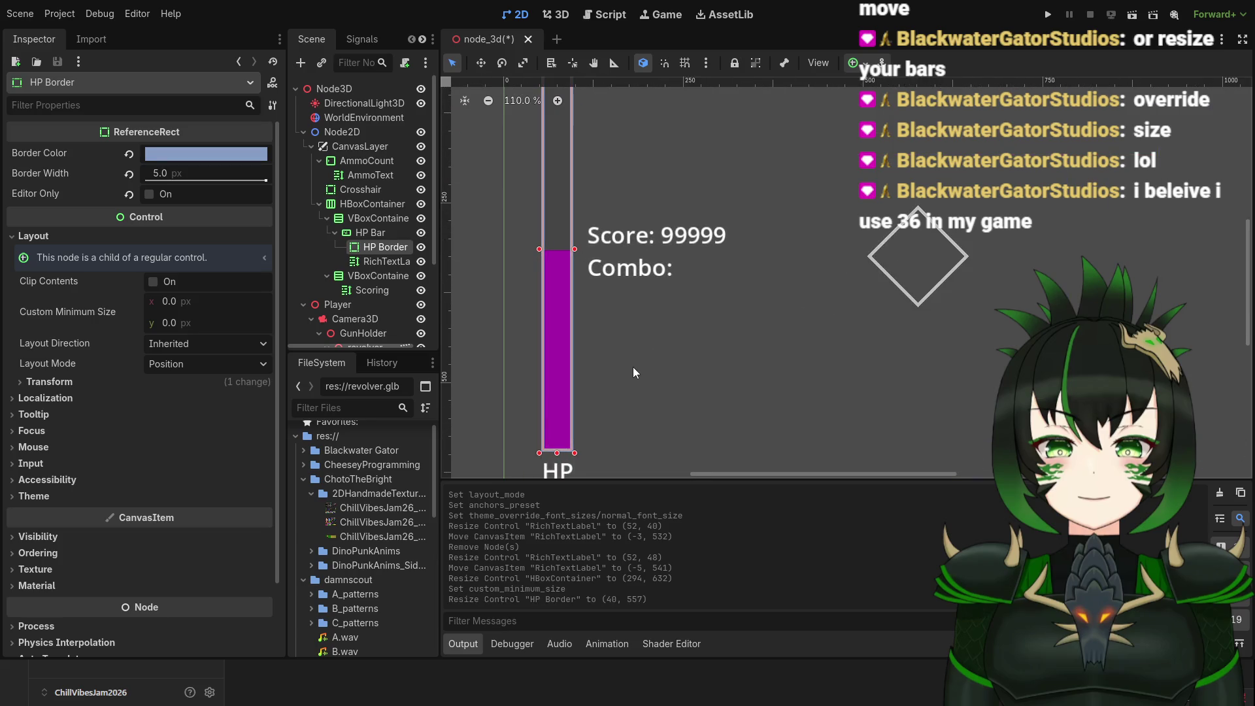
scroll(633, 367, "down", 2)
scroll(581, 170, "up", 15)
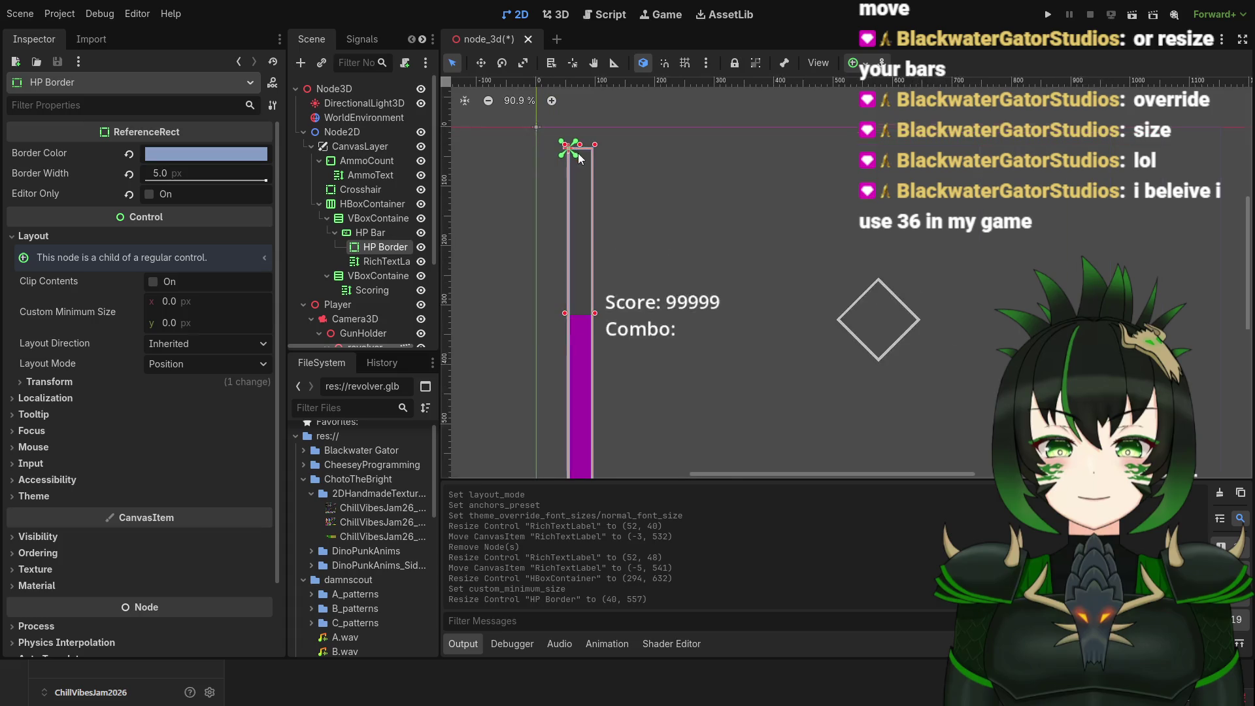
scroll(573, 154, "down", 15)
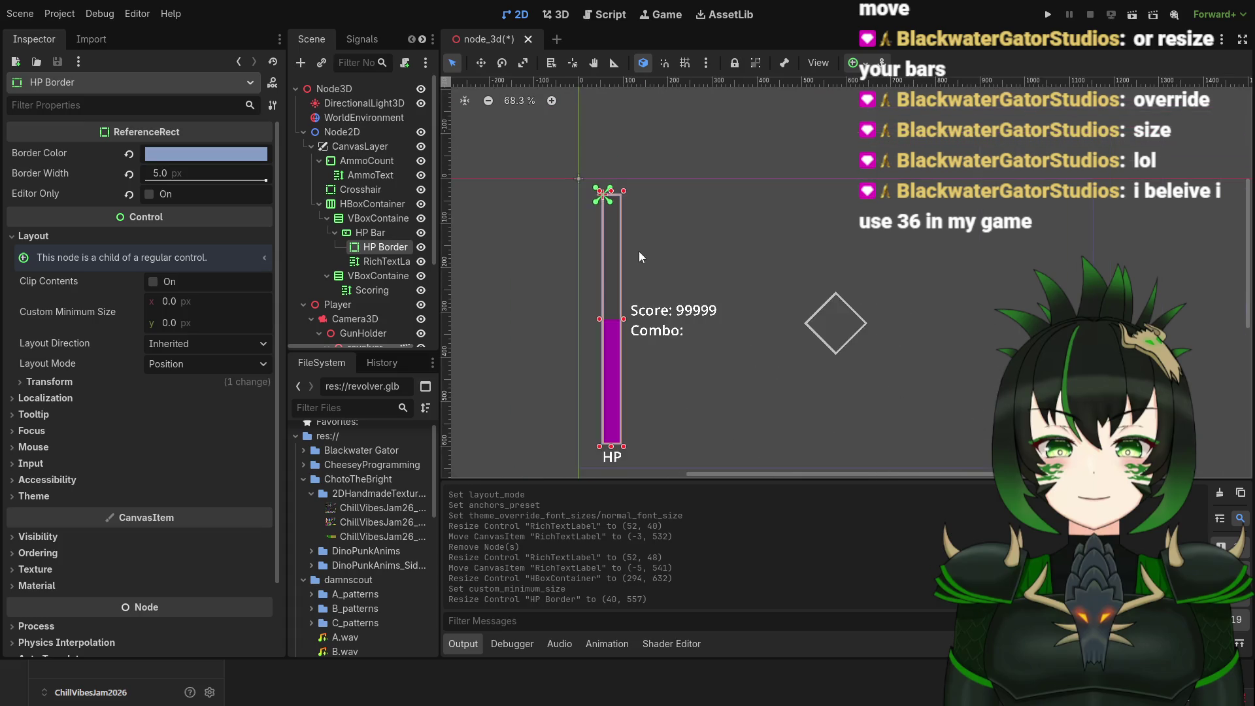
scroll(633, 394, "up", 2)
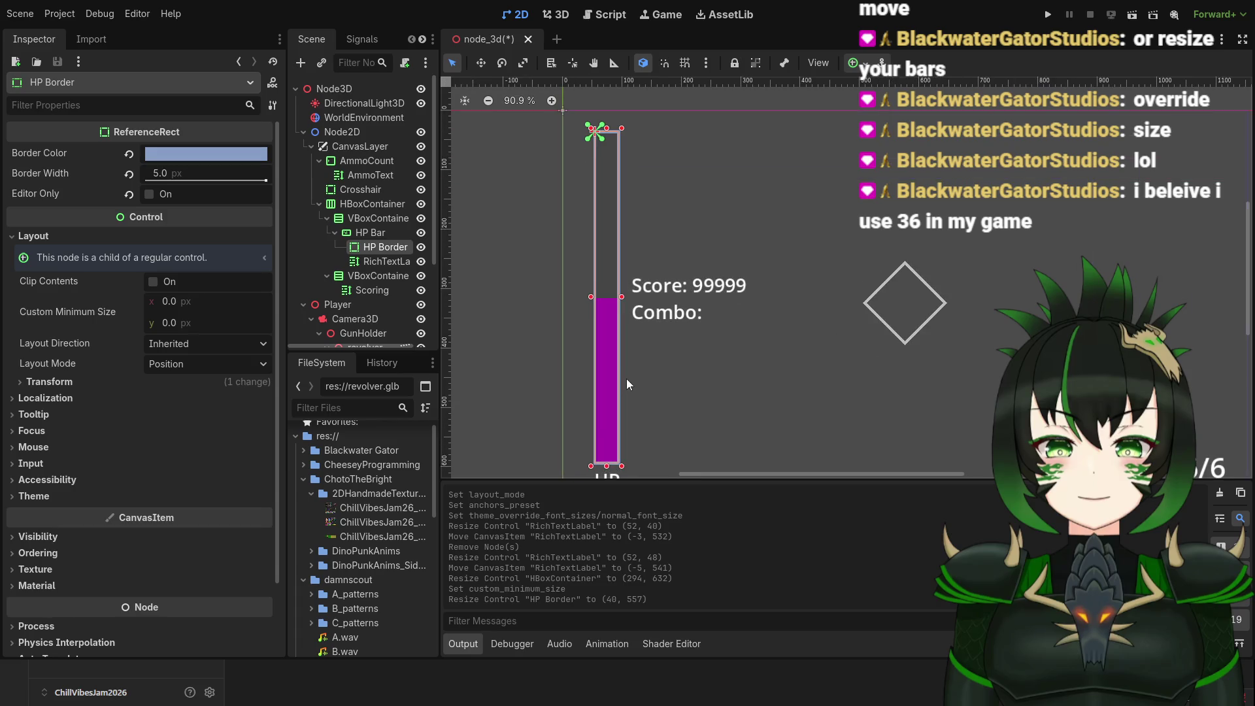
key("ctrl+s")
- Raise the HP Border's top edge so the outline encloses the full purple bar
scroll(640, 347, "down", 3)
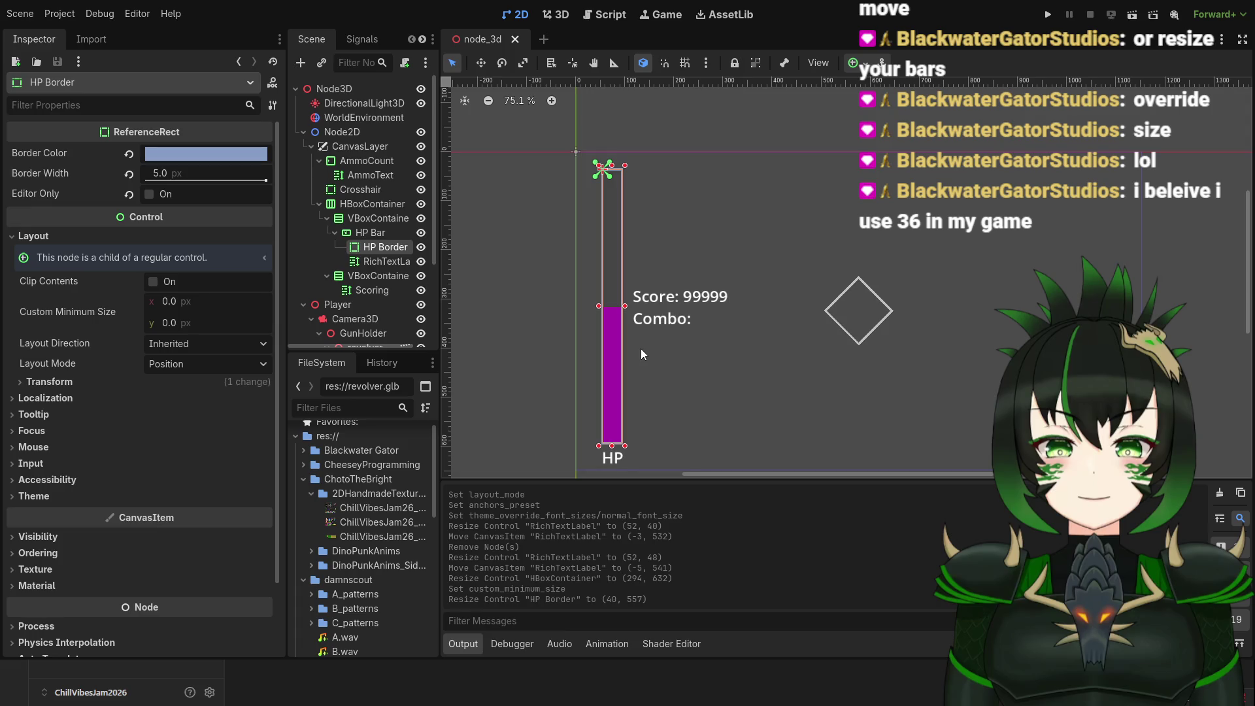
left_click(762, 275)
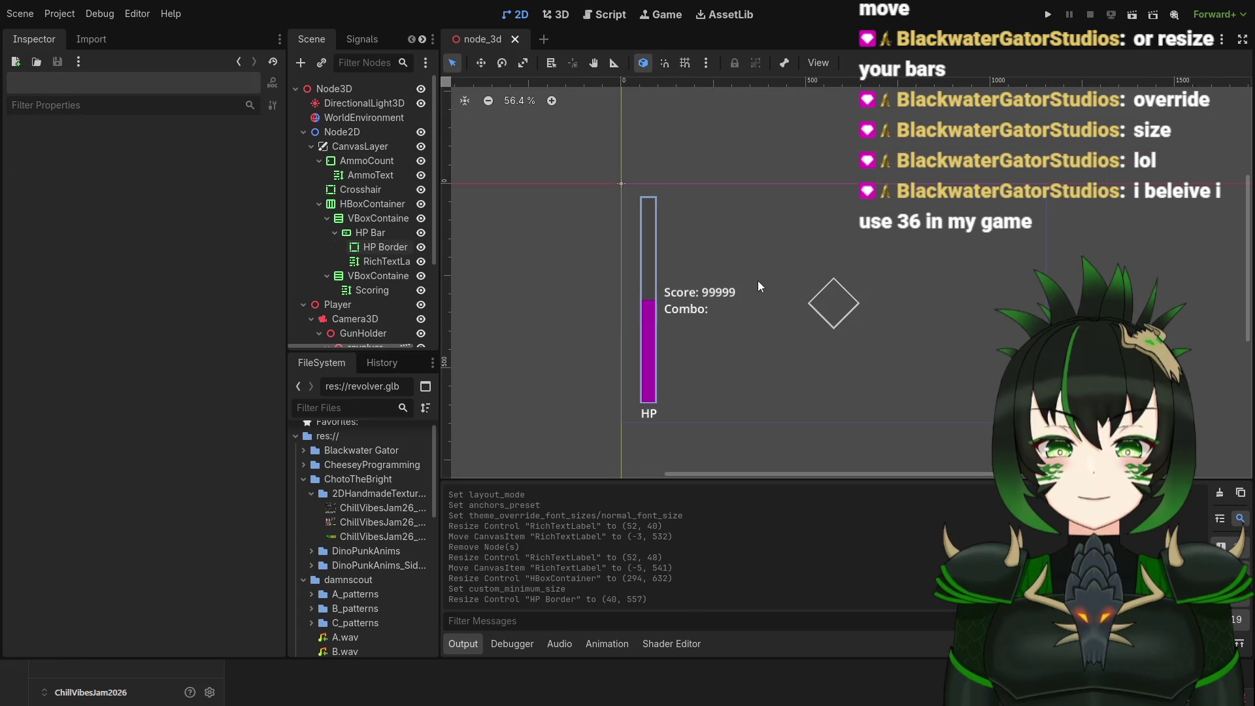
scroll(707, 314, "up", 2)
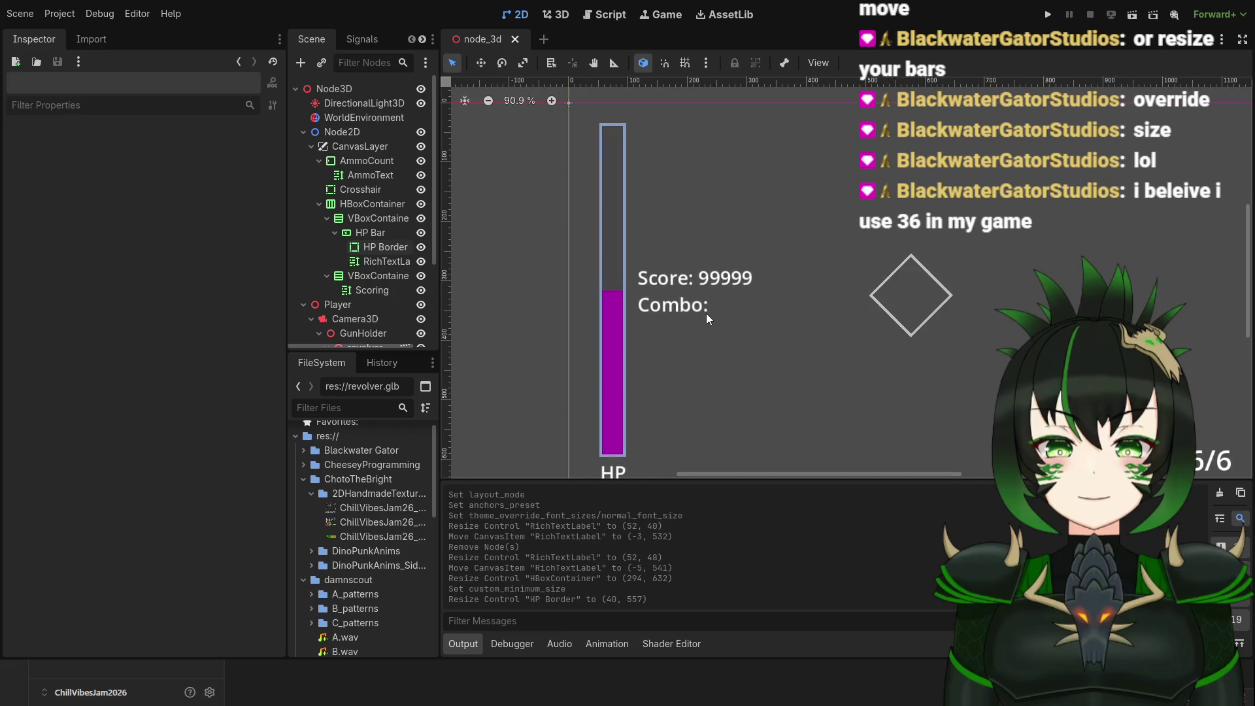
scroll(706, 312, "down", 1)
scroll(642, 190, "up", 5)
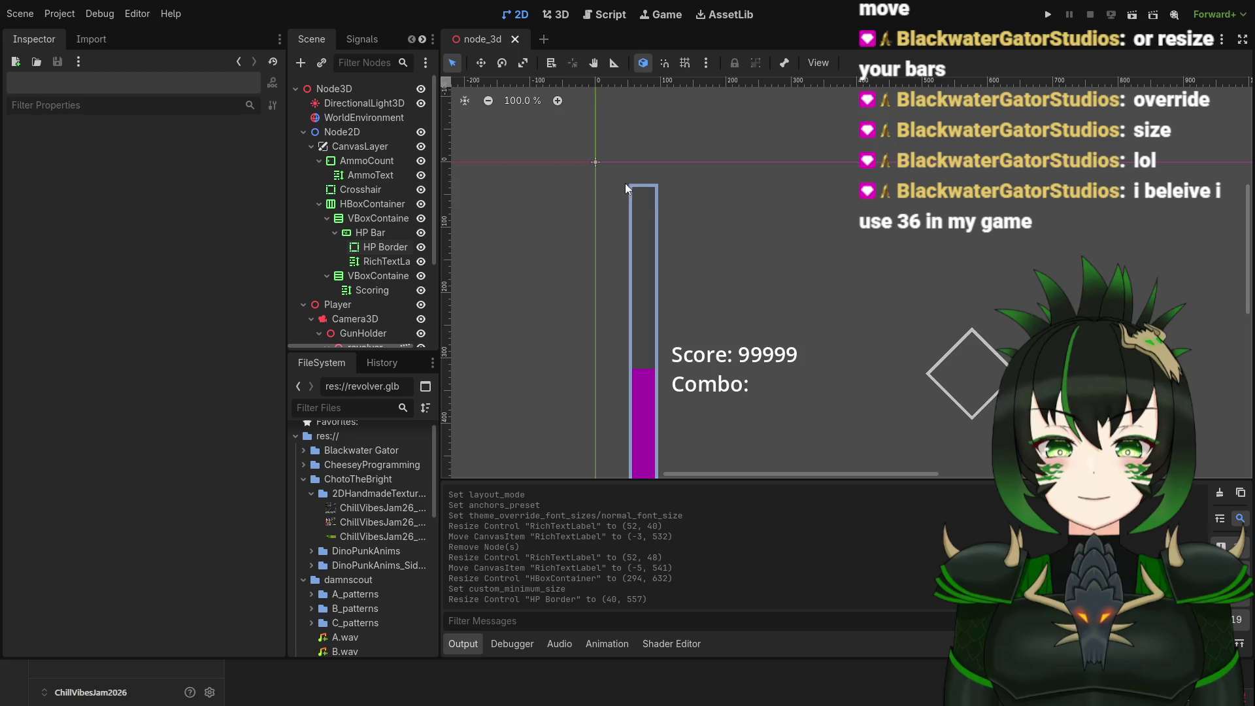
left_click(644, 206)
left_click_drag(644, 181, 646, 166)
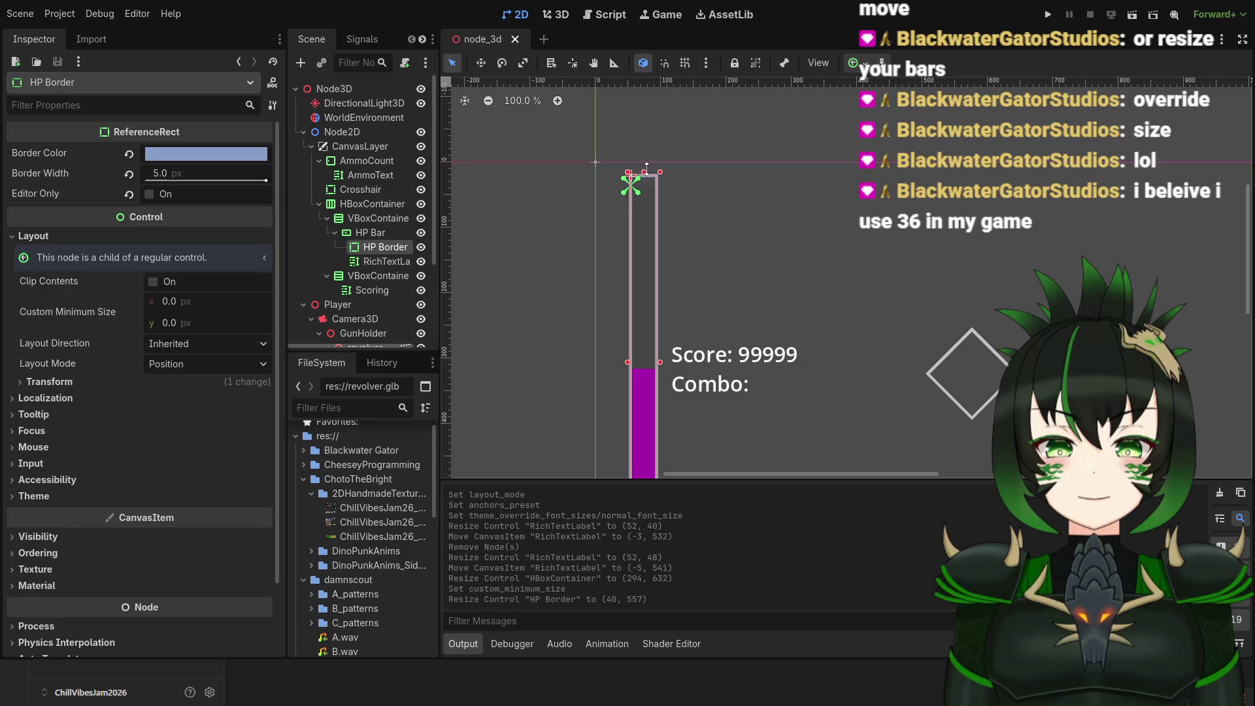
scroll(736, 251, "down", 3)
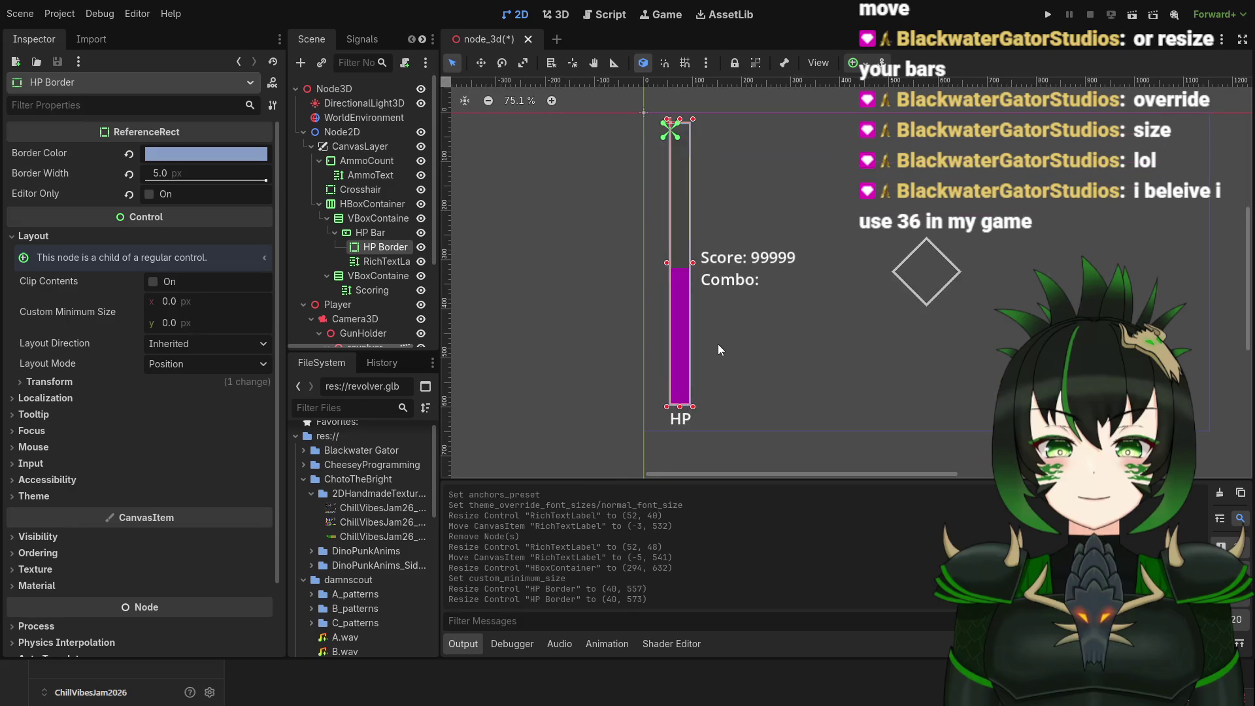
scroll(717, 344, "down", 1)
scroll(716, 344, "up", 3)
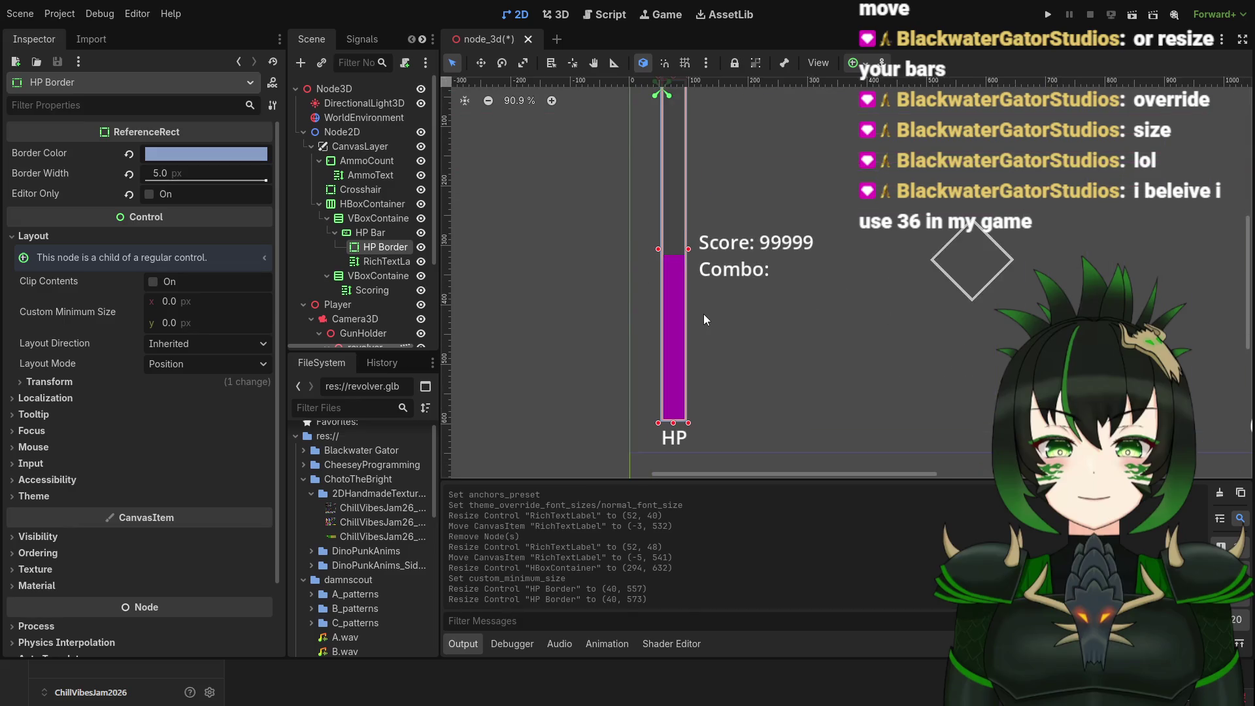
scroll(708, 343, "down", 5)
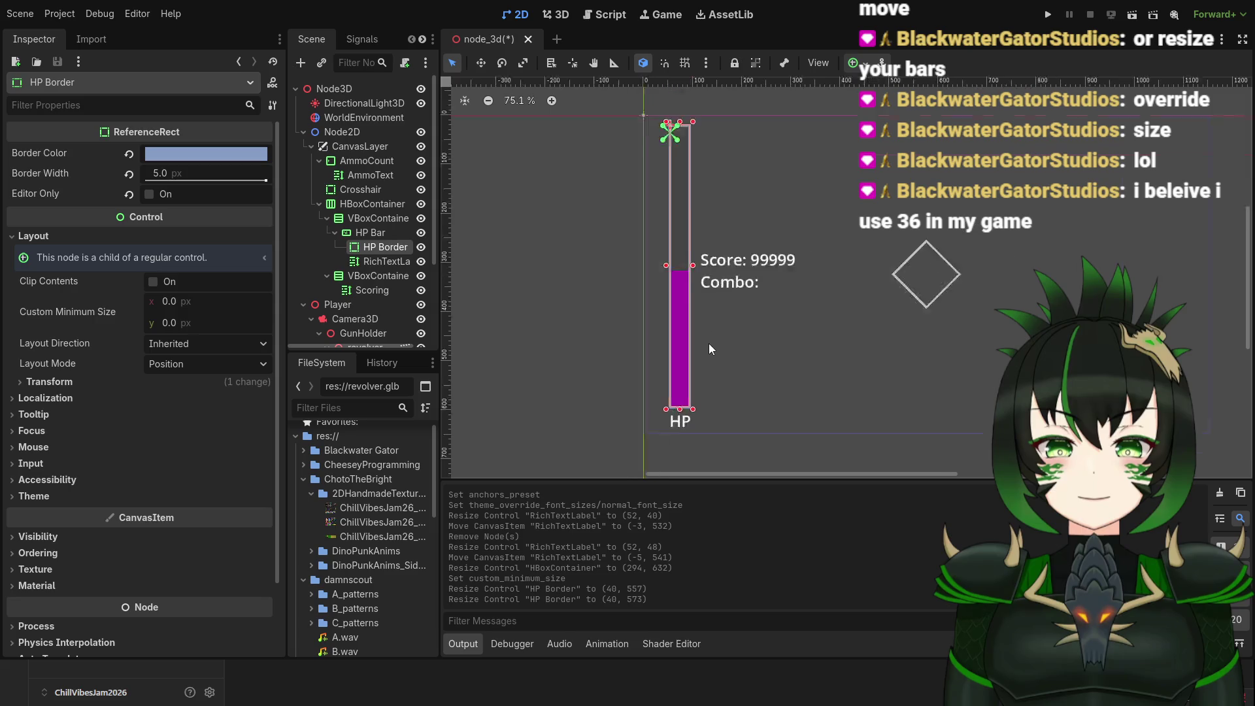
scroll(709, 301, "up", 1)
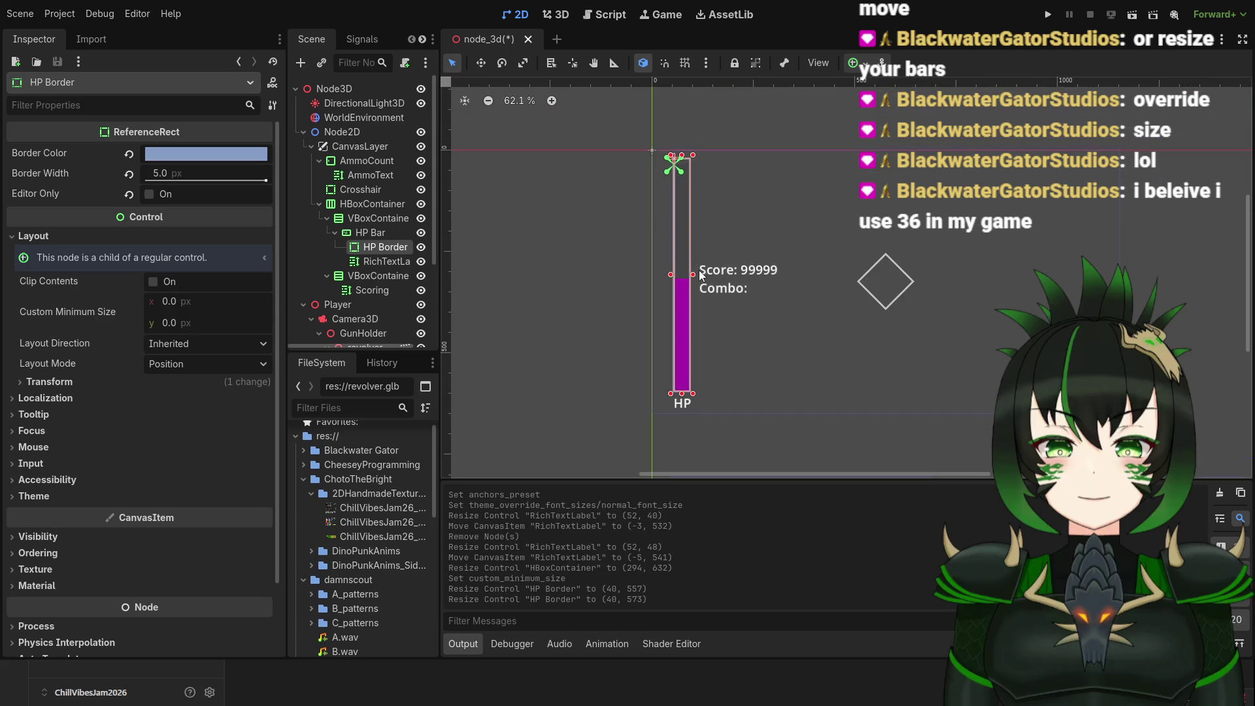
scroll(688, 216, "up", 6)
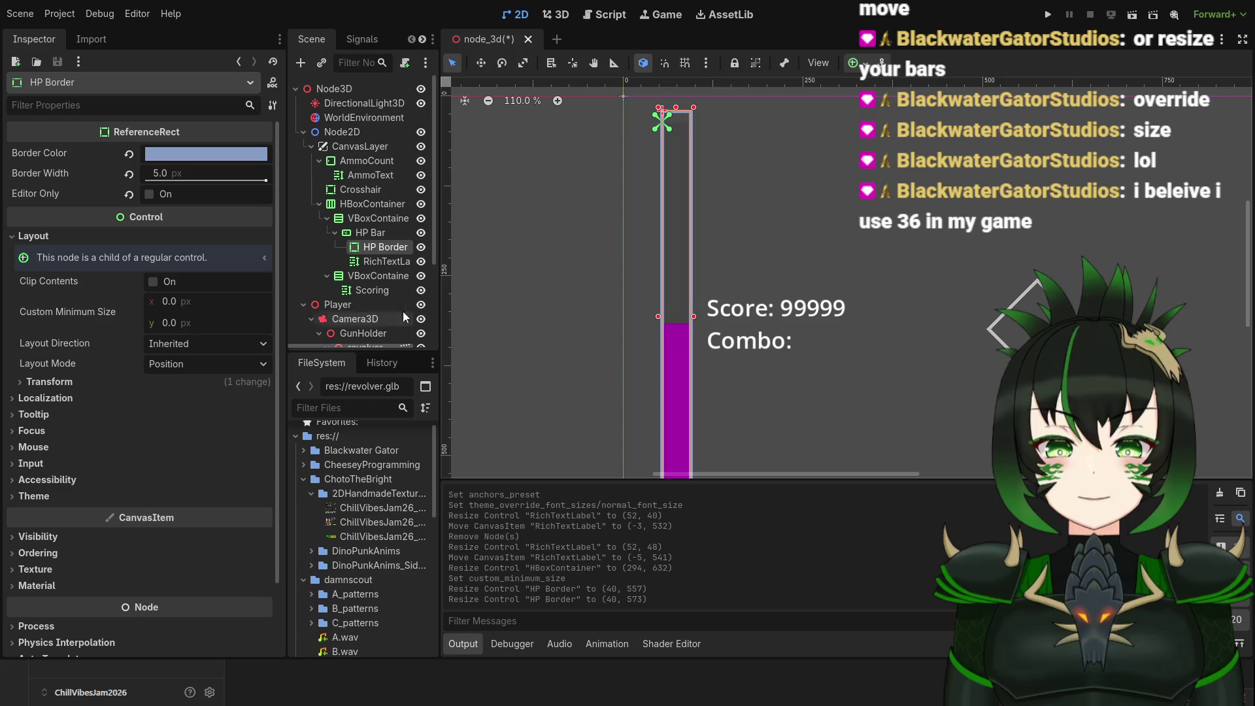
- Set the HP Bar's custom minimum height to 570 px
left_click(390, 234)
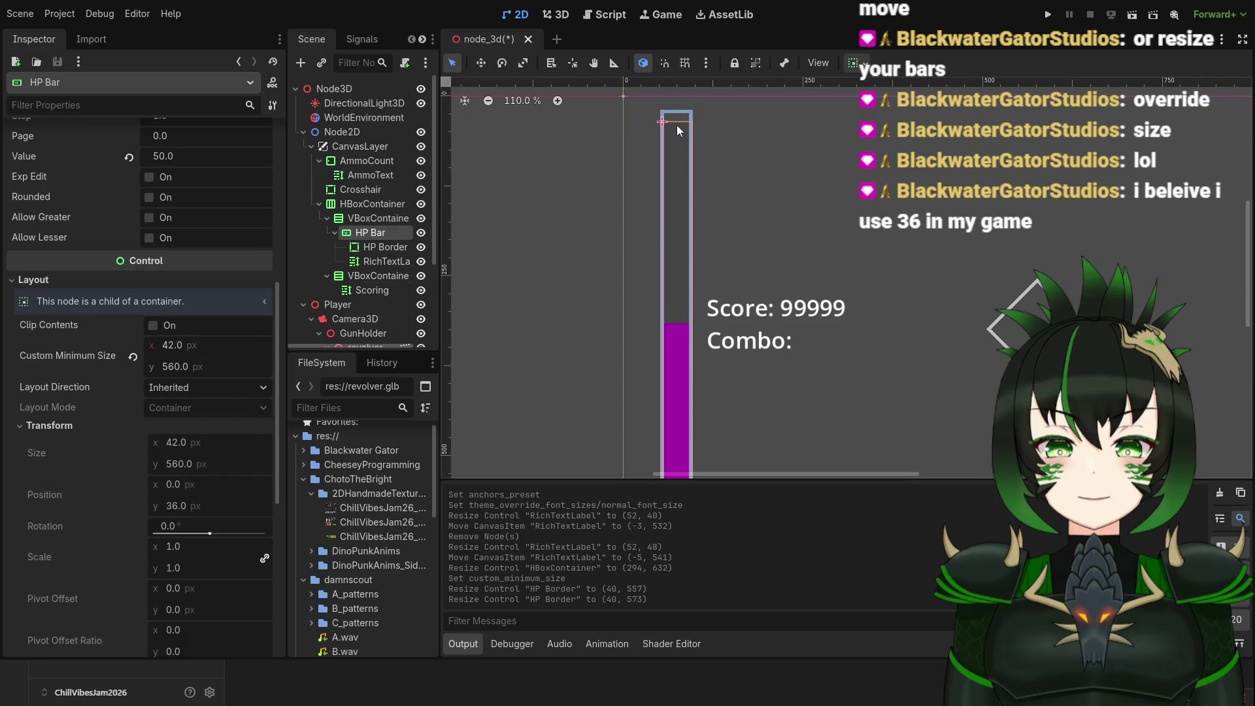
scroll(206, 353, "down", 5)
scroll(210, 350, "up", 5)
left_click(187, 367)
type("570")
key("Return")
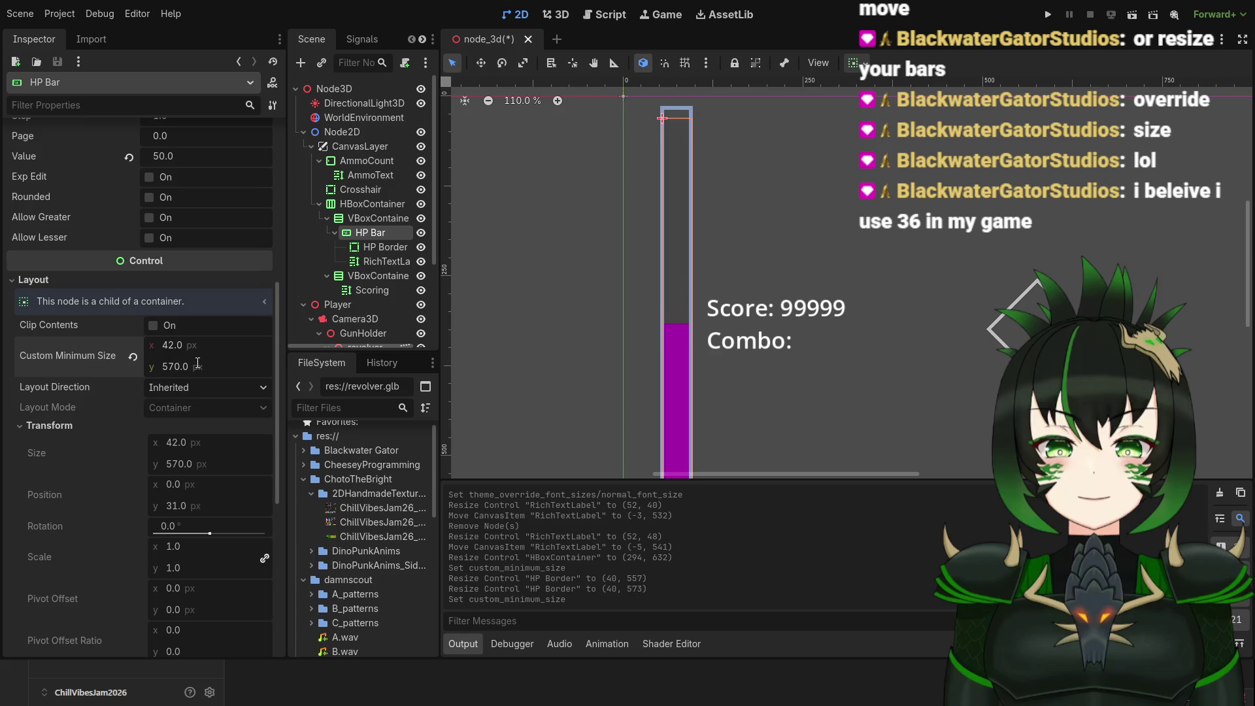
scroll(755, 262, "down", 4)
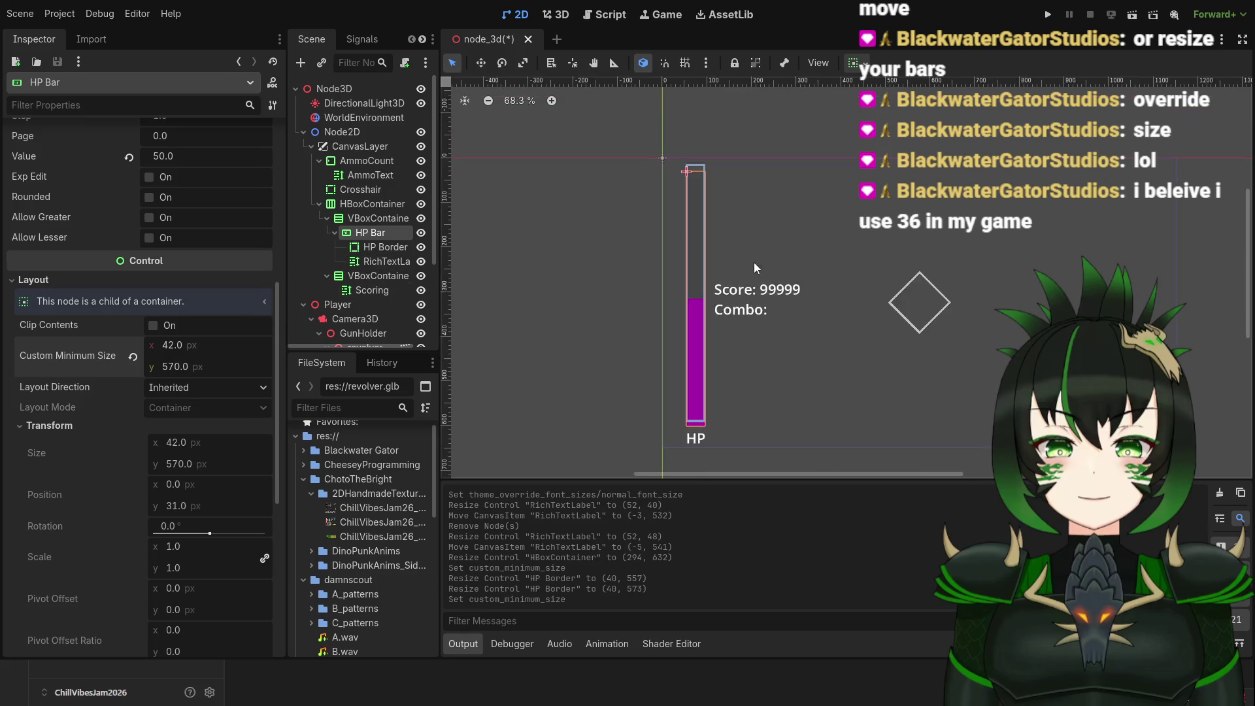
scroll(724, 336, "up", 1)
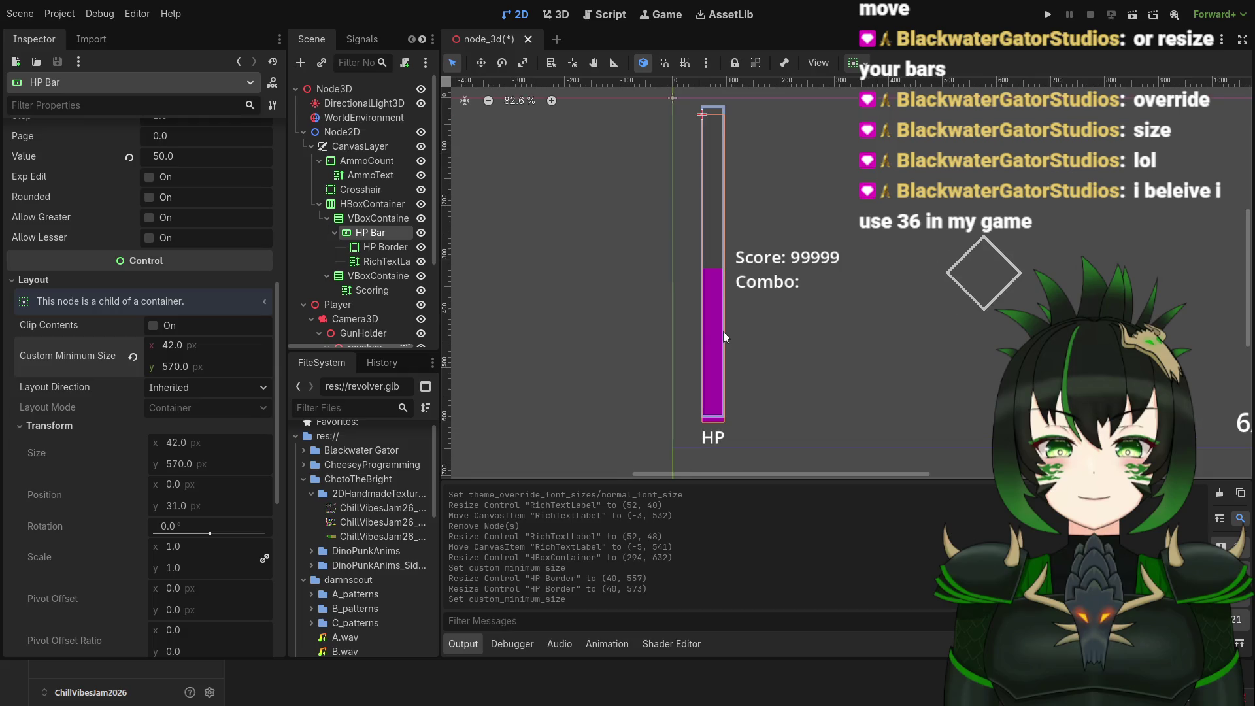
- Move the HP Border down 16 px to position (0, 0) over the bar
mouse_move(254, 289)
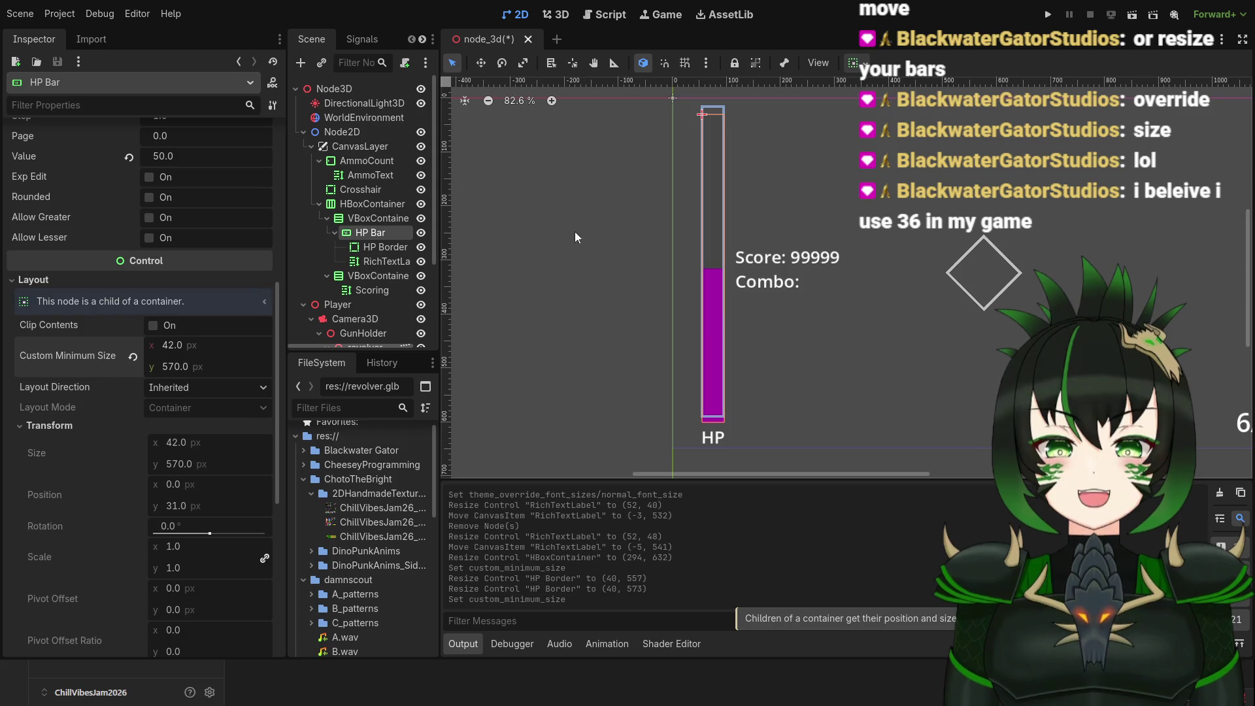
left_click(381, 259)
left_click(388, 246)
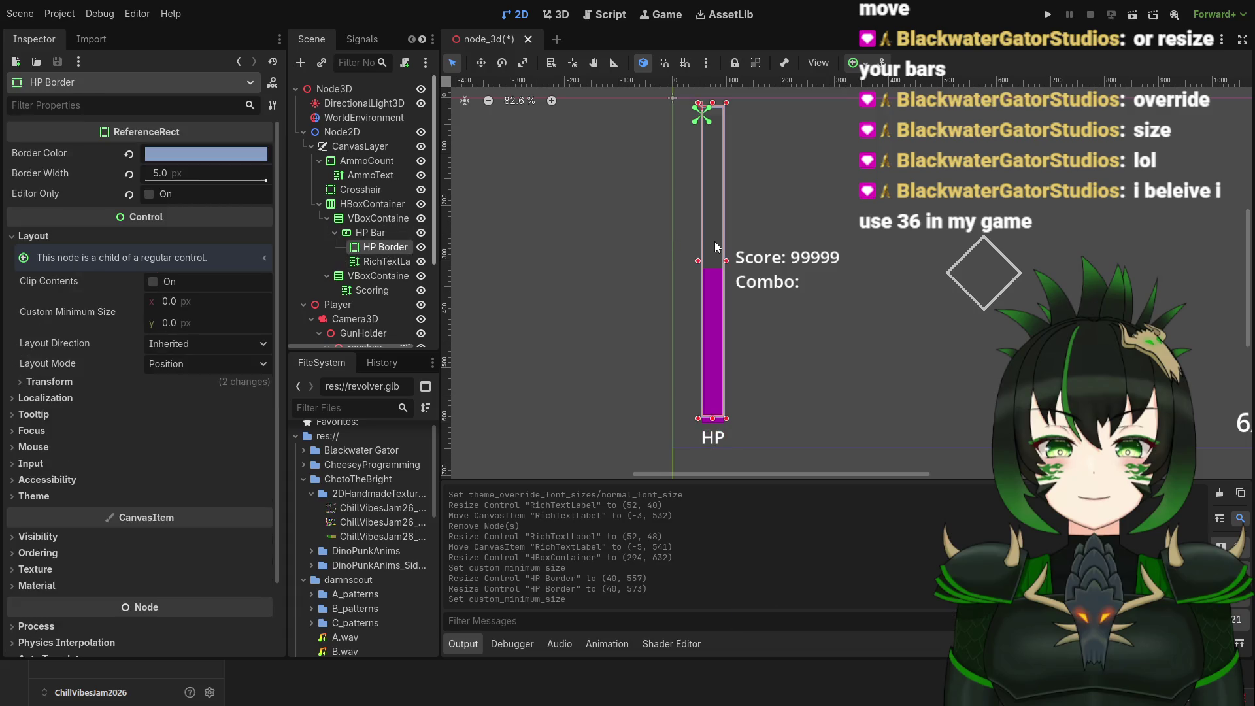
left_click_drag(715, 242, 722, 247)
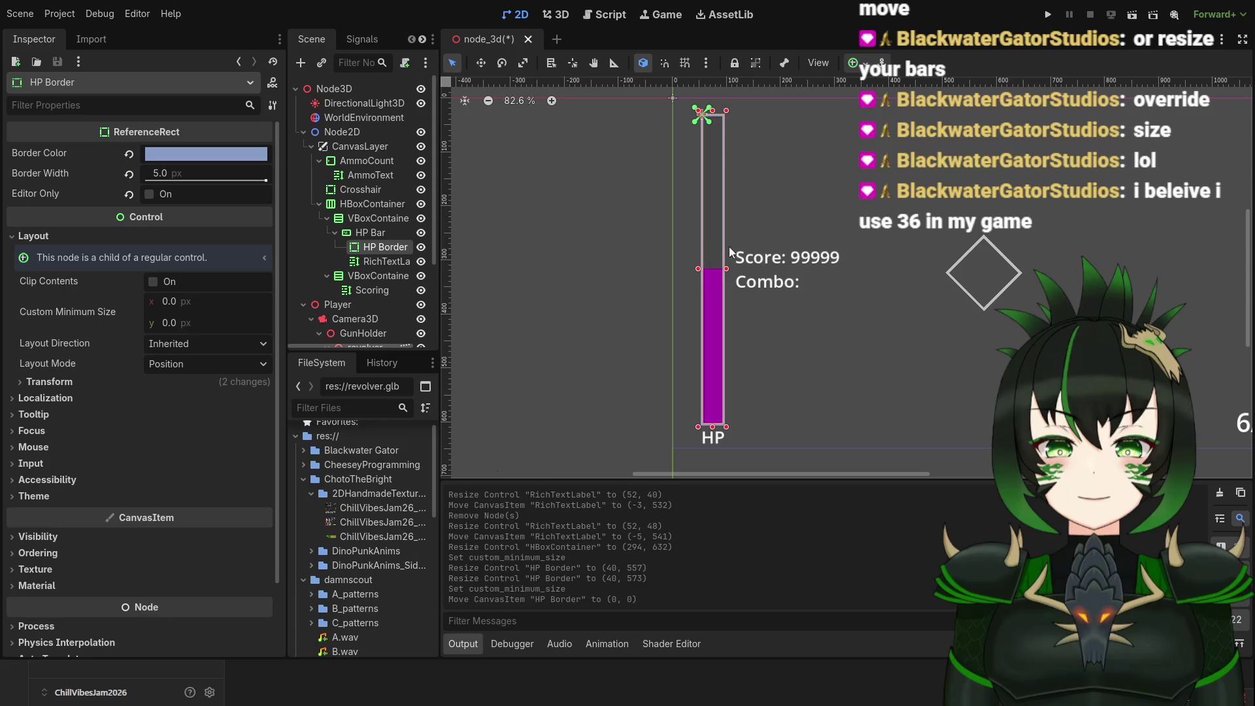
scroll(797, 233, "down", 2)
left_click(592, 343)
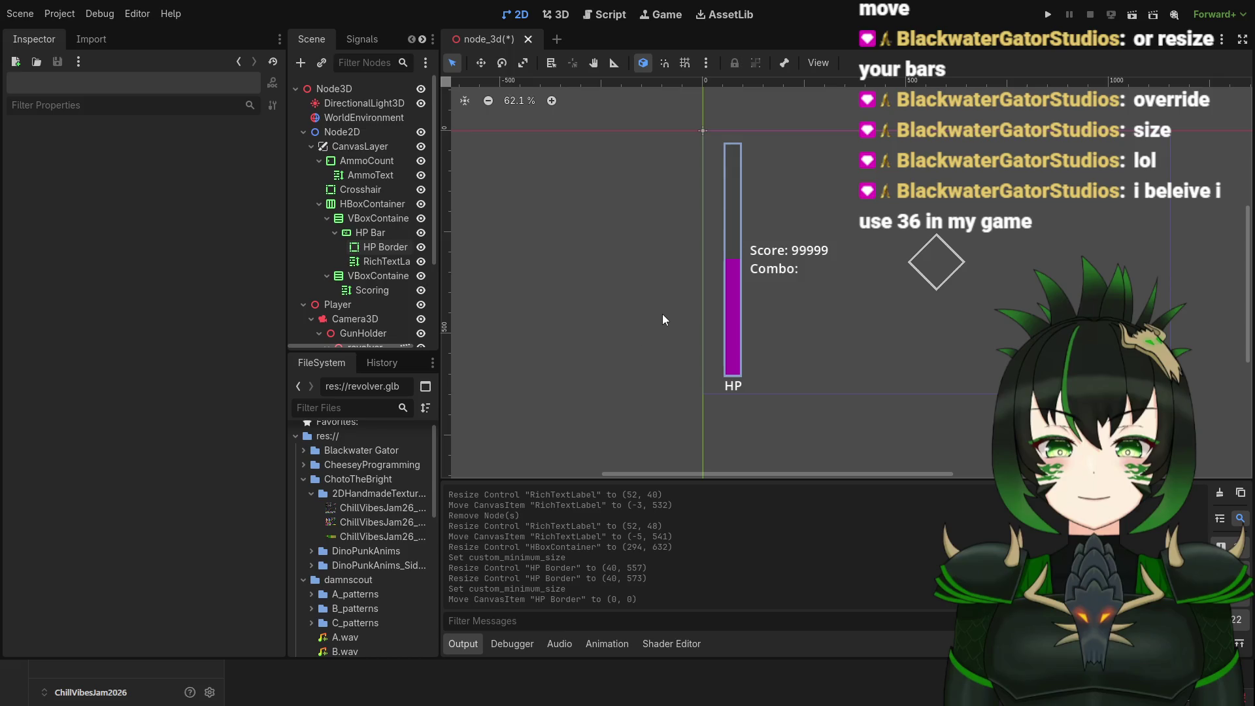
- Nudge the HBoxContainer up about 12 px to position (54, -12.5)
left_click(377, 205)
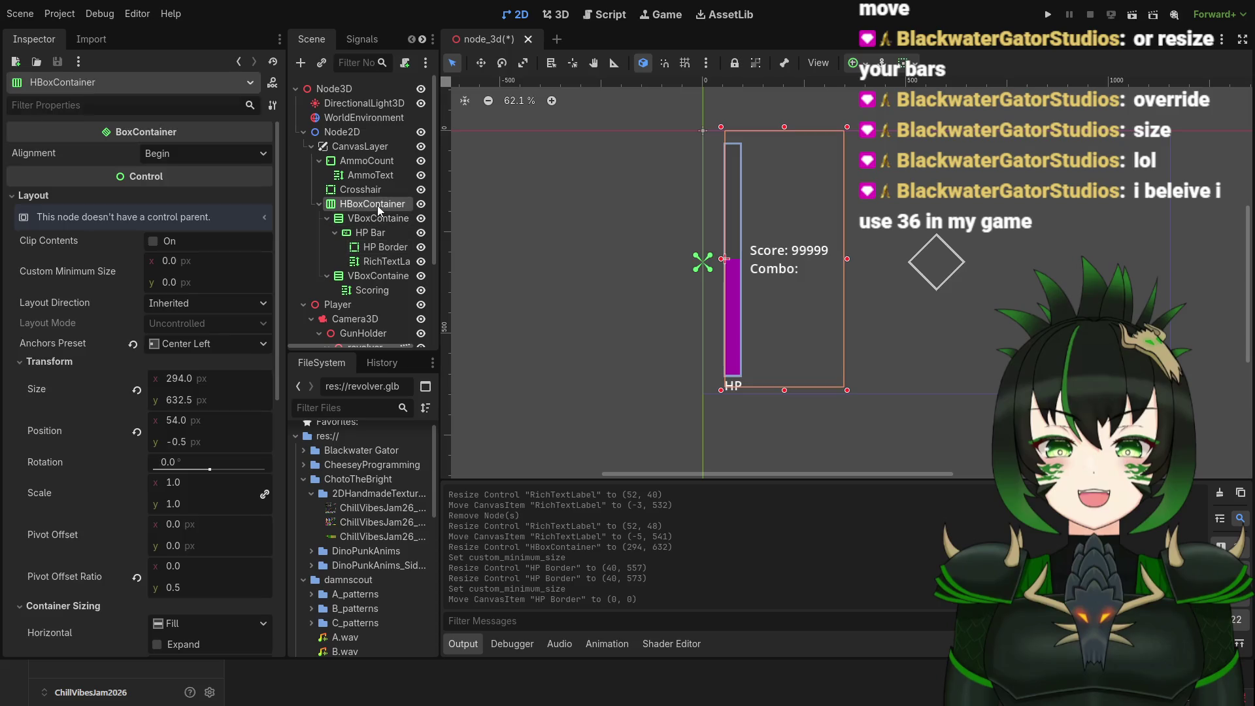
left_click(790, 214)
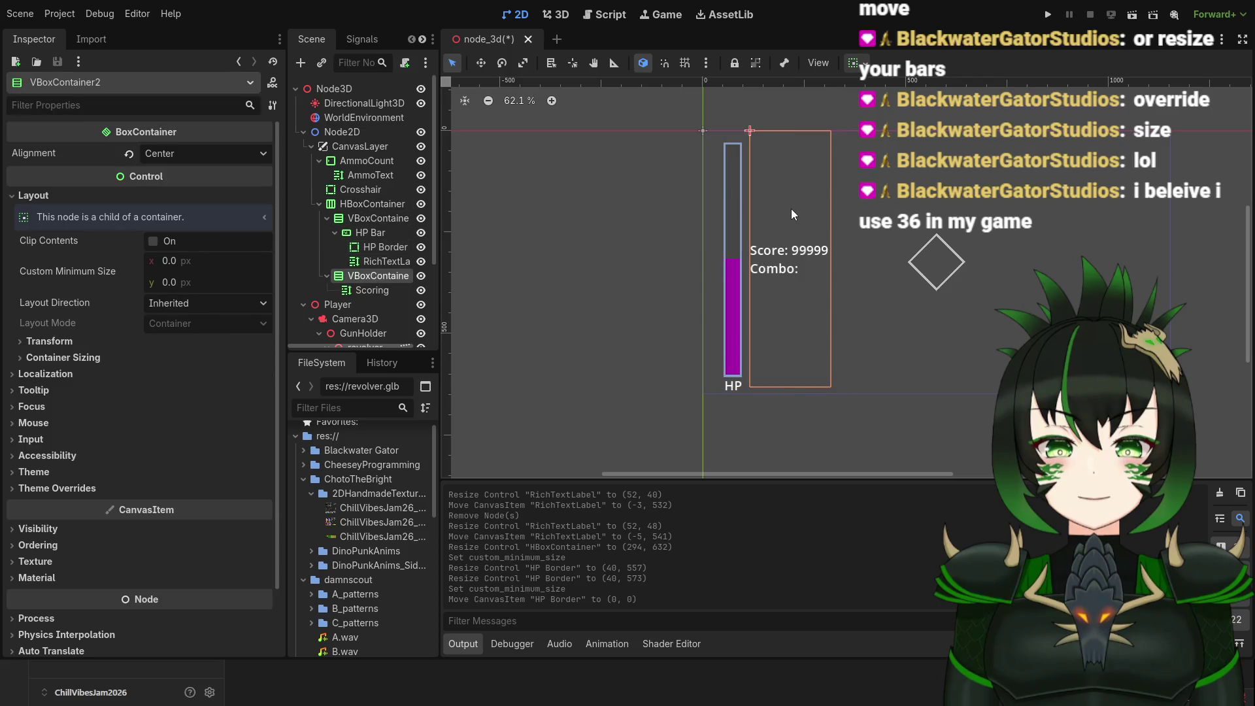
left_click(382, 206)
key("Up")
key("Up")
key("Up")
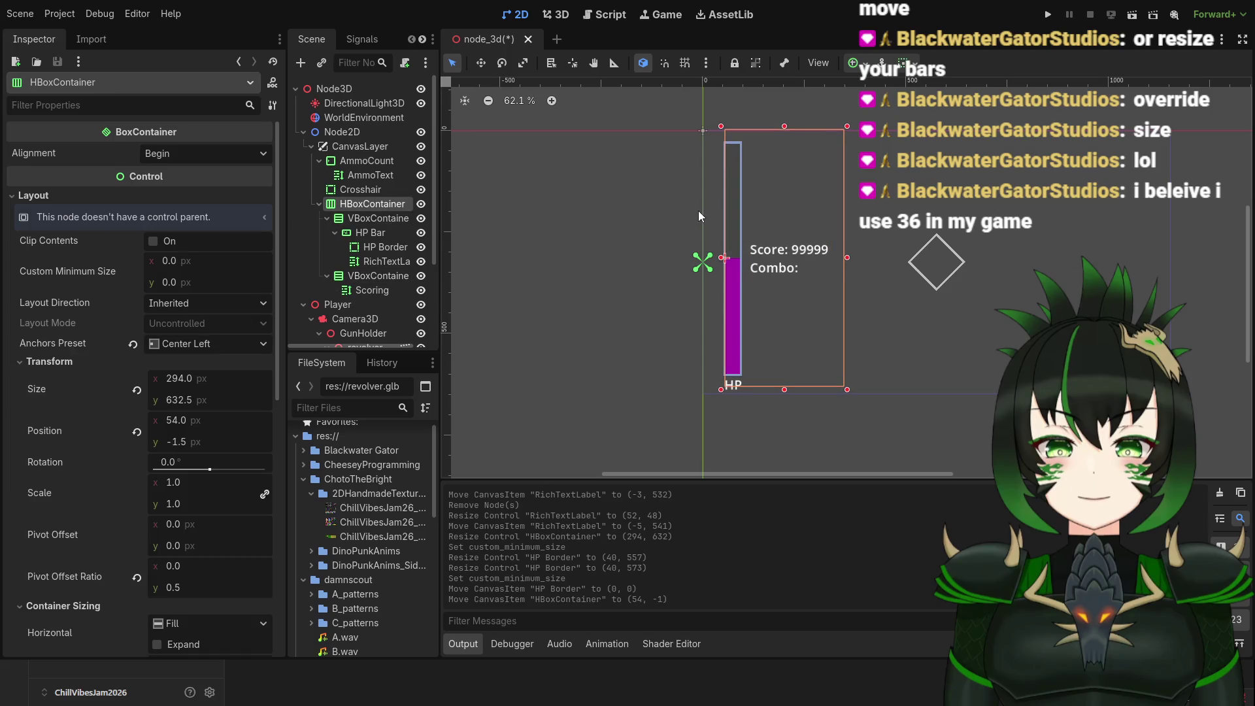
key("Up")
key("Up")
key("Up")
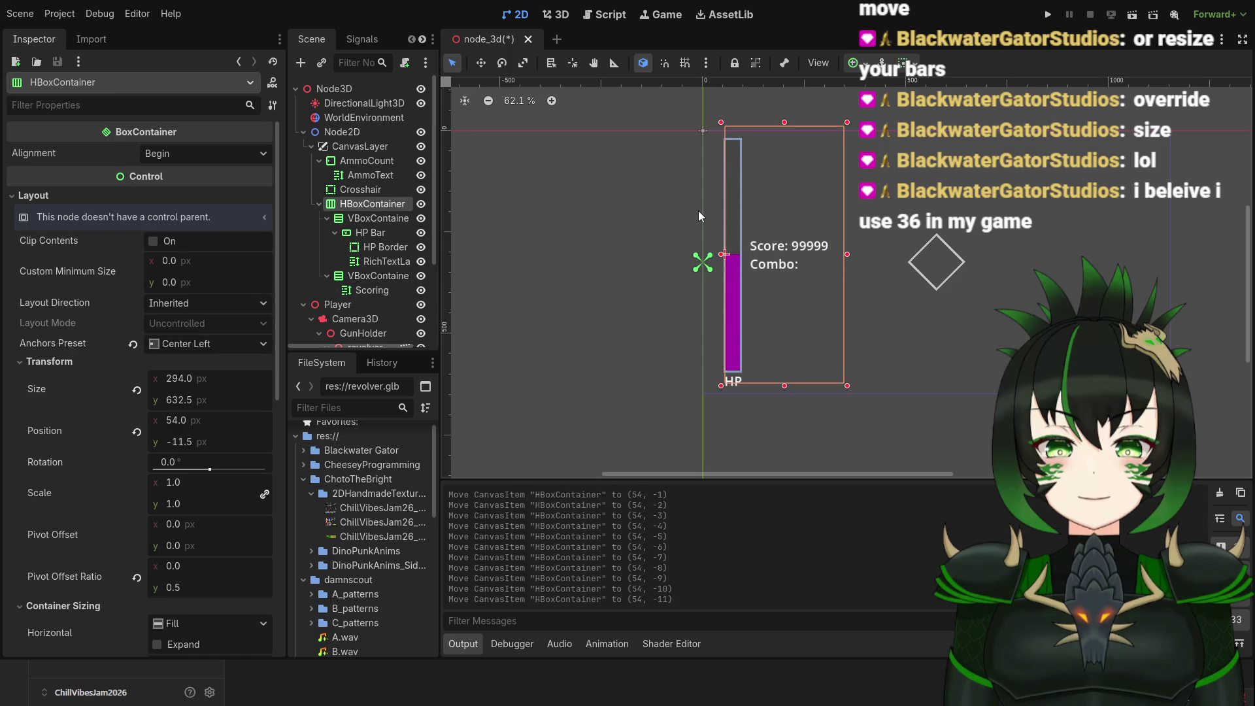
key("Up")
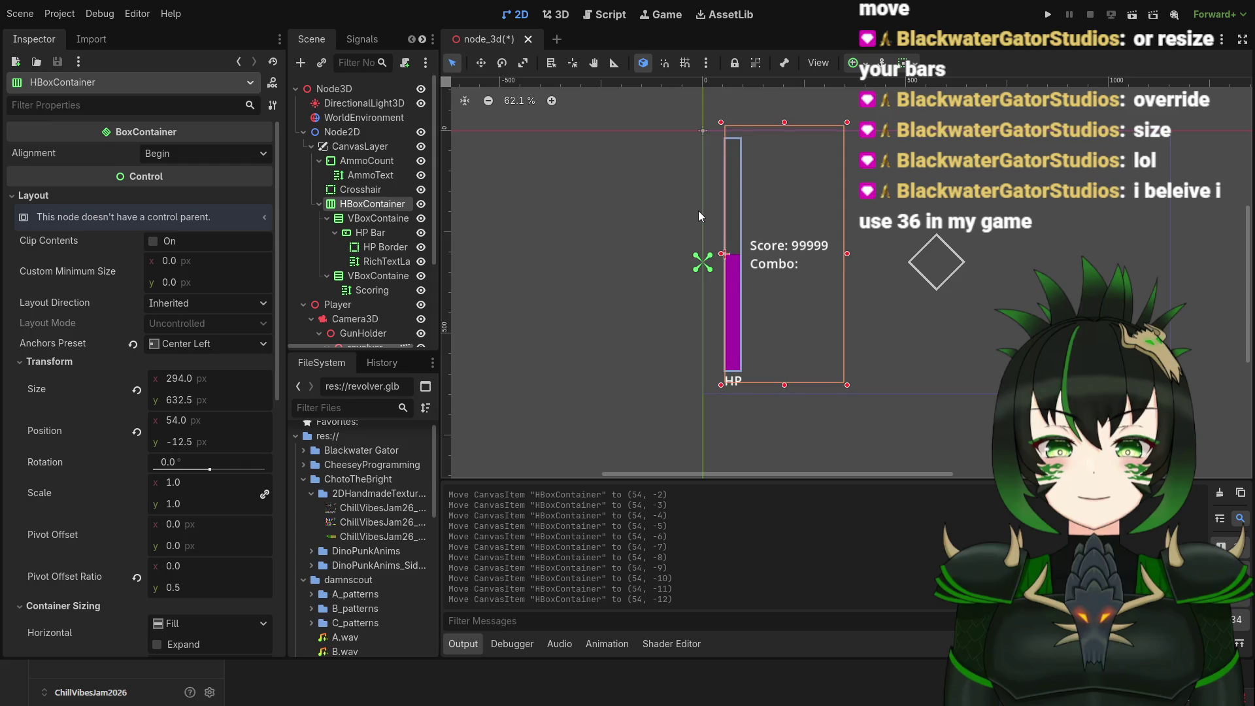
left_click(609, 321)
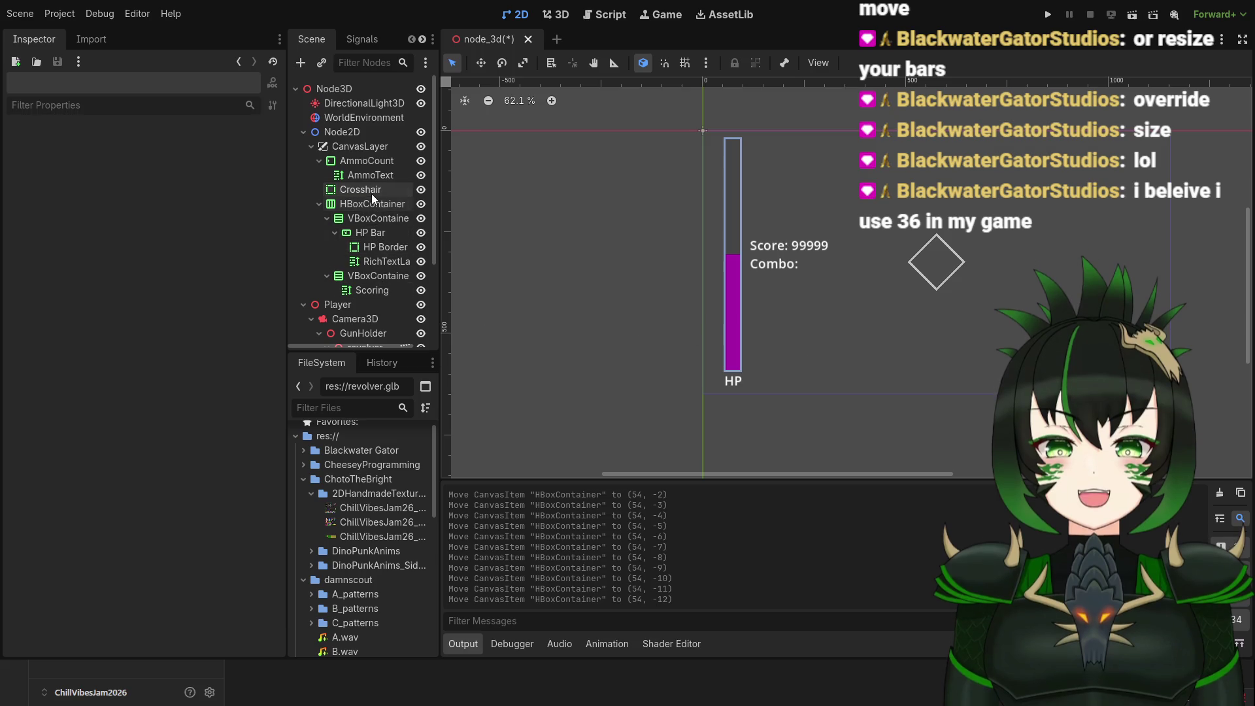
left_click(373, 163)
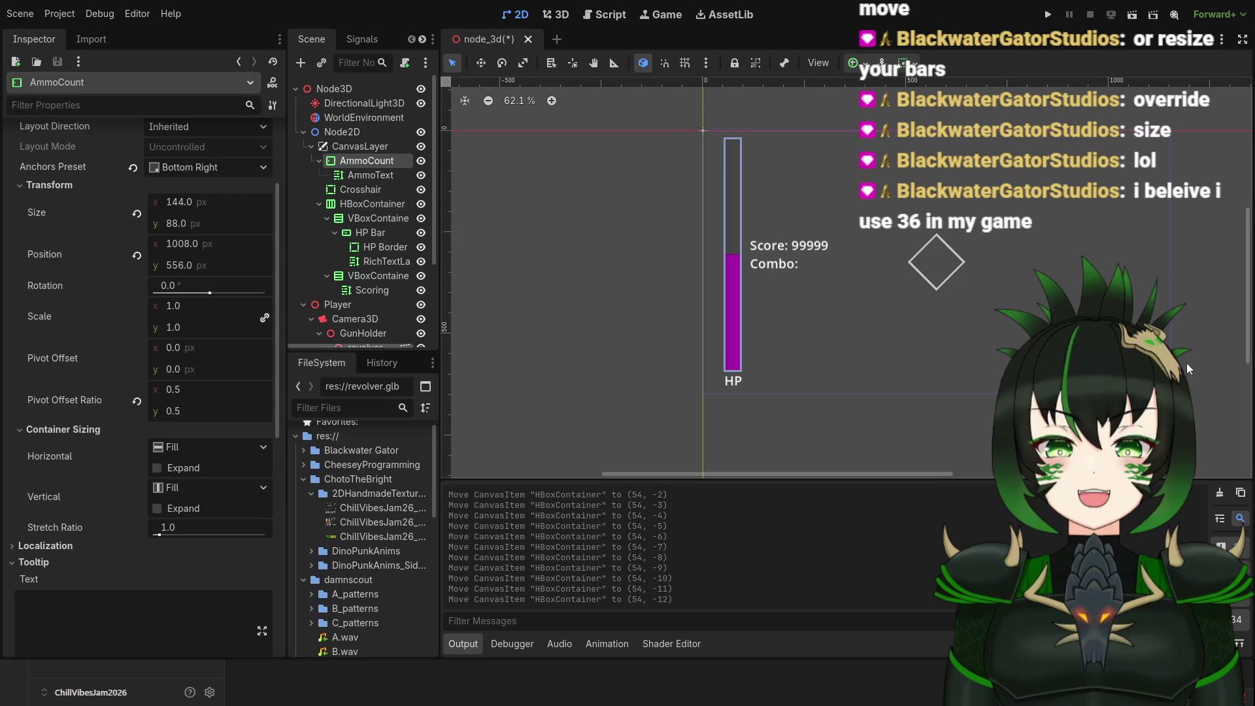
- Shrink the AmmoCount box to 131 by 67 from its top-left handle
scroll(1187, 371, "up", 5)
left_click_drag(1071, 340, 1082, 355)
key("Escape")
- Test-run the scene to check the HUD over the game, then stop it
scroll(849, 294, "down", 4)
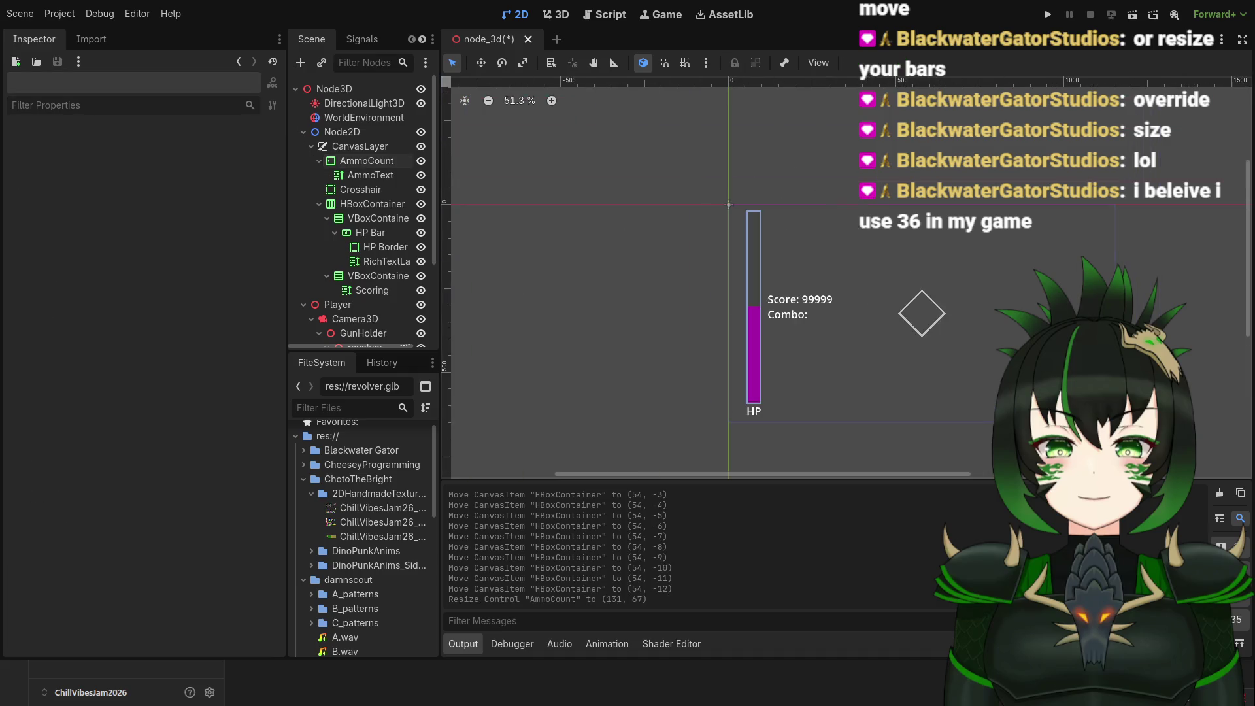
scroll(1067, 434, "down", 2)
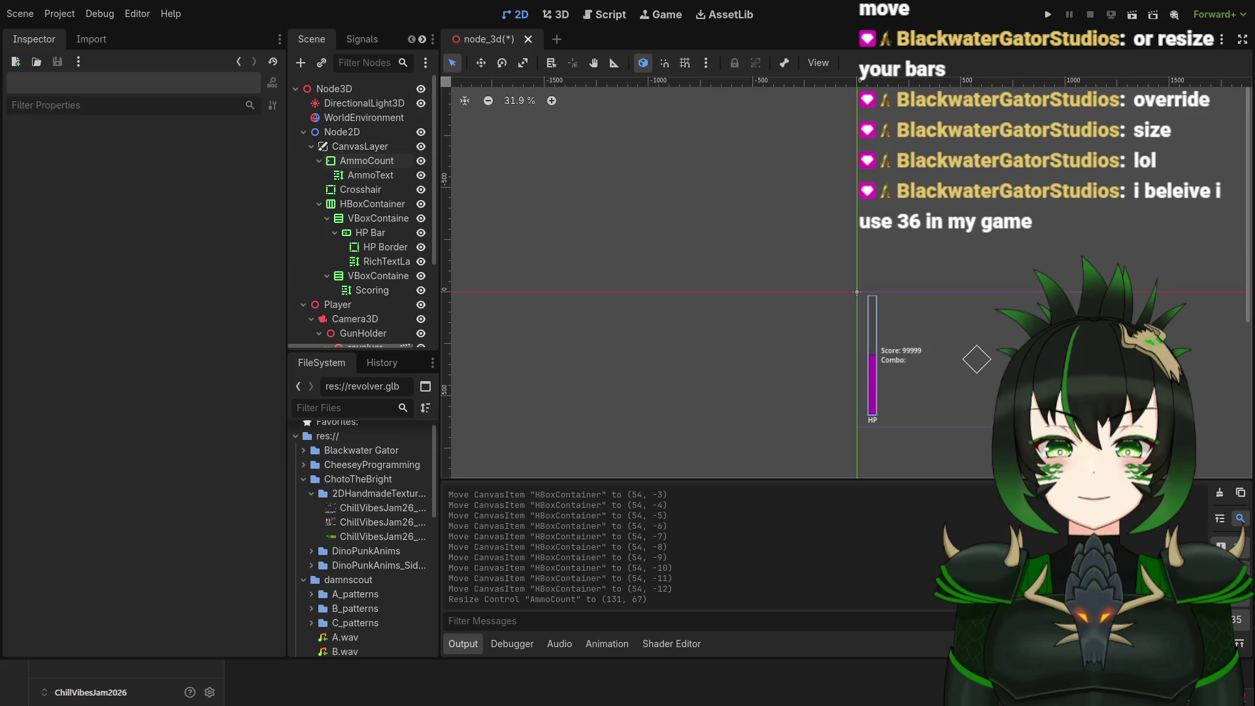
left_click(1047, 16)
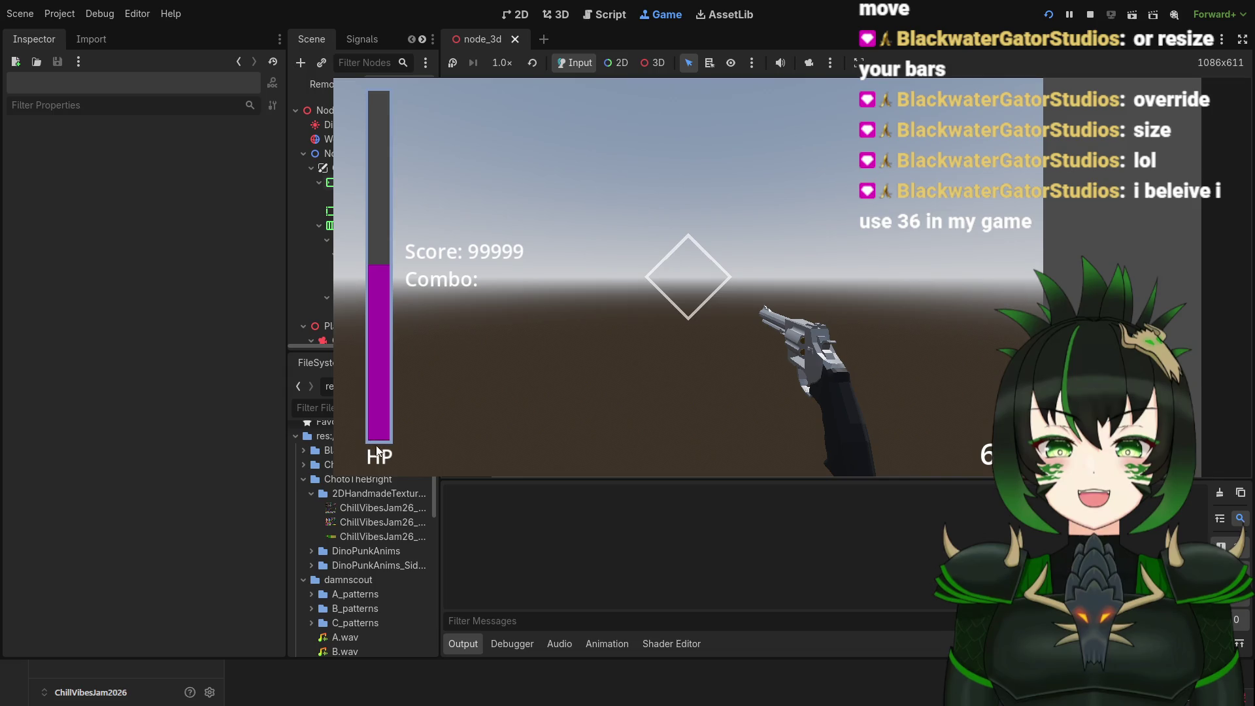
key("F8")
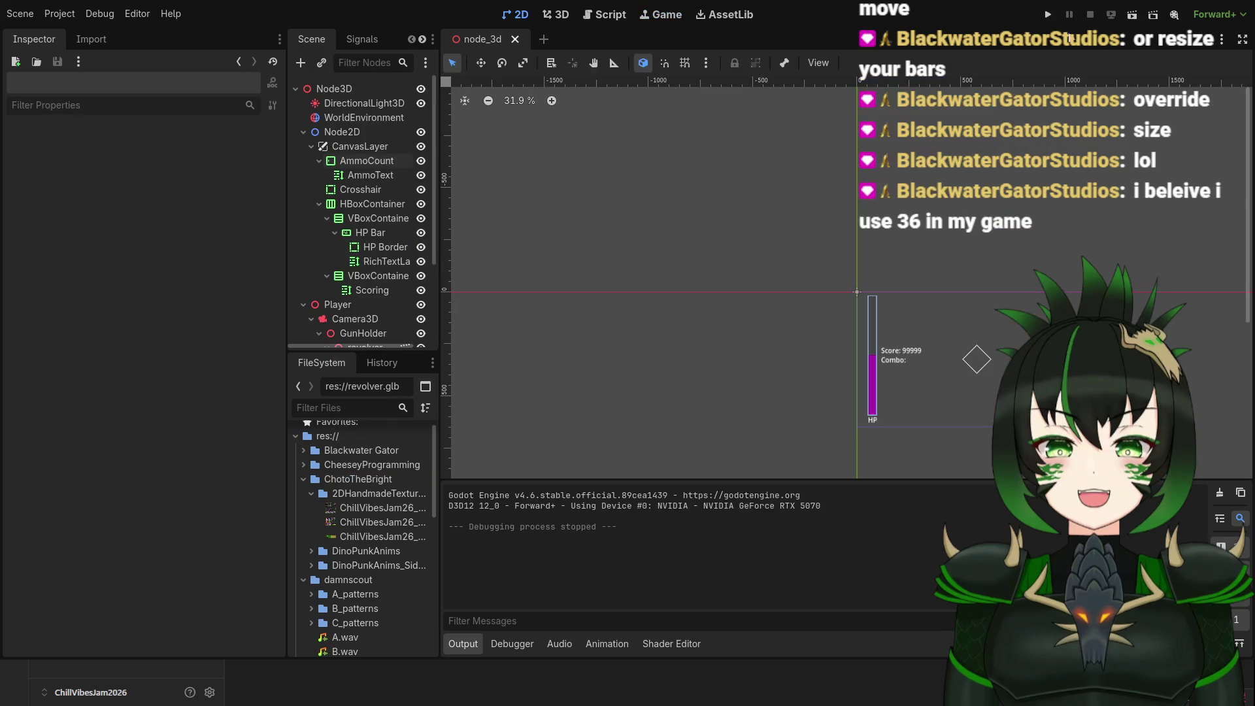
- Shorten the HP Border to 40×572 so it fits the purple bar's bottom
scroll(824, 394, "up", 5)
scroll(848, 391, "up", 6)
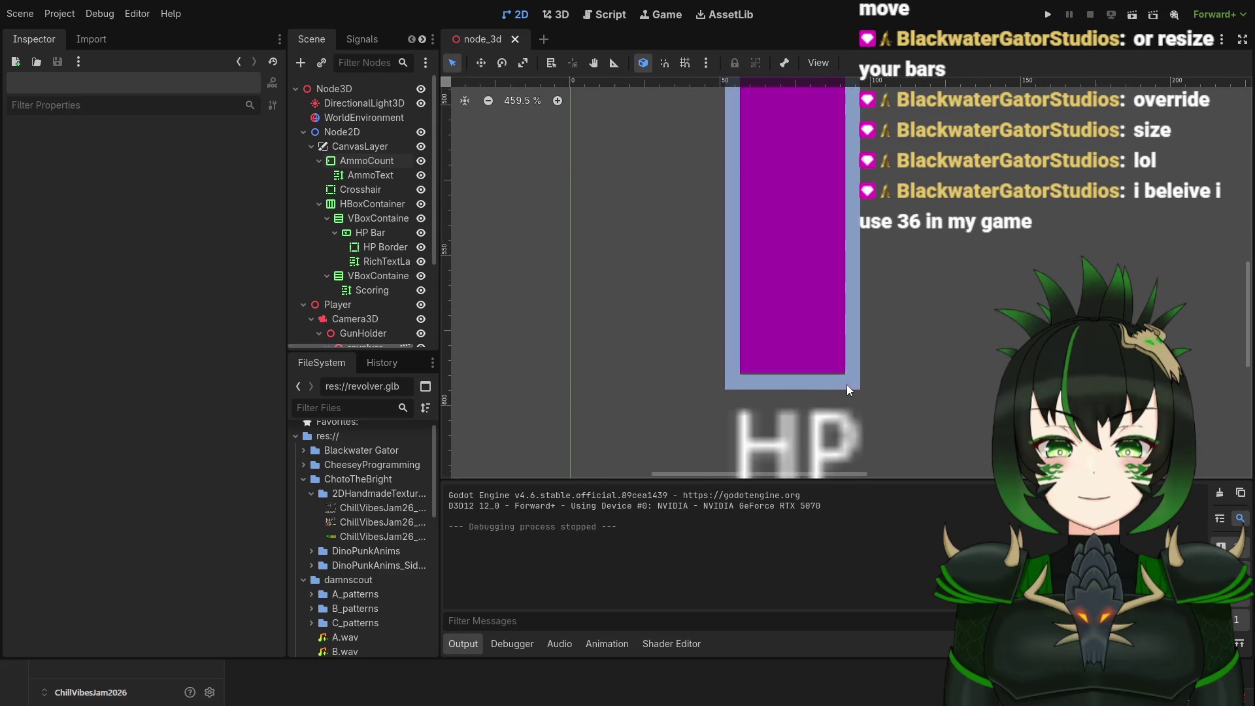
left_click(802, 293)
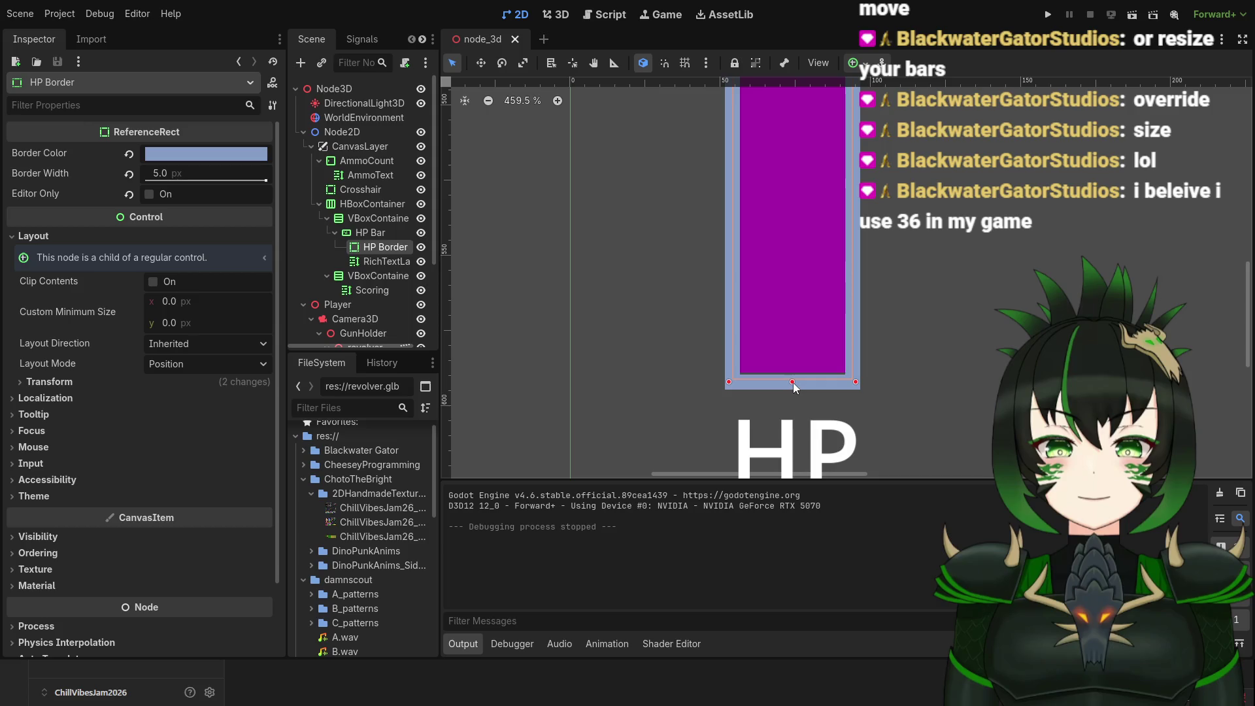
left_click_drag(792, 381, 792, 389)
scroll(885, 389, "down", 13)
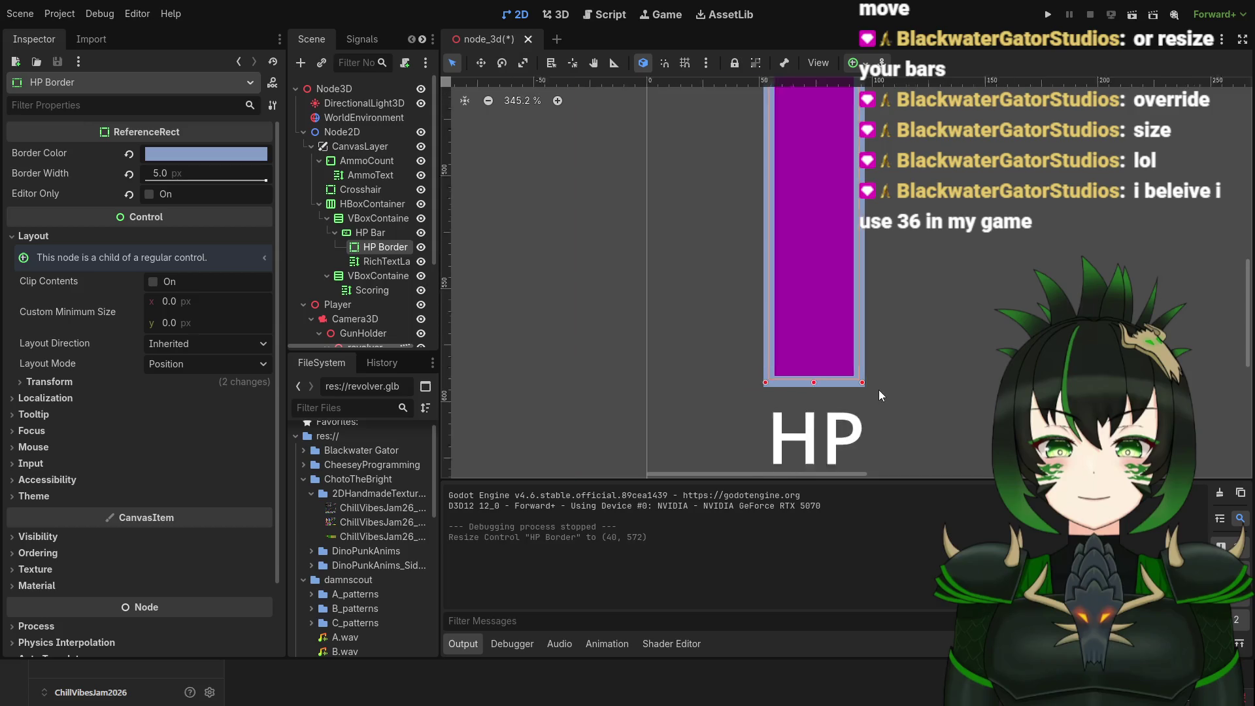
left_click(731, 390)
- Save the scene and select the Score and Combo label
scroll(868, 375, "down", 10)
key("ctrl+s")
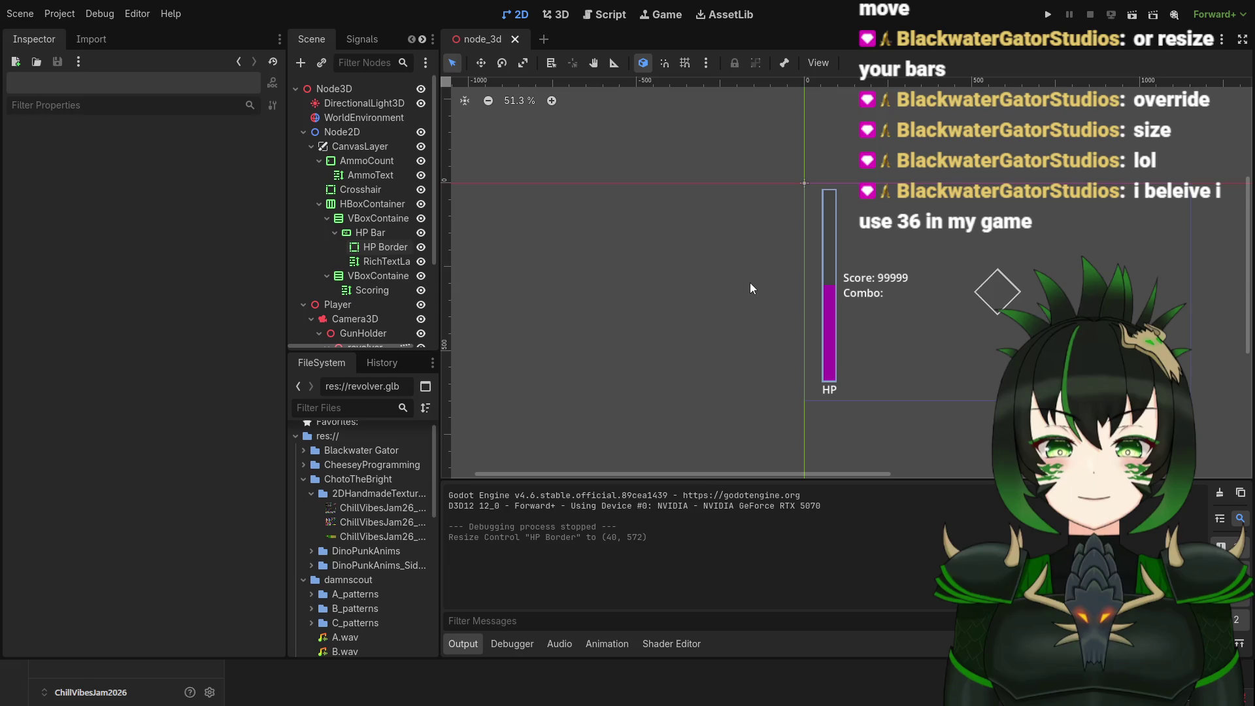
left_click(865, 294)
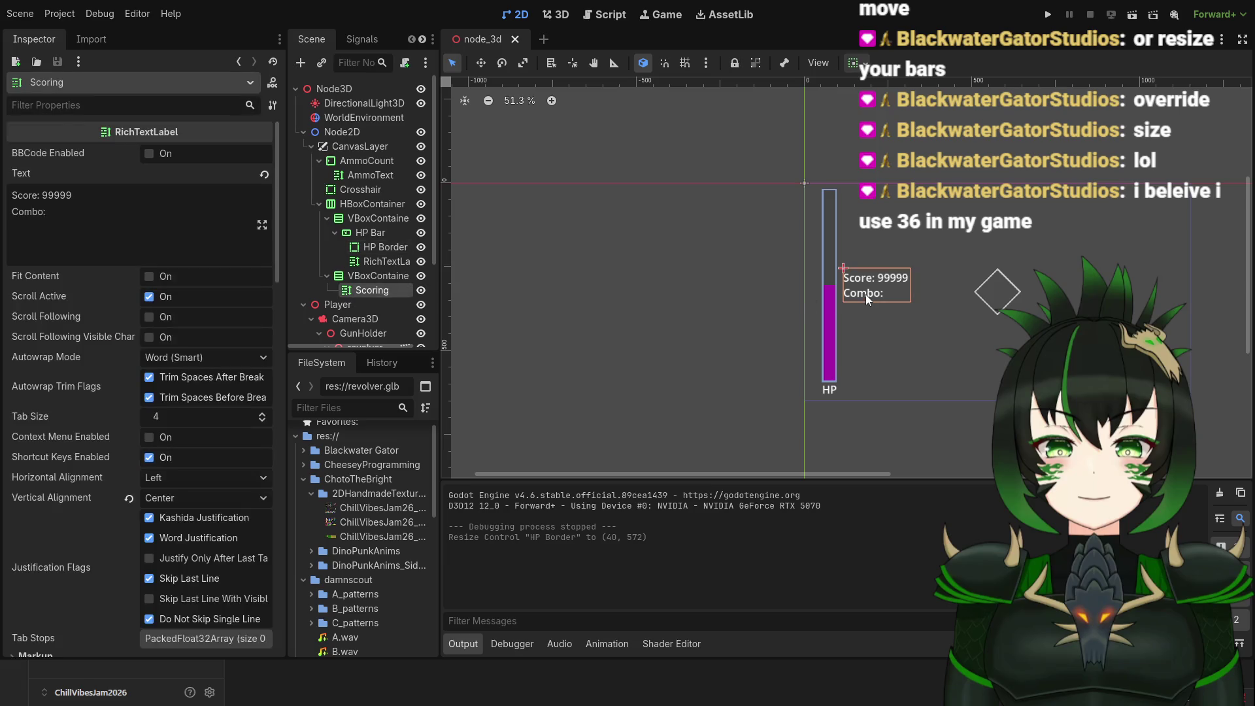
- Fix the second line to read 'Combo: 999' with a space after the colon
scroll(186, 275, "down", 15)
scroll(175, 280, "up", 5)
type("999")
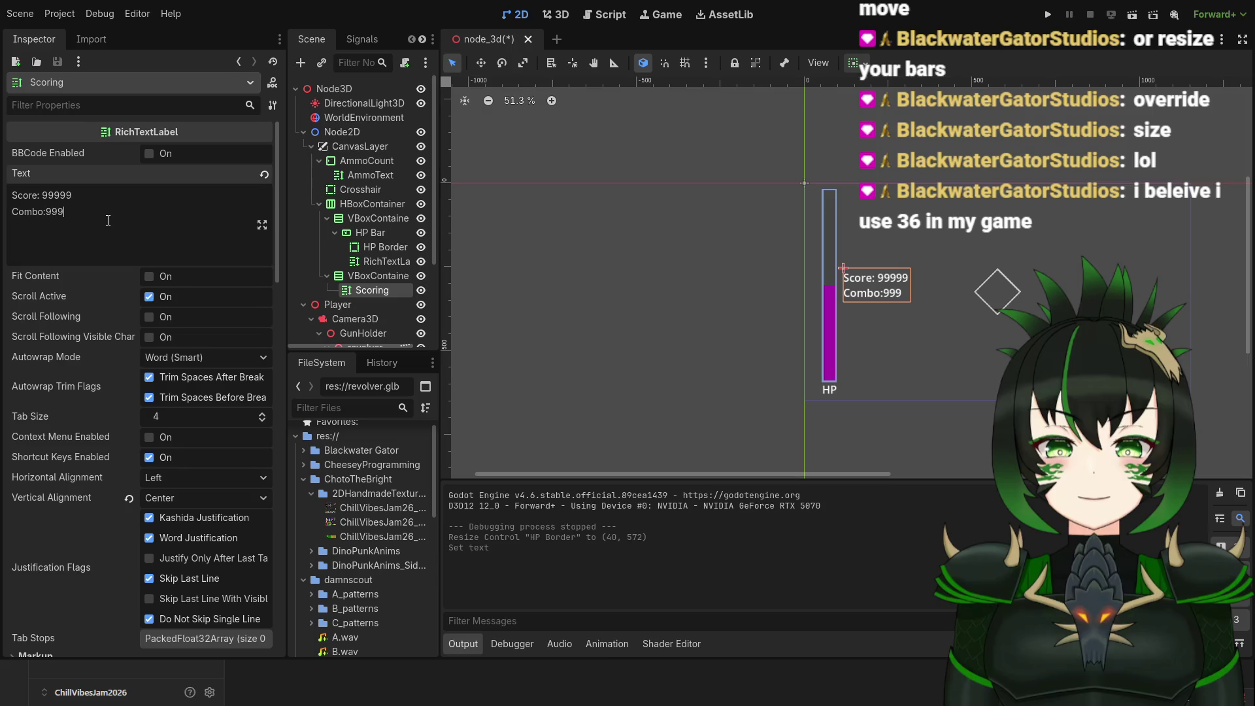
left_click(45, 211)
left_click(651, 418)
scroll(925, 297, "up", 6)
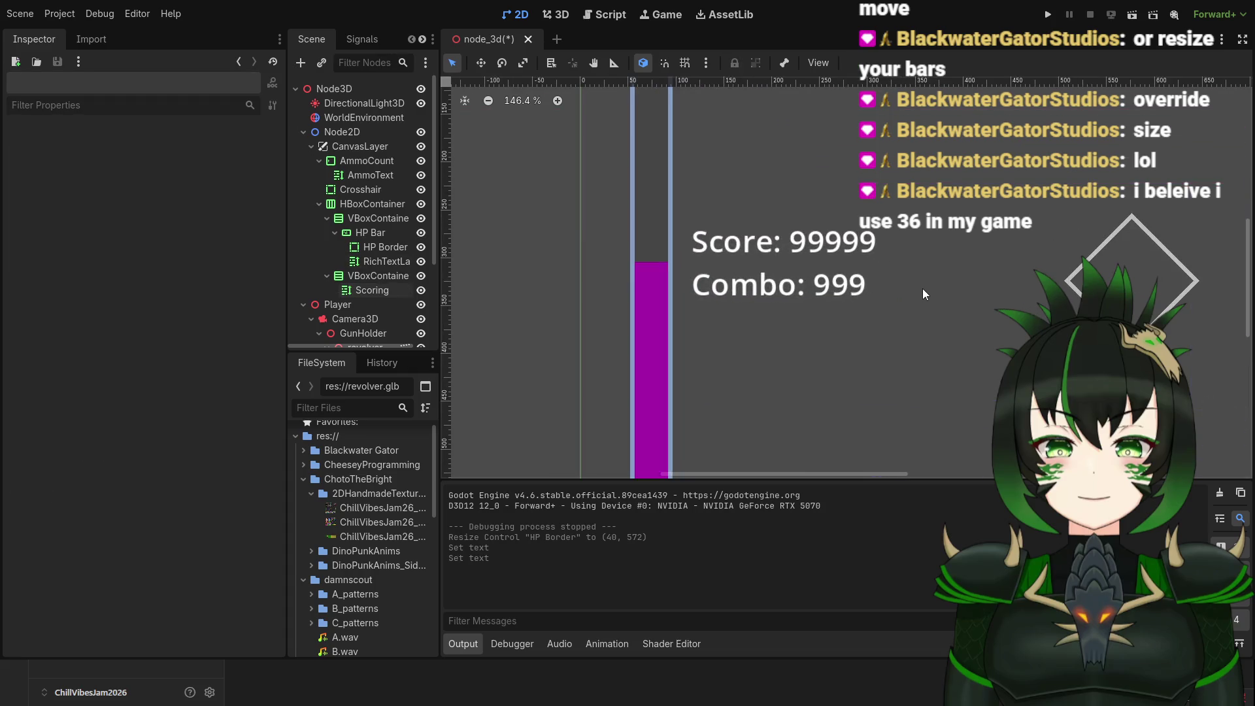
scroll(923, 288, "down", 5)
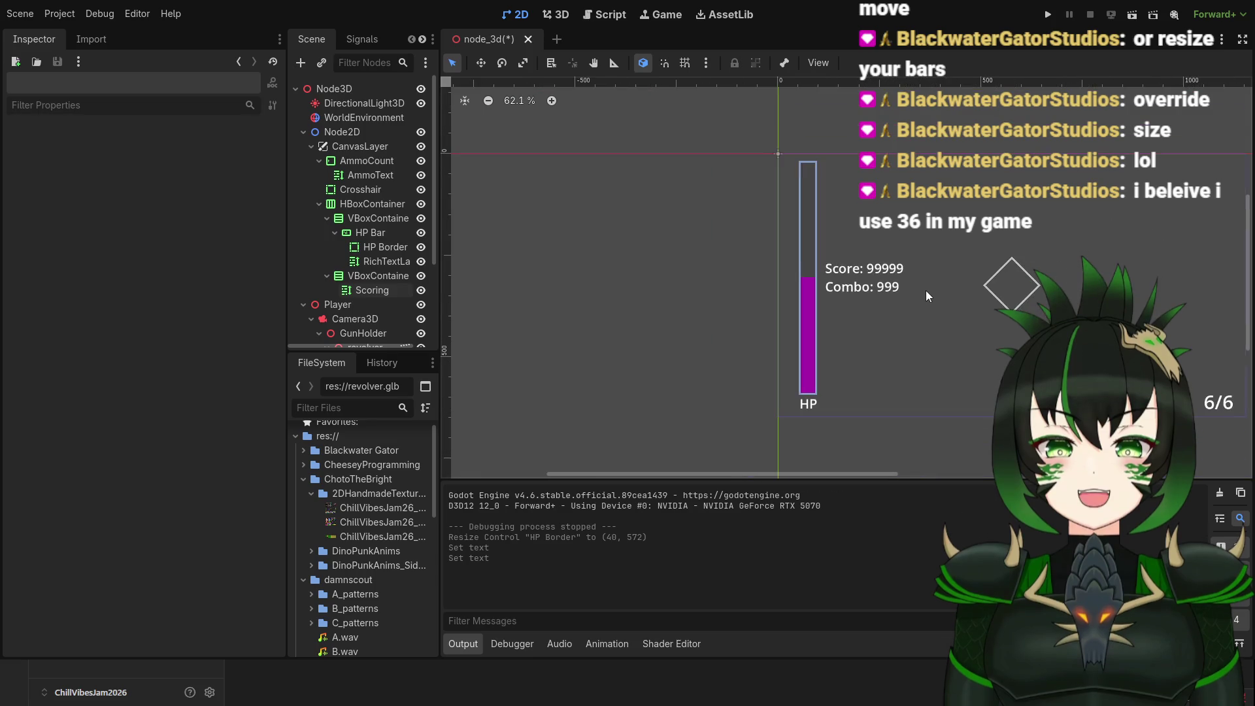
left_click_drag(863, 474, 973, 472)
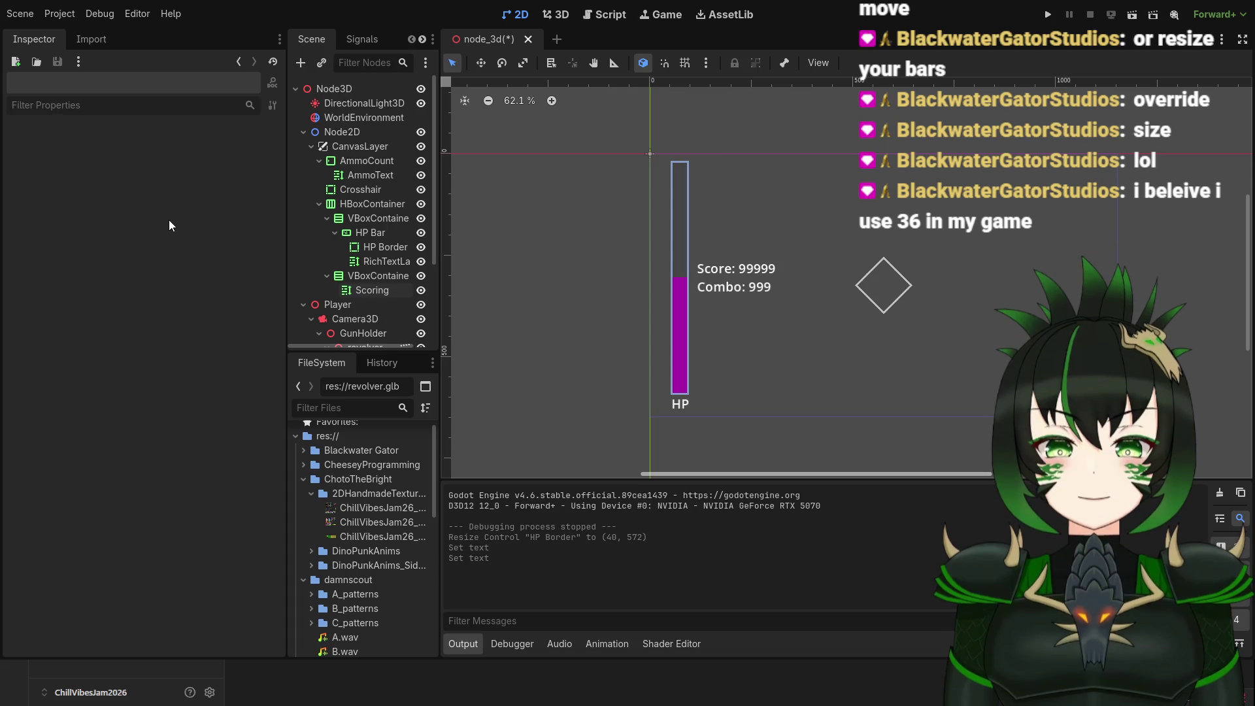
scroll(1141, 317, "up", 1)
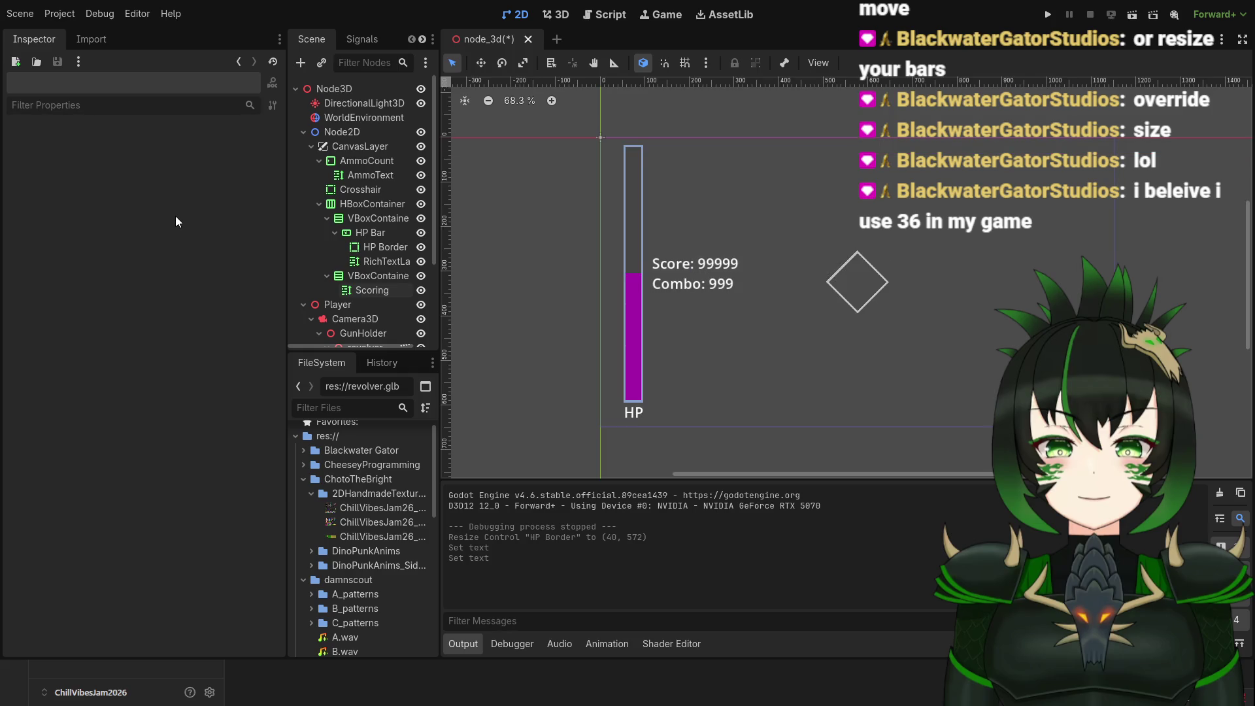
- Add a third line 'Perfect' to the Scoring label's text
left_click(678, 291)
left_click(133, 207)
key("Return")
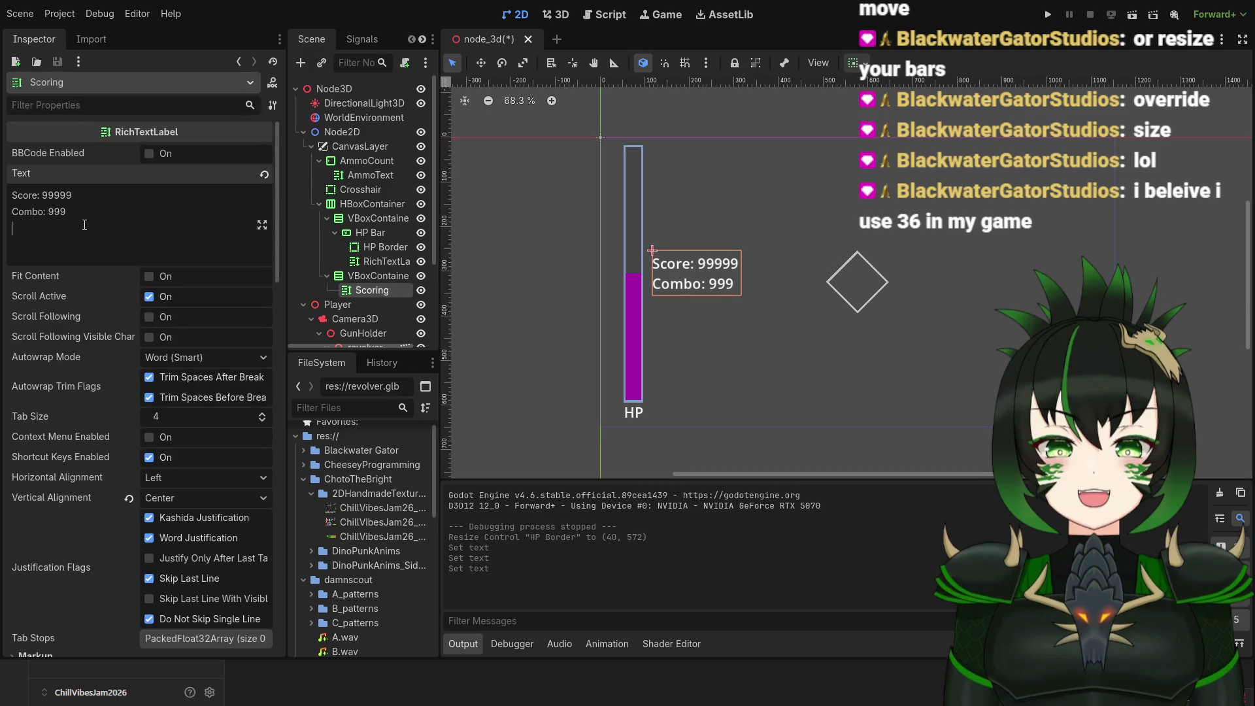
type("P")
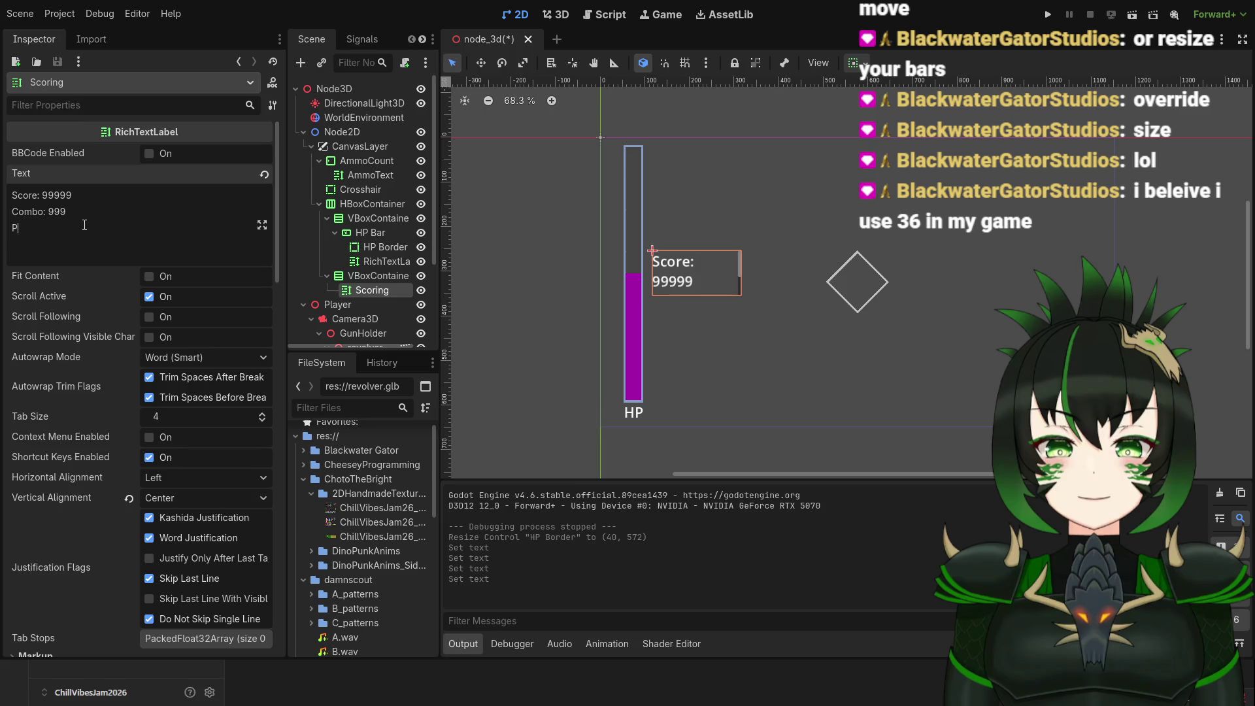
type("erfect")
key("BackSpace")
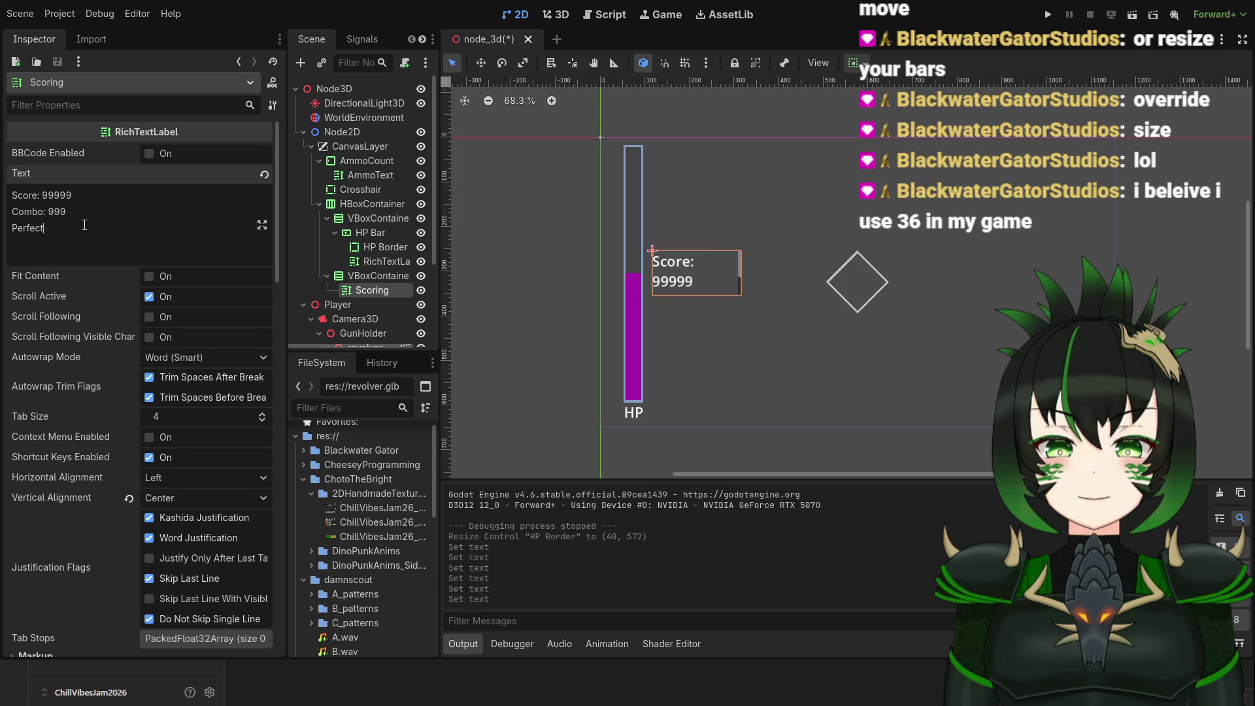
- Set the Scoring label's Custom Minimum Size height to 200
scroll(685, 279, "up", 2)
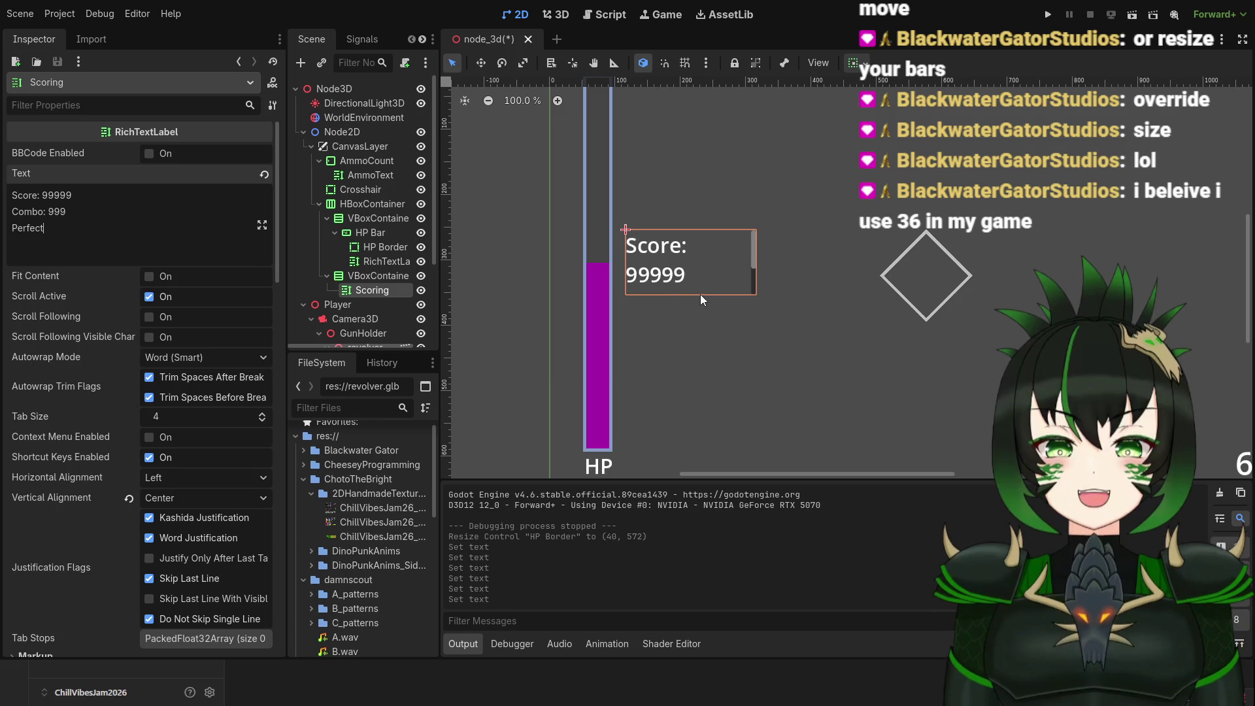
left_click_drag(278, 269, 280, 304)
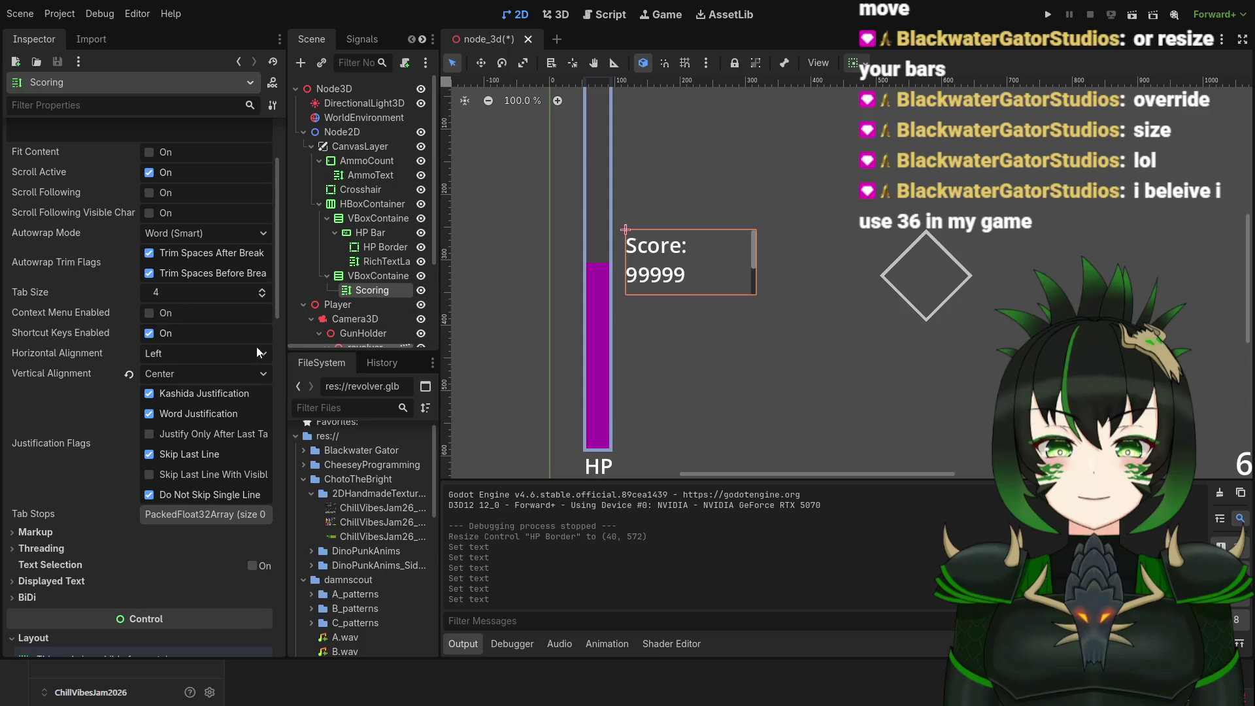
scroll(166, 386, "down", 5)
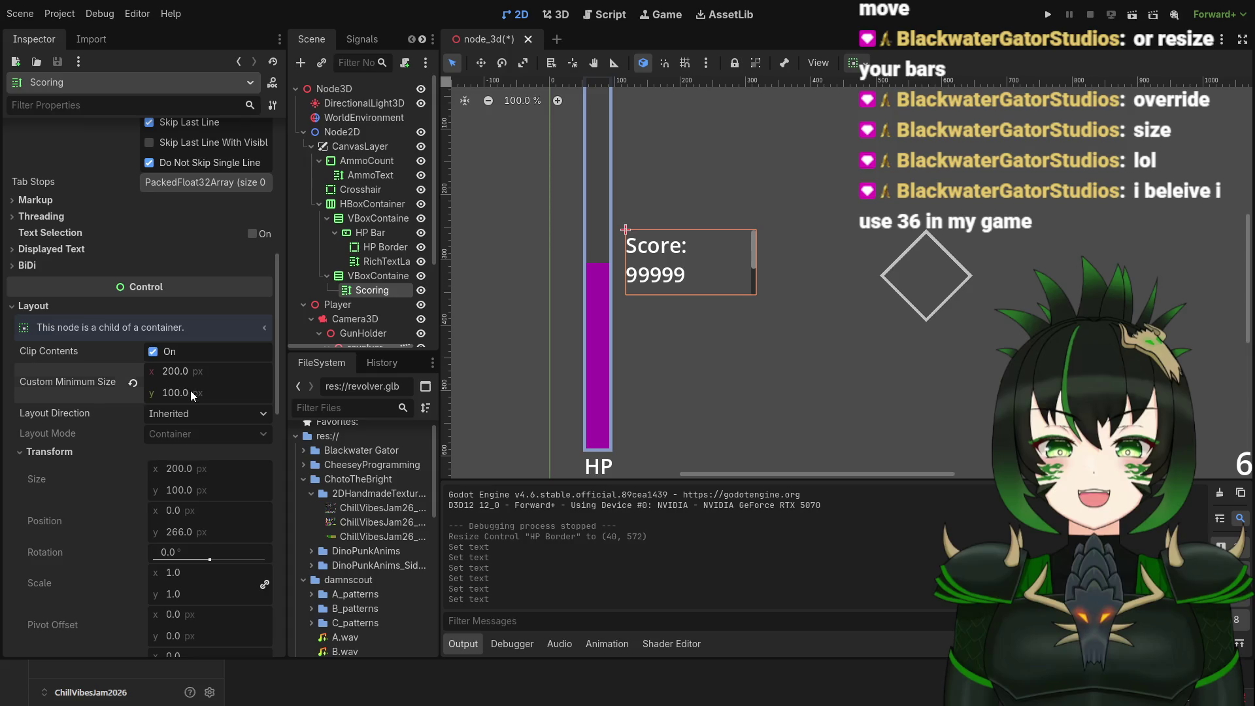
left_click(190, 390)
type("200")
key("Return")
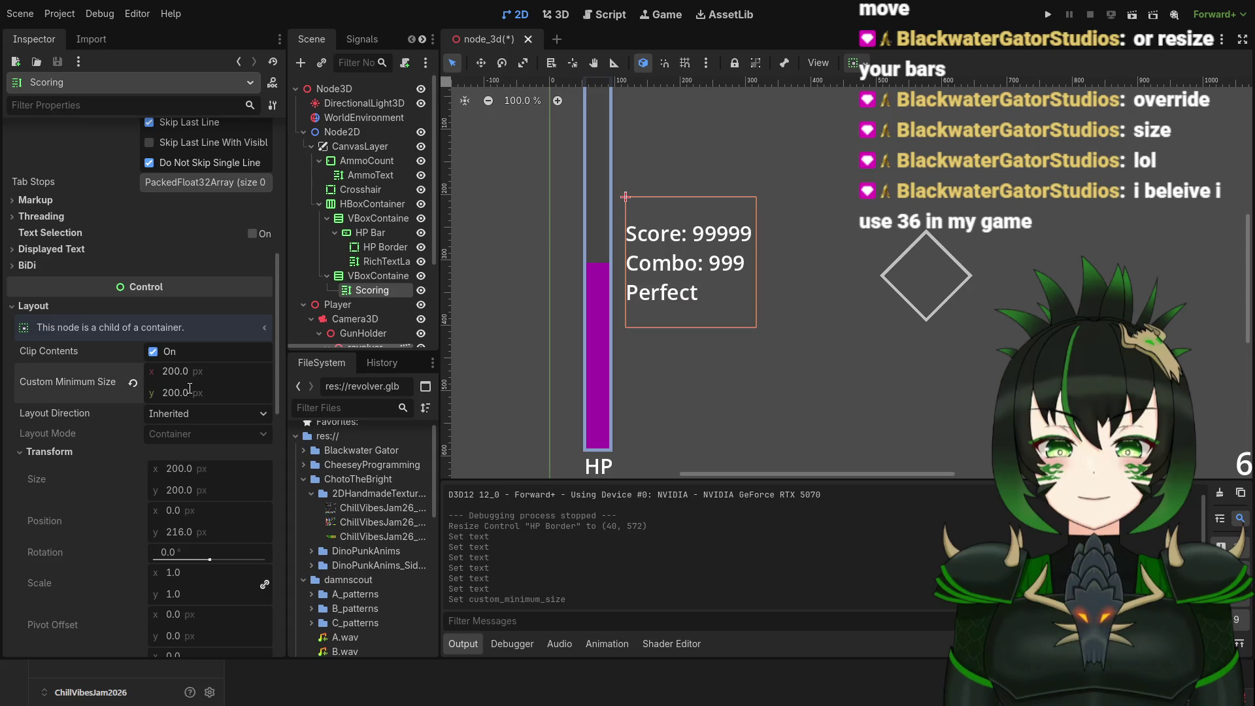
scroll(735, 358, "down", 6)
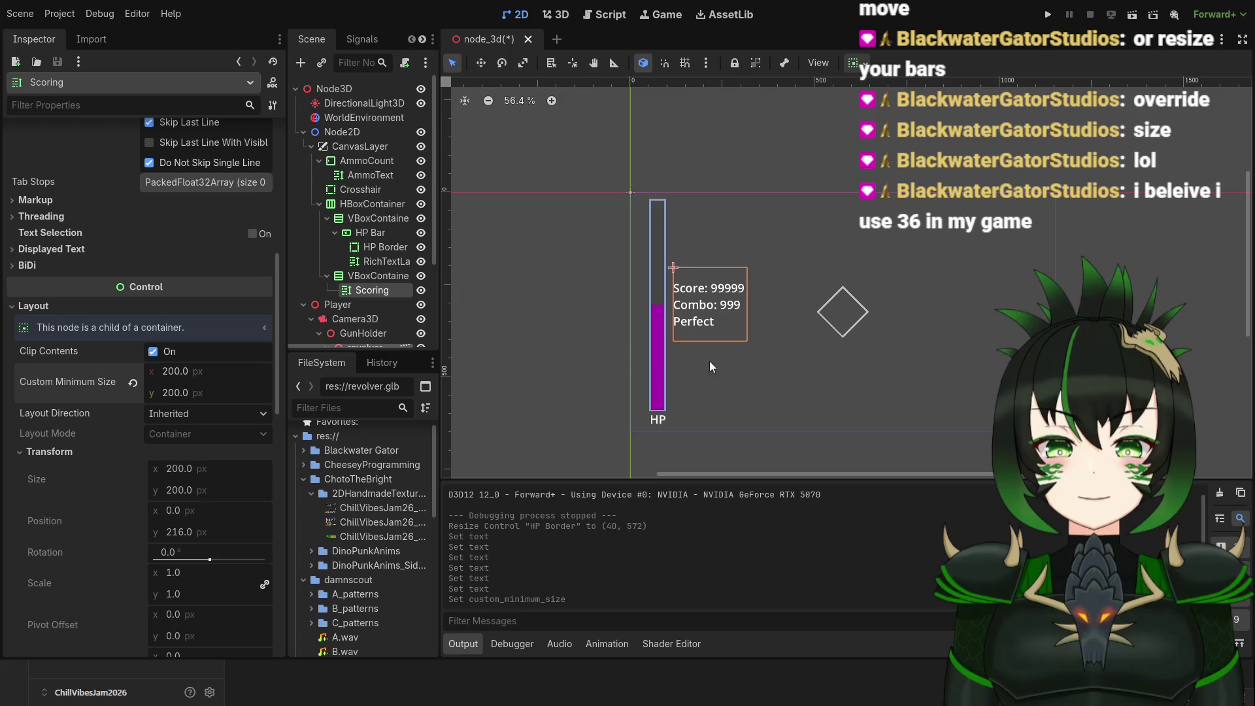
- Check the three-line Score/Combo/Perfect text beside the HP bar, reselect Scoring, and save
left_click(558, 356)
scroll(725, 366, "up", 7)
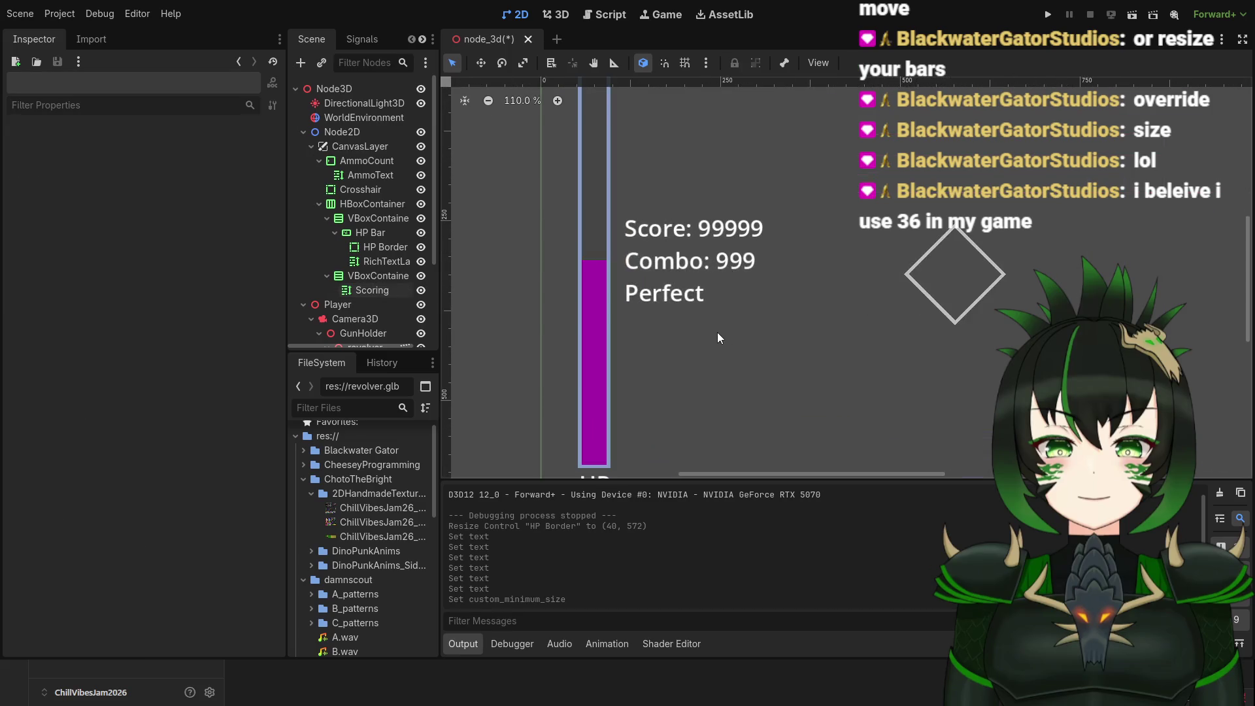
scroll(701, 319, "down", 3)
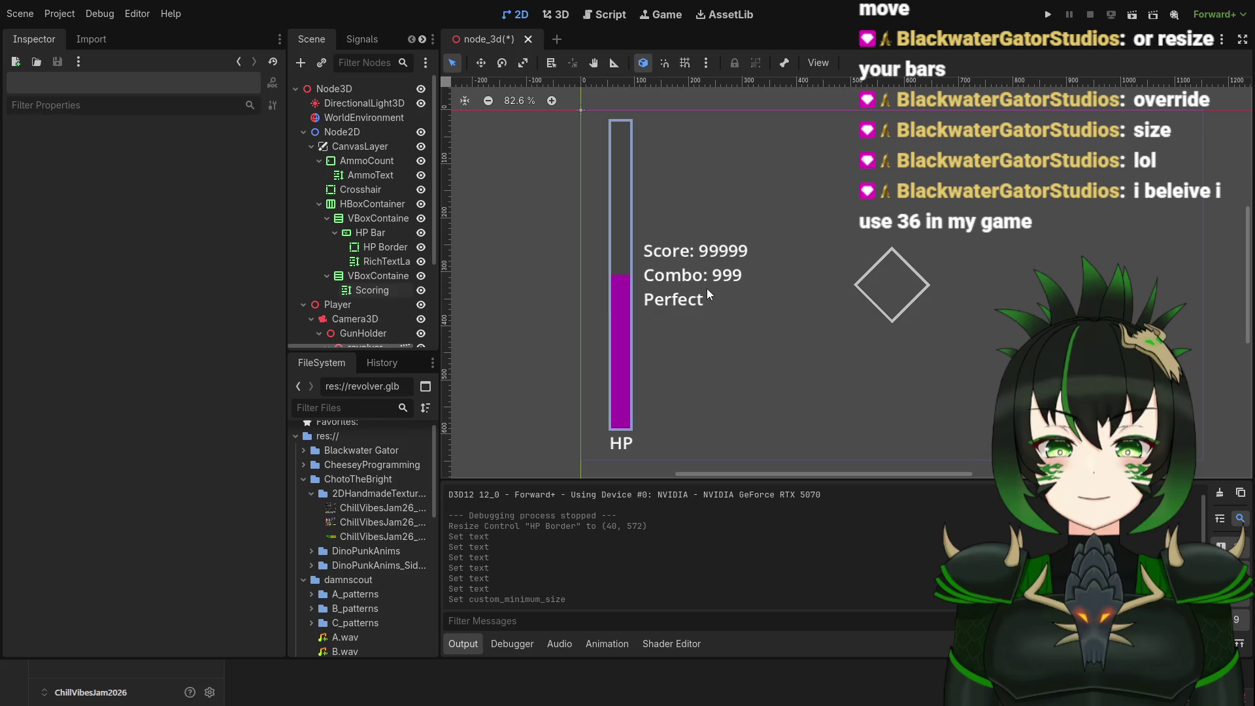
scroll(724, 298, "down", 2)
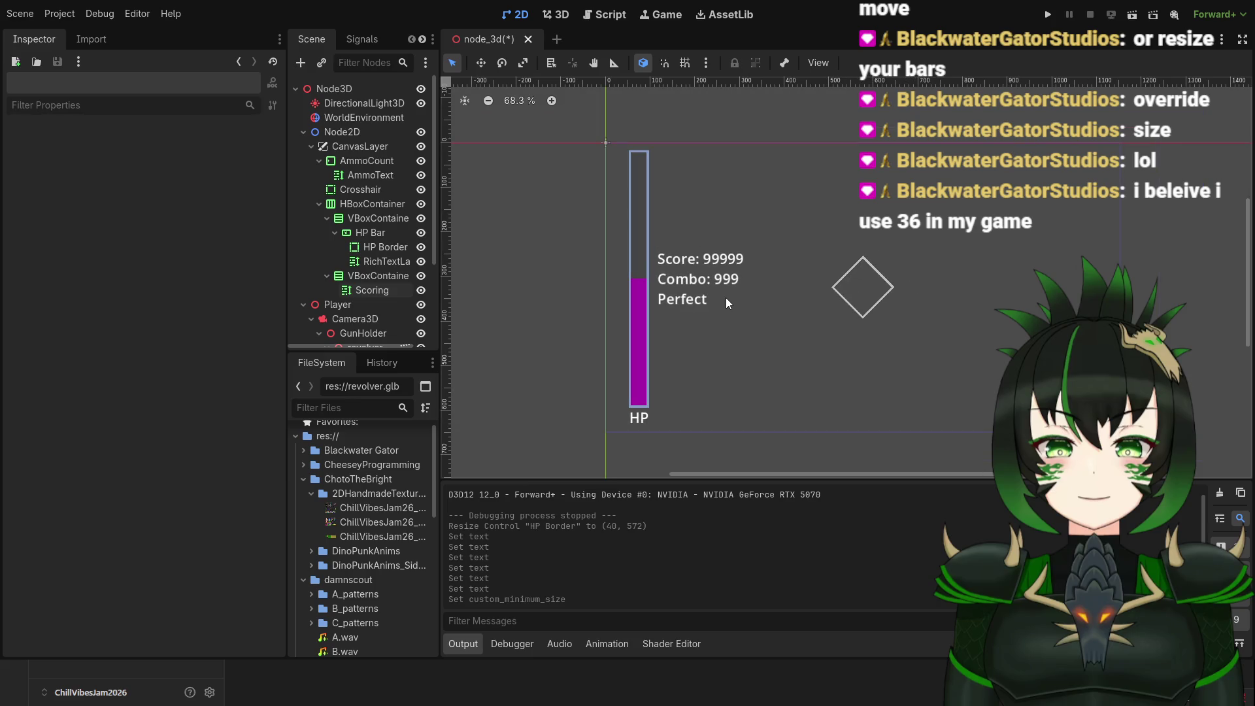
scroll(726, 296, "up", 6)
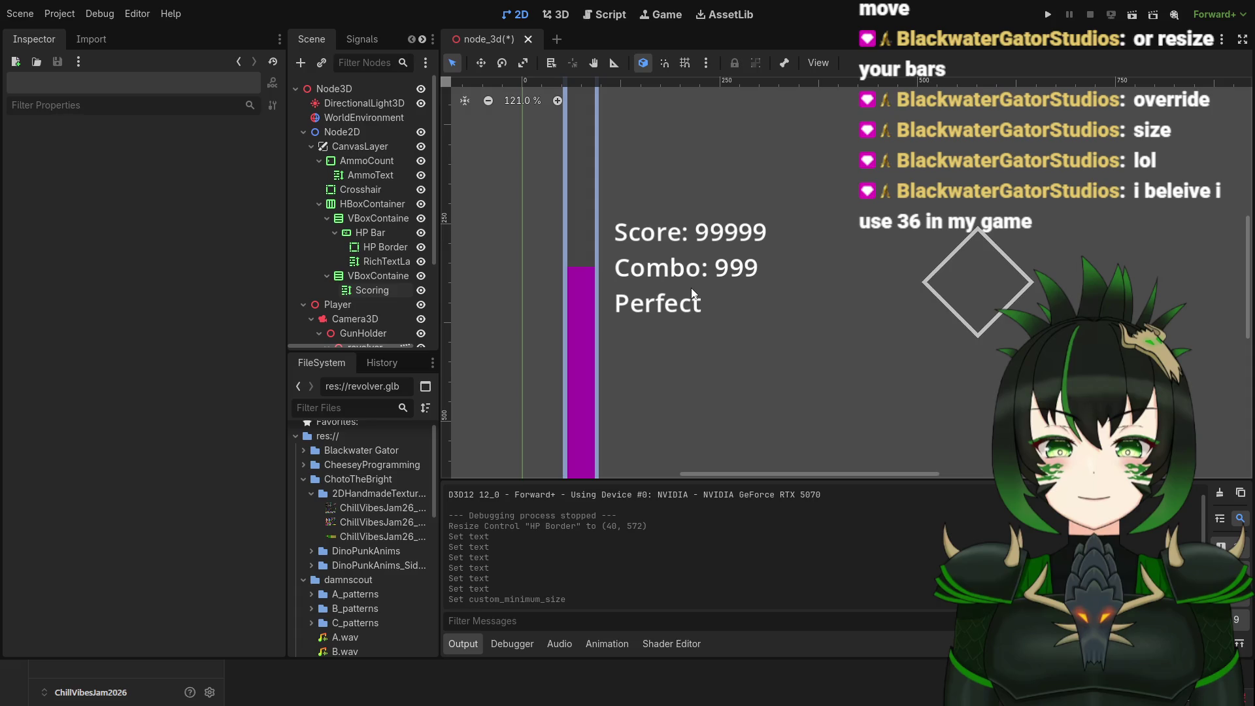
scroll(691, 292, "down", 5)
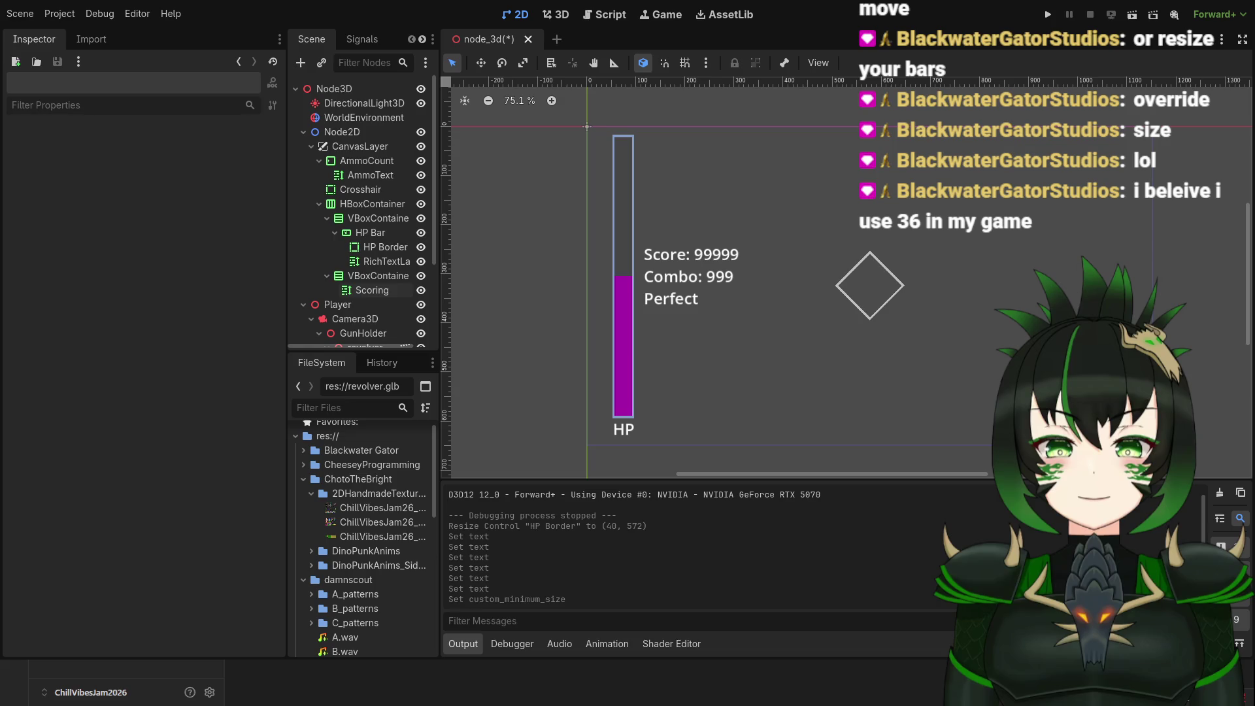
scroll(739, 310, "up", 5)
left_click(681, 296)
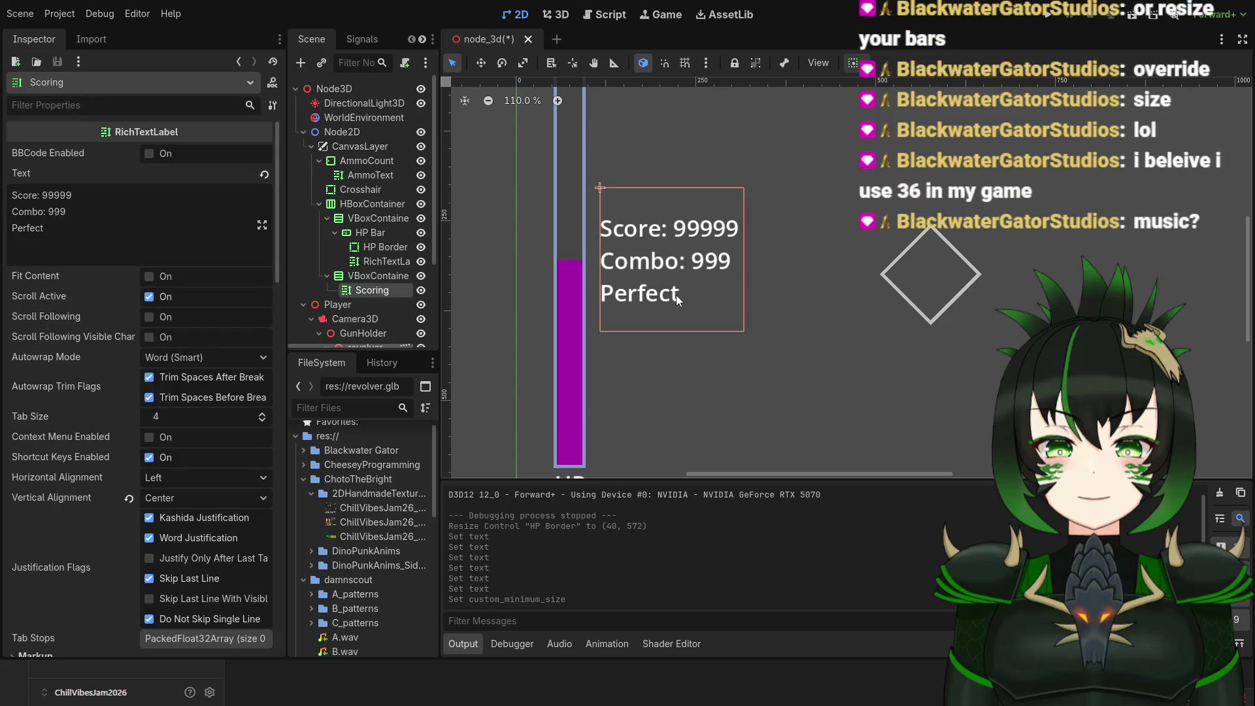
scroll(681, 296, "down", 7)
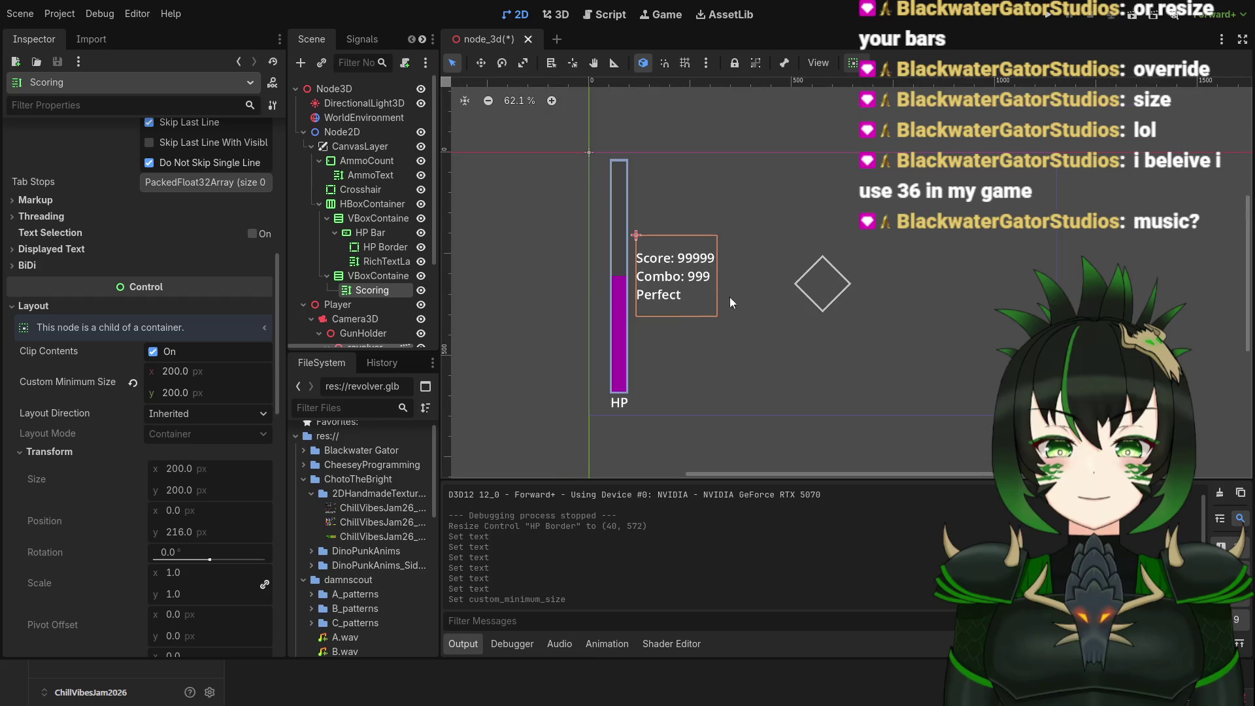
key("ctrl+s")
left_click(747, 371)
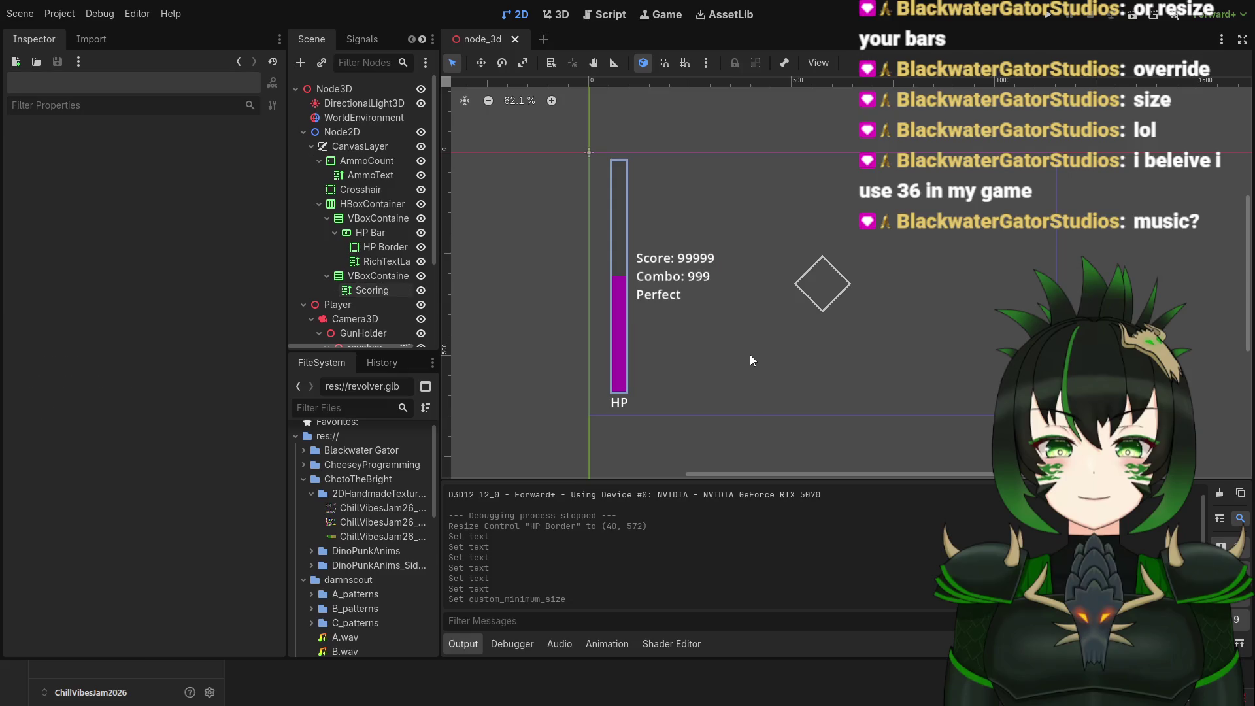
scroll(741, 331, "up", 2)
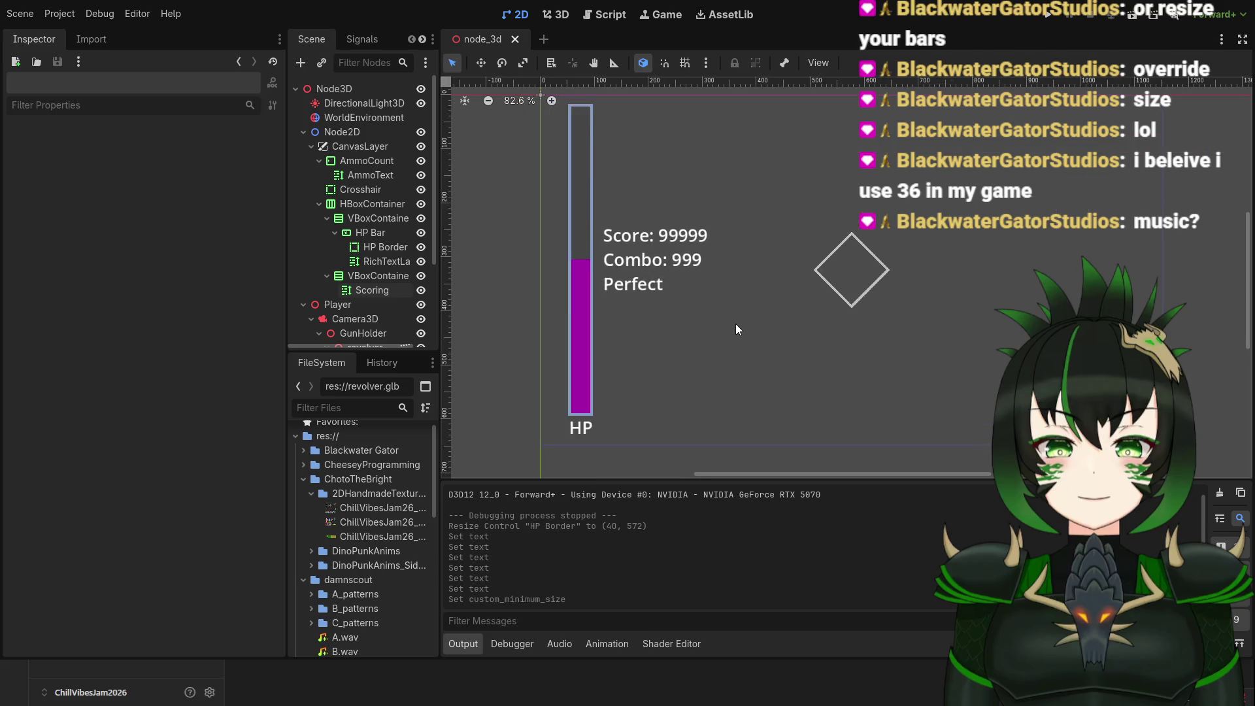
left_click_drag(750, 472, 783, 454)
left_click_drag(817, 378, 813, 402)
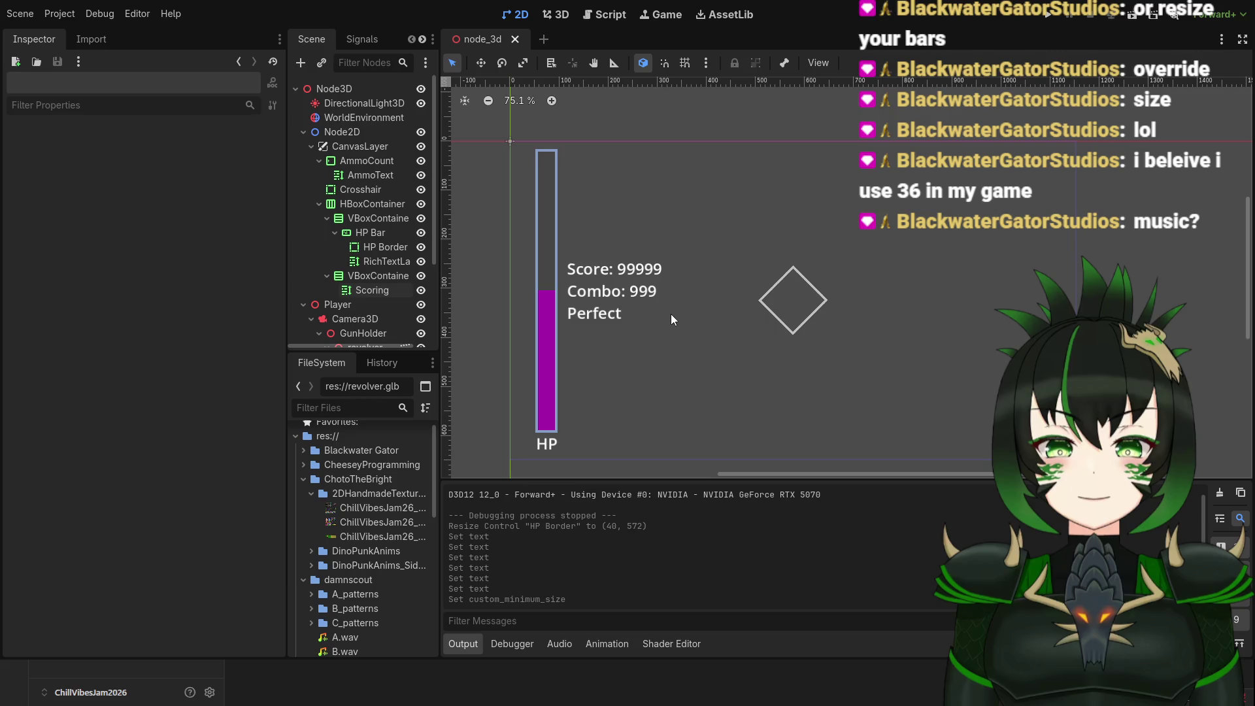
mouse_move(670, 319)
left_mouse_down()
mouse_move(765, 367)
mouse_move(762, 336)
mouse_move(713, 328)
mouse_move(792, 368)
mouse_move(750, 373)
left_mouse_up()
scroll(756, 369, "down", 3)
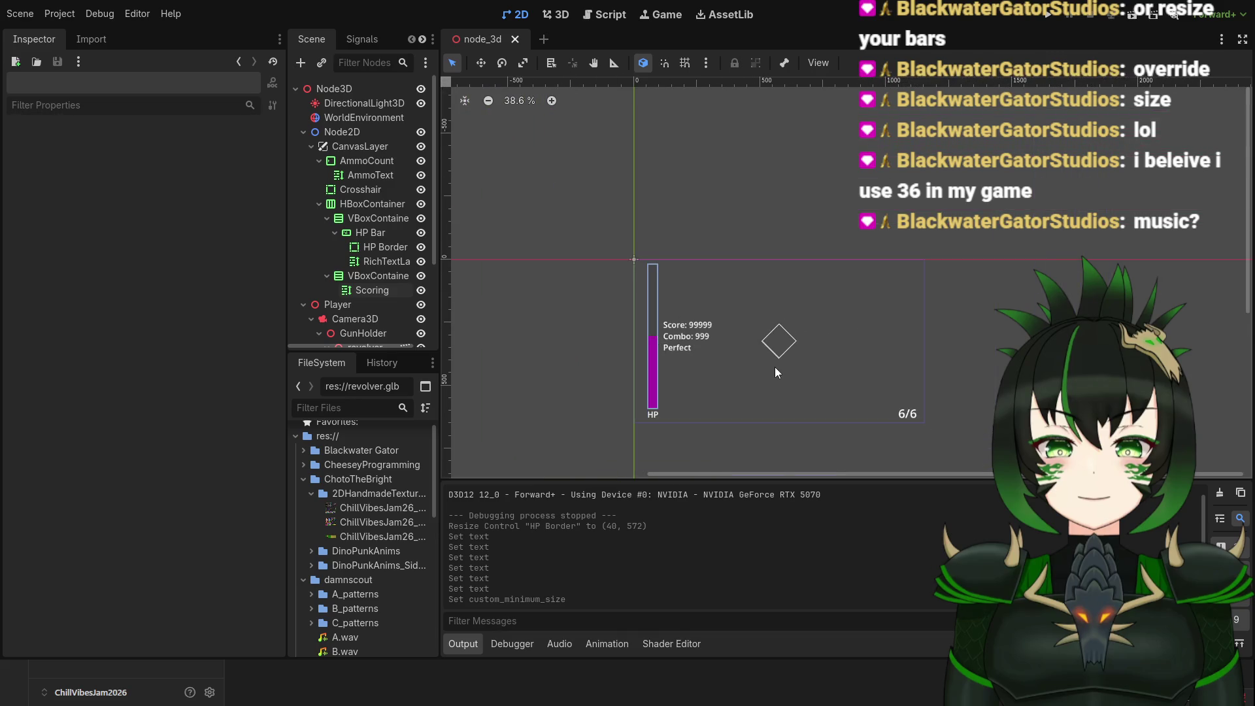
scroll(775, 369, "up", 5)
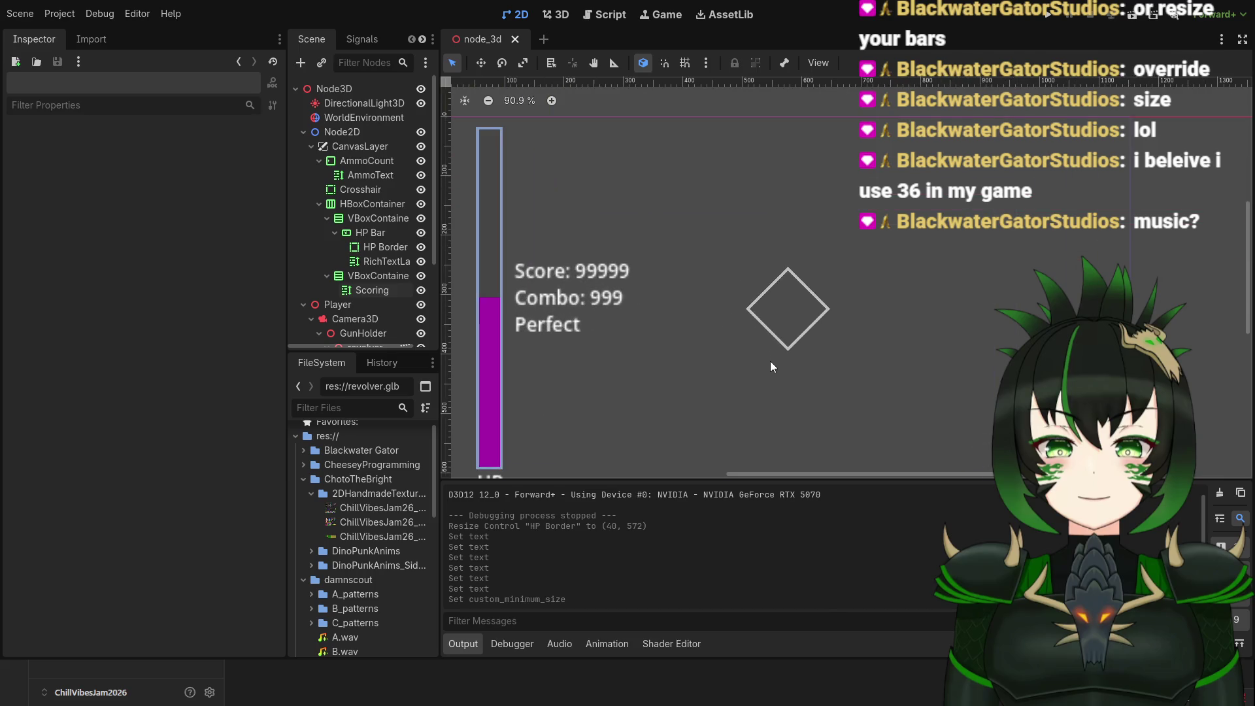
scroll(716, 371, "down", 1)
scroll(706, 359, "left", 3)
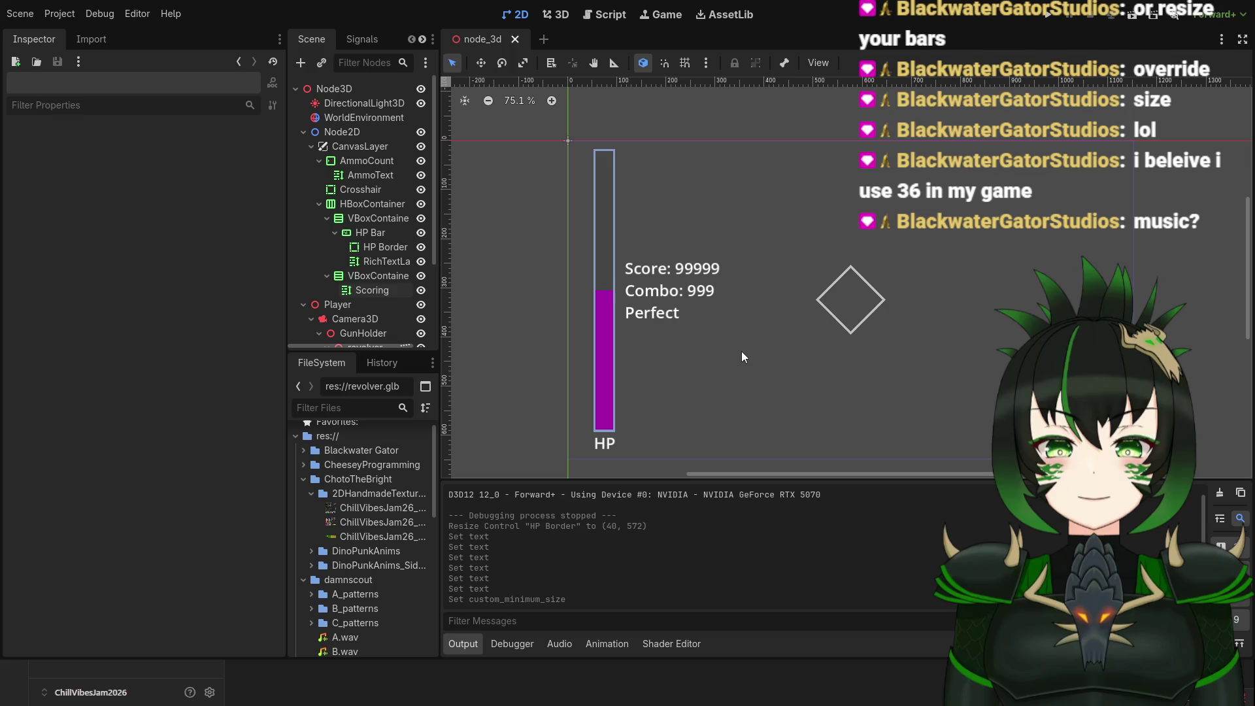
scroll(902, 369, "right", 3)
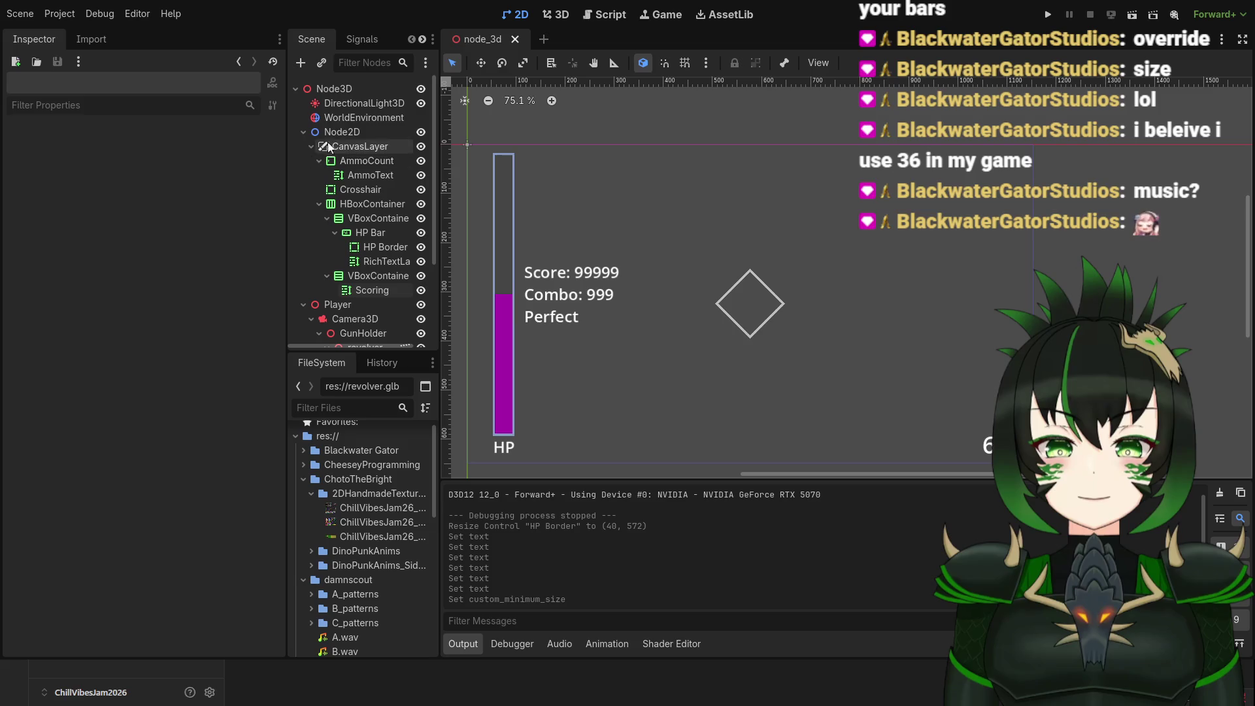
left_click(348, 131)
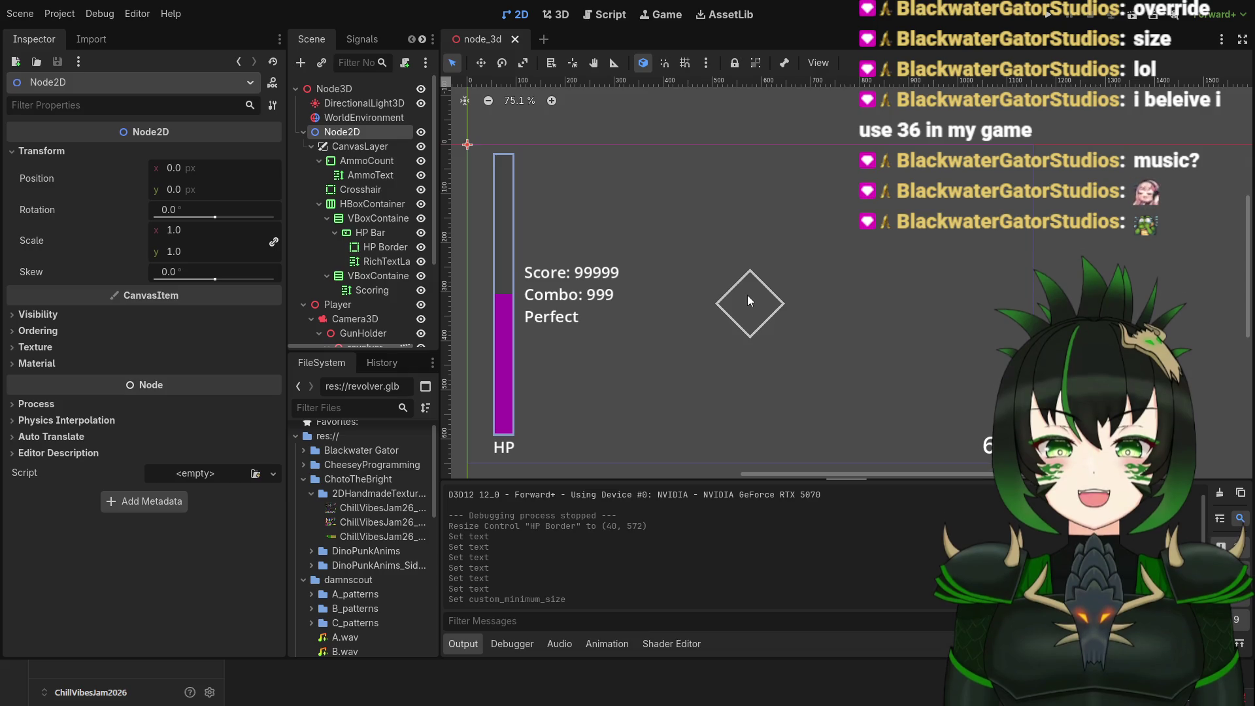
- Select the Crosshair to show its 208×208 size, 45° rotation and 0.46 scale
scroll(747, 295, "up", 2)
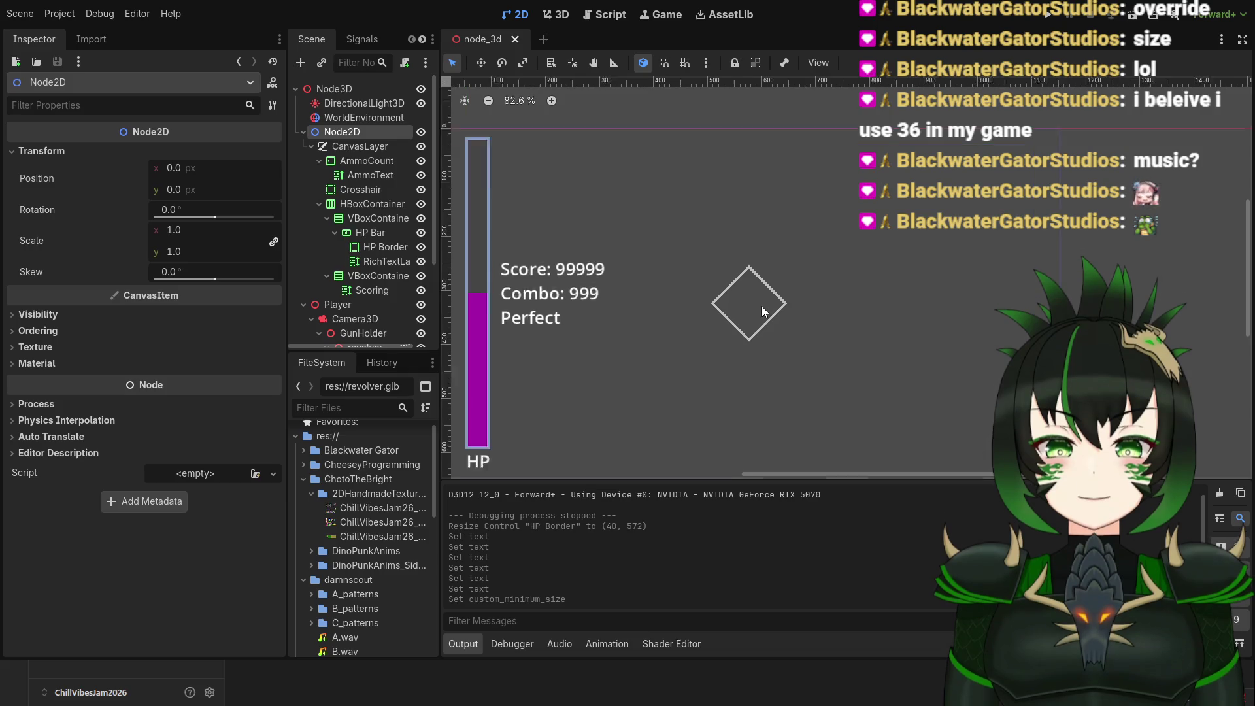
scroll(755, 194, "down", 3)
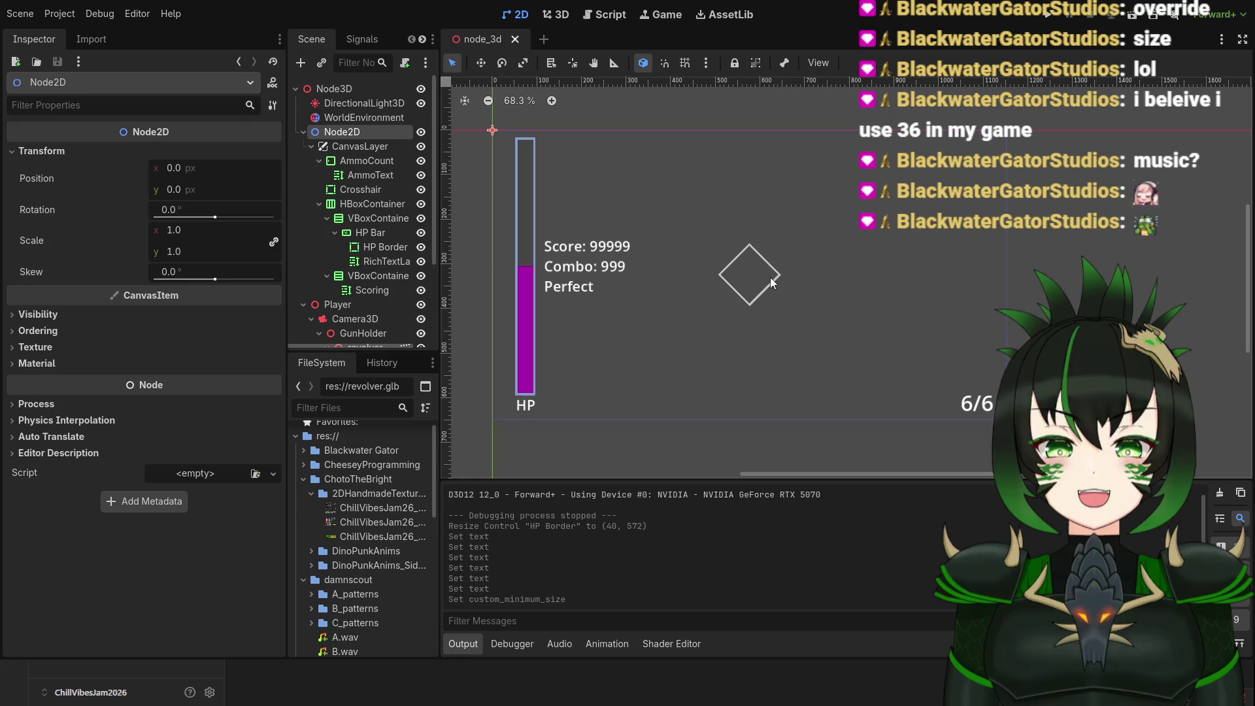
scroll(751, 255, "up", 3)
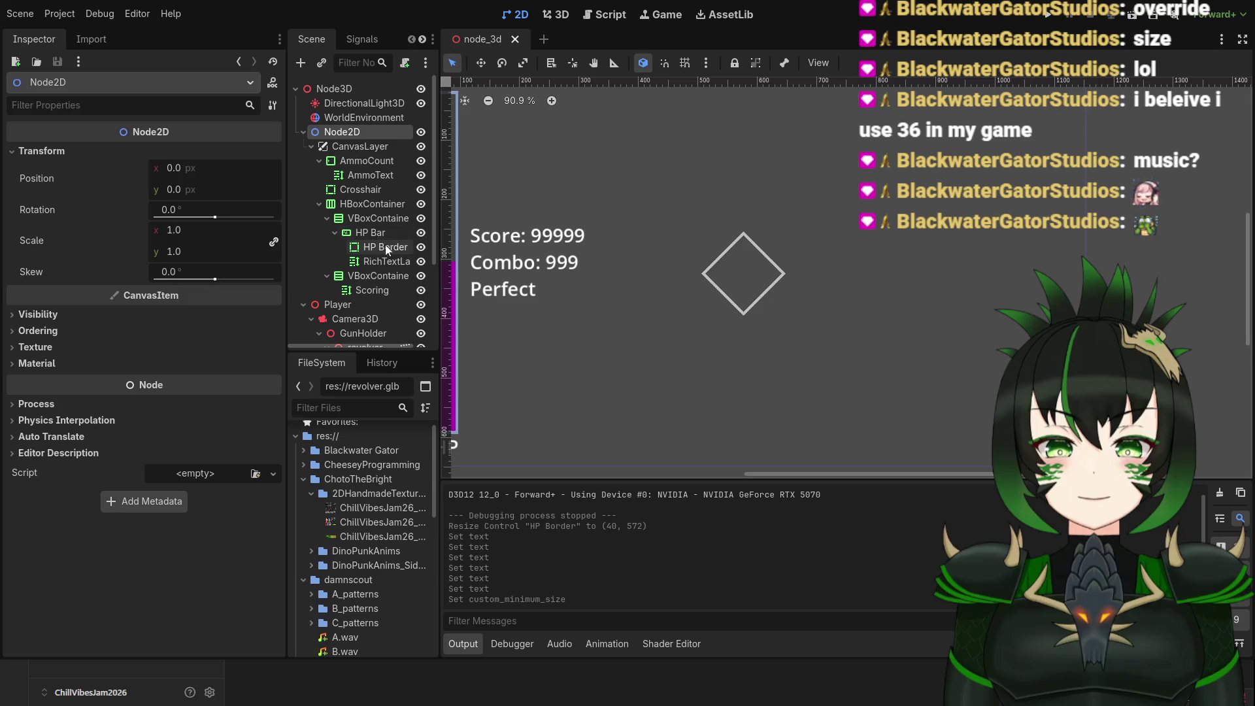
left_click(375, 191)
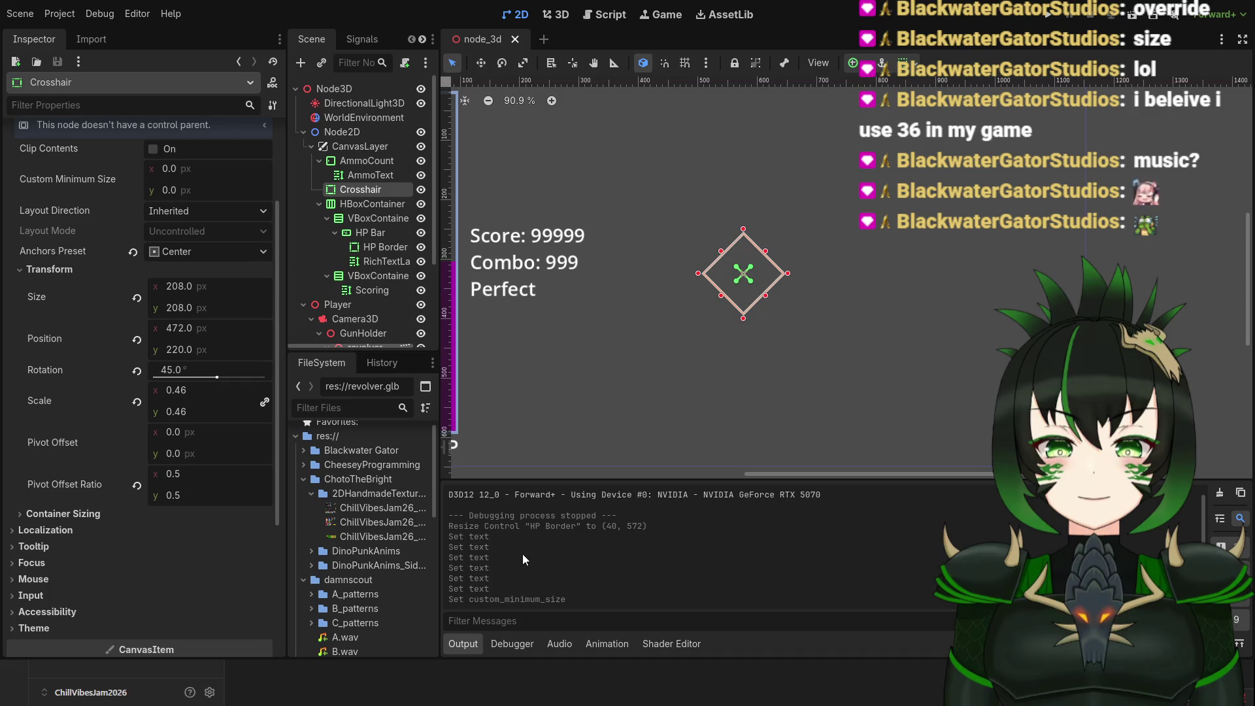
- Zoom the viewport in on the diamond crosshair holding the new Line2D
scroll(718, 249, "up", 12)
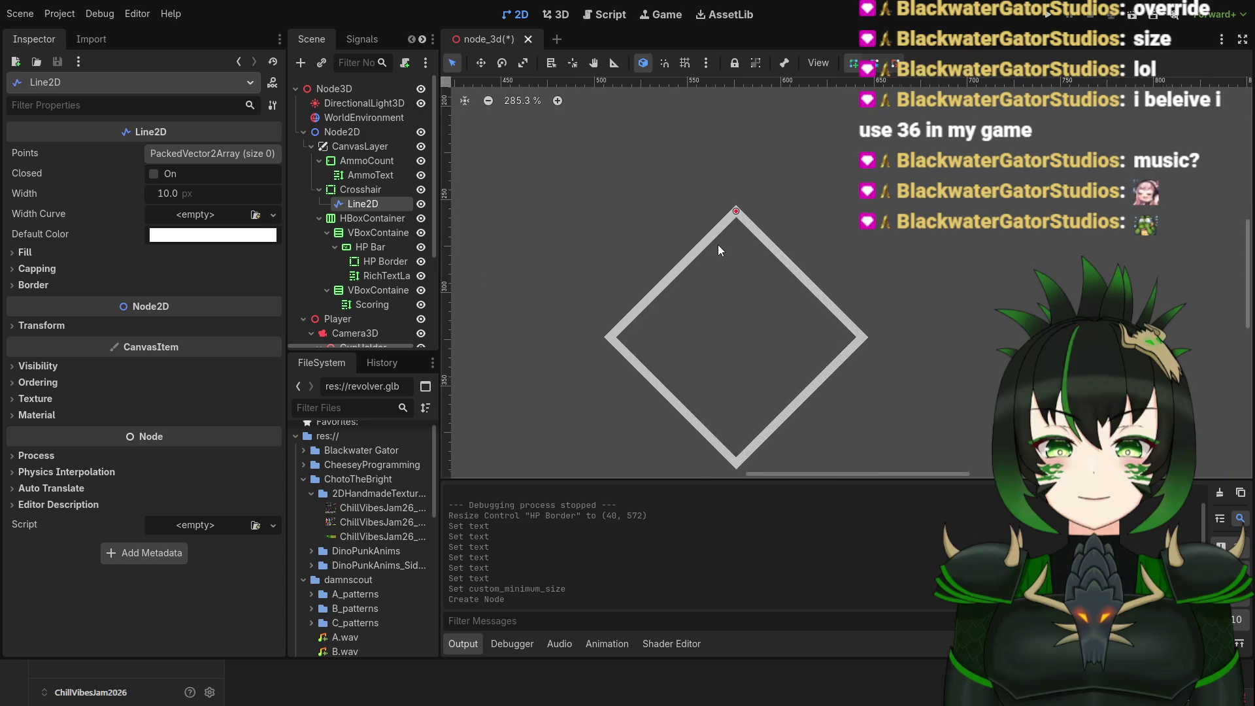
- Place three Line2D points along the diamond's top corner and align the apex and right end
scroll(718, 246, "up", 2)
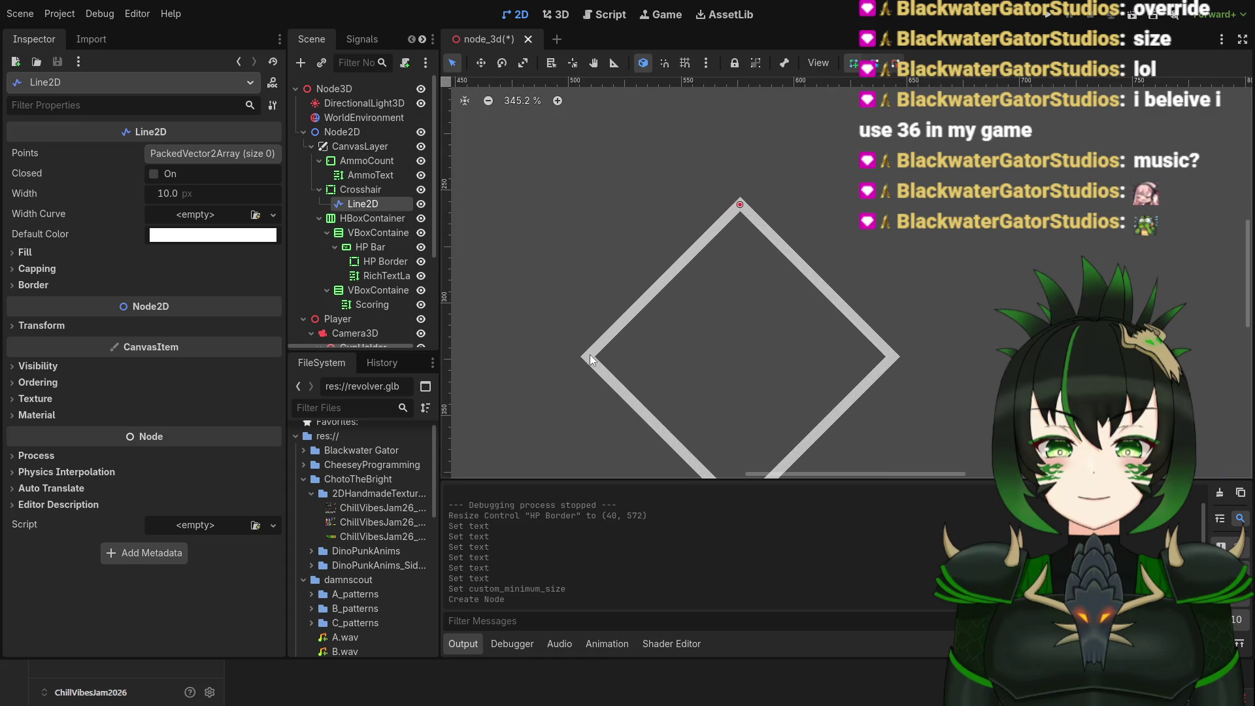
left_click(665, 277)
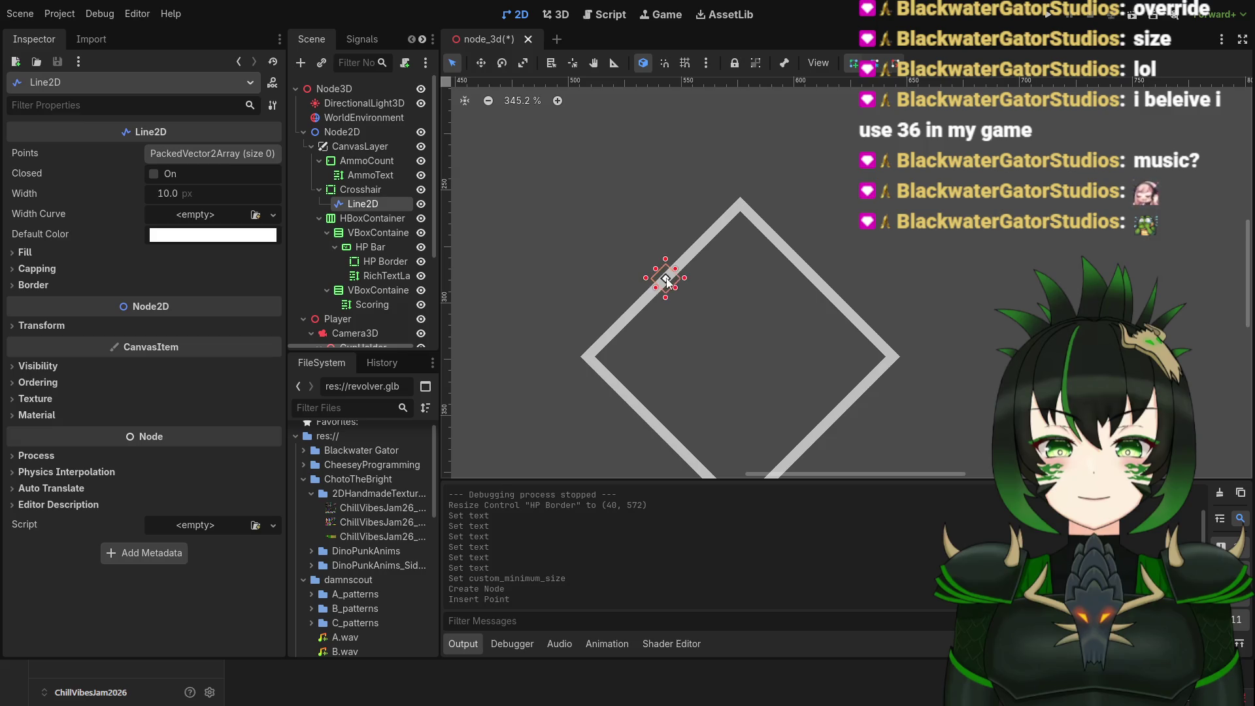
left_click(739, 205)
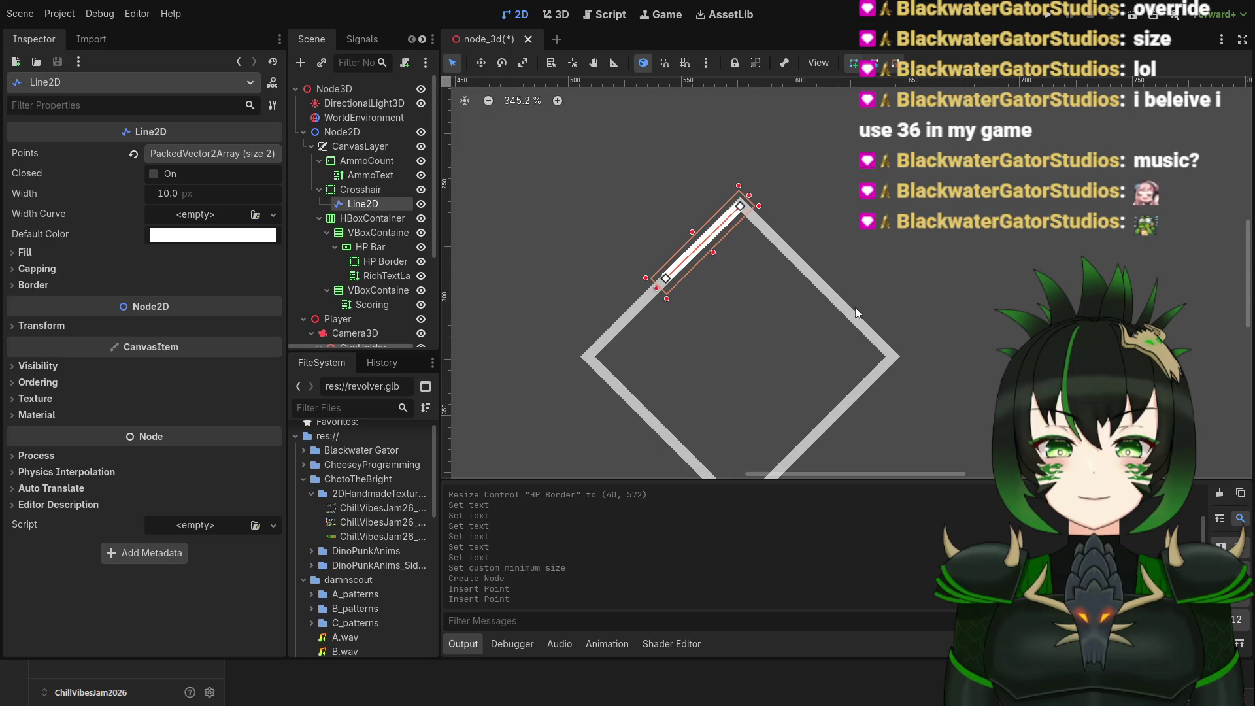
left_click(814, 279)
scroll(815, 280, "up", 10)
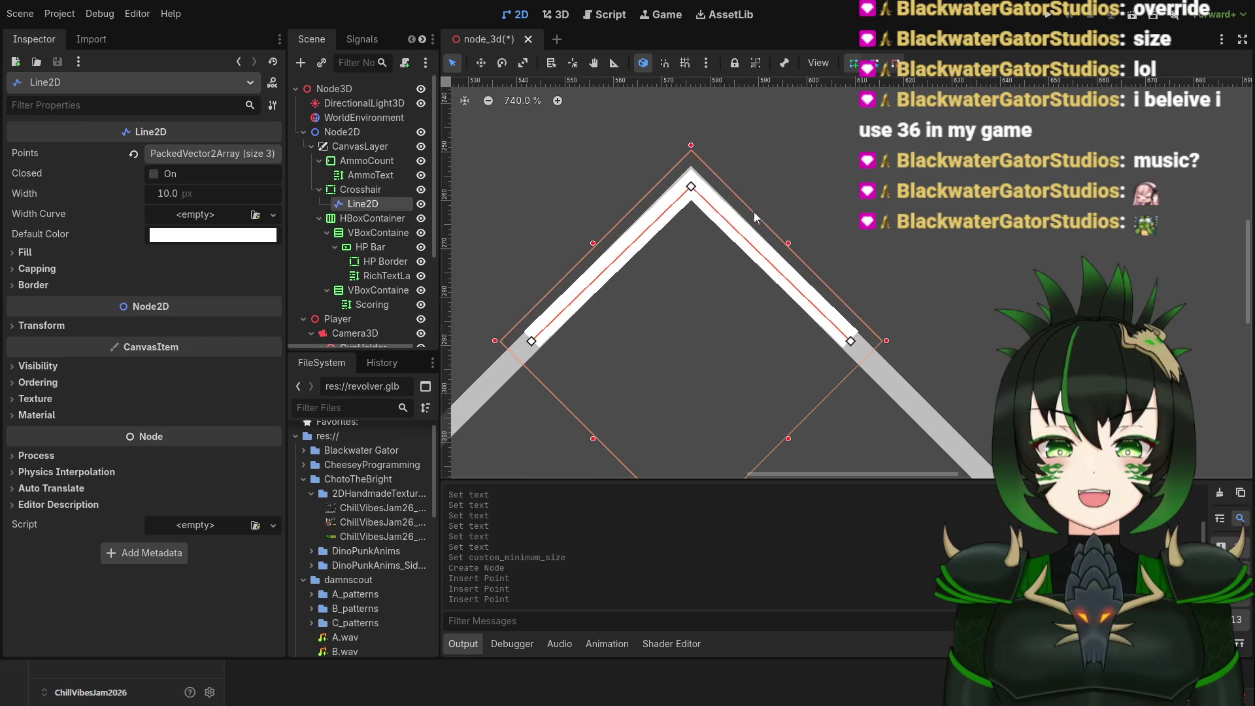
scroll(748, 232, "up", 2)
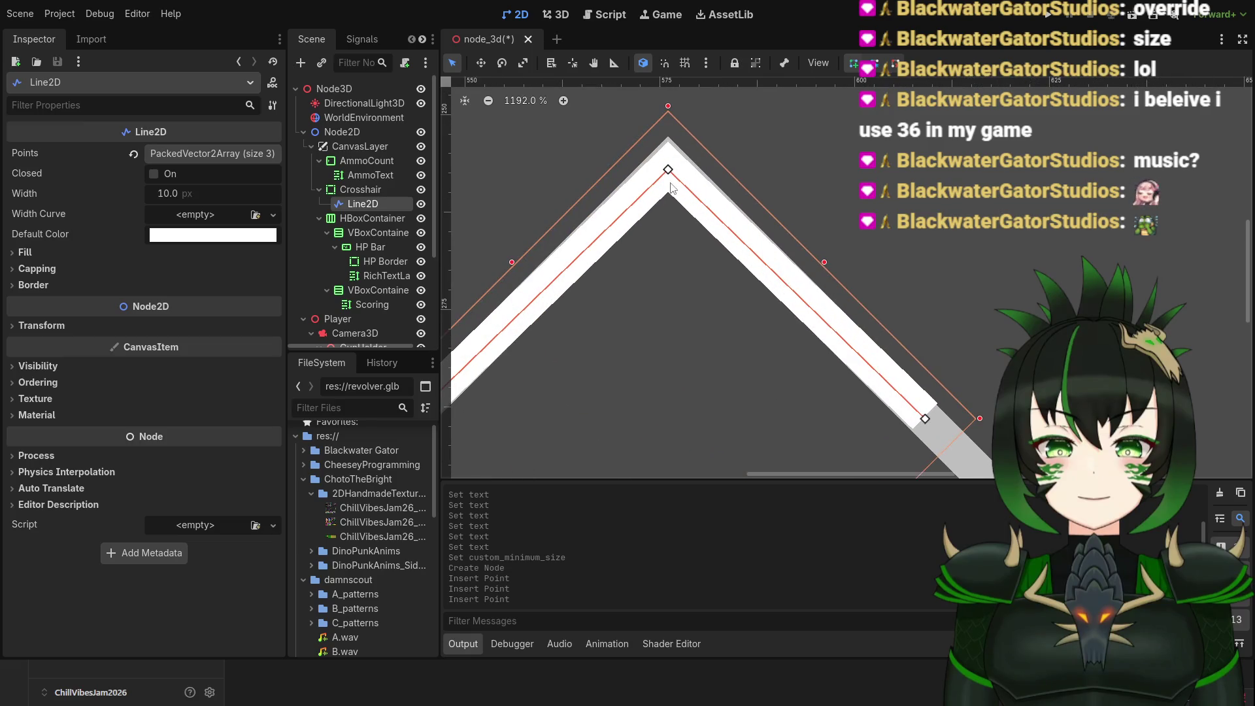
left_click_drag(671, 171, 671, 169)
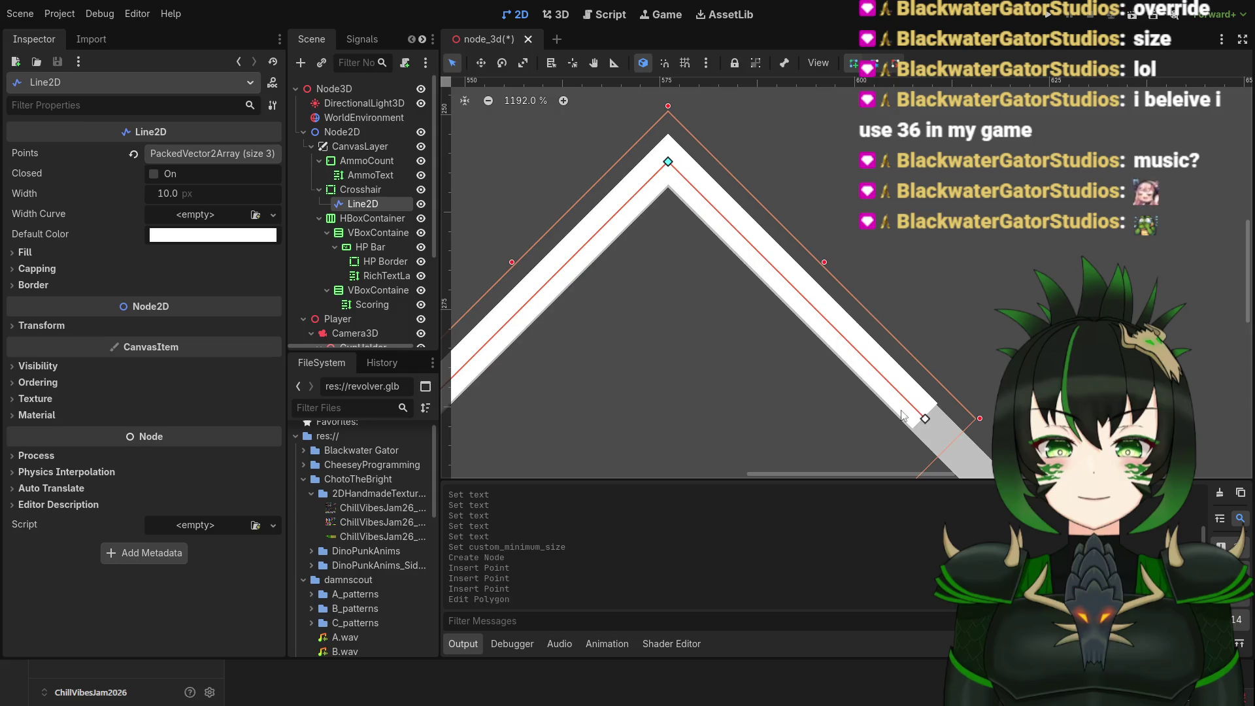
left_click_drag(924, 421, 931, 426)
scroll(856, 395, "down", 5)
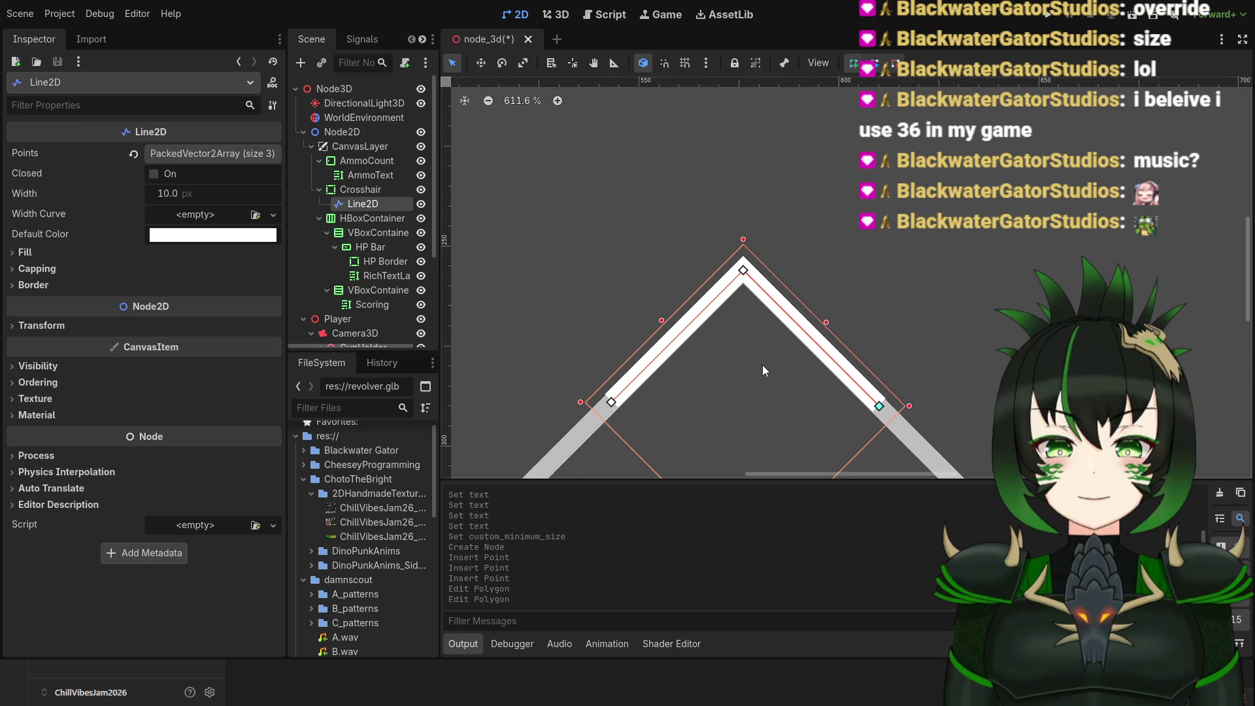
- Set the Line2D bracket's width to 20
left_click(196, 193)
type("20")
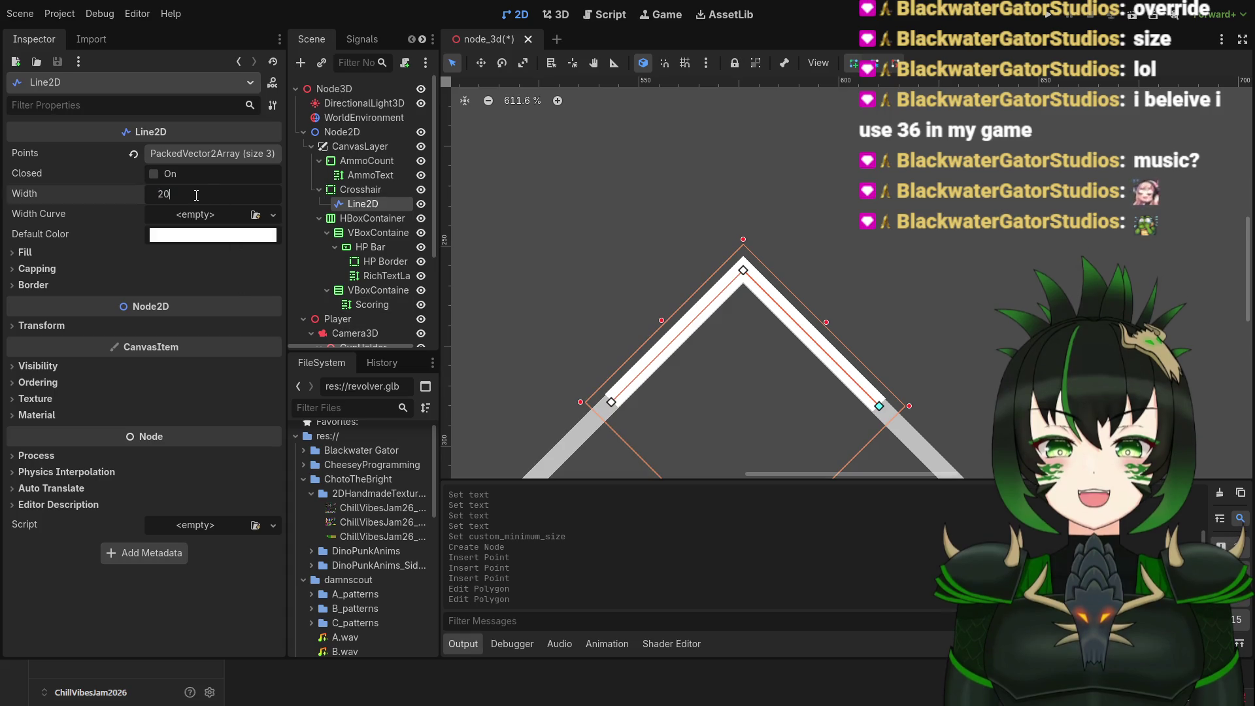
key("Return")
scroll(673, 296, "down", 4)
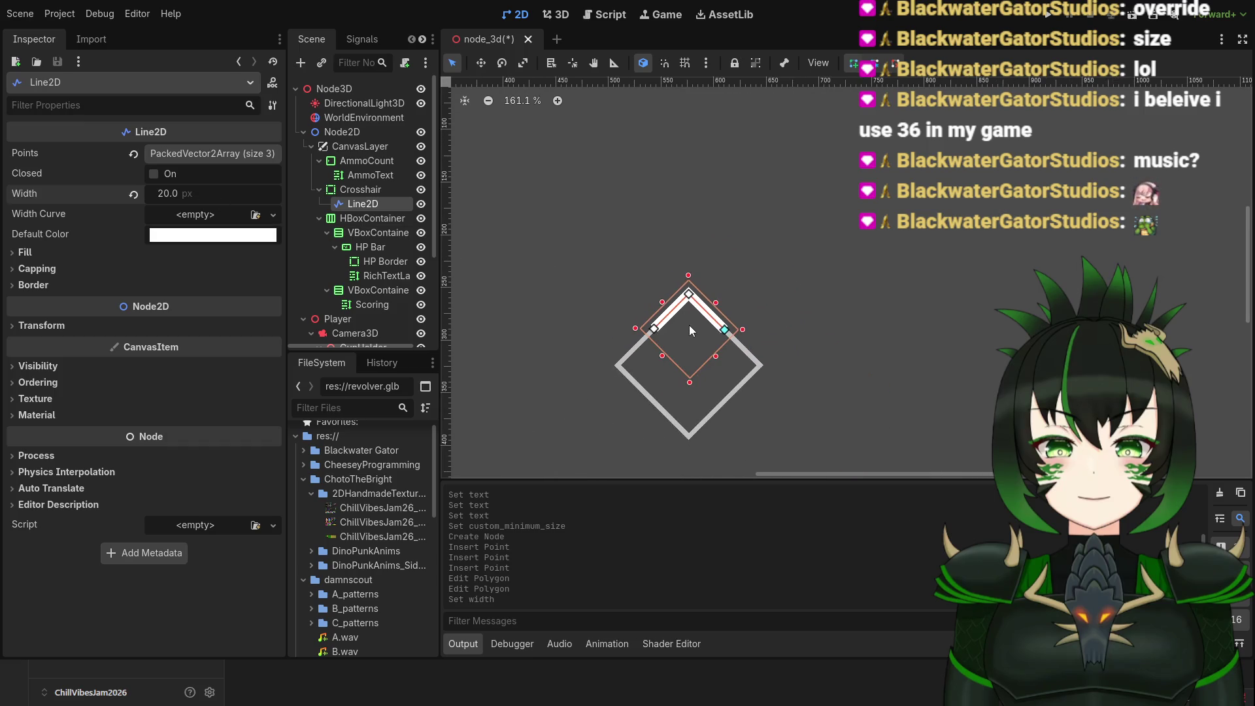
scroll(685, 335, "up", 3)
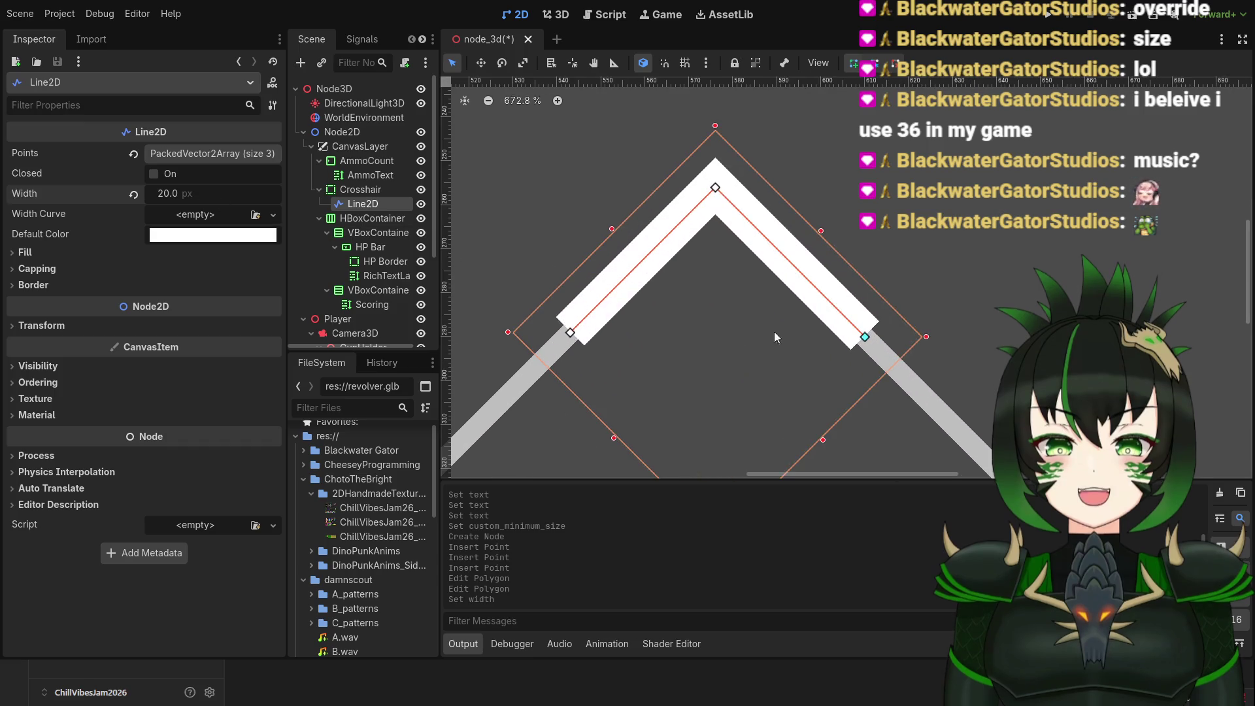
scroll(818, 338, "up", 4)
scroll(886, 338, "down", 6)
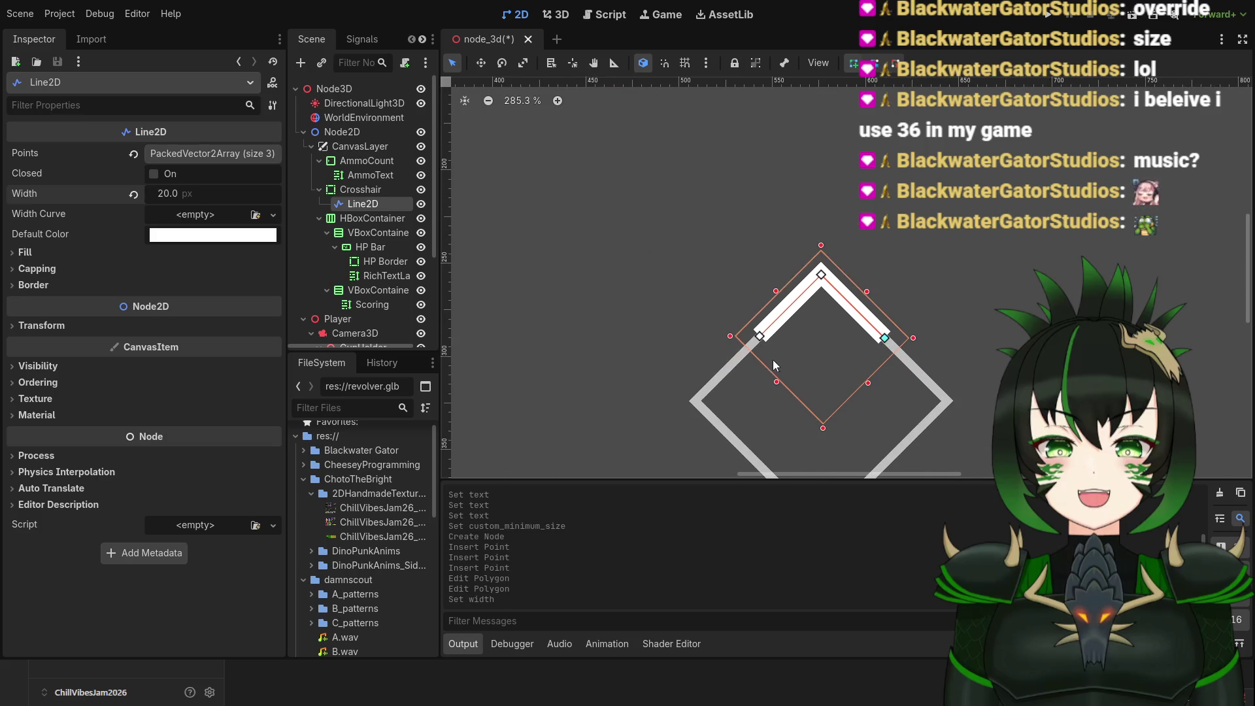
scroll(875, 342, "up", 6)
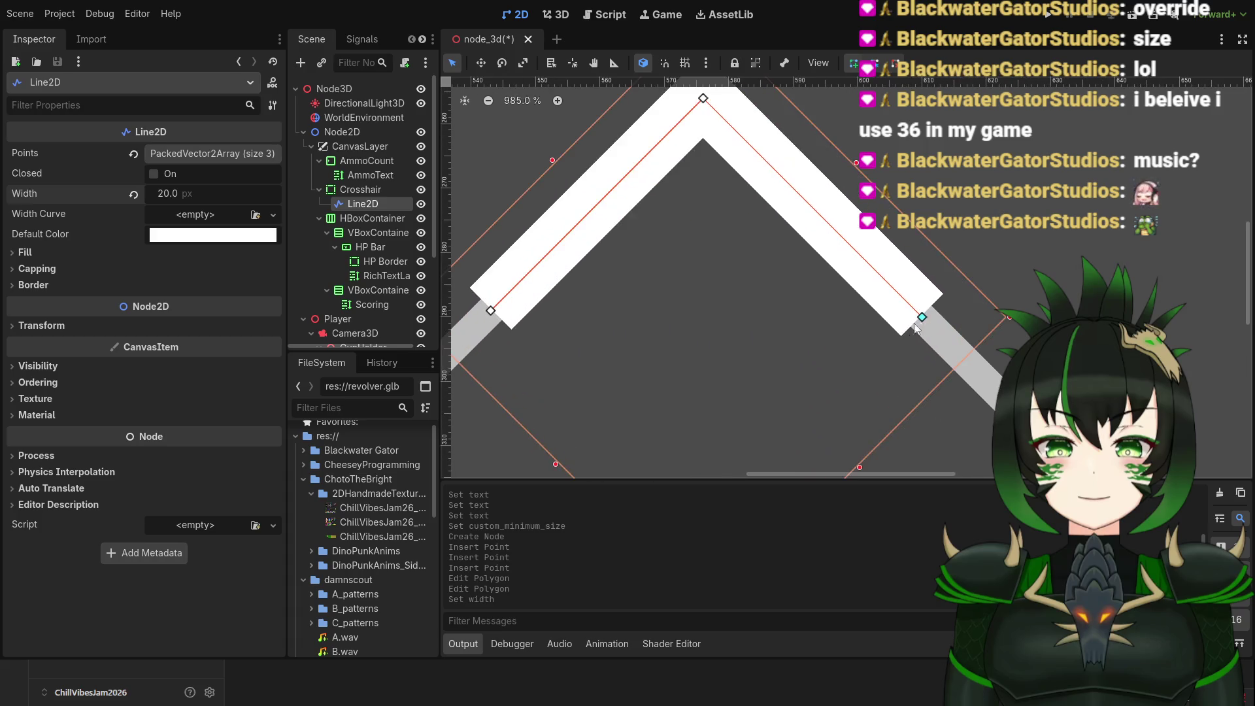
- Drag both end points inward to shorten the bracket's arms
left_click_drag(922, 319, 914, 313)
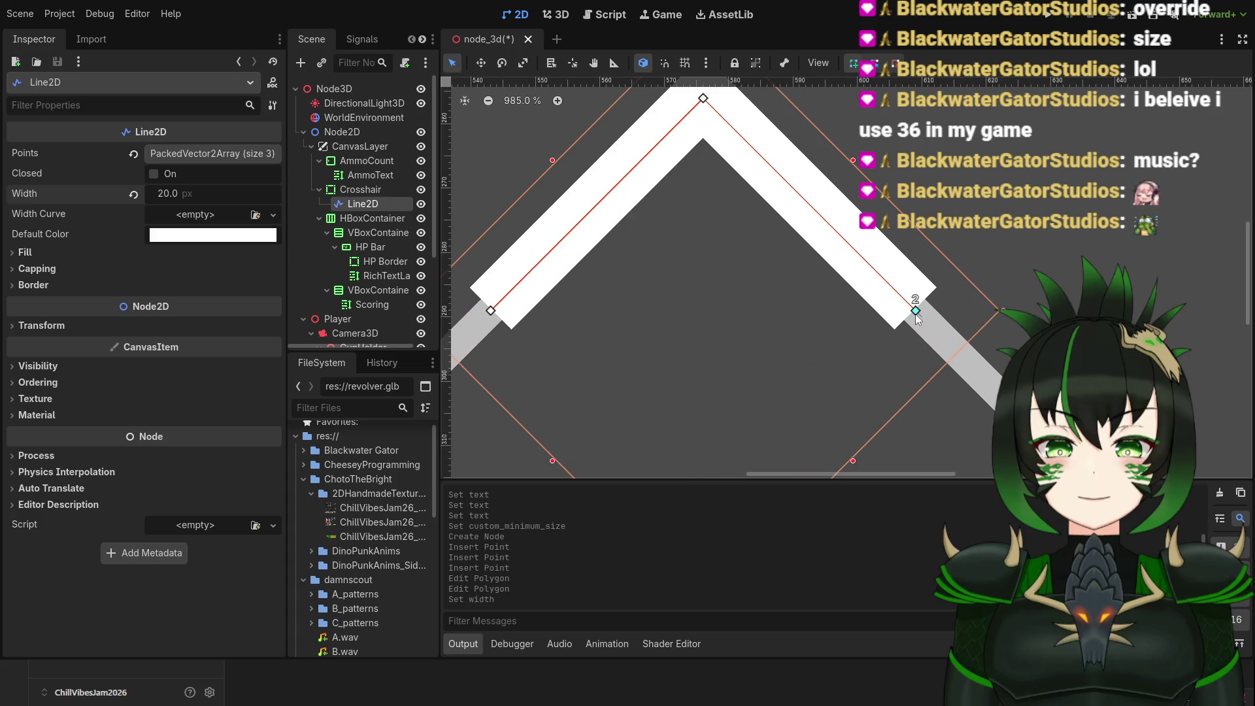
left_click_drag(491, 312, 499, 306)
scroll(691, 316, "down", 8)
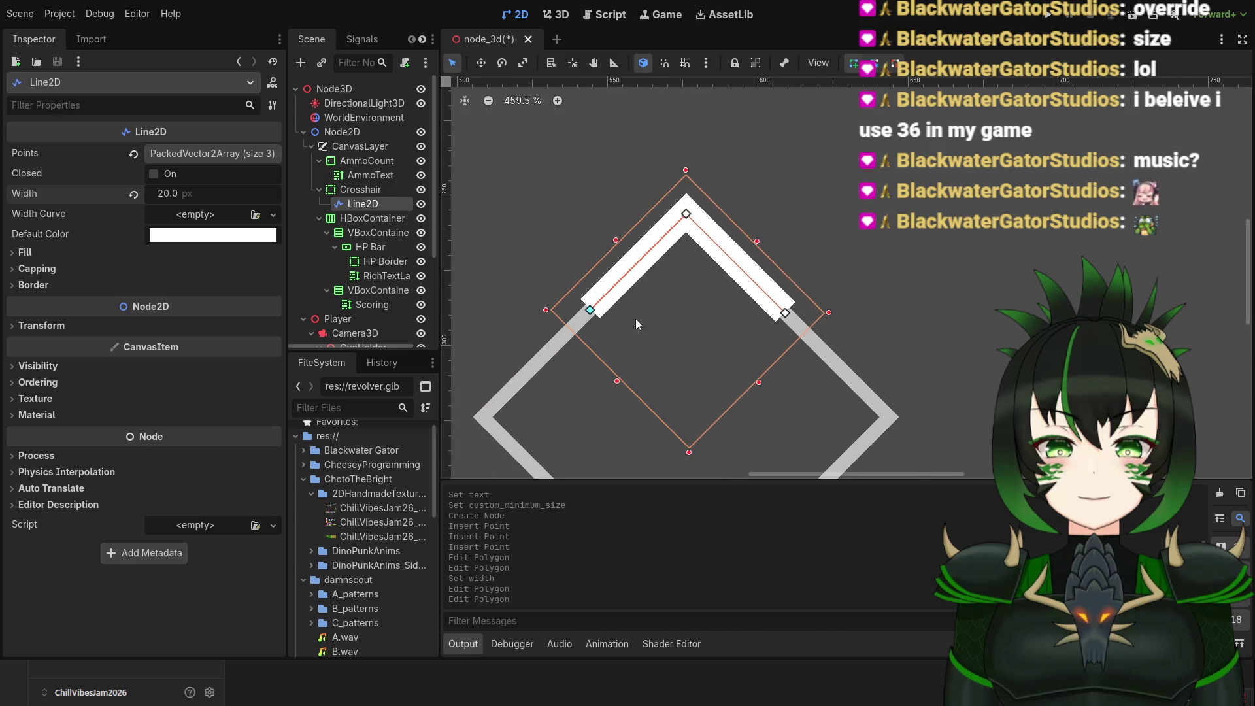
scroll(704, 335, "down", 8)
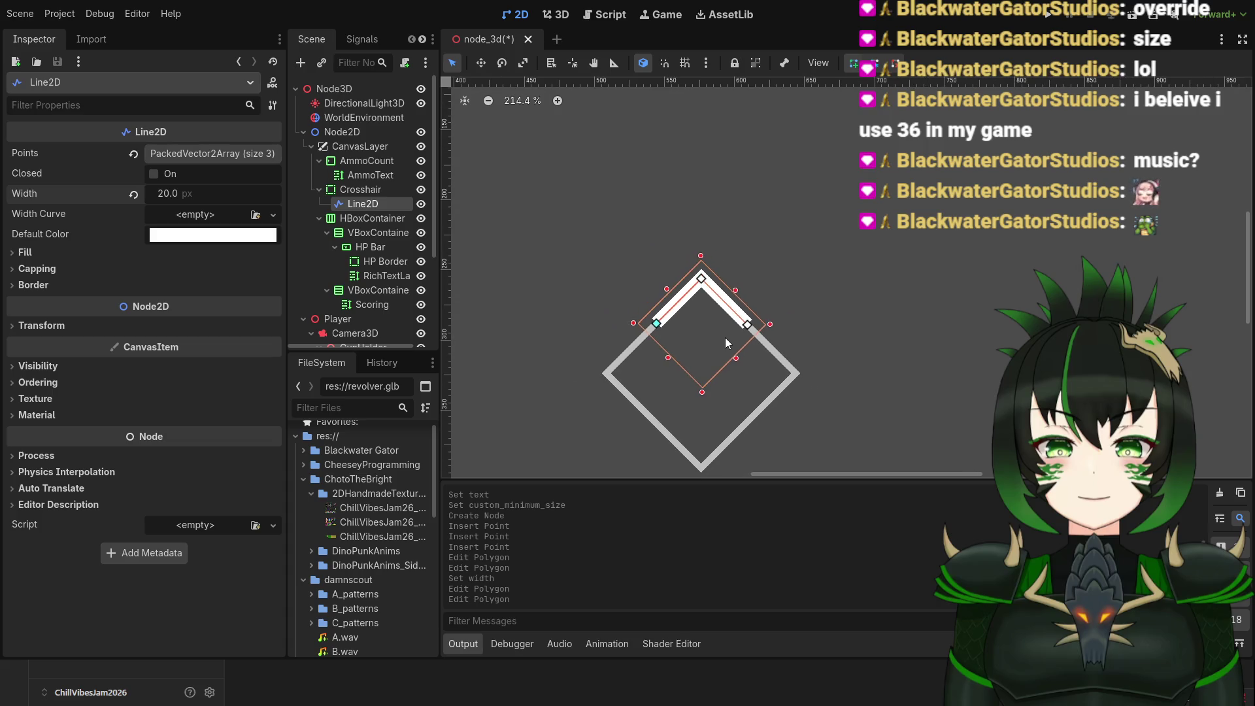
scroll(726, 338, "down", 4)
scroll(719, 333, "up", 11)
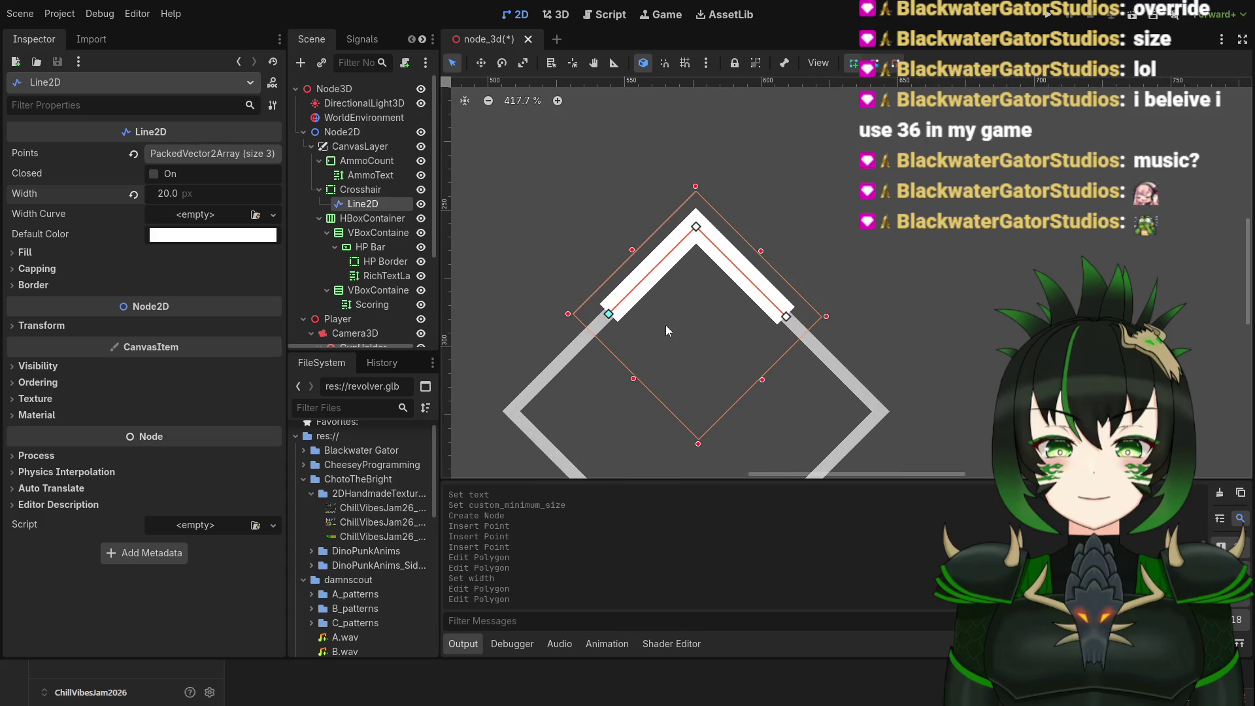
scroll(668, 324, "up", 8)
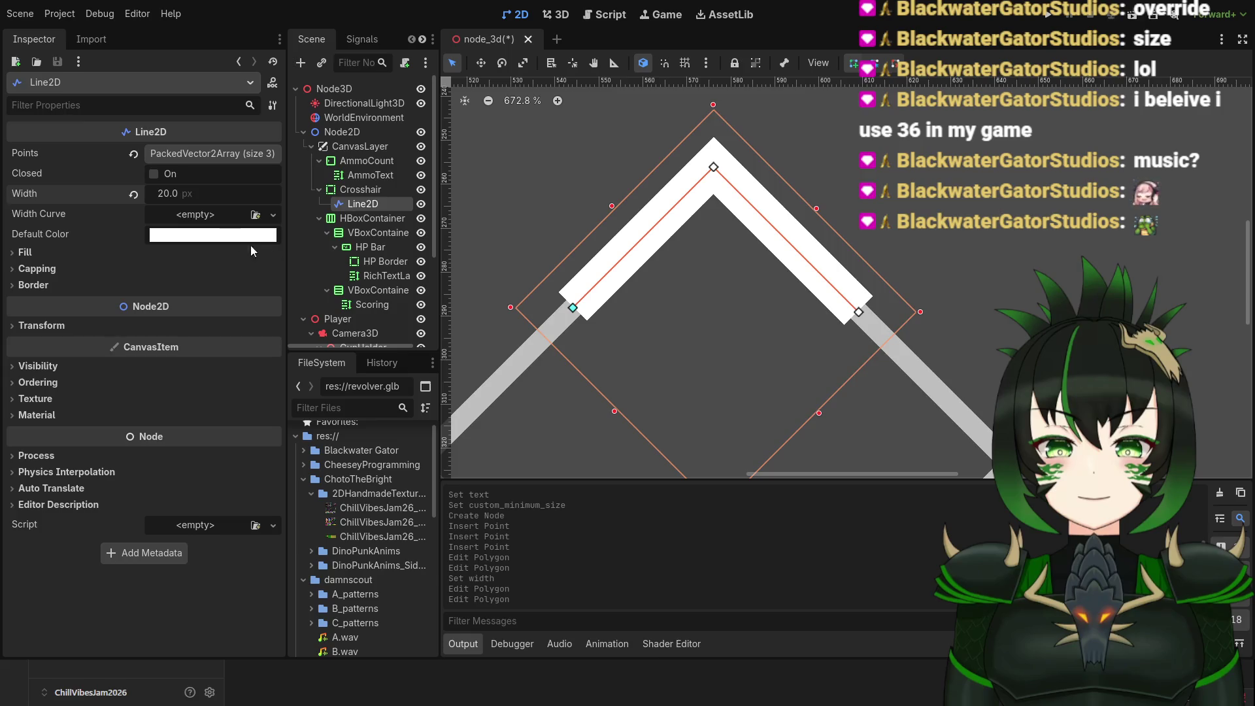
scroll(777, 336, "down", 15)
scroll(773, 334, "down", 5)
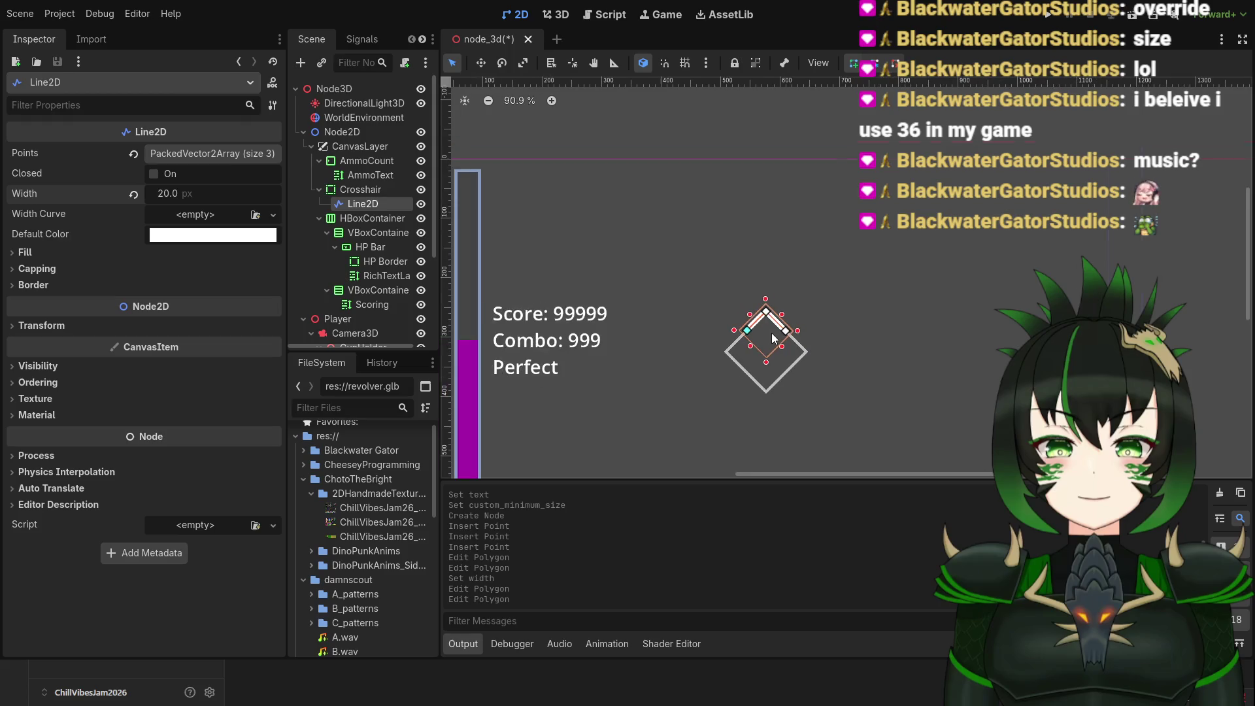
scroll(754, 344, "up", 5)
scroll(749, 345, "up", 10)
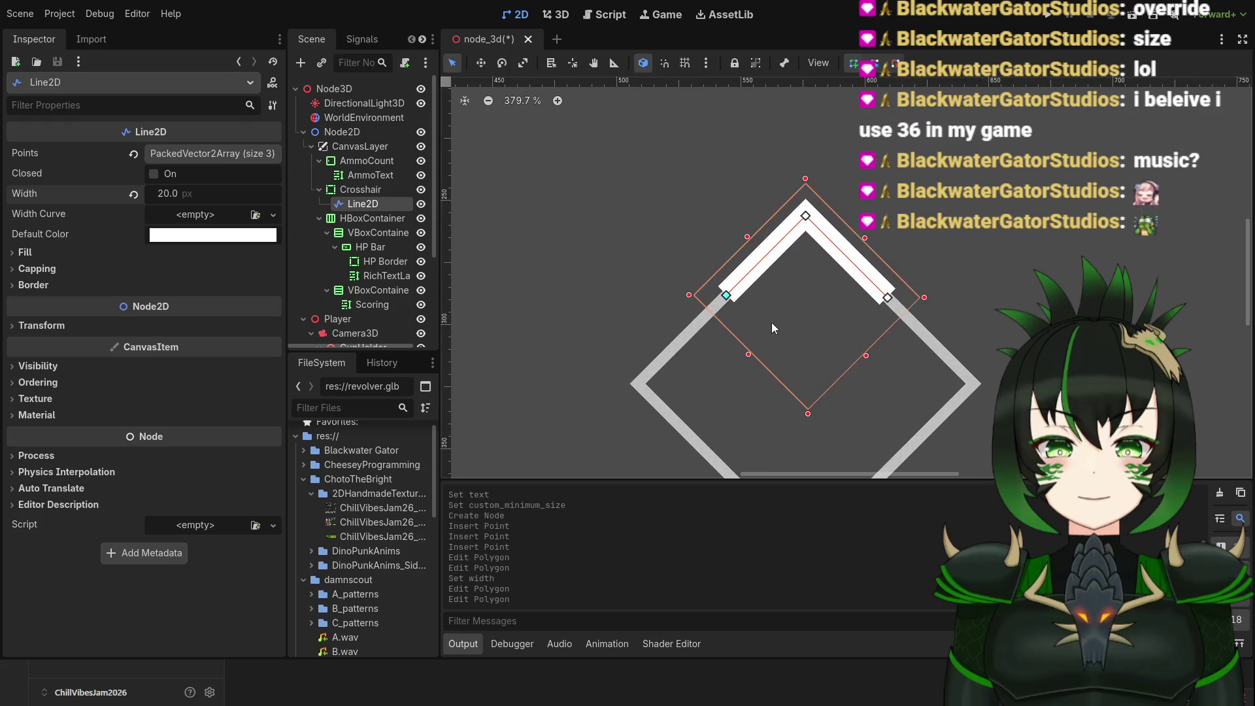
scroll(788, 289, "down", 15)
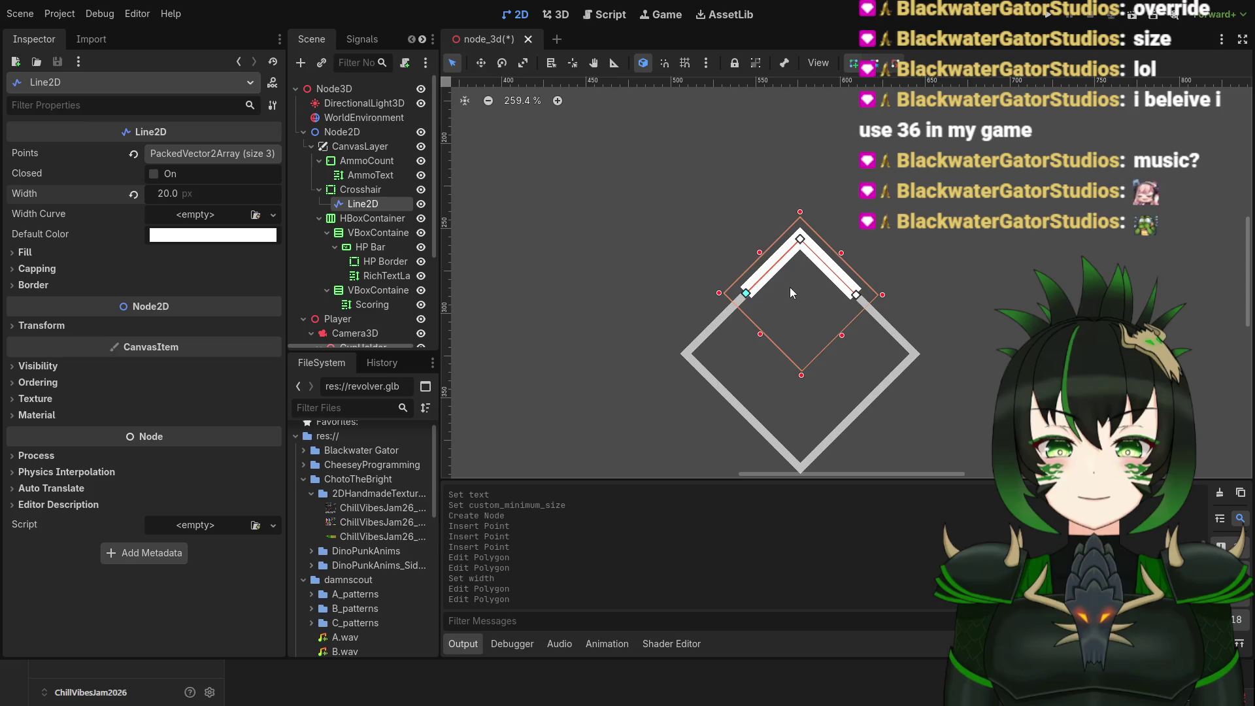
scroll(788, 285, "up", 10)
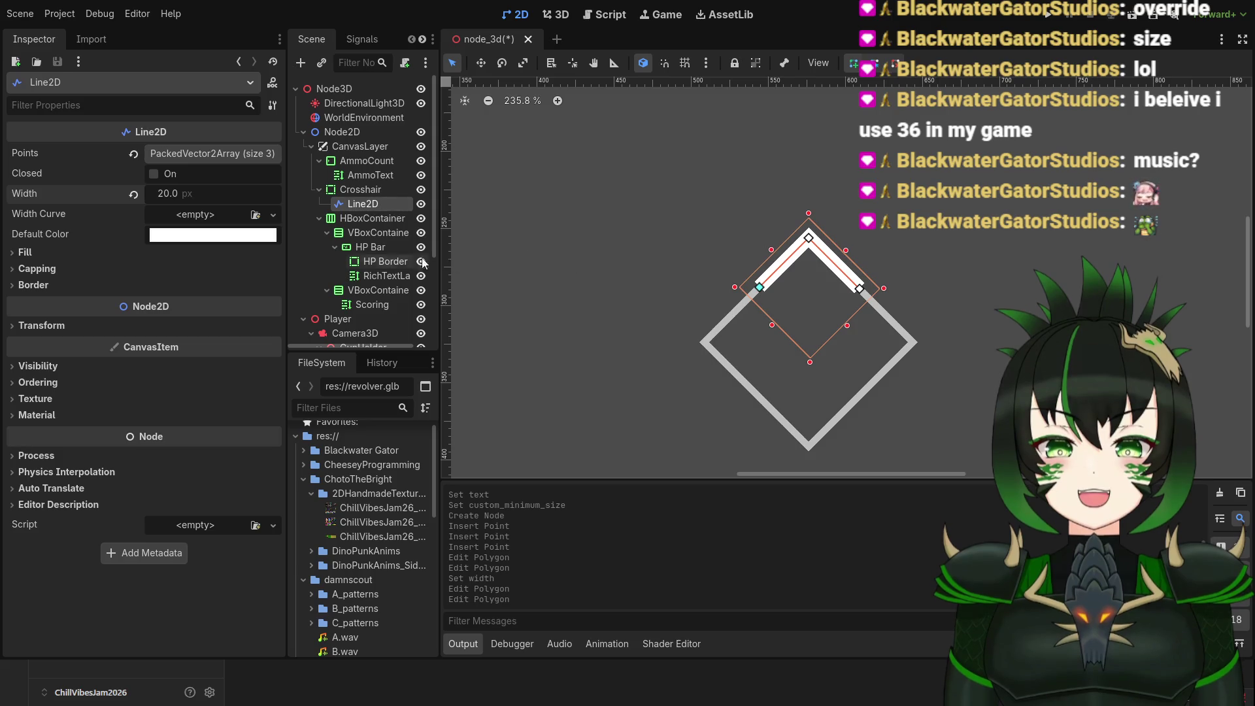
- Duplicate the bracket line as Line2D2 under Crosshair
left_click(374, 190)
left_click(375, 206)
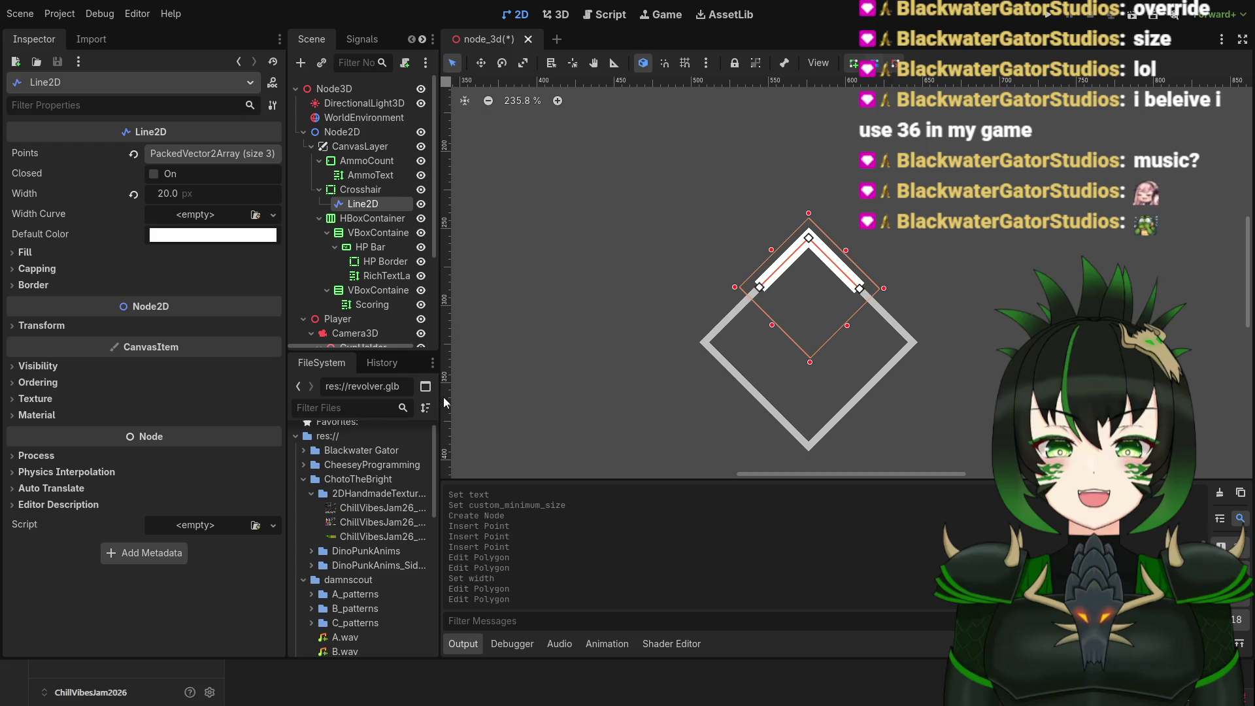
key("ctrl+d")
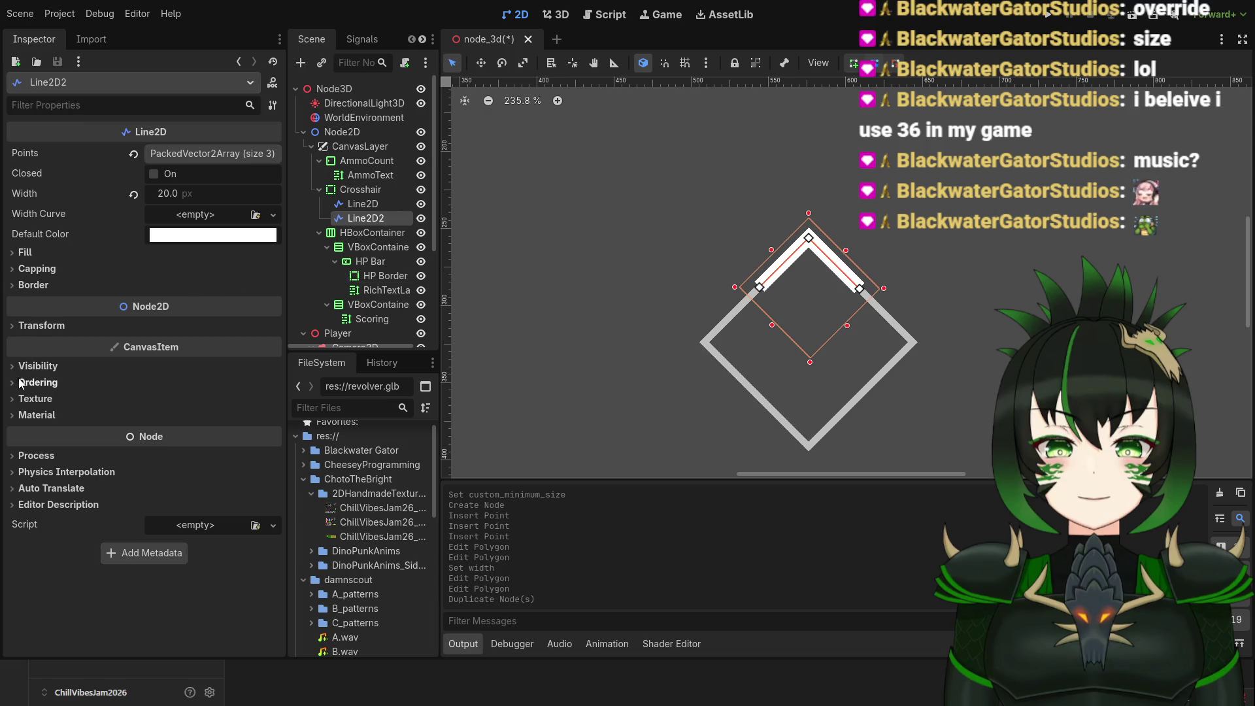
- Rotate Line2D2 to 90°
left_click(17, 327)
left_click(212, 385)
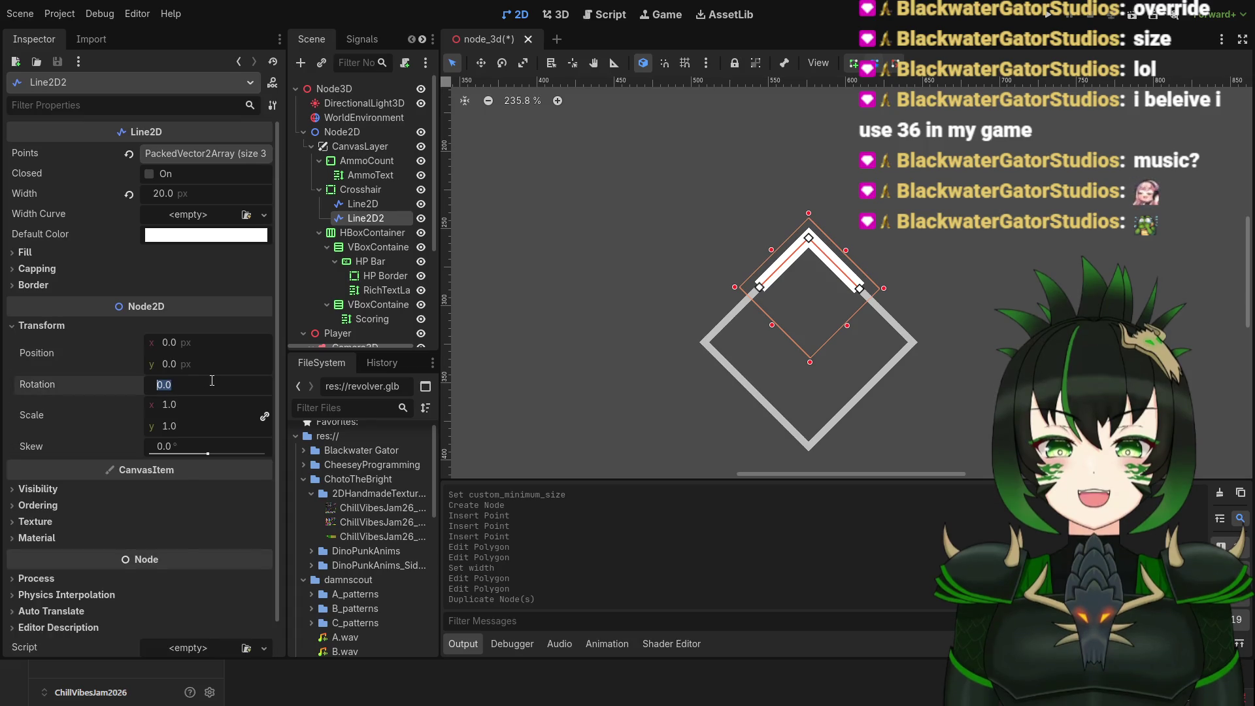
type("90")
key("Return")
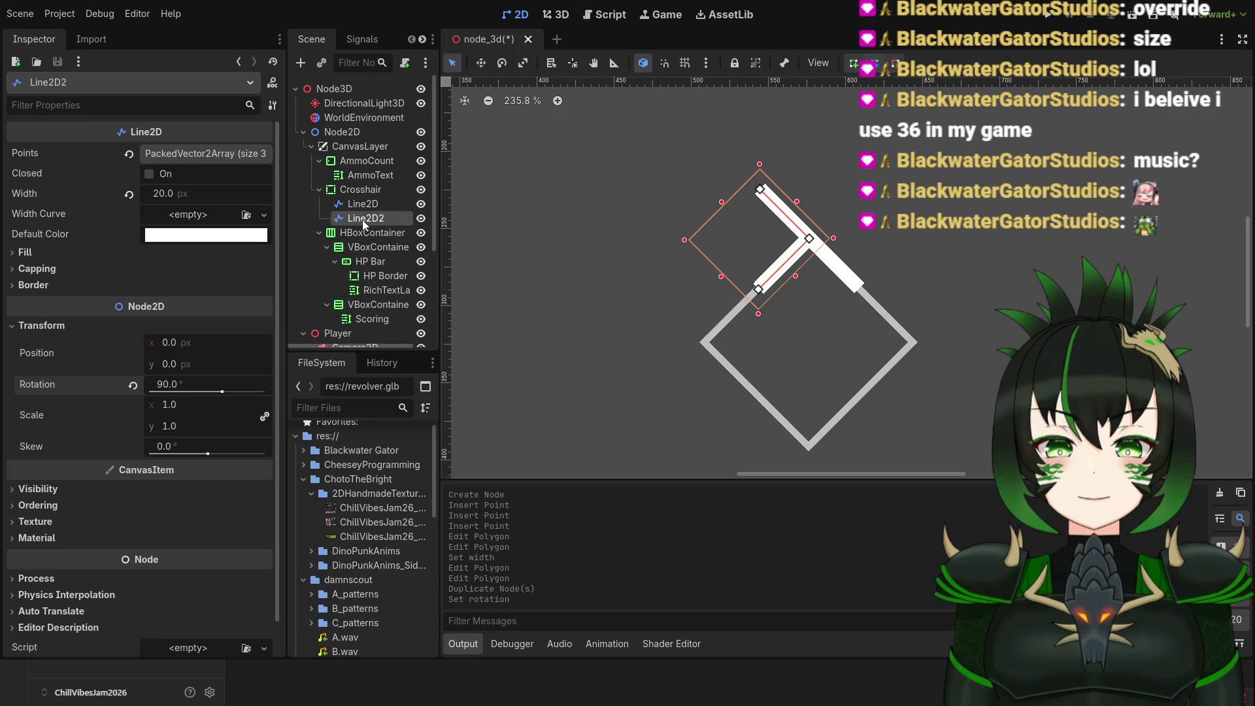
- Move Line2D2 onto the diamond's right corner at (207.52, 1.537) and duplicate it as Line2D3
left_click(370, 190)
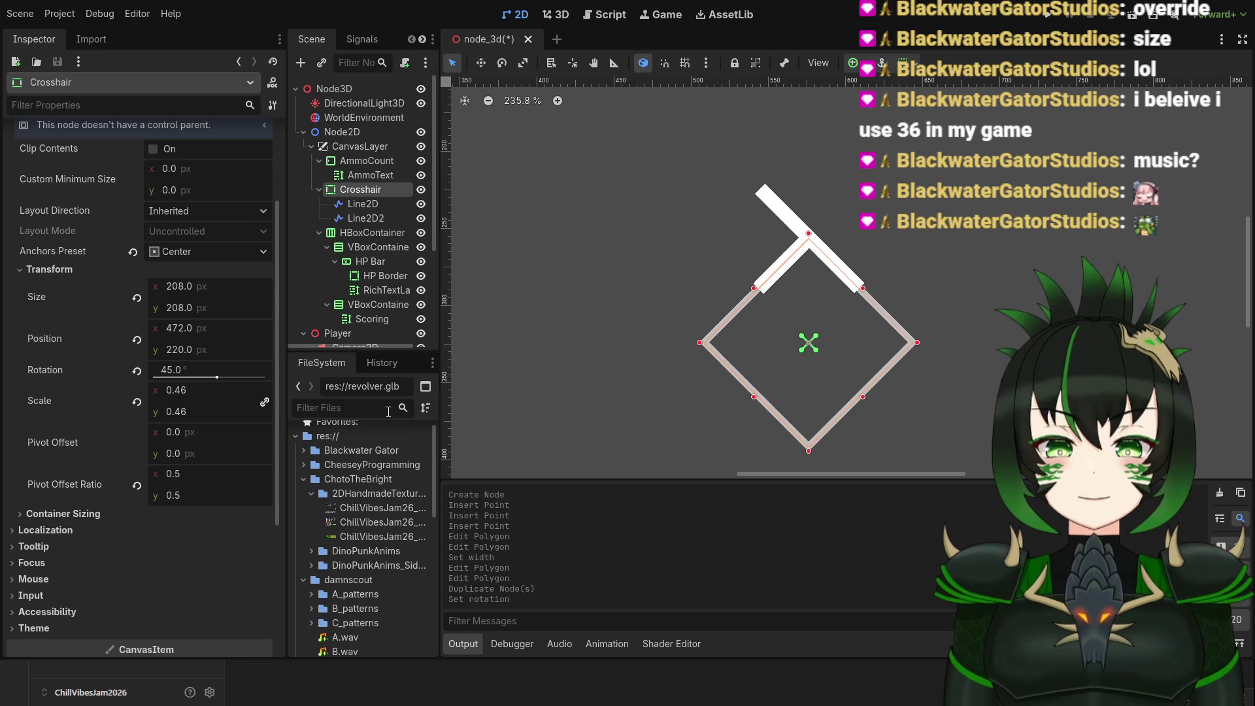
scroll(73, 480, "down", 3)
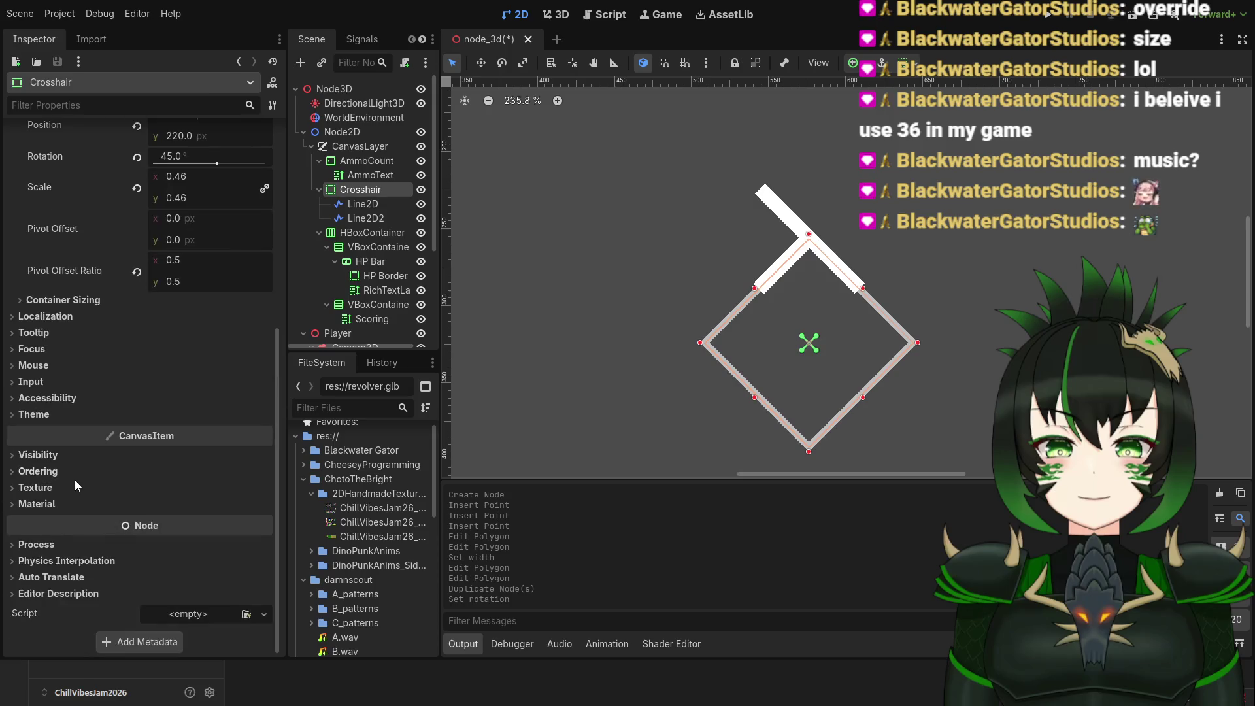
scroll(100, 432, "up", 5)
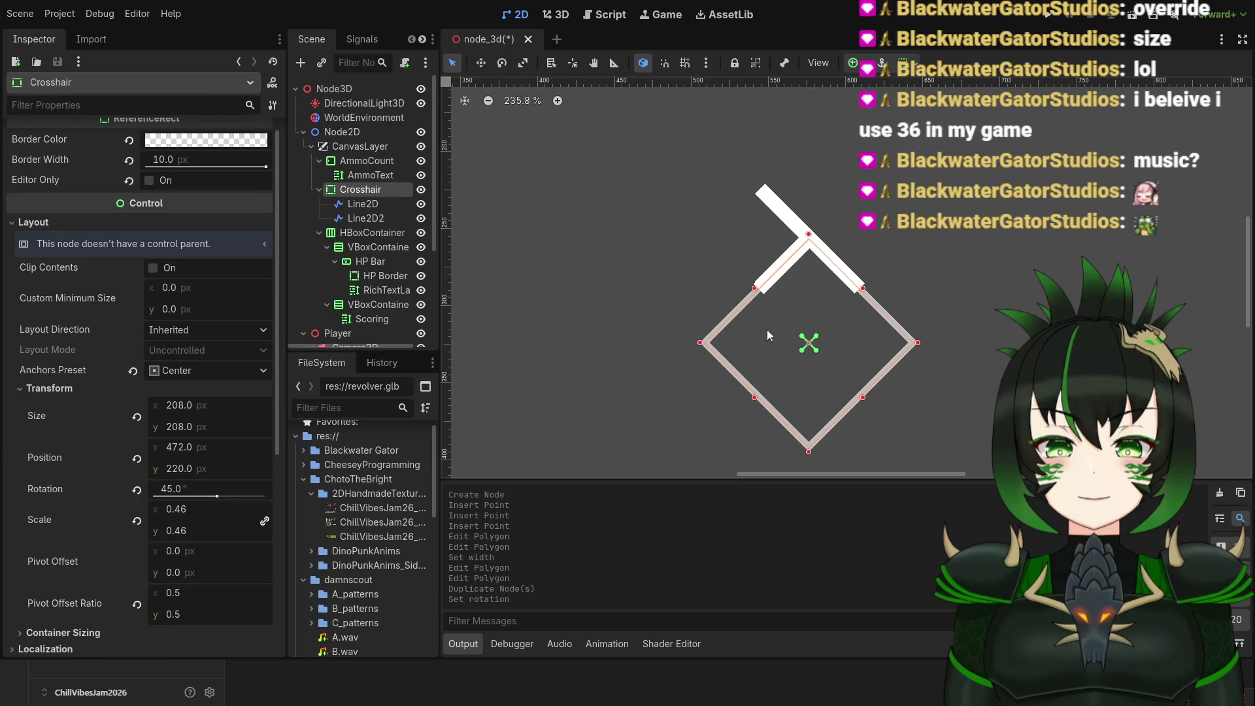
scroll(791, 272, "up", 5)
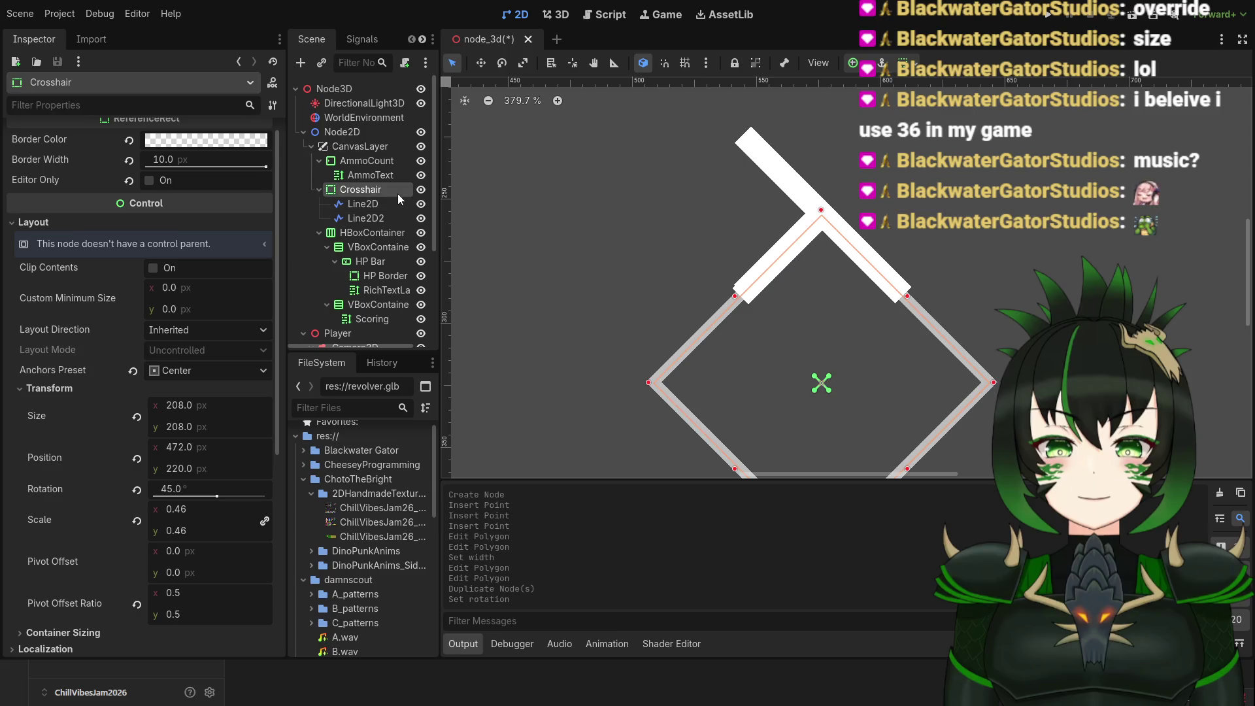
left_click(384, 203)
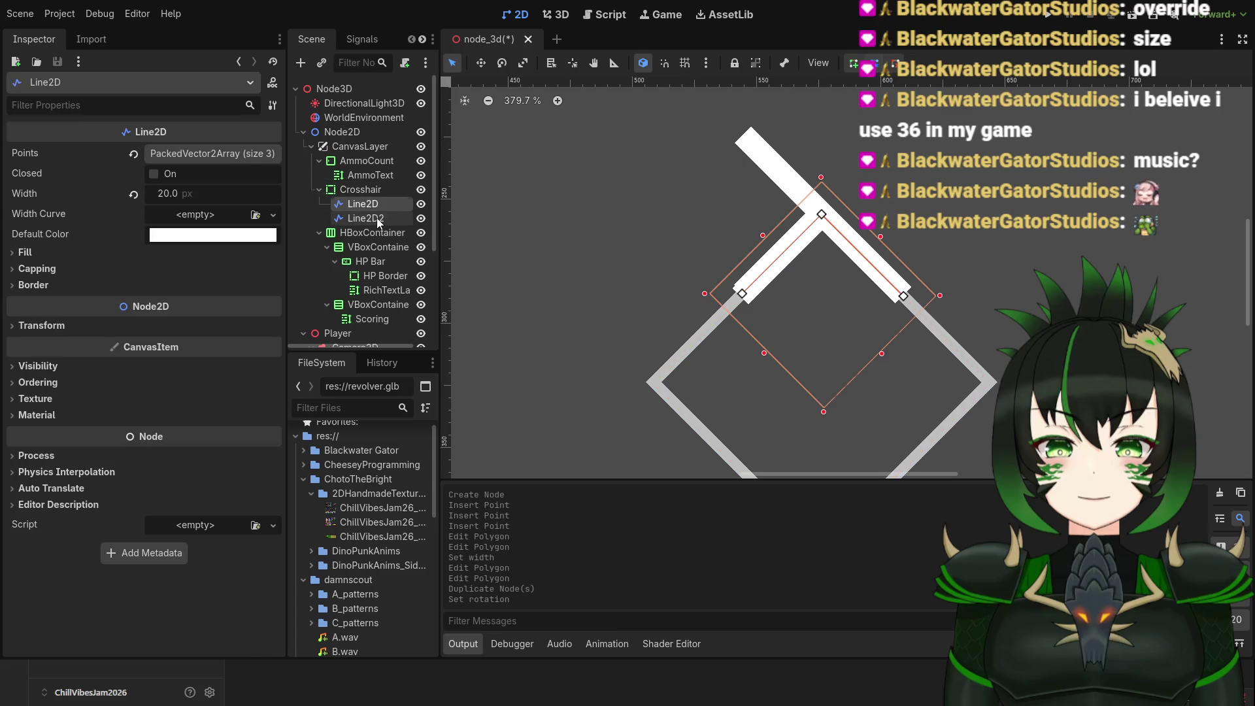
left_click(376, 218)
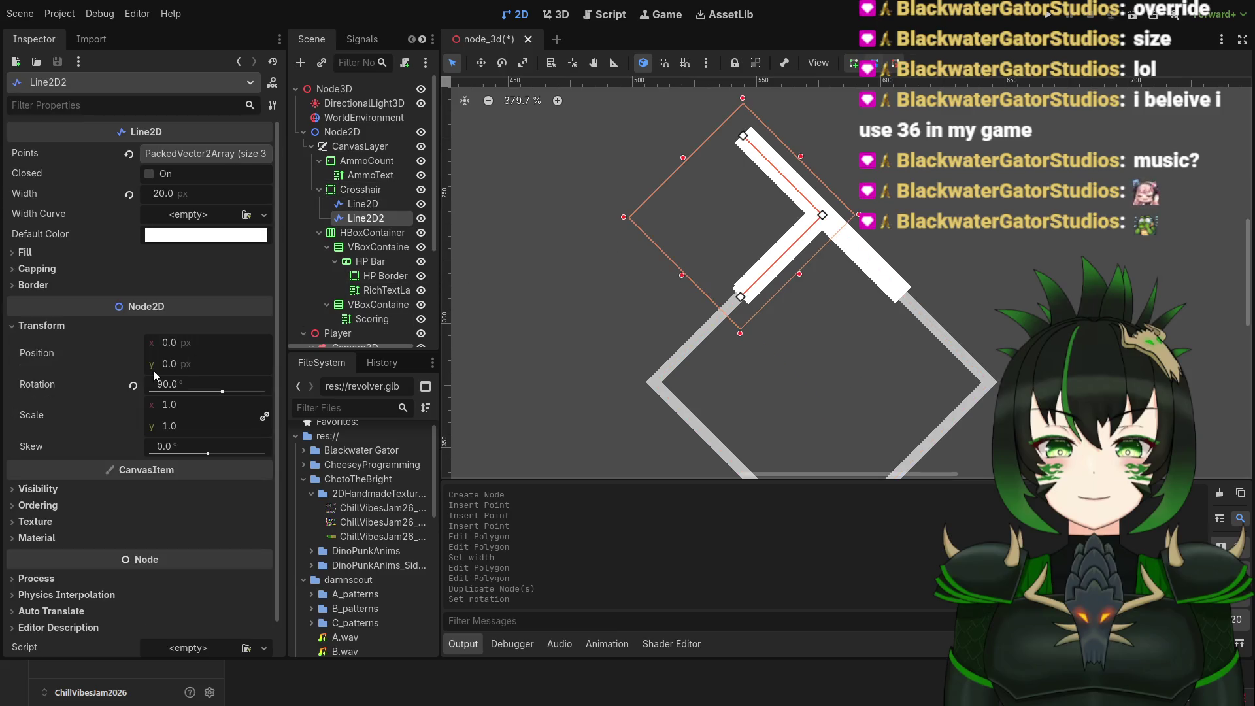
left_click_drag(237, 349, 240, 339)
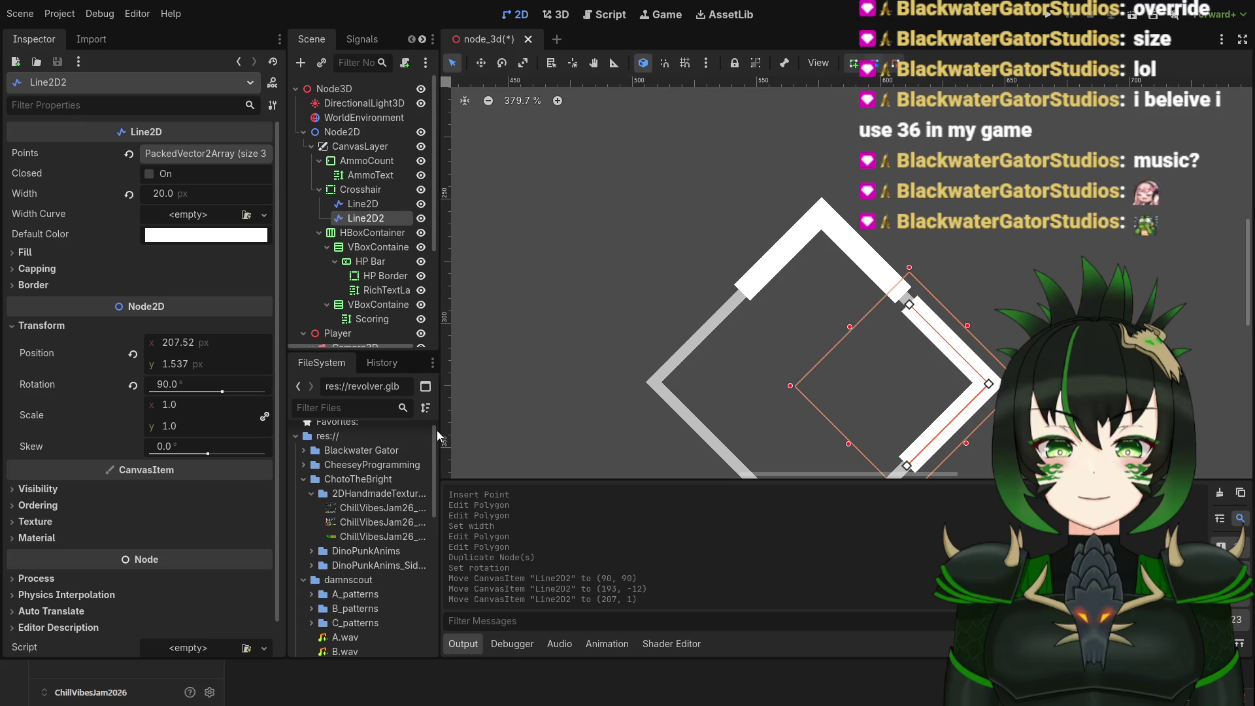
key("ctrl+d")
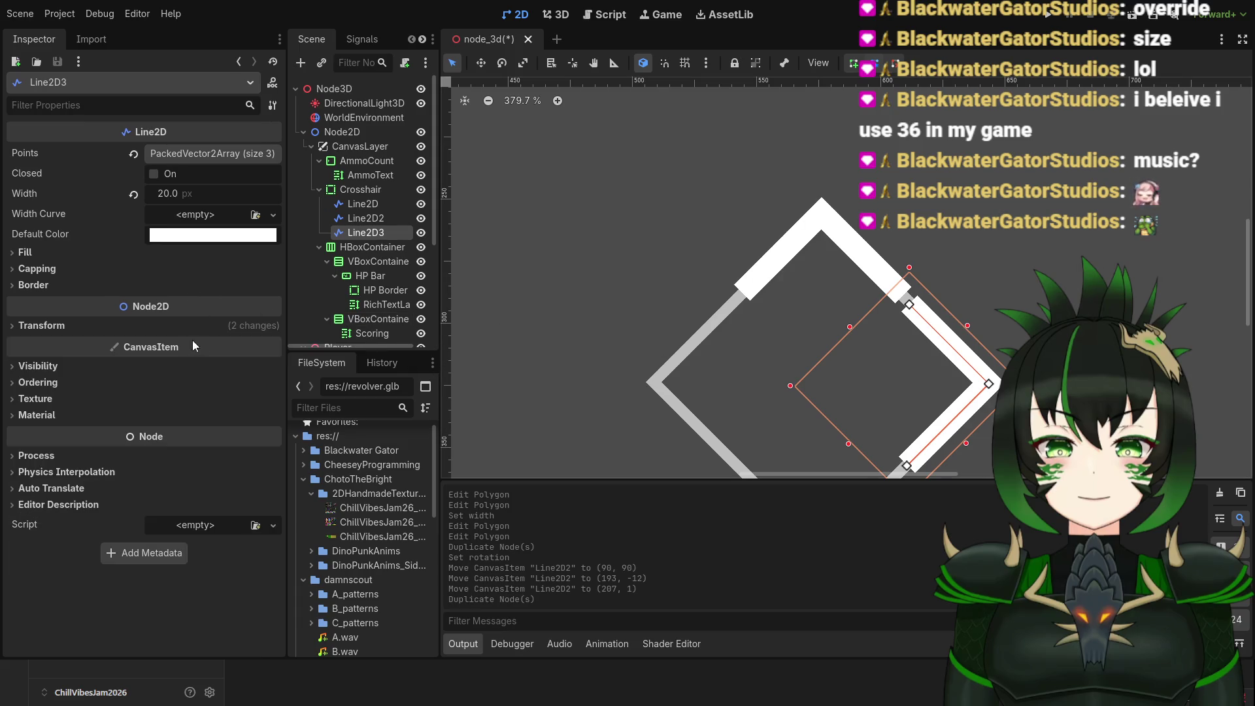
- Rotate Line2D3 to -90° and move it to the diamond's left side
left_click(33, 325)
left_click(187, 383)
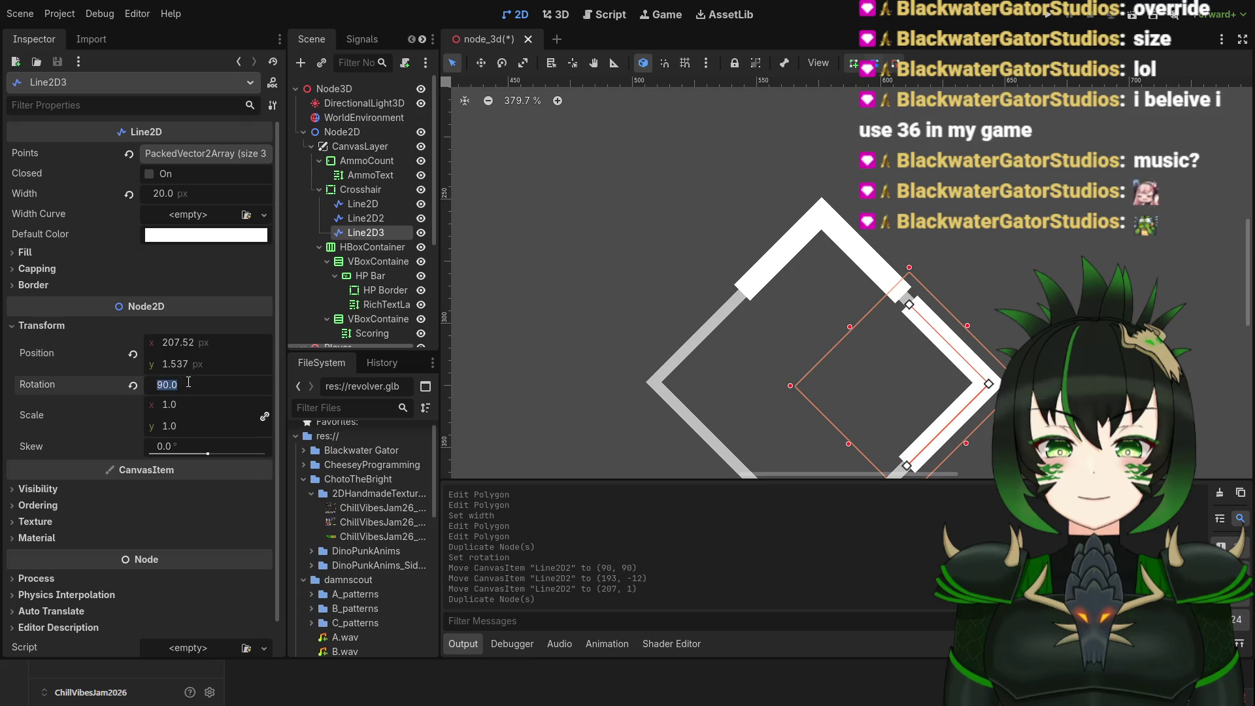
type("-90")
key("Return")
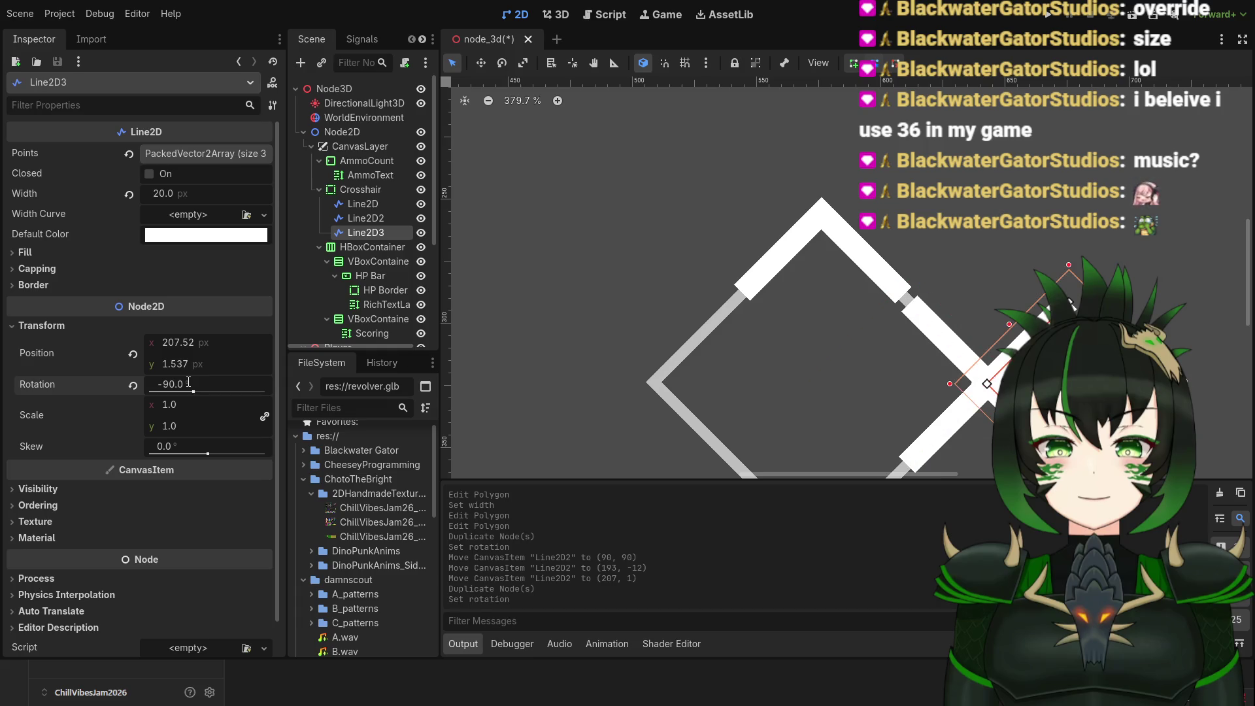
left_click_drag(989, 364, 660, 365)
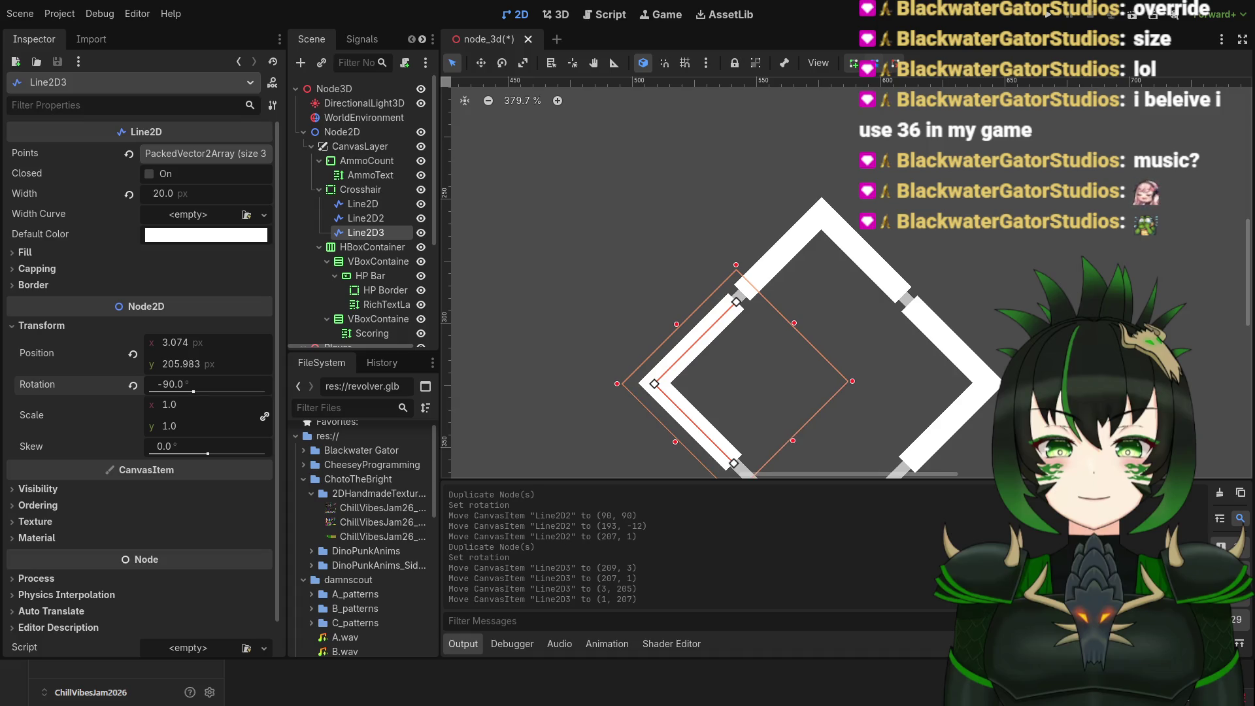
scroll(814, 296, "down", 5)
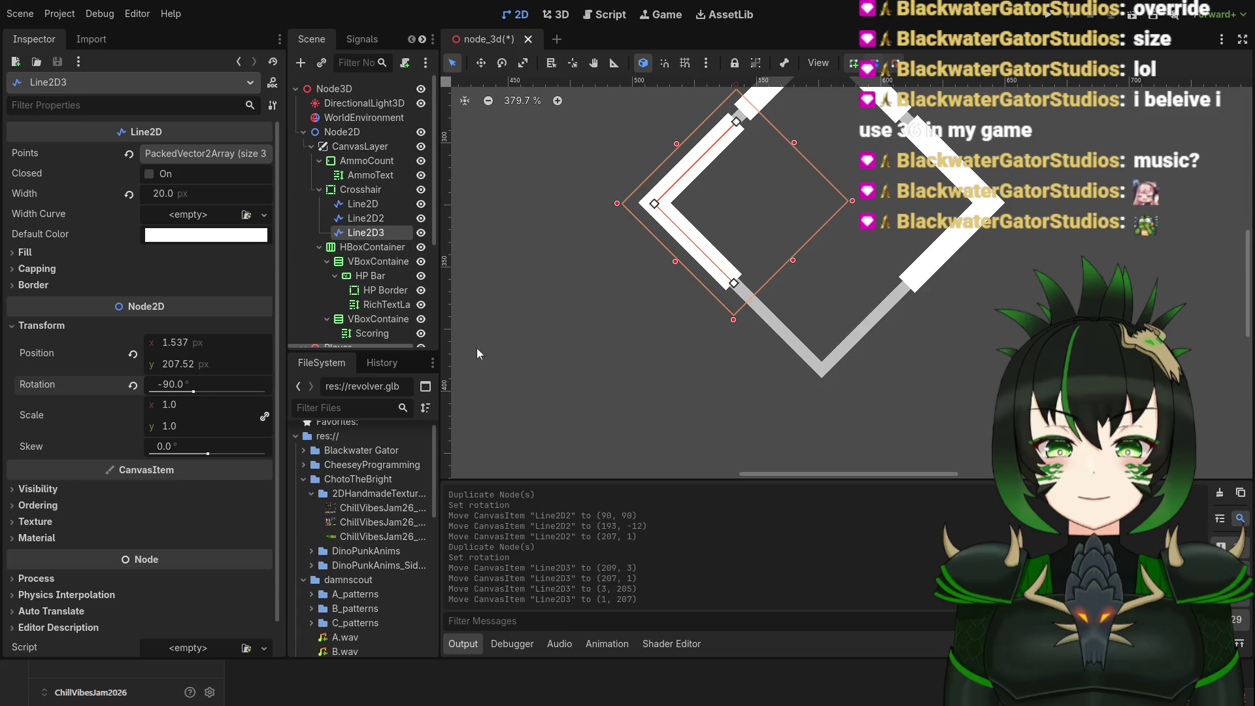
- Duplicate Line2D3 as Line2D4 and rotate it 180°
key("ctrl+d")
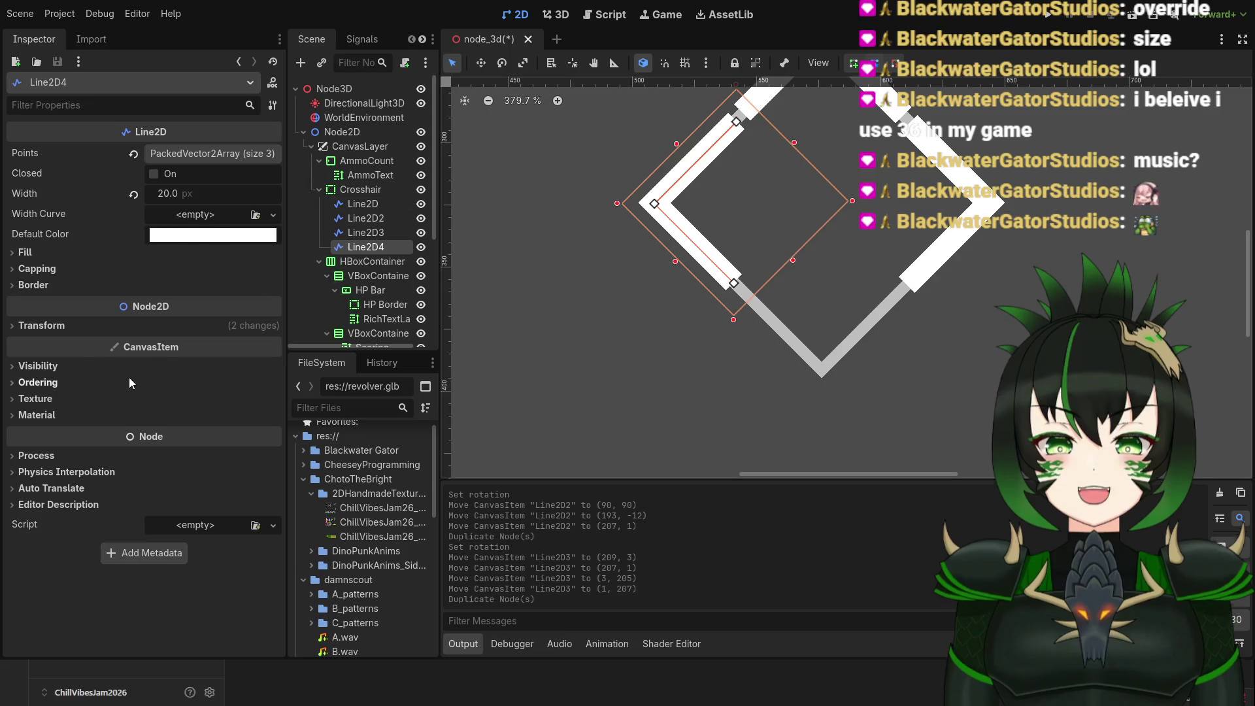
left_click(79, 325)
left_click(187, 385)
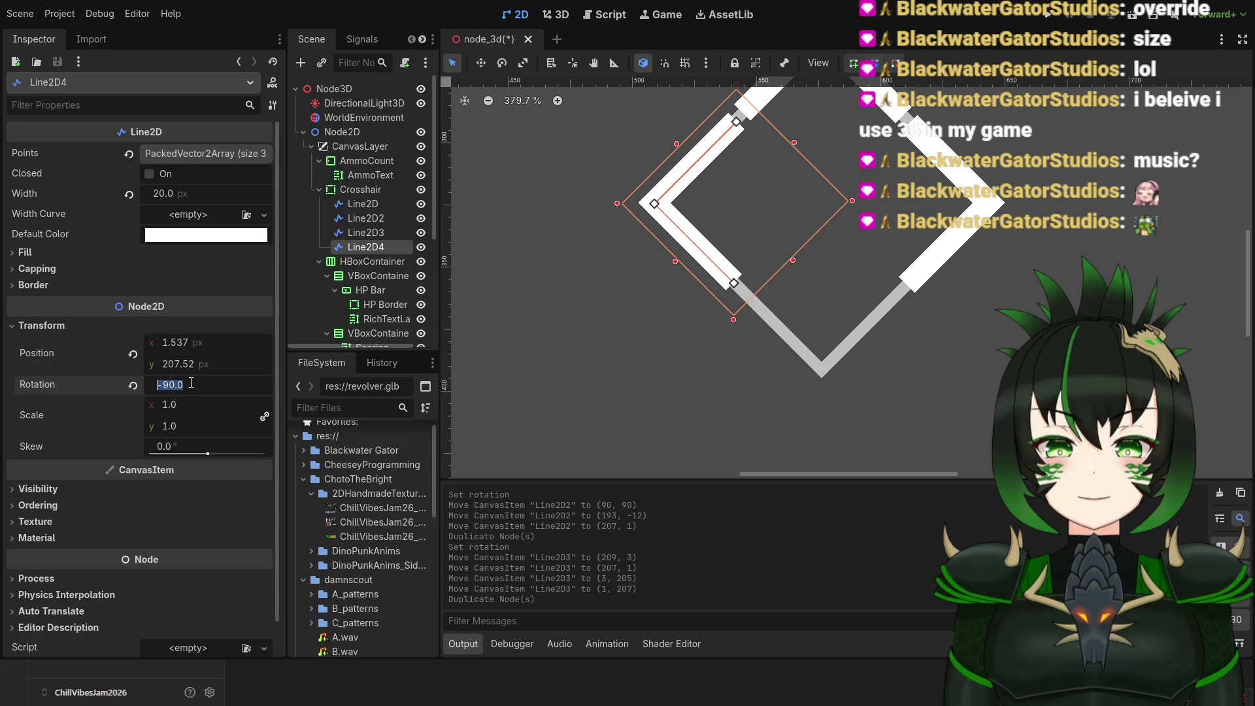
type("180")
key("Return")
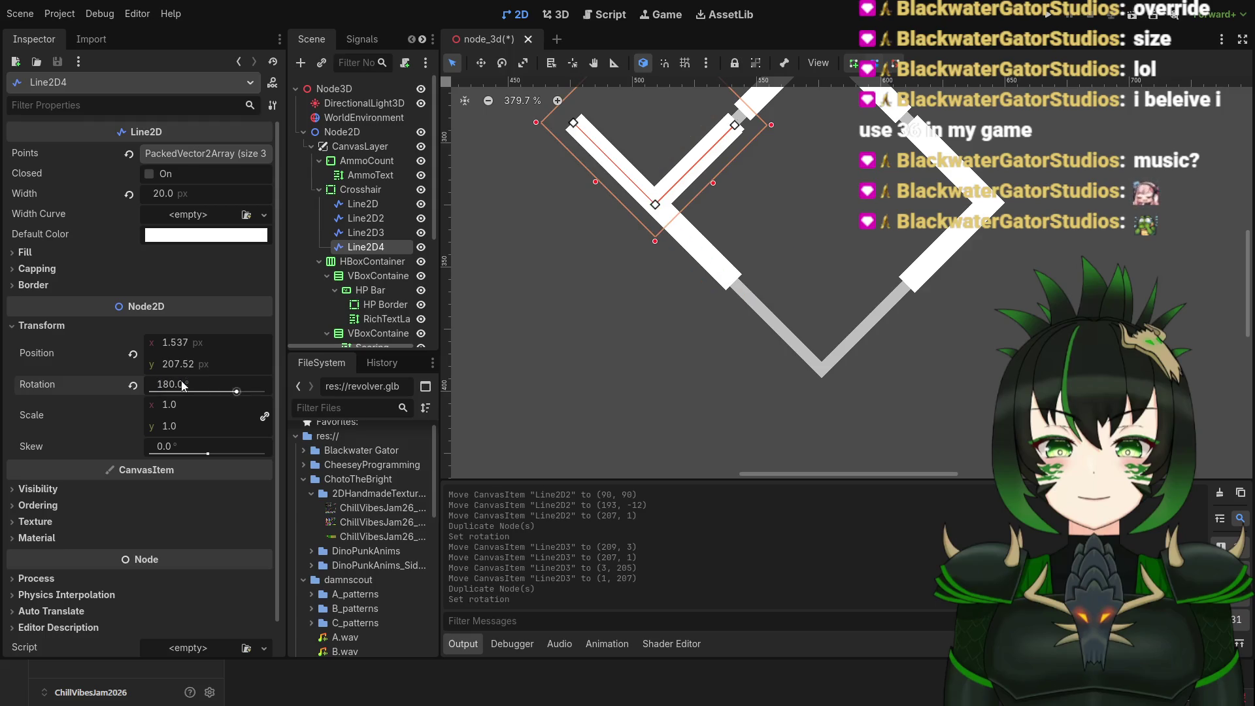
- Nudge Line2D4 to (207, 207) at the diamond's bottom and rename the top bracket TopHitbox
key("Right")
key("Right")
key("Right")
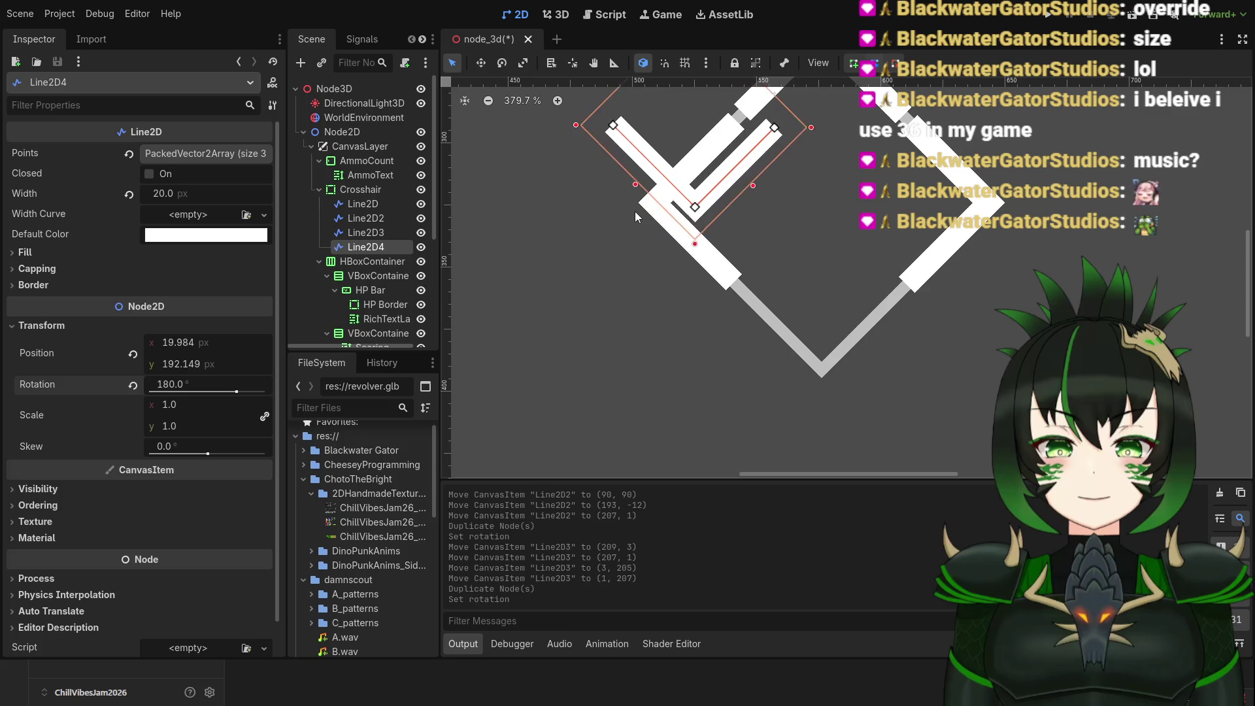
key("Up")
key("Right")
key("Up")
key("Right")
key("Up")
key("Right")
key("Up")
key("Right")
key("Up")
key("Right")
key("Up")
key("Right")
key("Up")
key("Right")
key("Up")
key("Right")
key("Up")
key("Right")
key("Up")
key("Right")
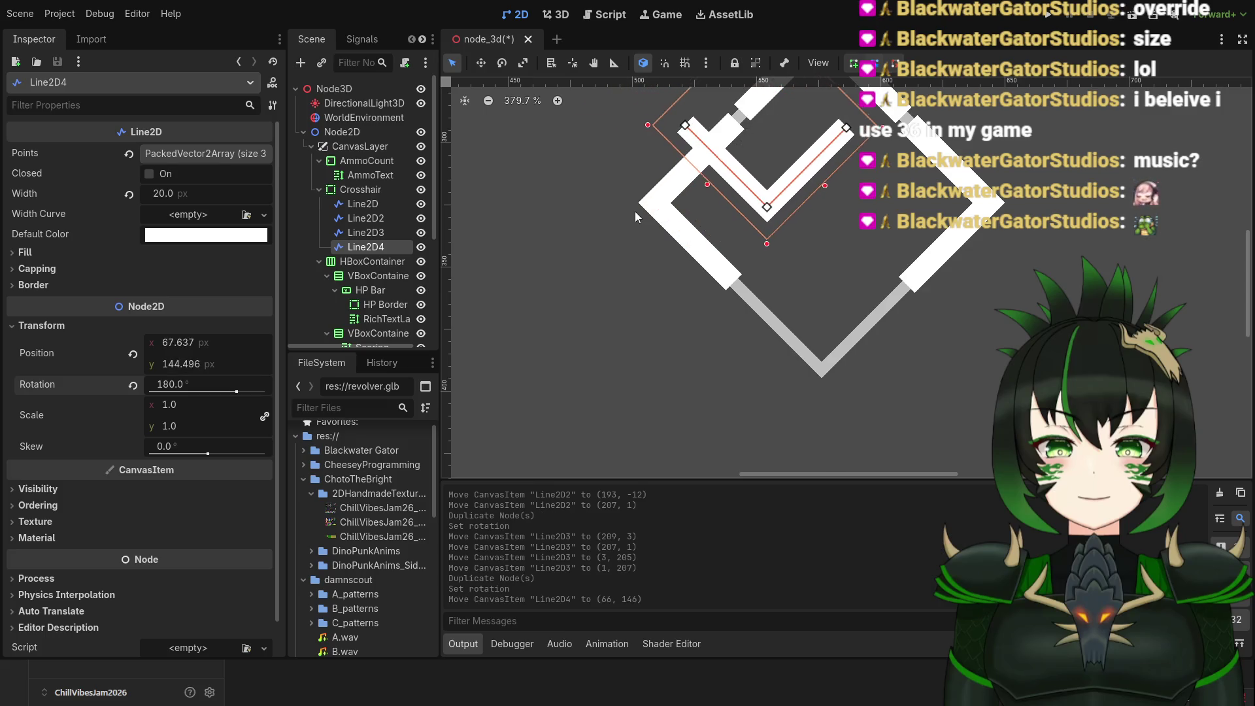
key("Down")
key("Down")
key("Down")
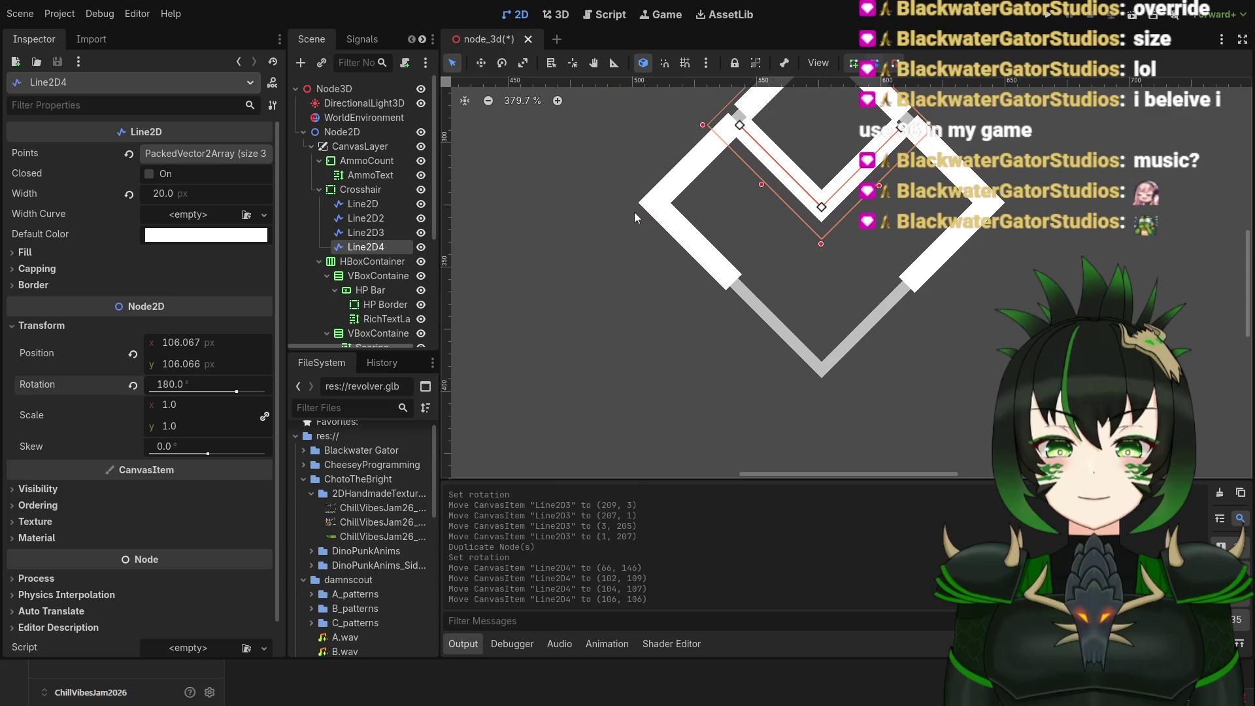
key("Down")
key("Down")
key("Down")
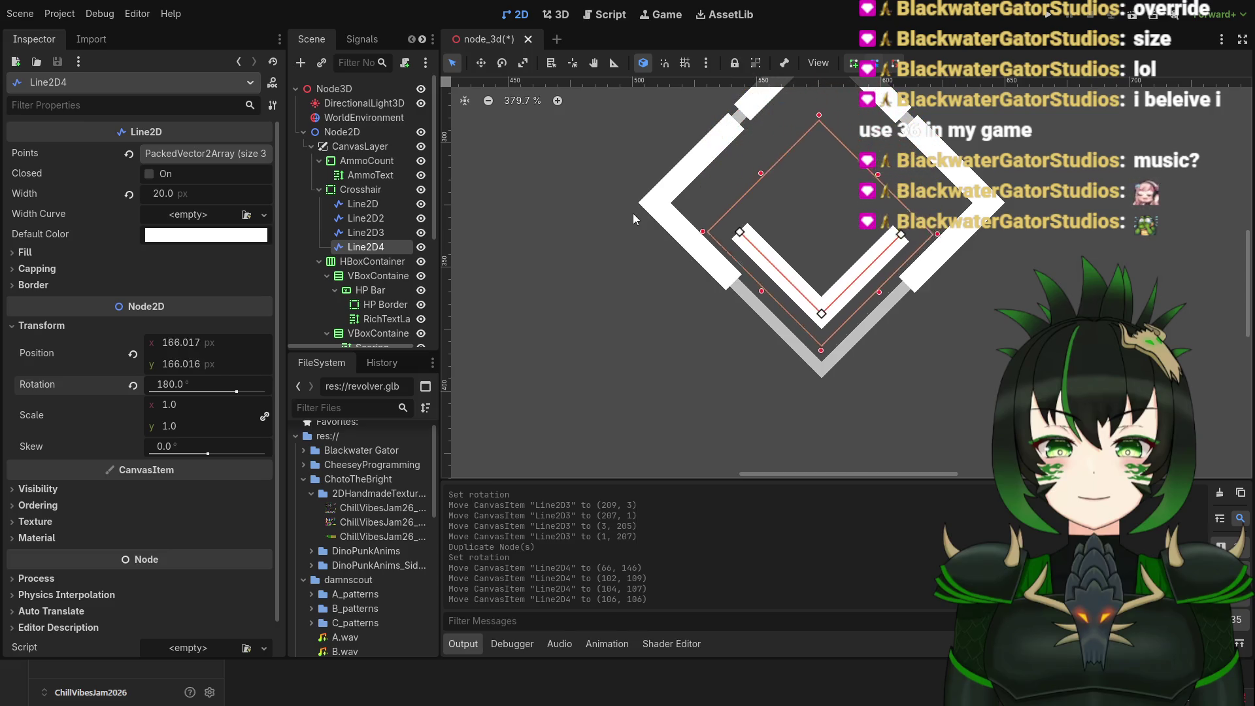
key("Down")
key("Down")
key("Down")
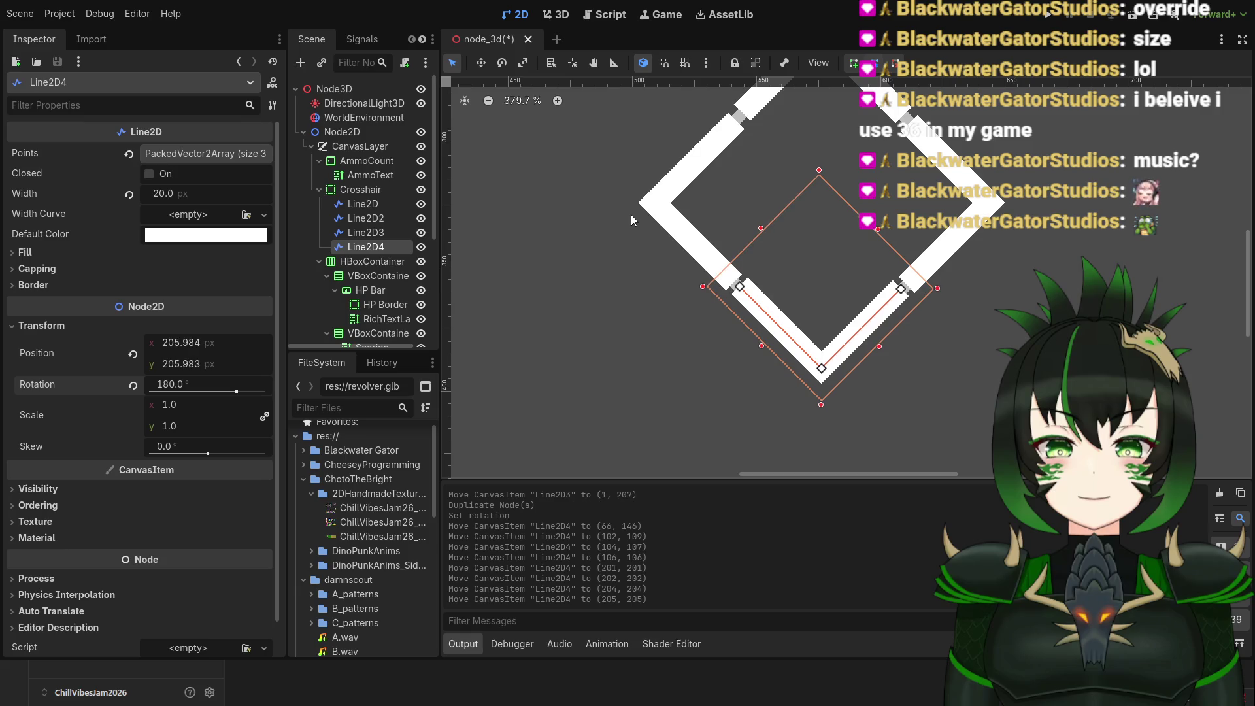
key("Down")
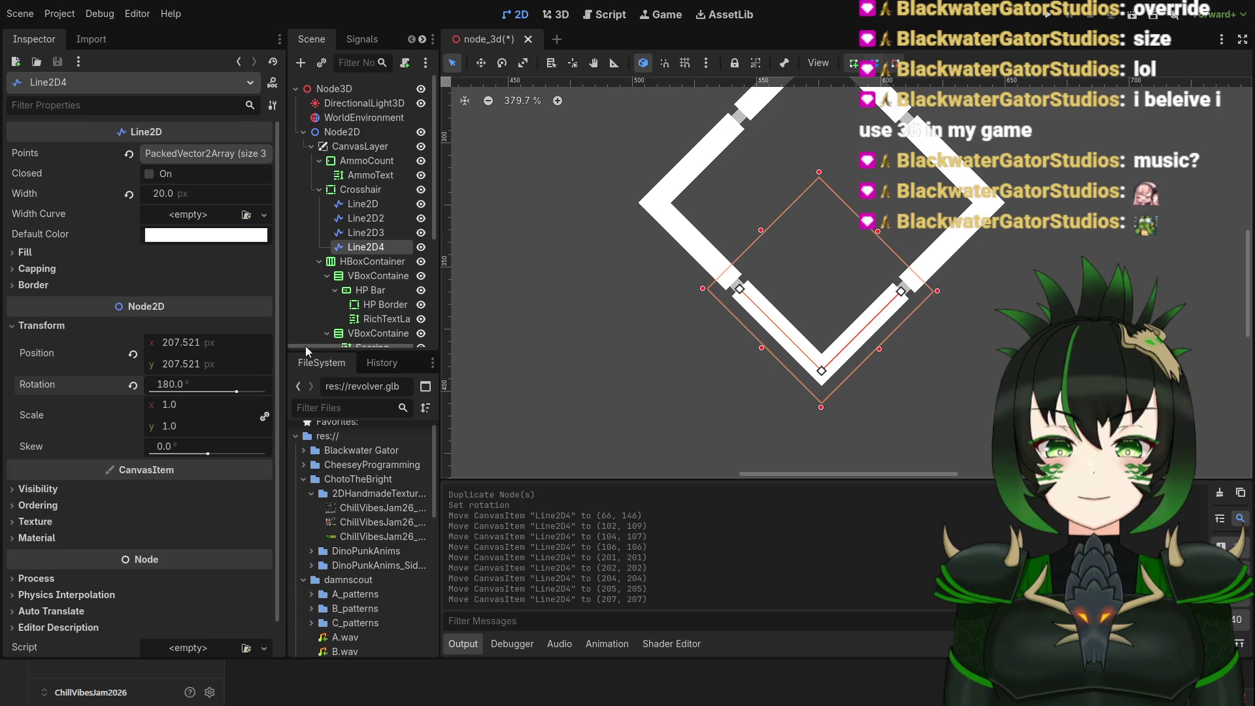
left_click(385, 204)
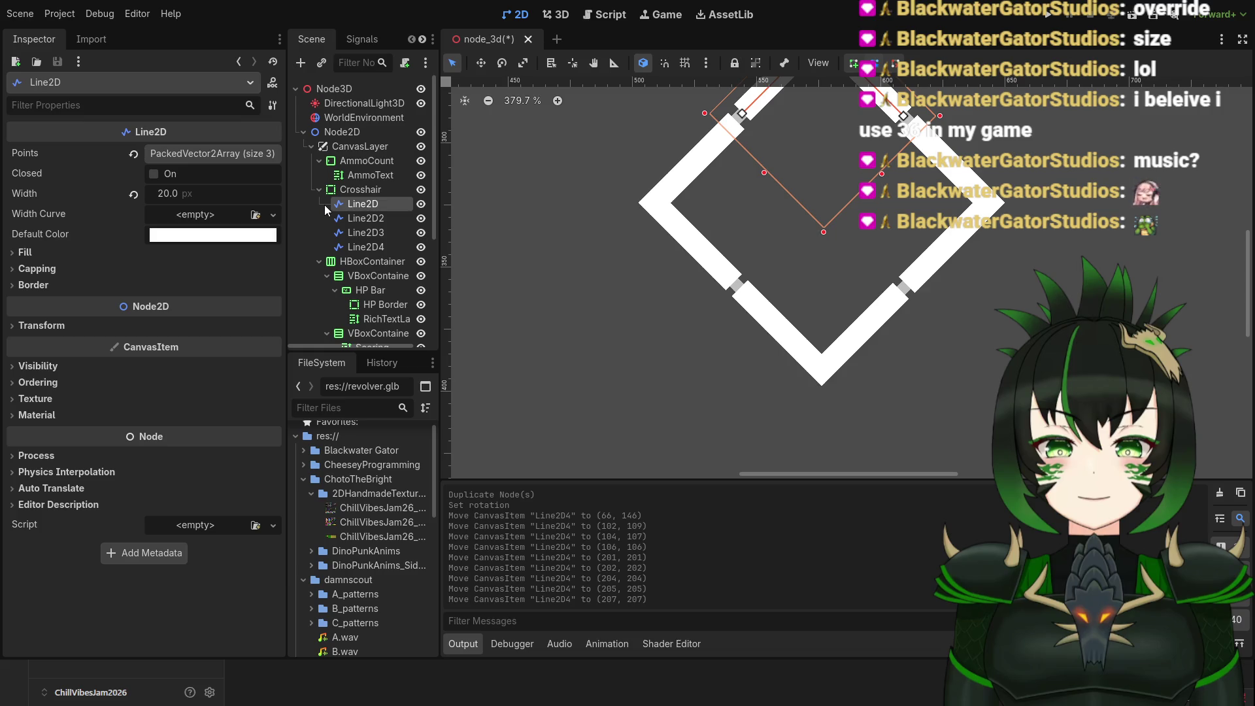
type("TopHitbox")
key("Return")
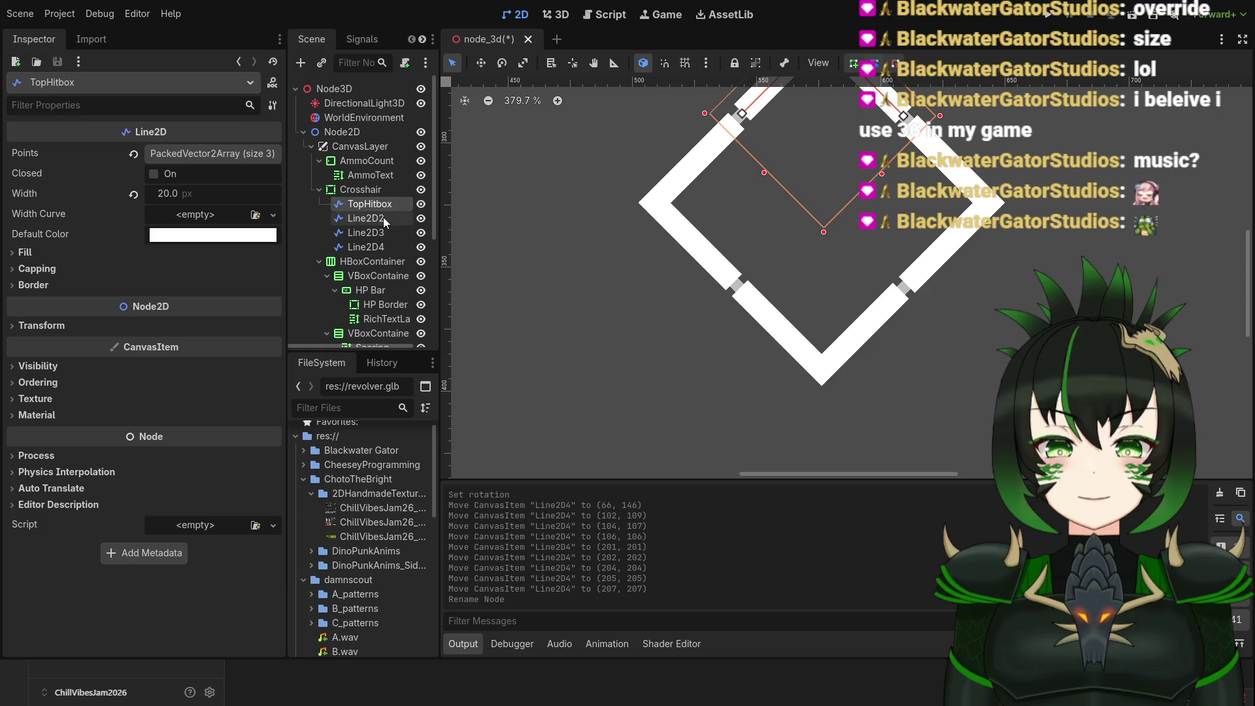
- Rename the Line2D2 crosshair line to Righthitbox
left_click(385, 218)
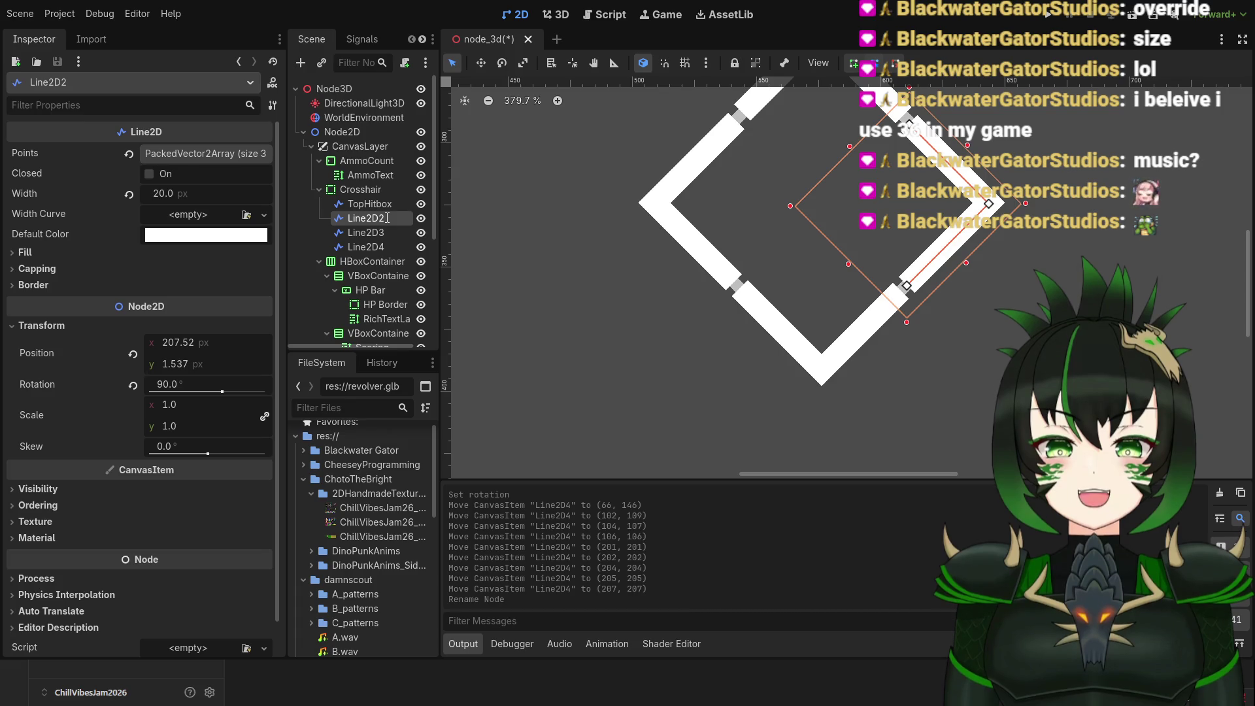
type("Righthitbox")
key("Return")
left_click(360, 233)
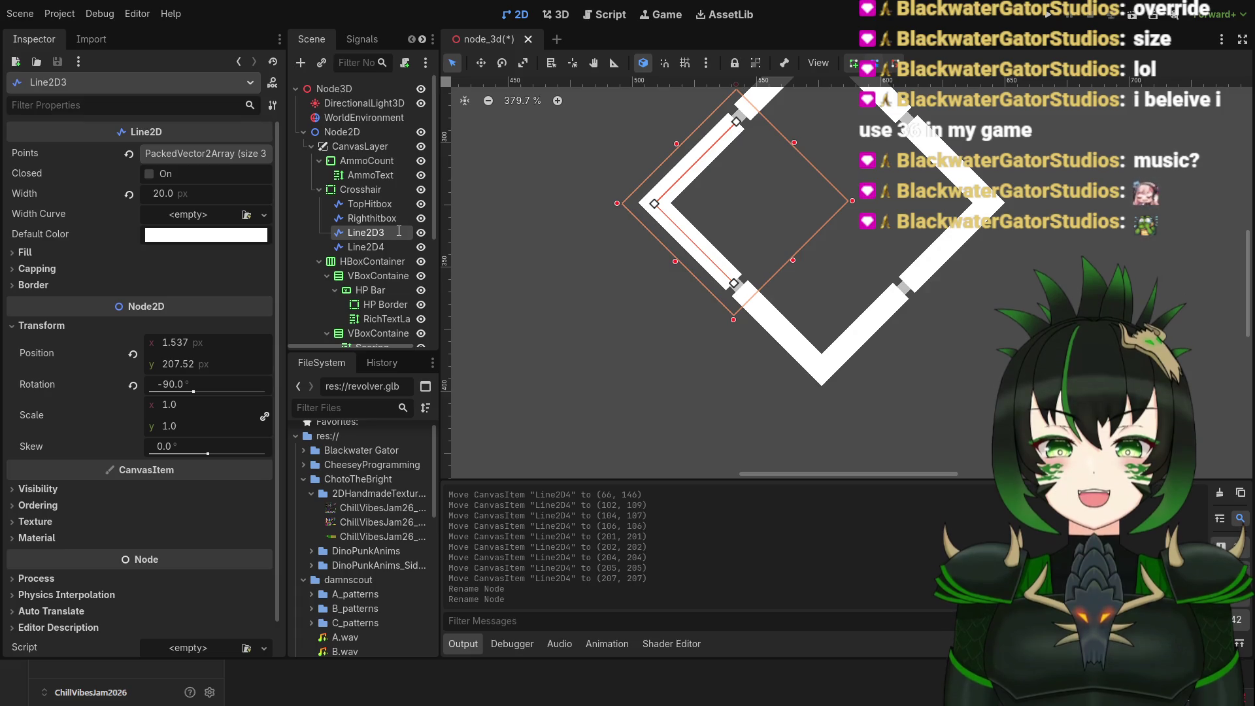
- Rename Line2D3 to LeftHitbox and Line2D4 to BottomHitbox
scroll(817, 245, "down", 10)
scroll(829, 252, "up", 4)
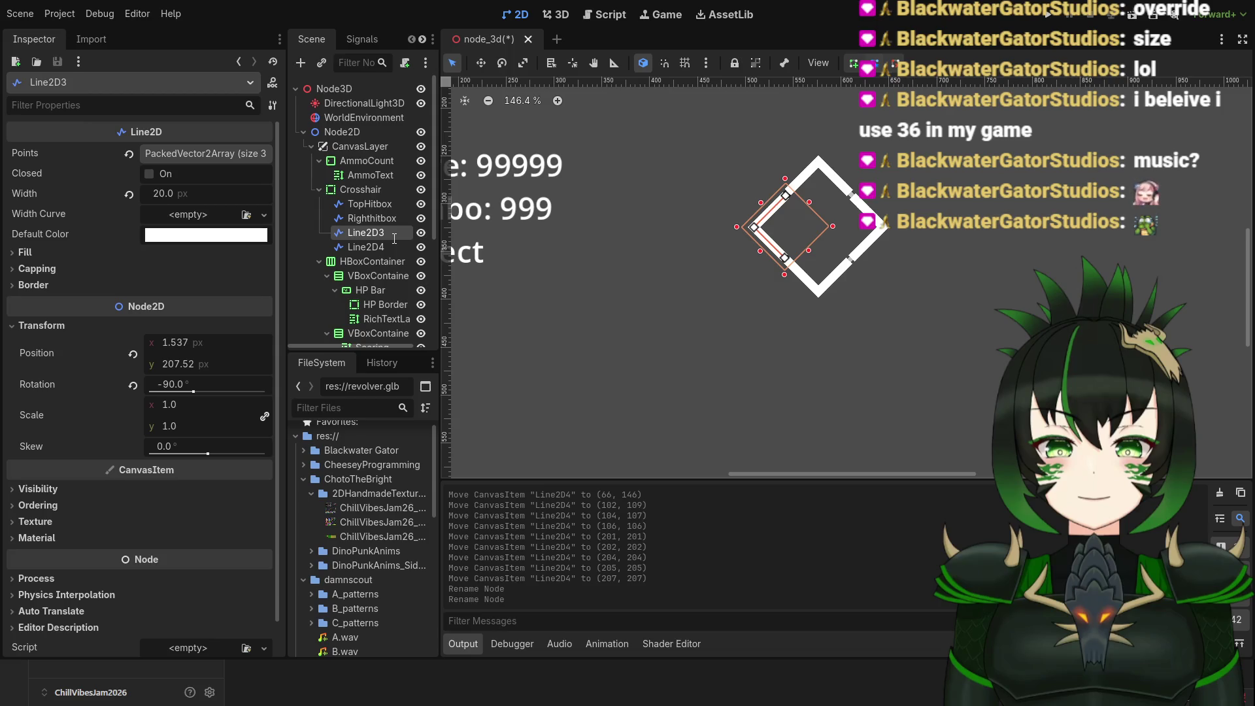
type("LeftHitbox")
key("Return")
left_click(382, 247)
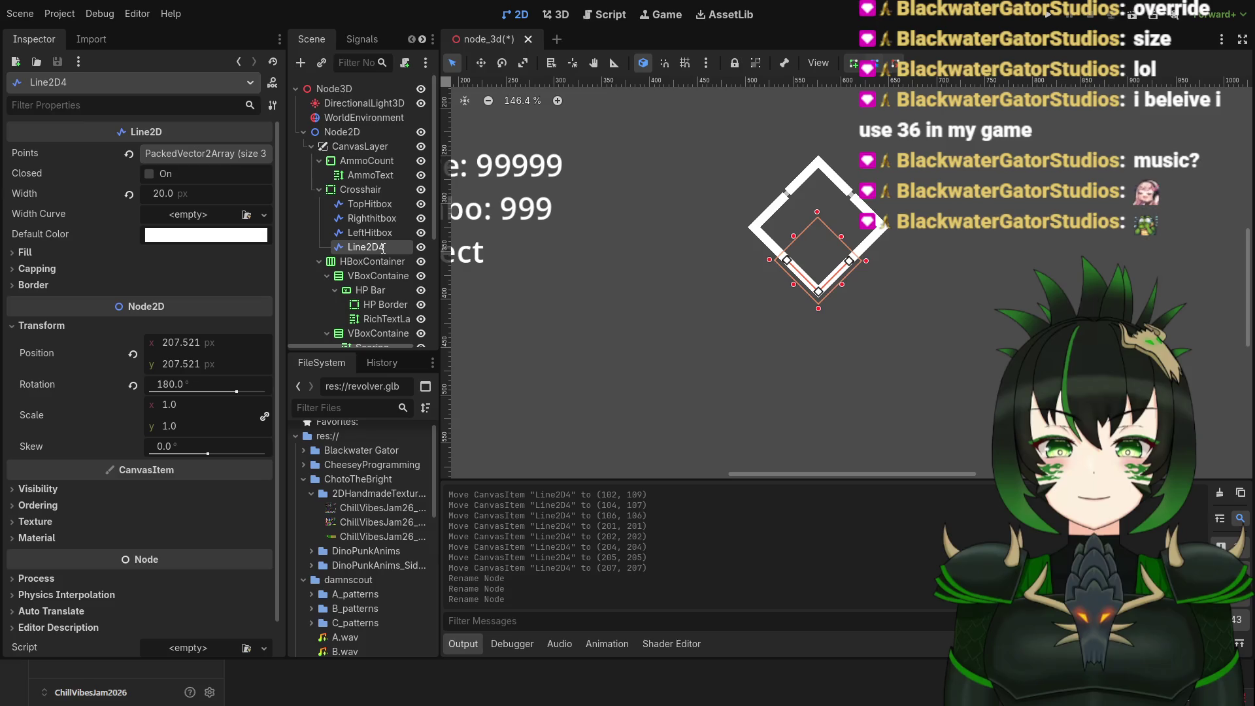
type("BottomHitbox")
key("Return")
scroll(728, 194, "up", 6)
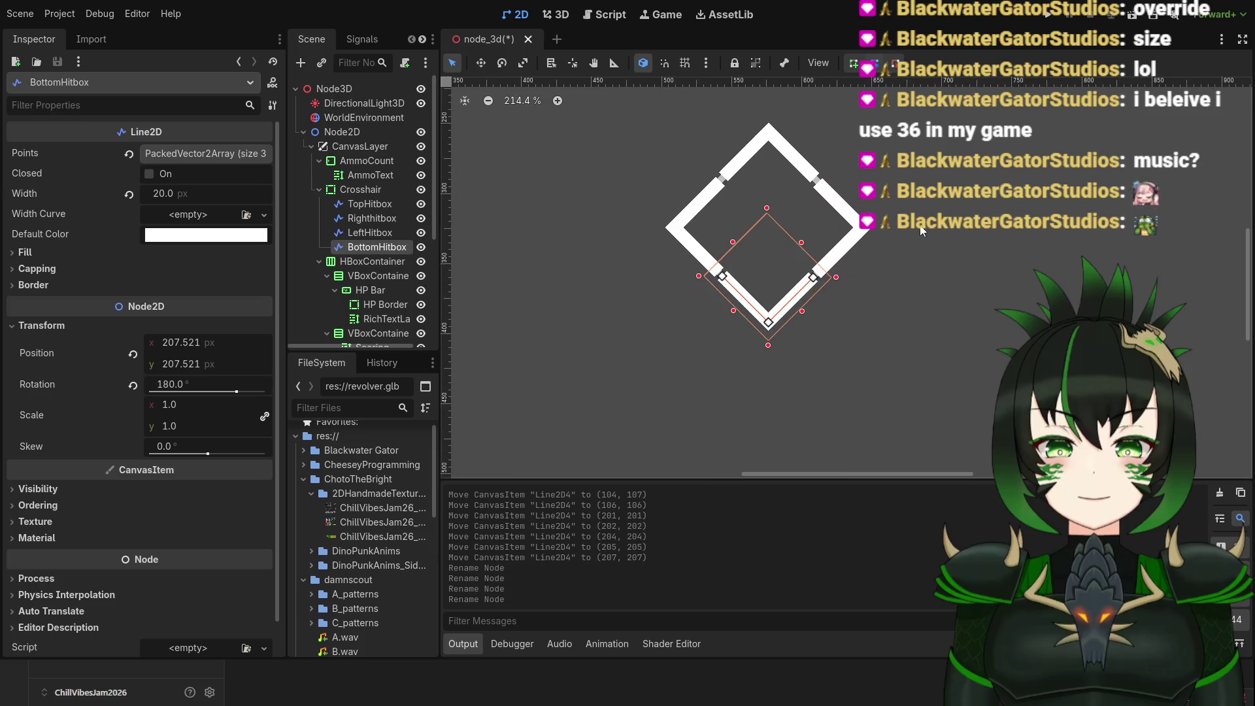
scroll(729, 196, "up", 4)
scroll(732, 223, "down", 14)
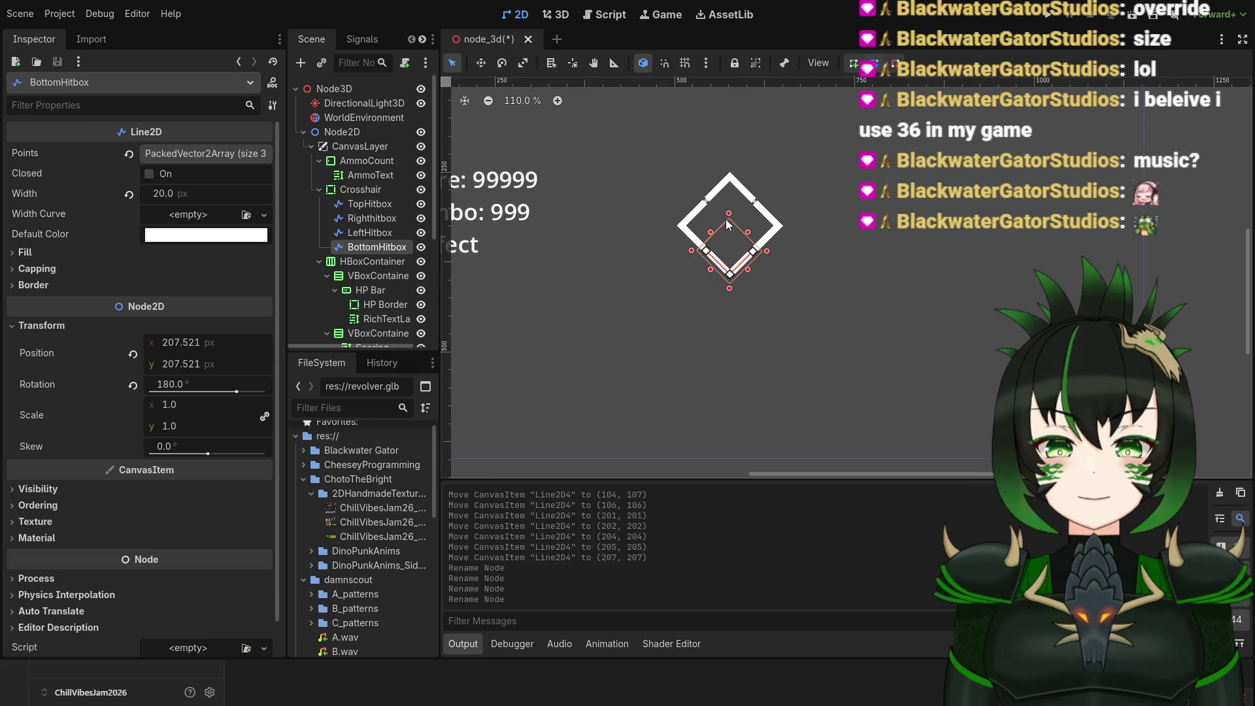
scroll(728, 219, "down", 1)
scroll(729, 218, "up", 13)
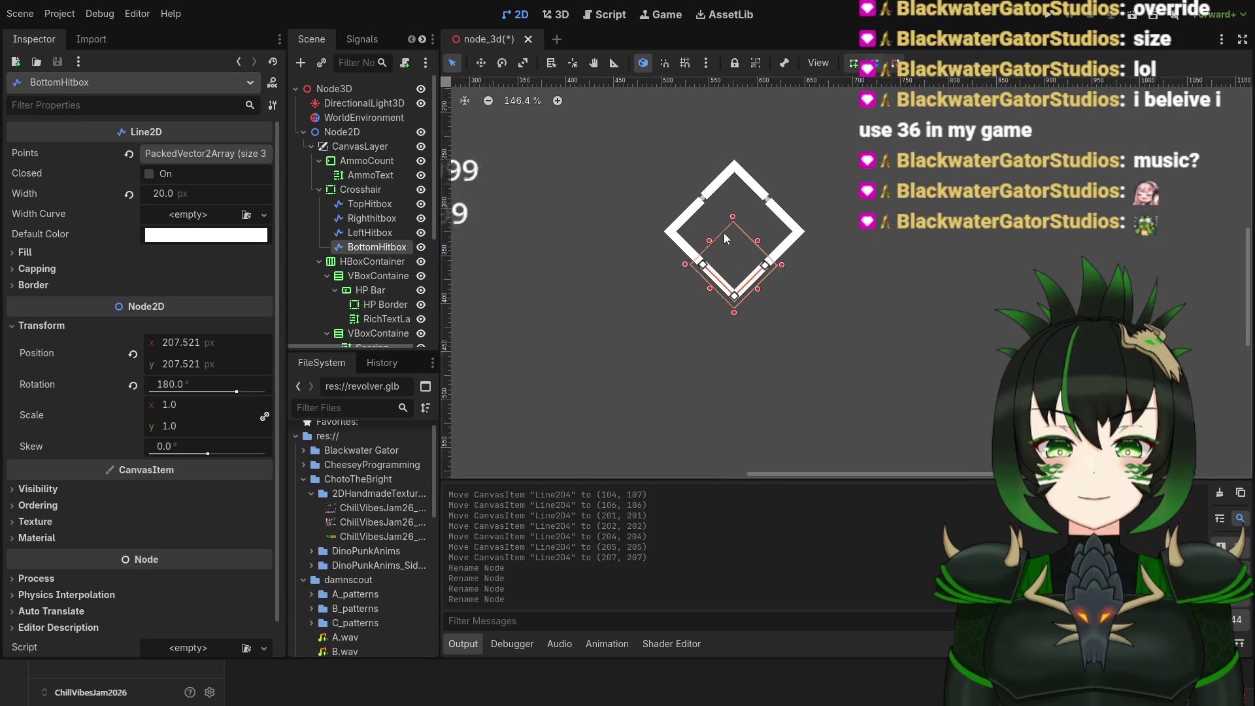
scroll(743, 294, "up", 8)
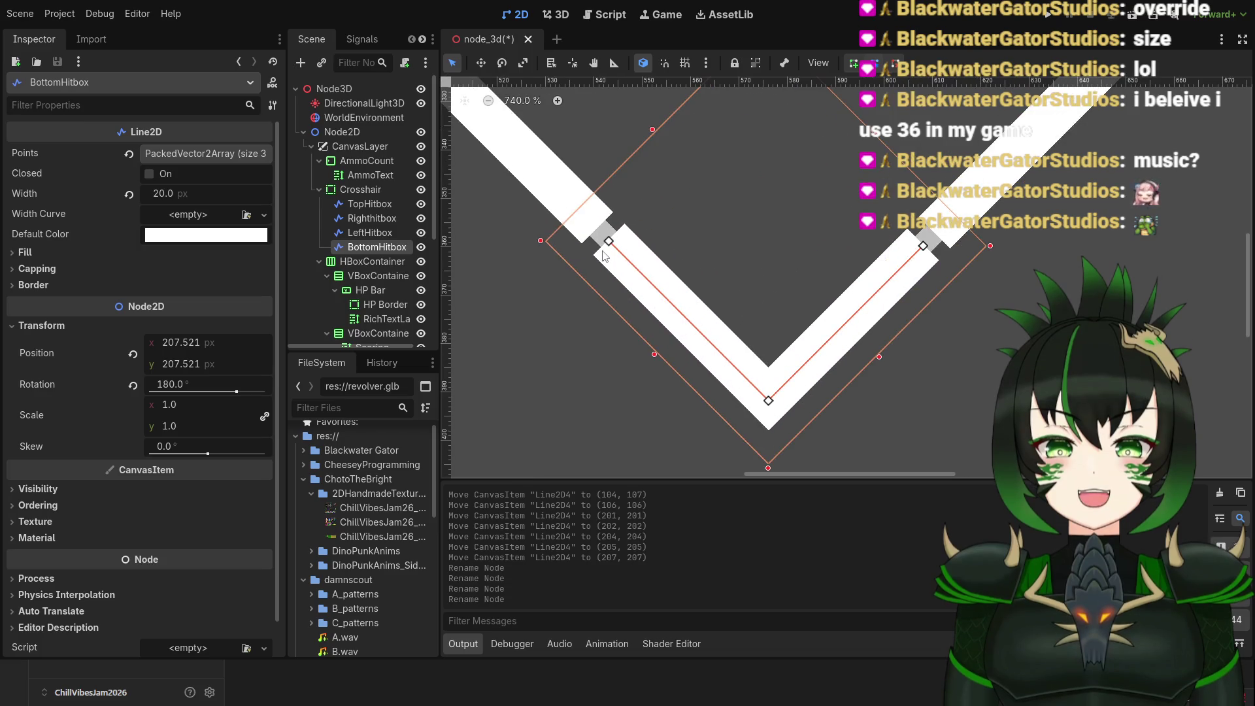
- Drag the BottomHitbox and LeftHitbox end points outward to lengthen their arms along the diamond
left_click_drag(608, 241, 618, 252)
left_click_drag(922, 245, 909, 263)
scroll(910, 261, "down", 5)
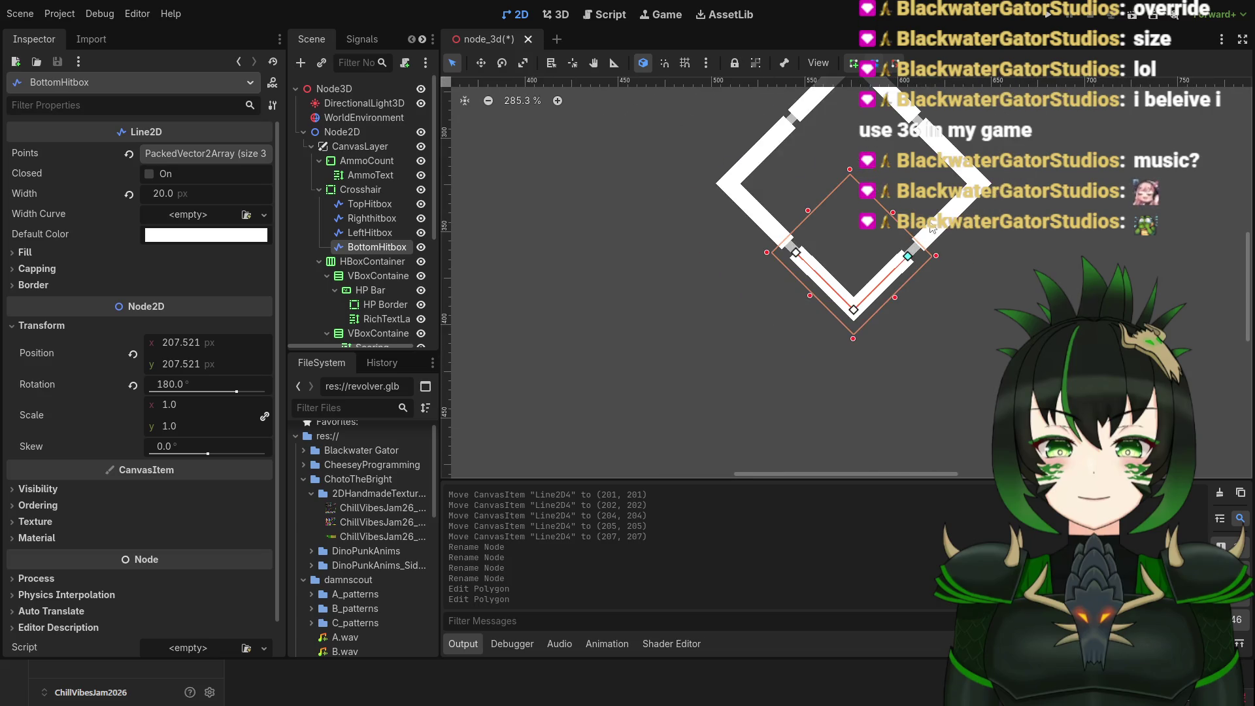
left_click(739, 189)
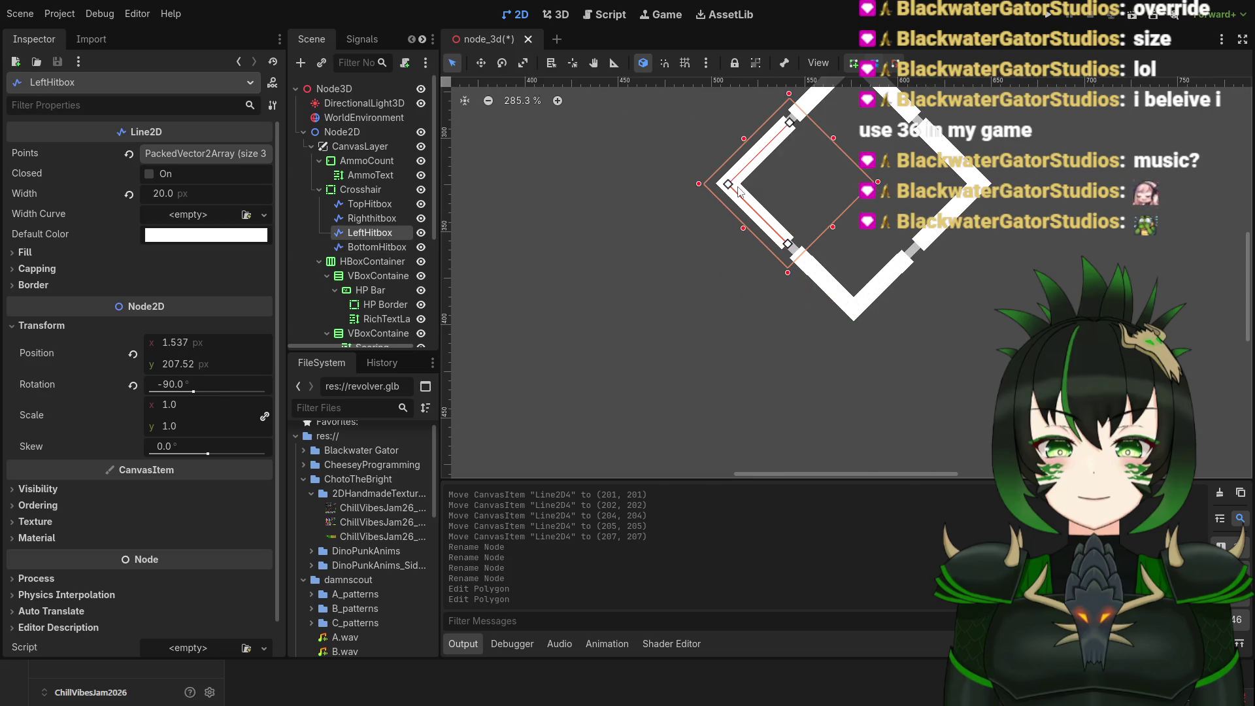
scroll(787, 248, "up", 5)
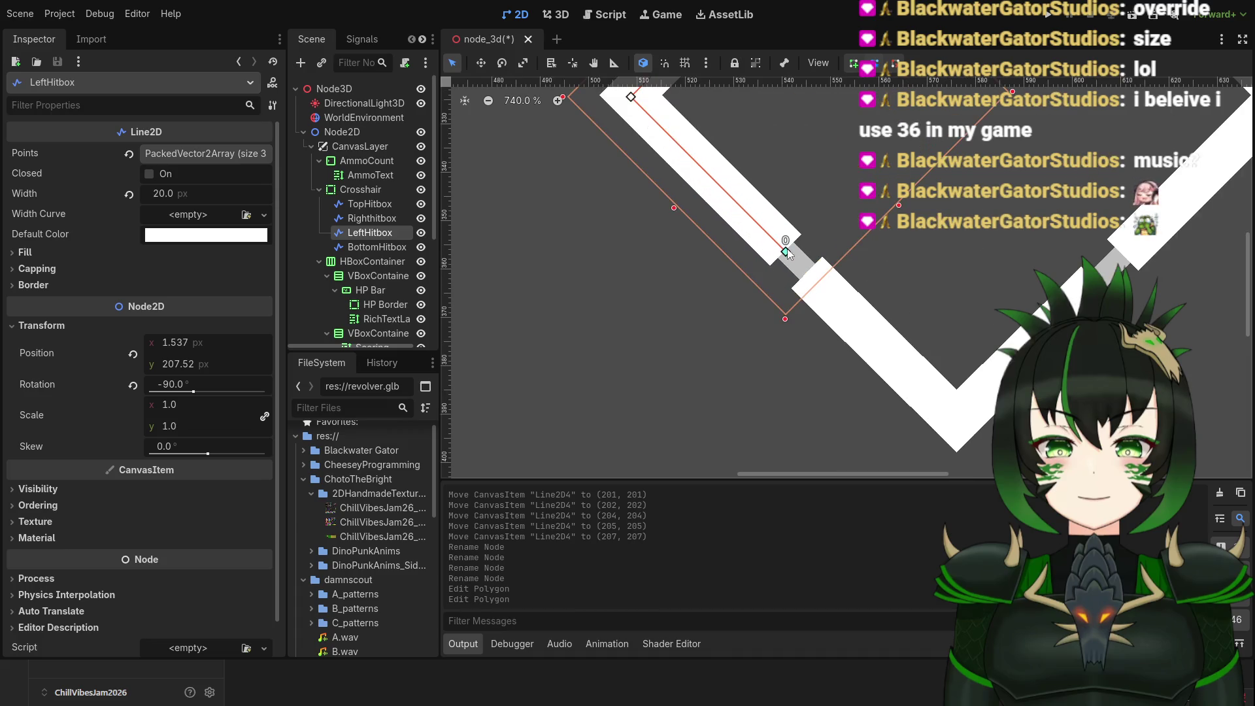
left_click_drag(787, 251, 773, 241)
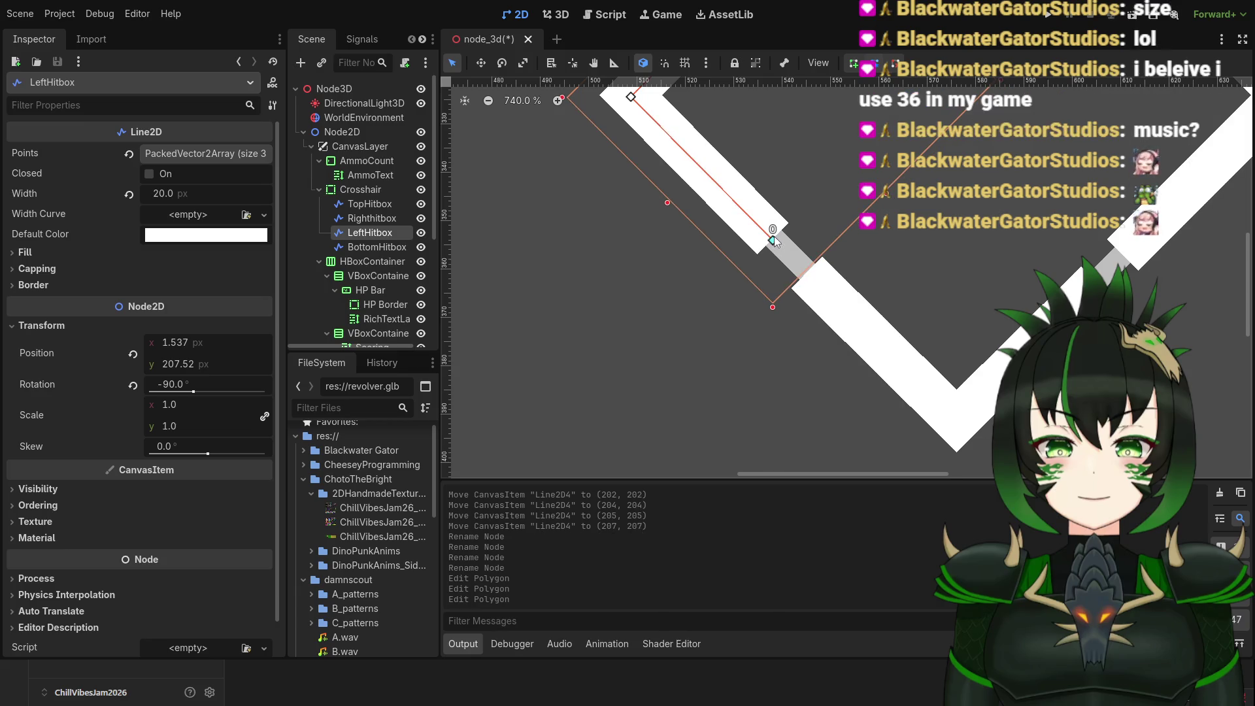
scroll(773, 240, "down", 2)
scroll(788, 279, "up", 3)
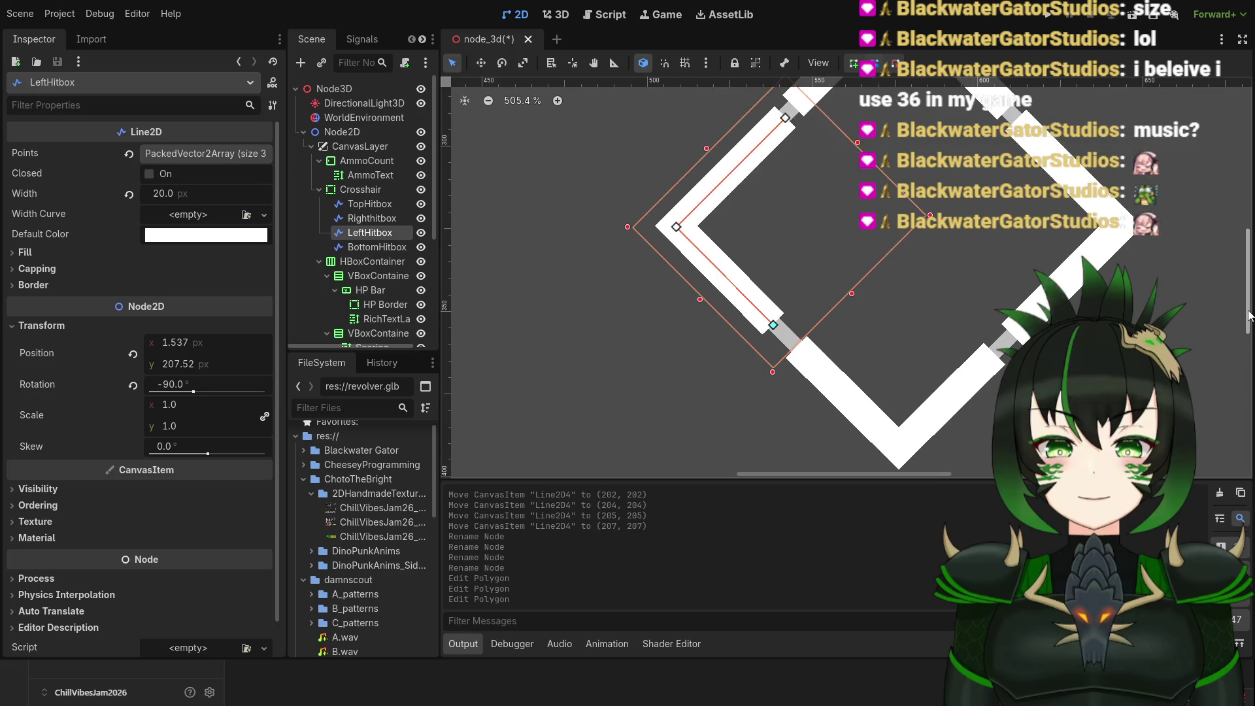
scroll(788, 279, "up", 1)
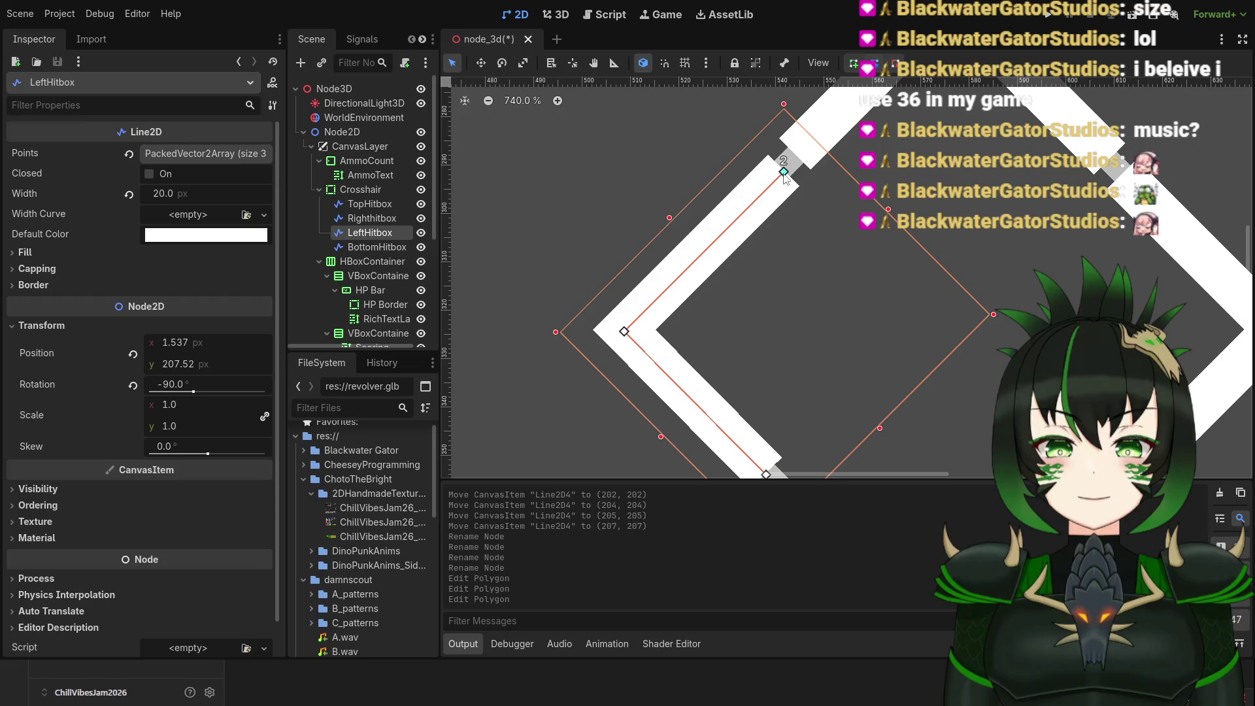
left_click_drag(777, 176, 780, 175)
left_click_drag(776, 181, 773, 185)
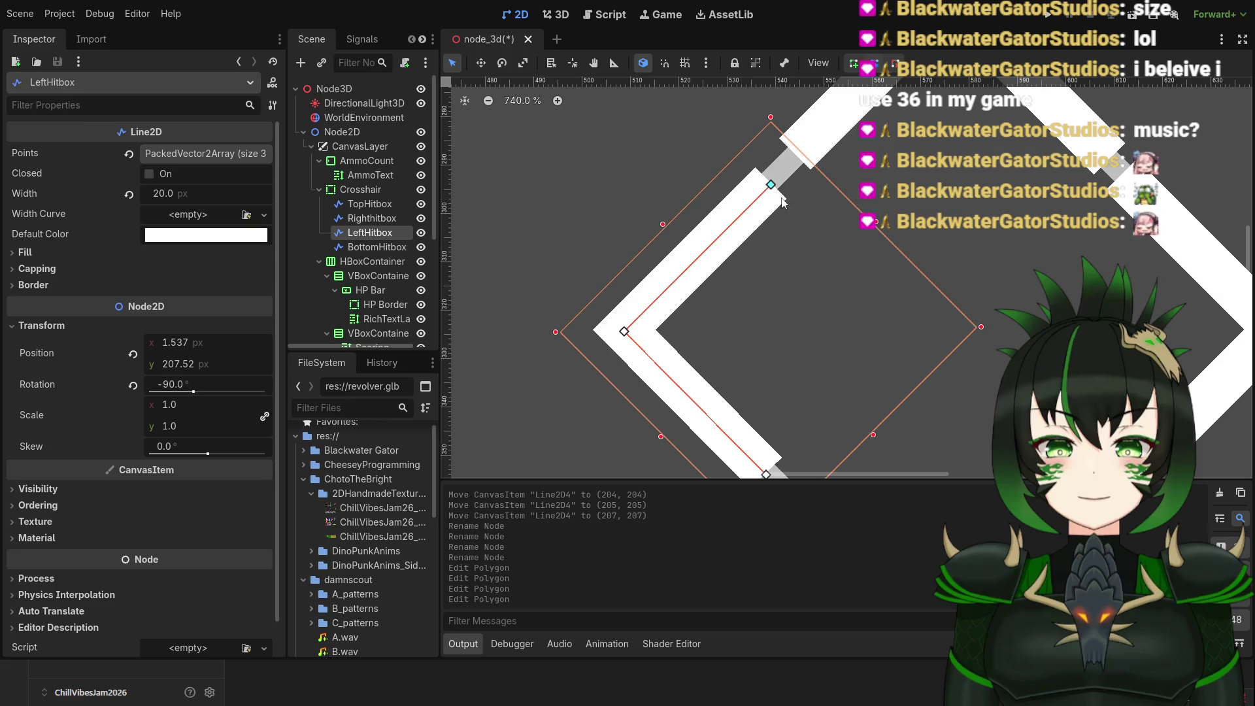
scroll(853, 293, "down", 6)
scroll(932, 330, "up", 3)
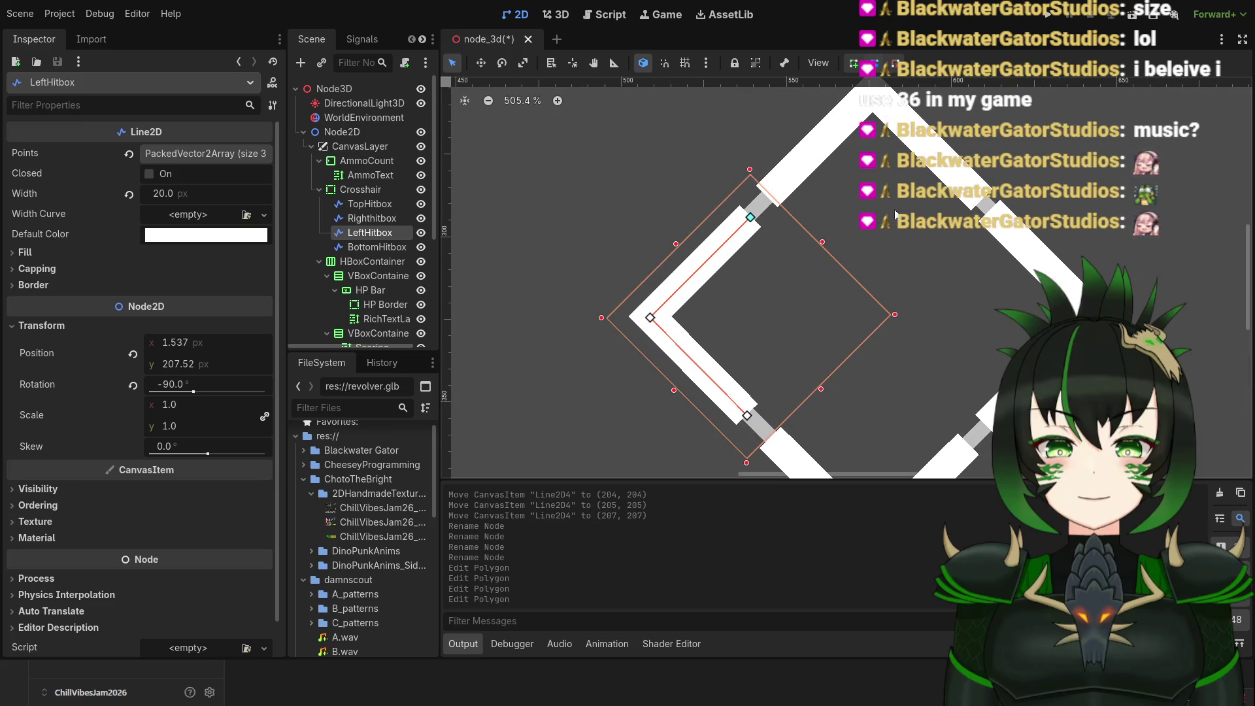
- Reposition the TopHitbox and Righthitbox points onto the diamond's top and right corners
left_click(884, 123)
left_click_drag(761, 200, 774, 196)
left_click_drag(981, 202, 973, 194)
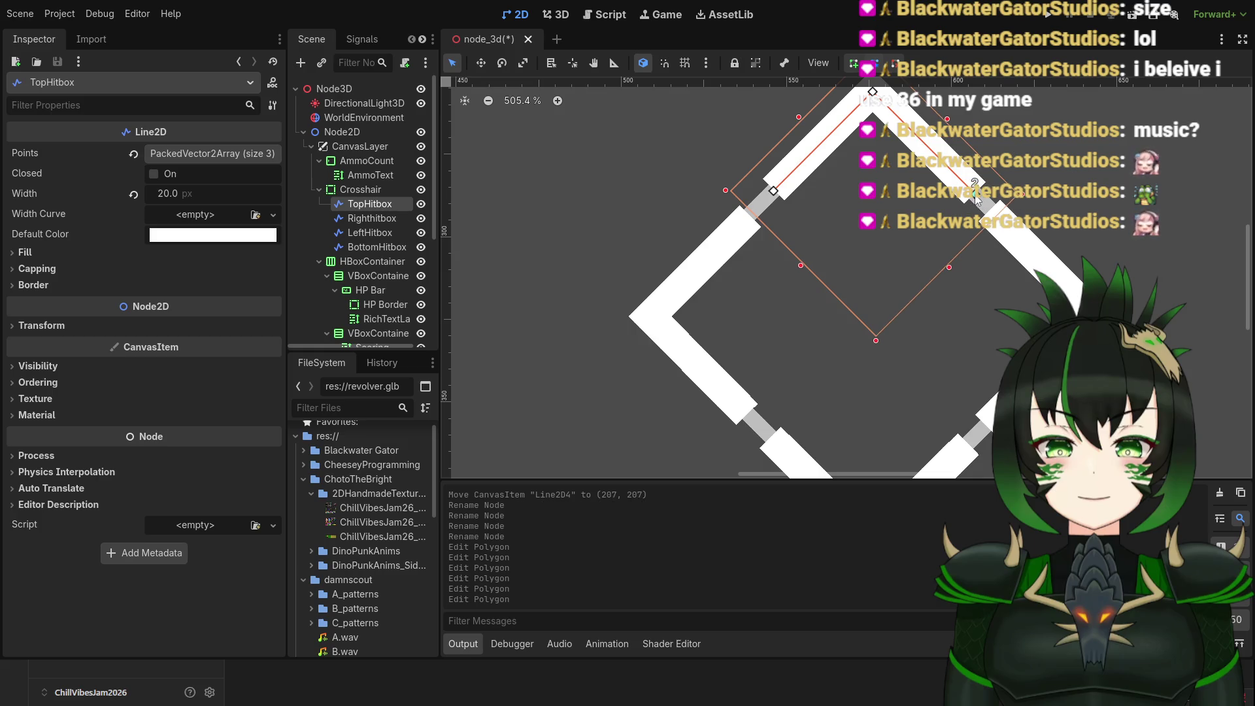
left_click(1030, 257)
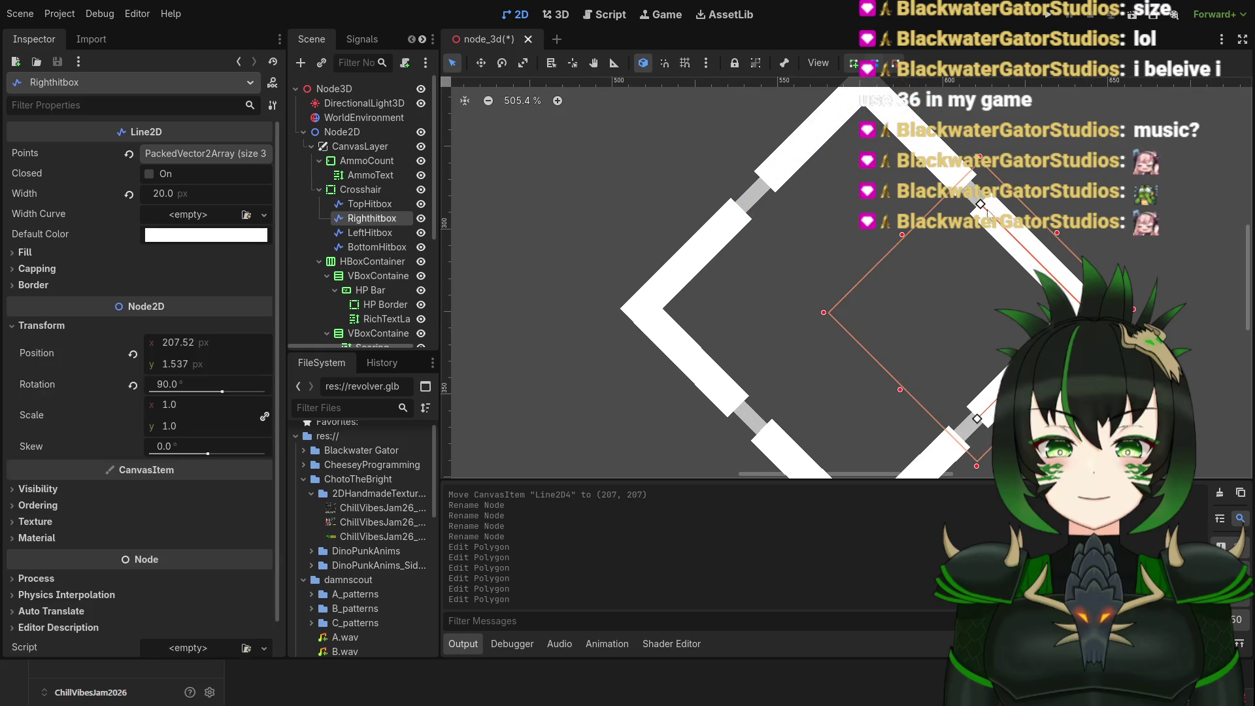
left_click_drag(980, 203, 989, 213)
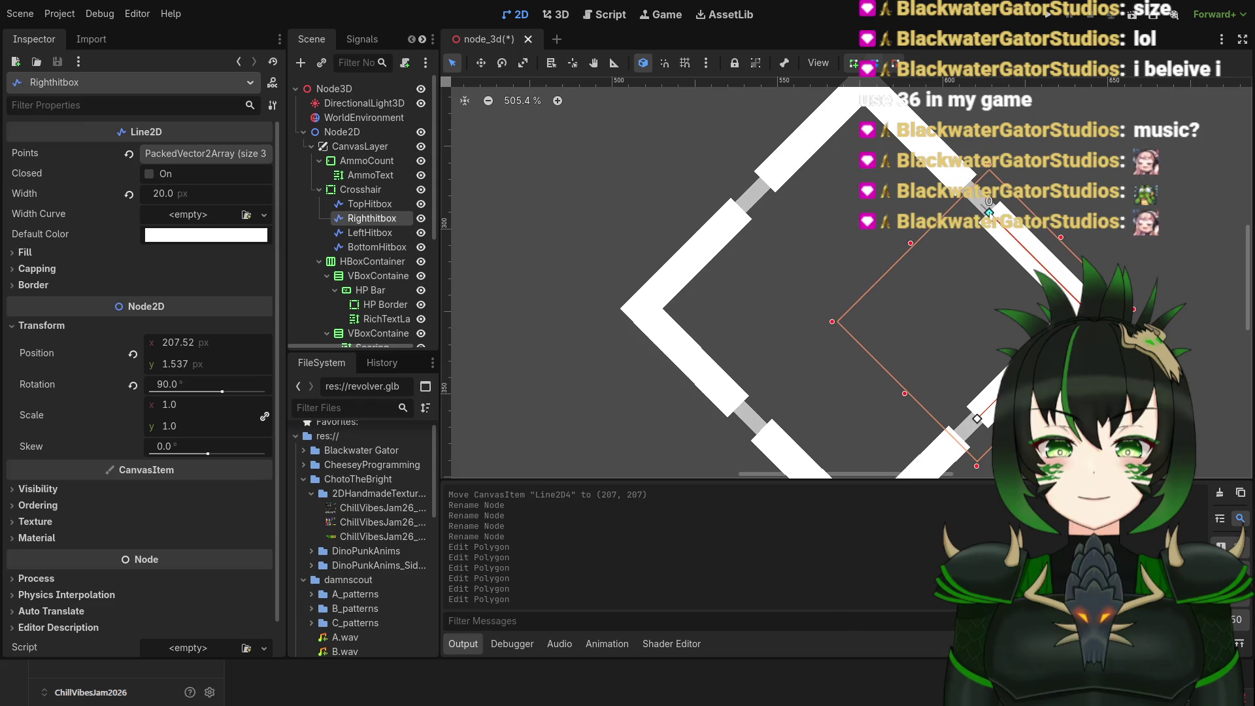
left_click_drag(977, 418, 986, 416)
scroll(889, 390, "down", 4)
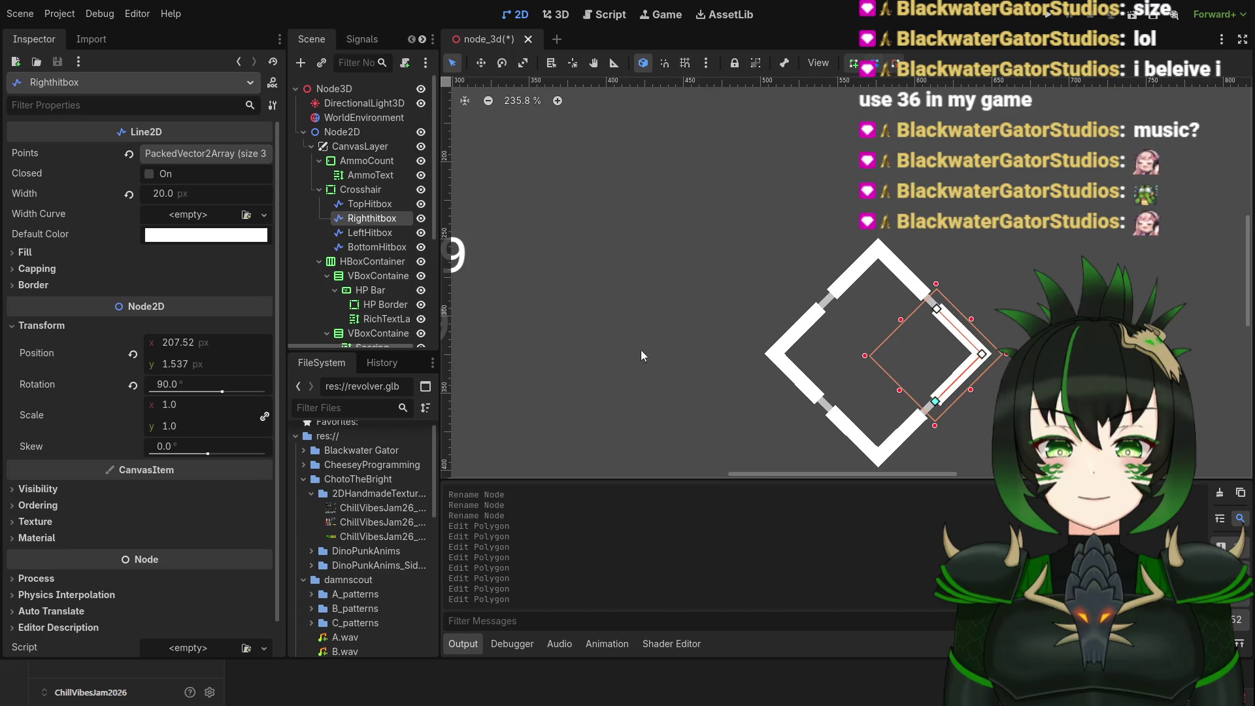
left_click(639, 378)
scroll(745, 389, "down", 3)
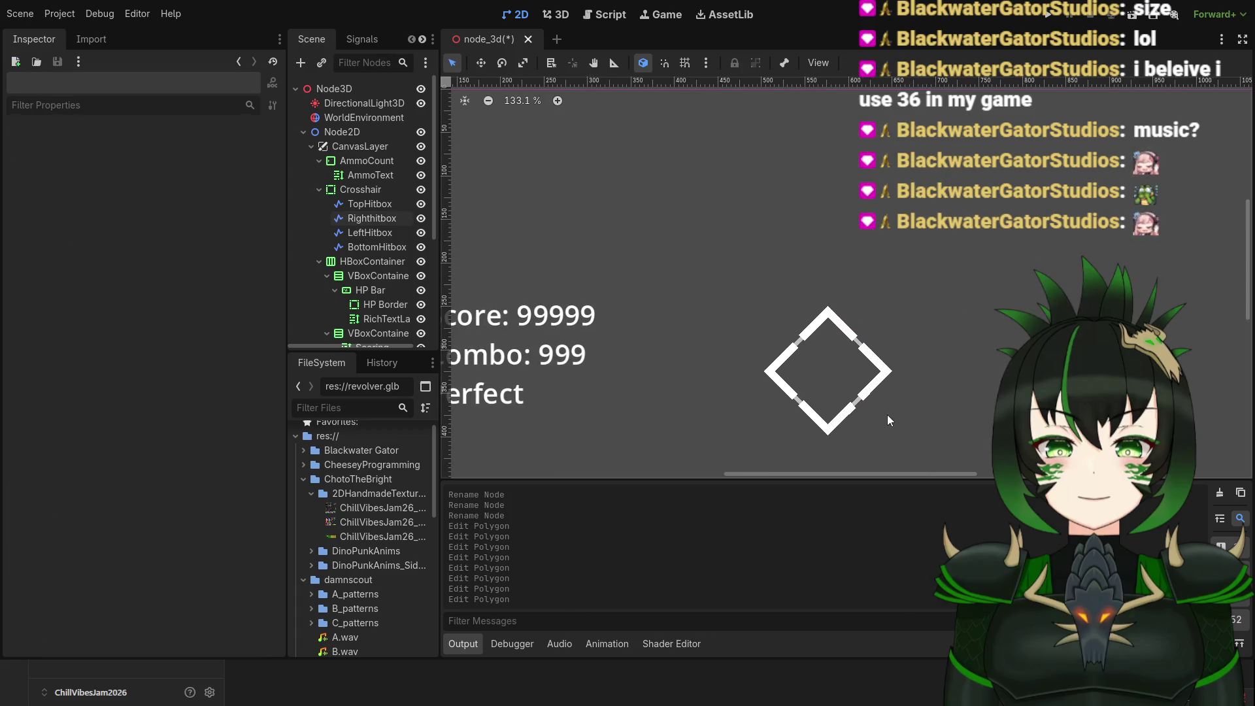
scroll(870, 406, "up", 2)
scroll(856, 404, "up", 3)
scroll(879, 375, "down", 10)
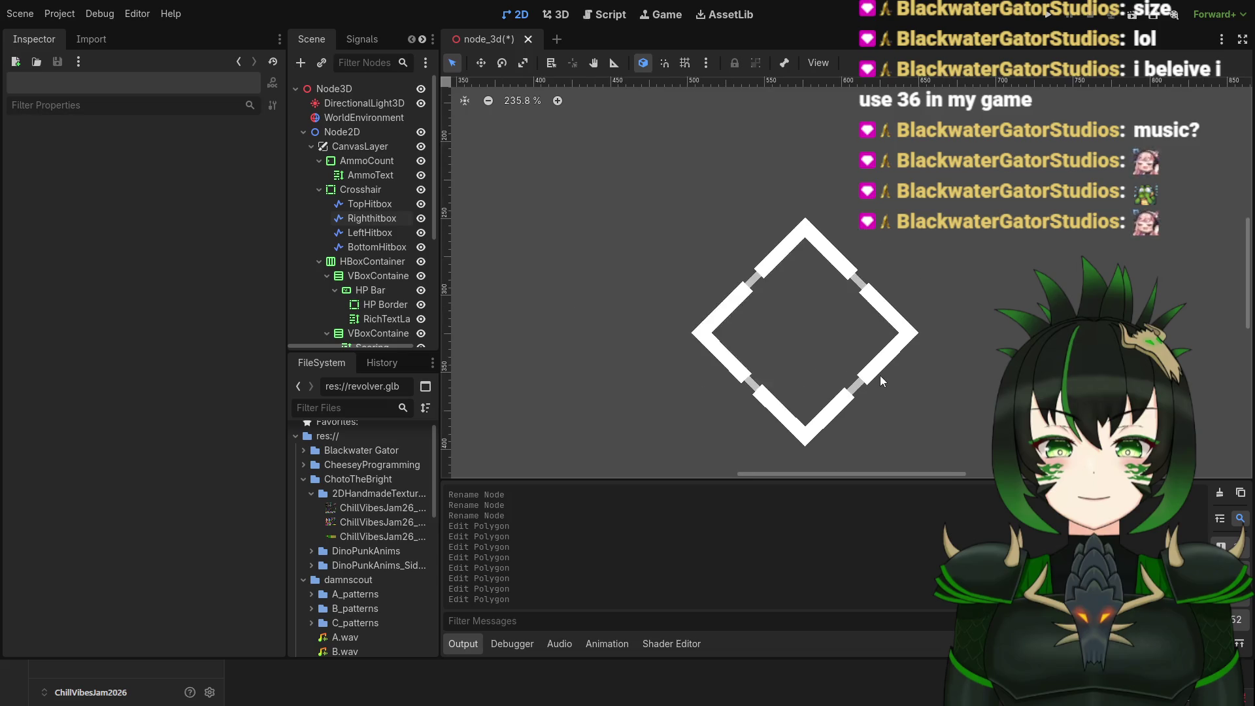
scroll(908, 383, "up", 9)
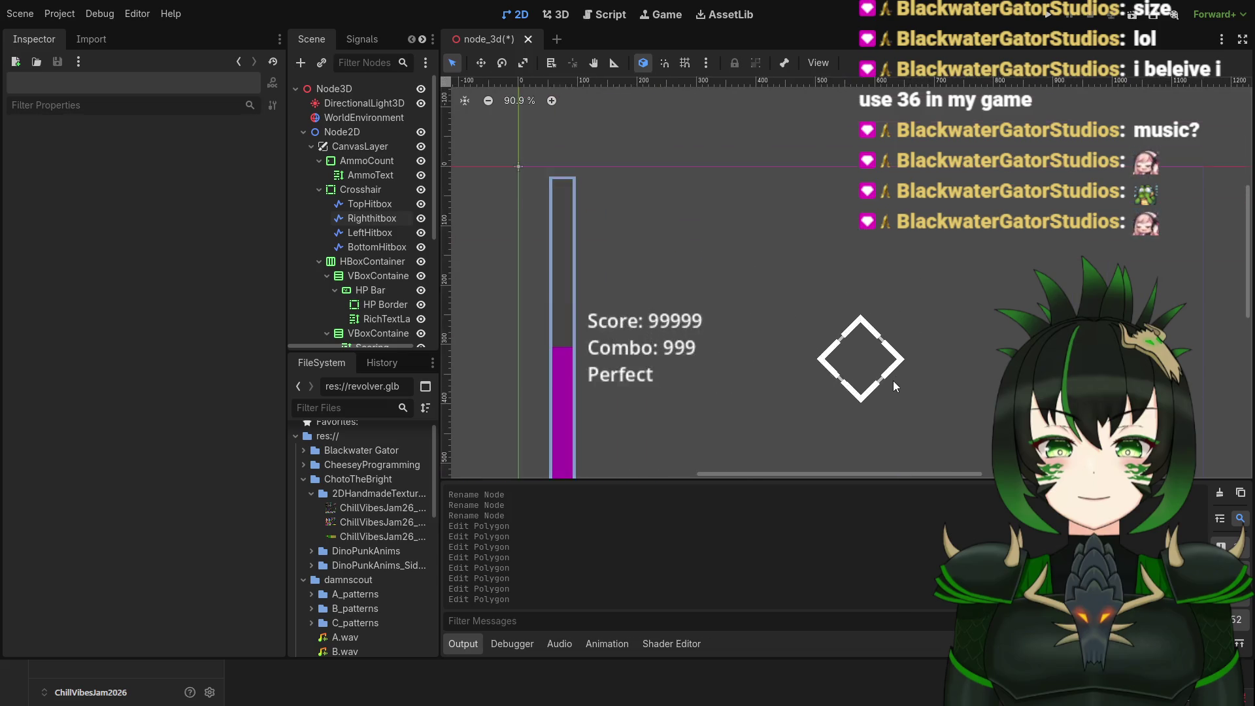
scroll(848, 407, "down", 7)
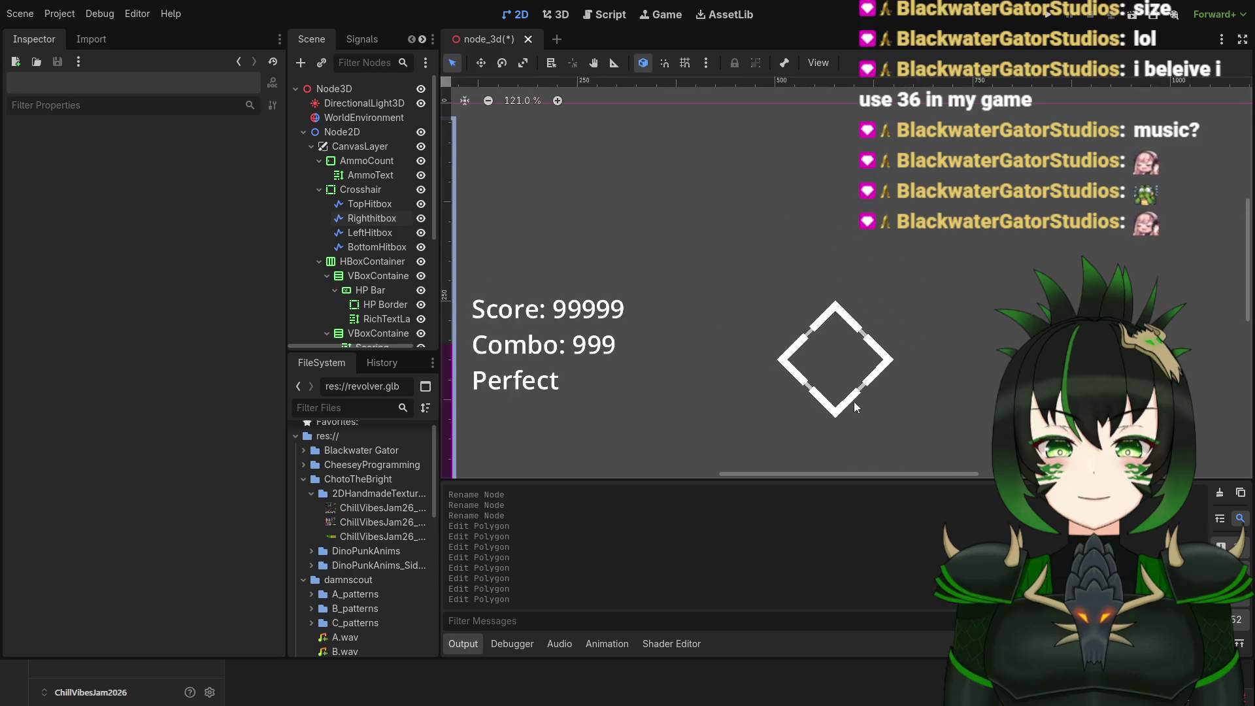
scroll(876, 395, "up", 10)
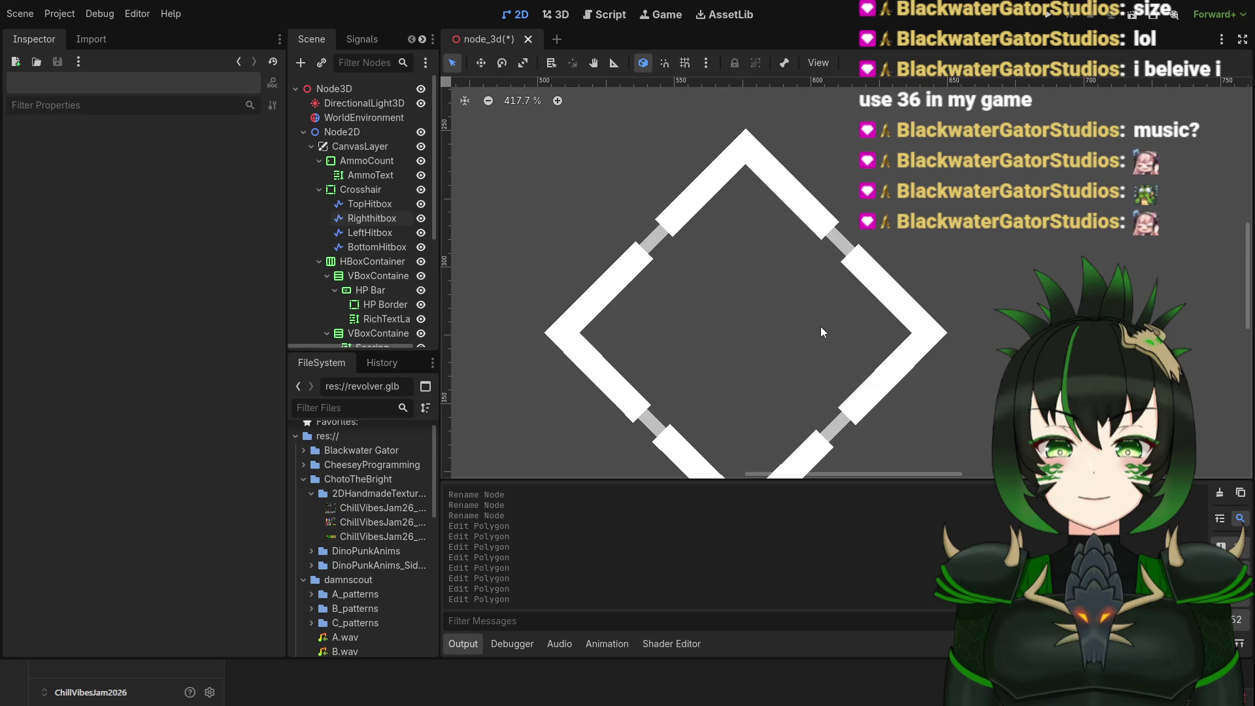
scroll(820, 327, "down", 2)
left_click(769, 218)
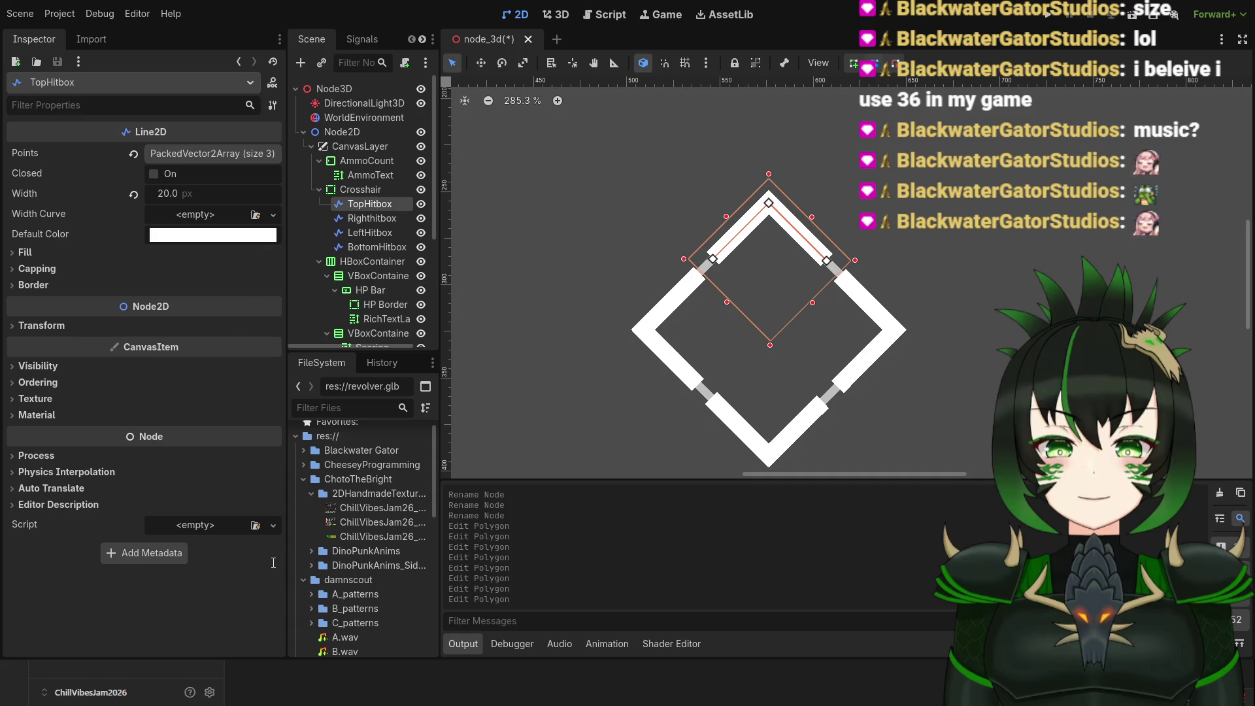
left_click(367, 190)
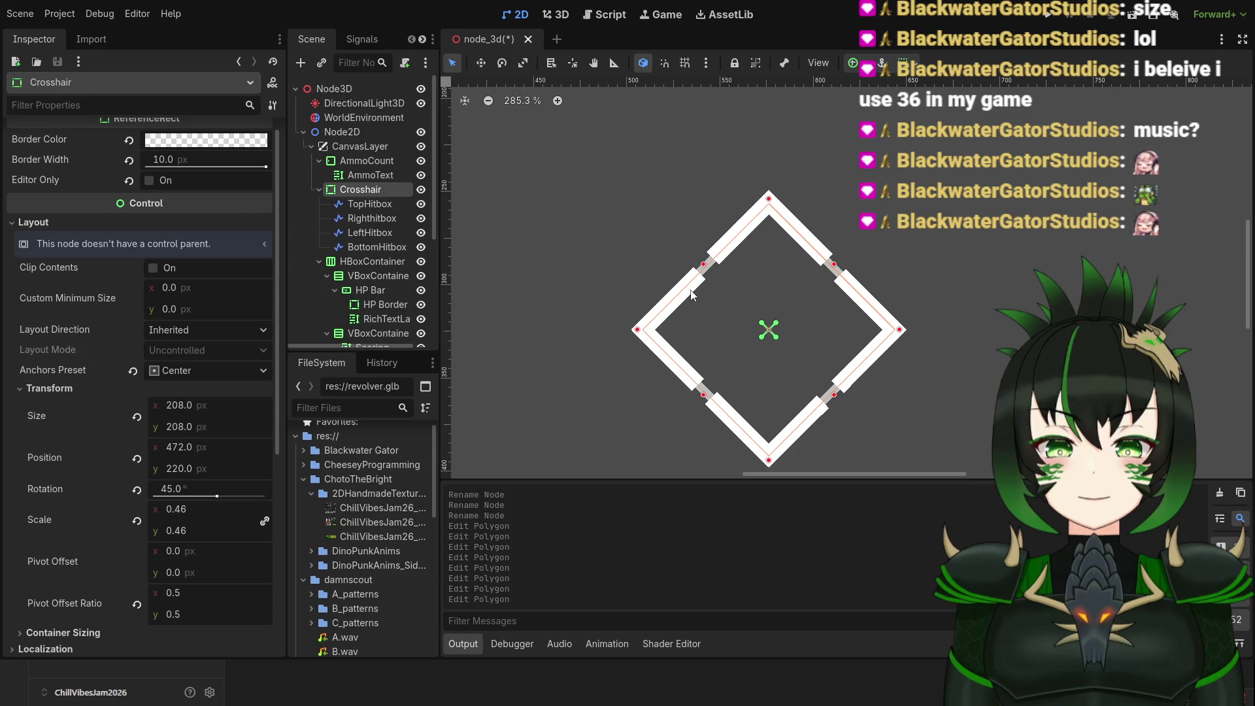
left_click(363, 204)
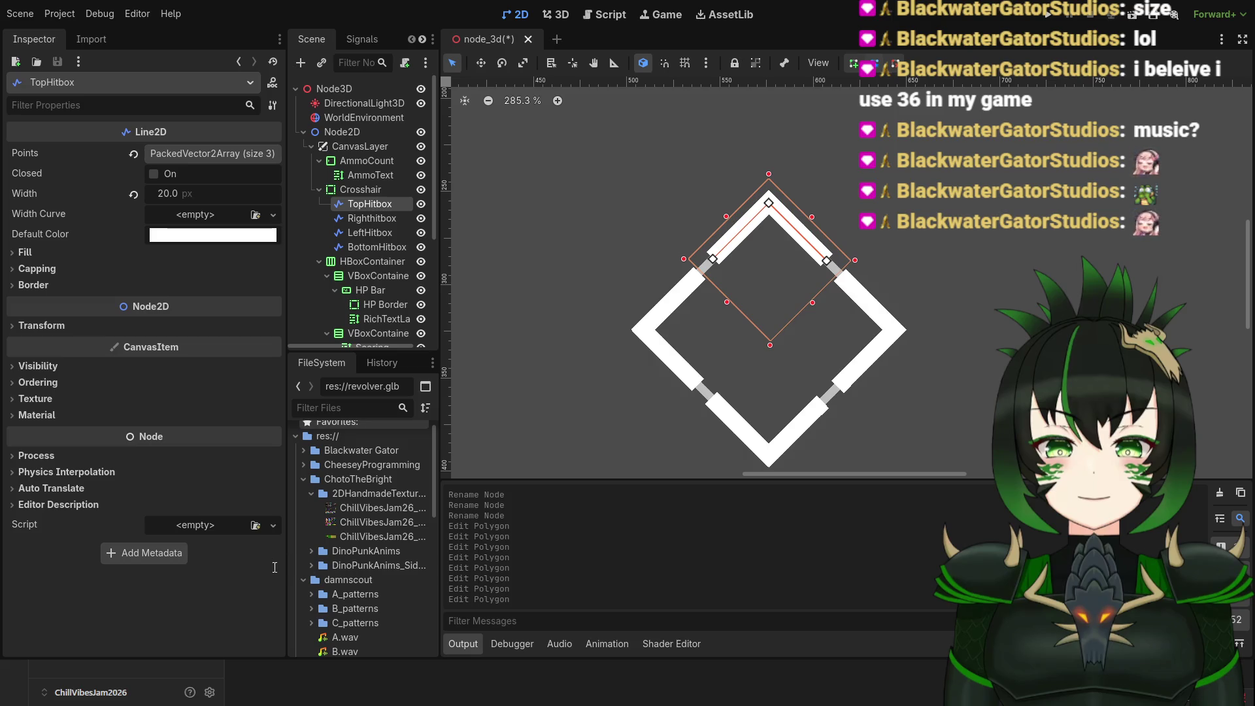
left_click(652, 340)
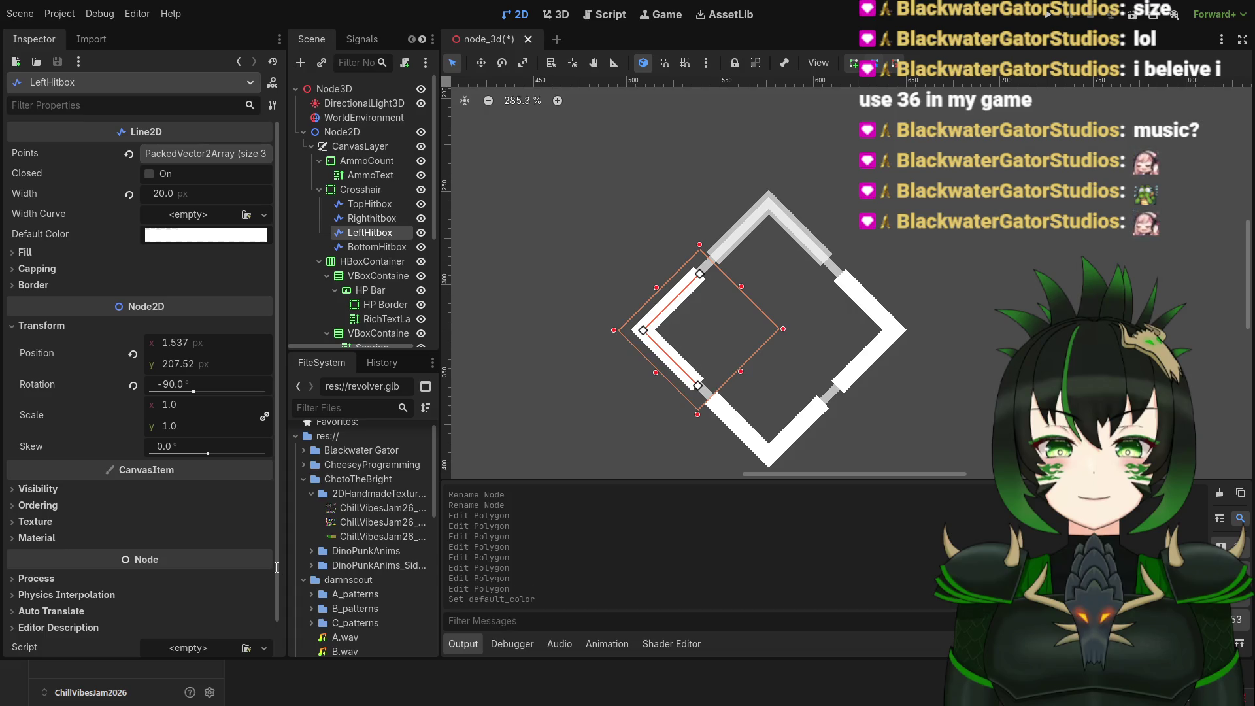
- Recolour BottomHitbox and Righthitbox, leaving Righthitbox's default colour fully transparent
left_click(751, 465)
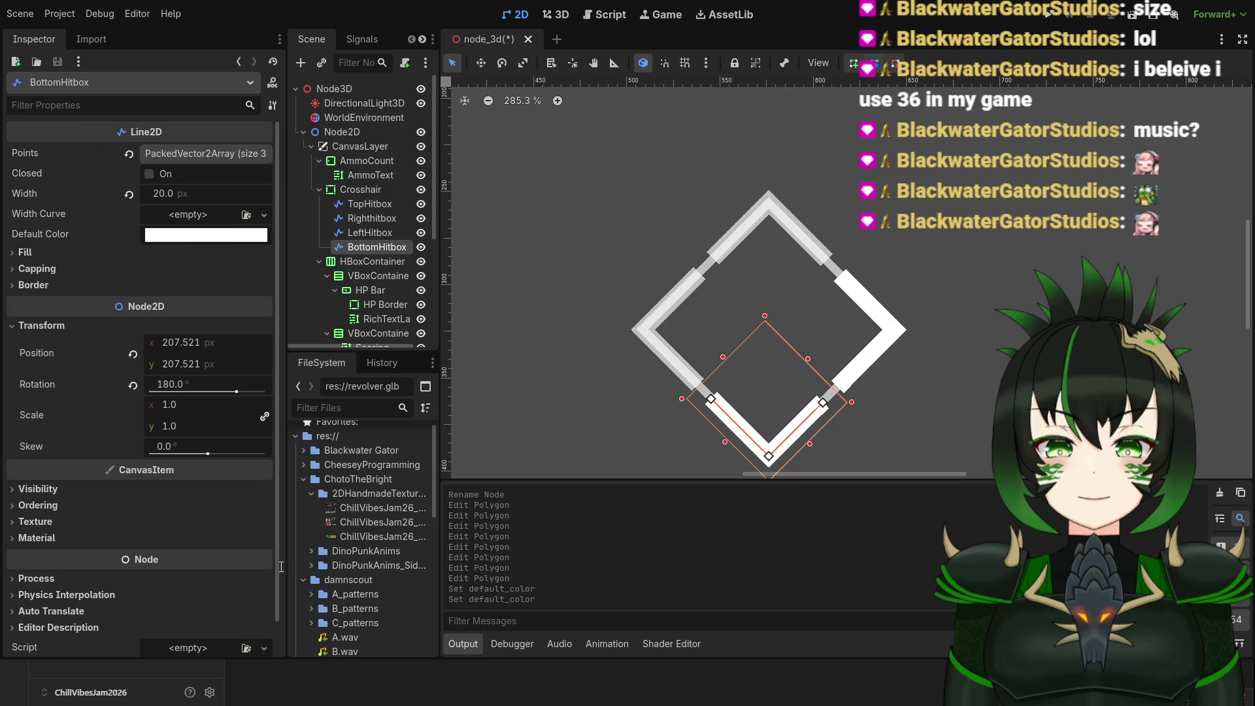
left_click(858, 375)
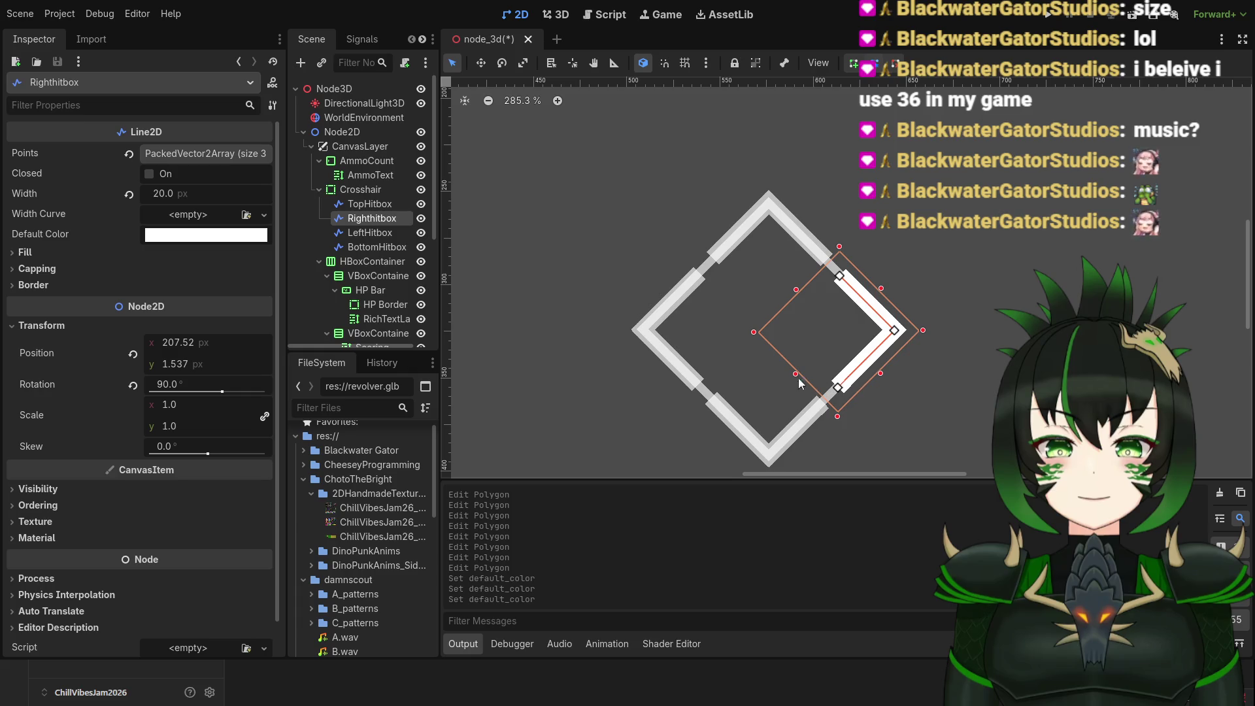
scroll(764, 371, "down", 5)
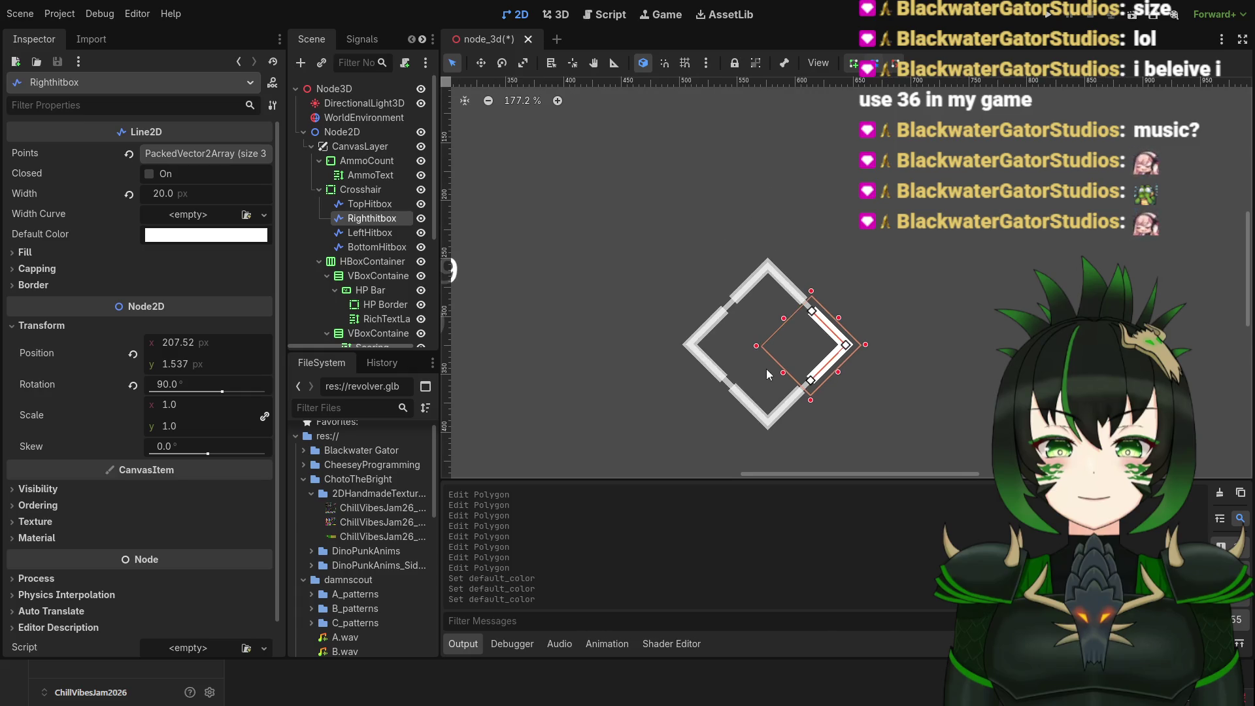
scroll(766, 368, "up", 8)
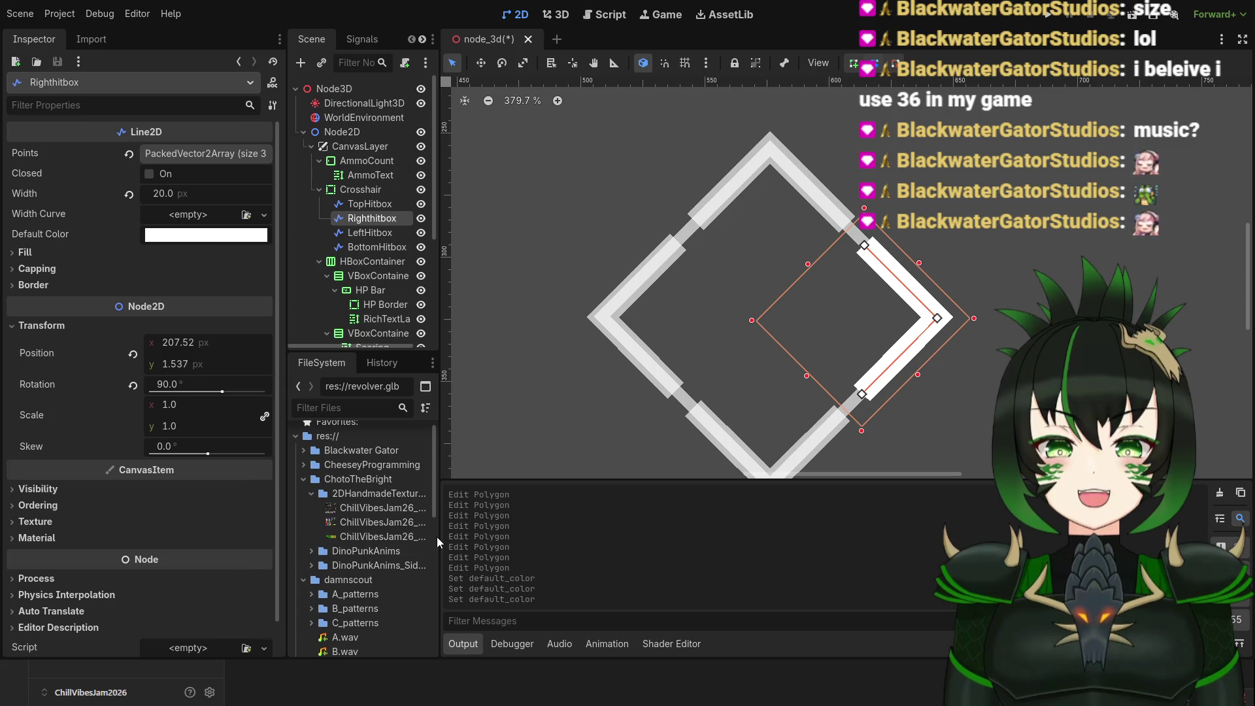
key("ctrl+z")
scroll(732, 243, "down", 1)
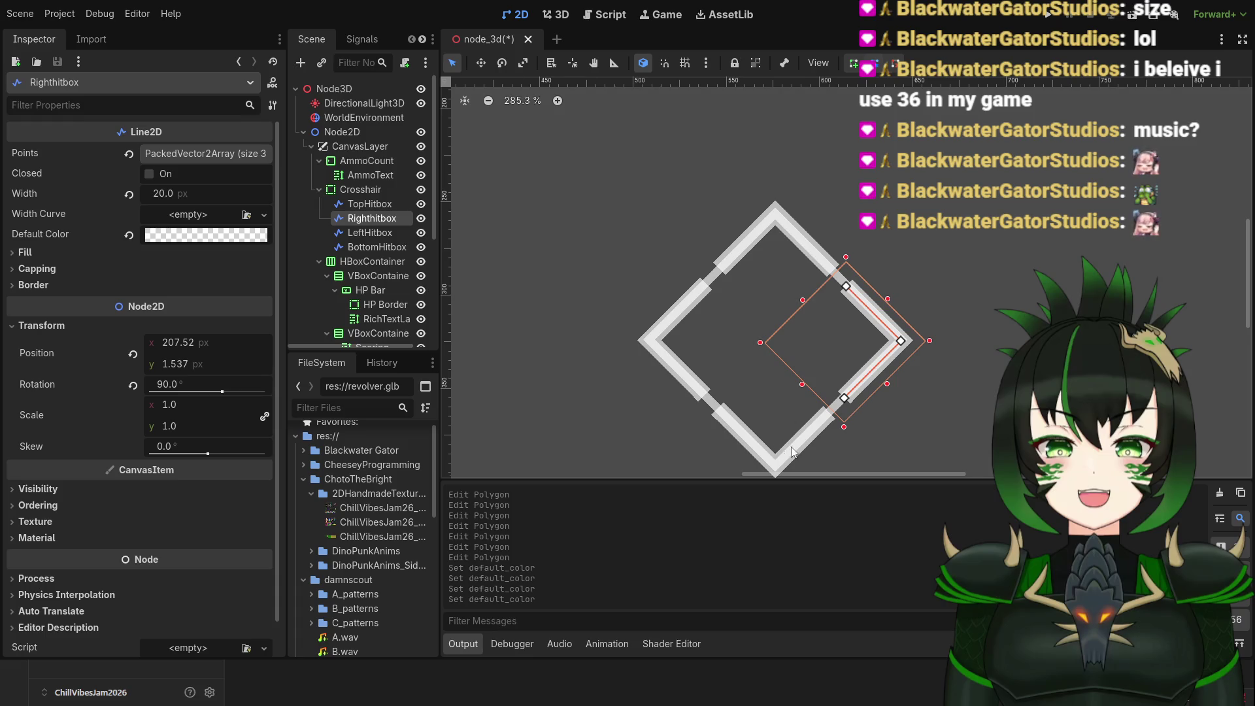
scroll(771, 353, "down", 5)
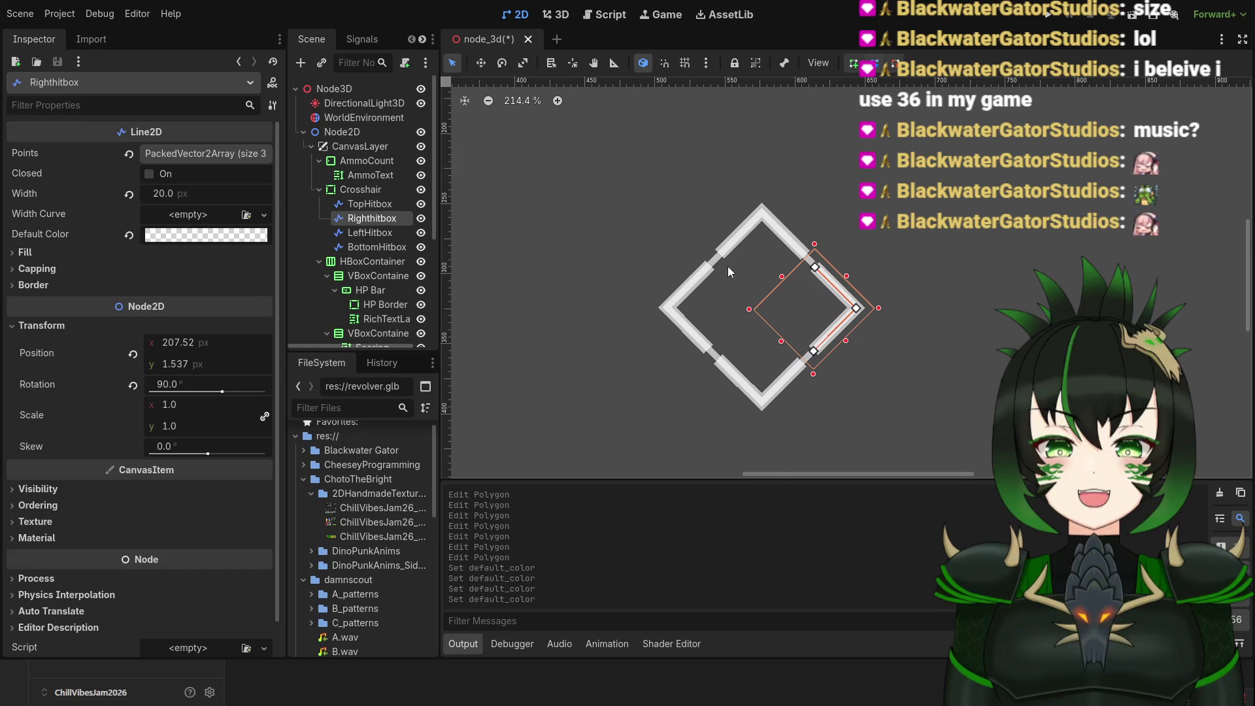
scroll(712, 268, "up", 12)
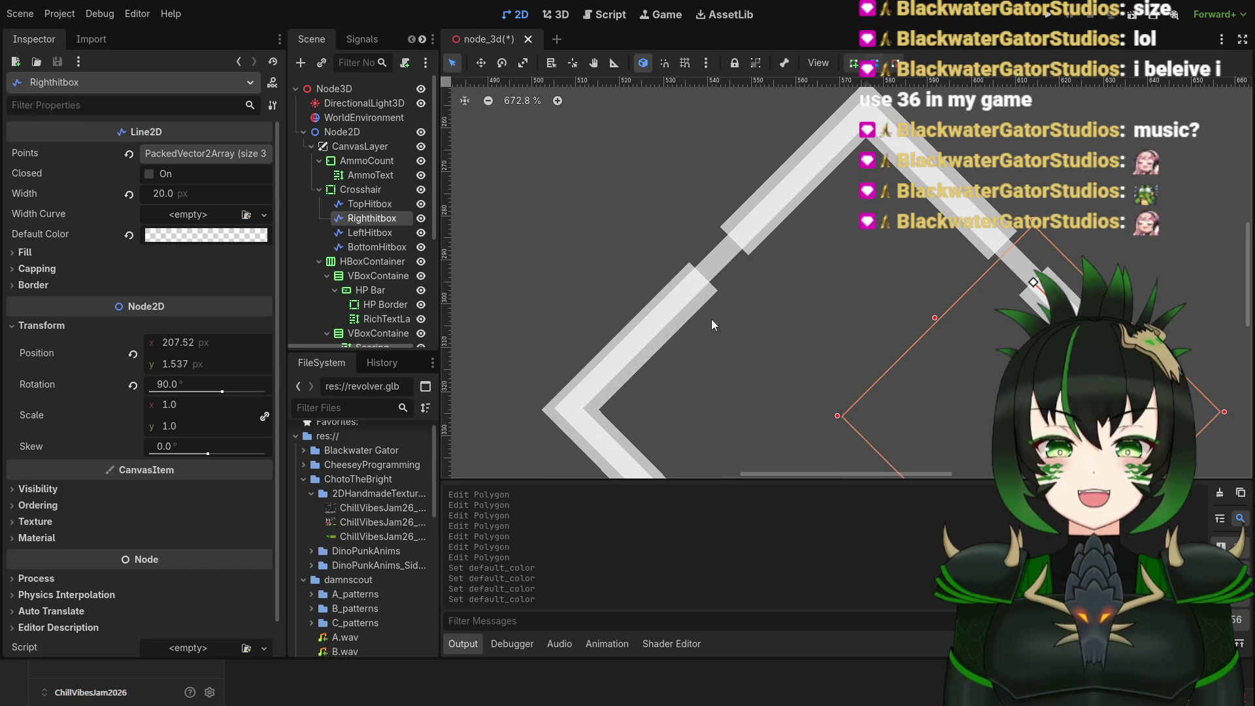
- Zoom out to review the HP bar, score text and crosshair, then save the HUD scene
scroll(739, 312, "down", 4)
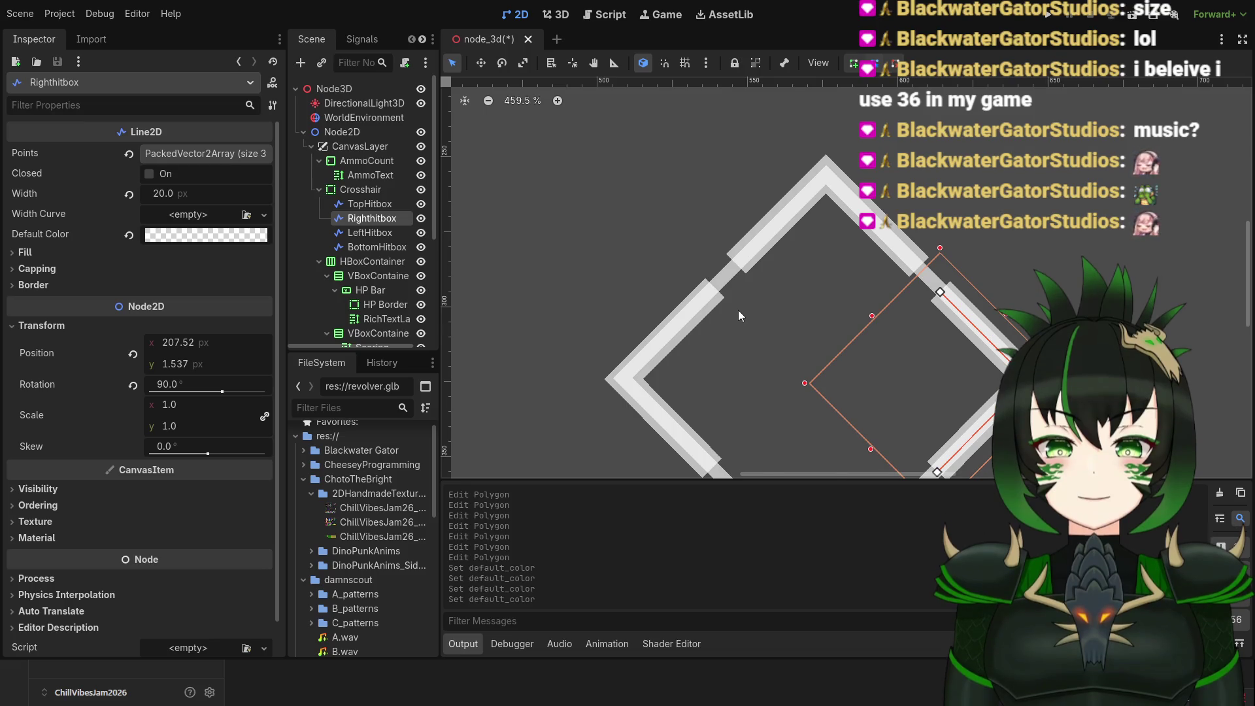
scroll(739, 310, "down", 4)
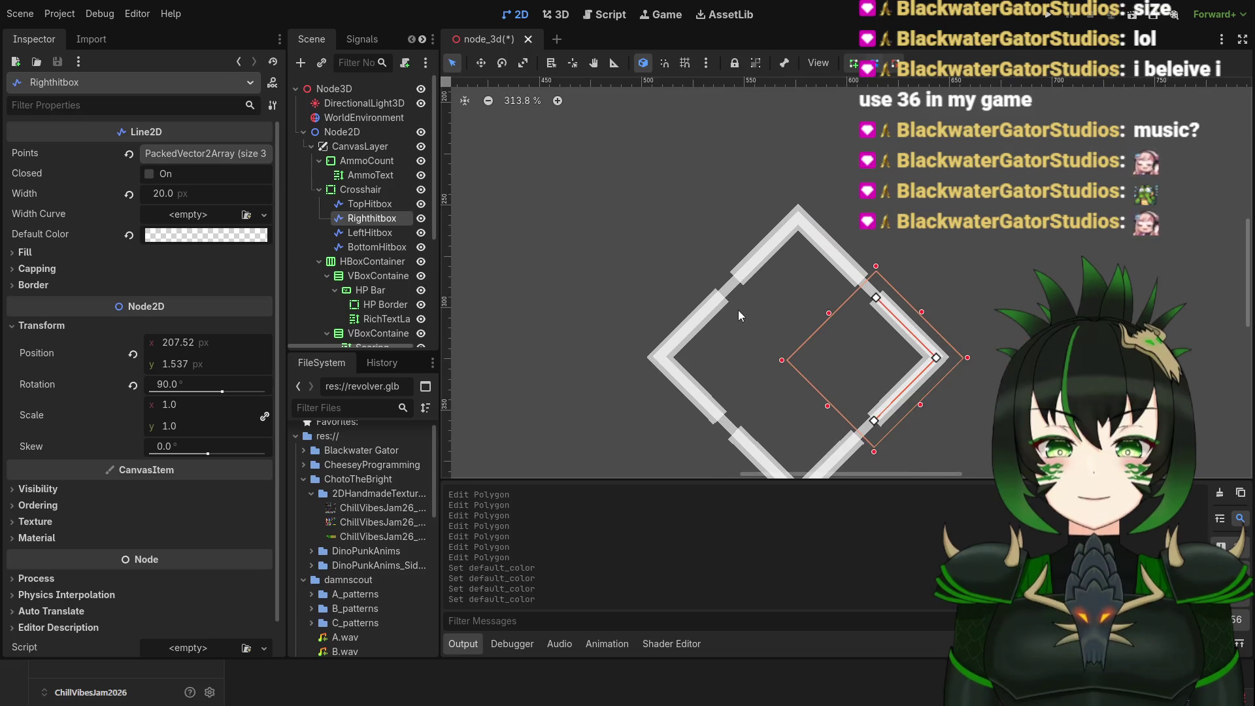
scroll(739, 310, "down", 5)
left_click(975, 409)
scroll(989, 394, "down", 2)
scroll(982, 383, "down", 6)
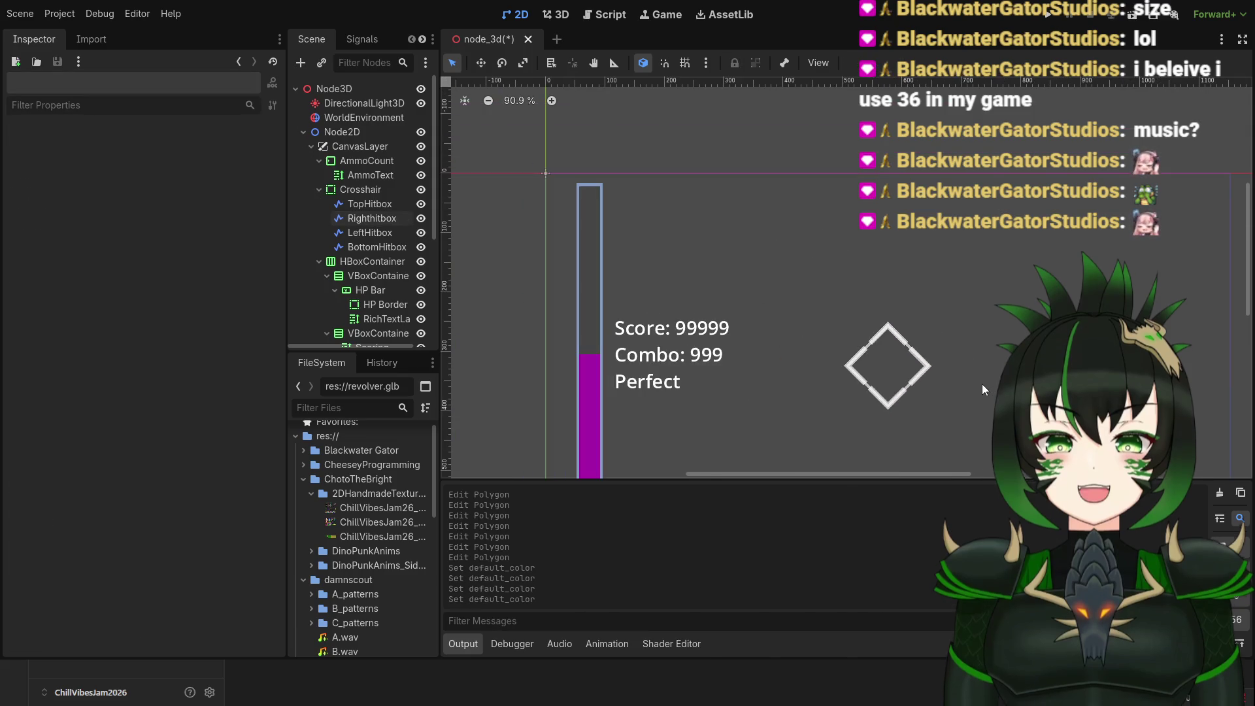
scroll(928, 362, "up", 6)
scroll(924, 359, "up", 8)
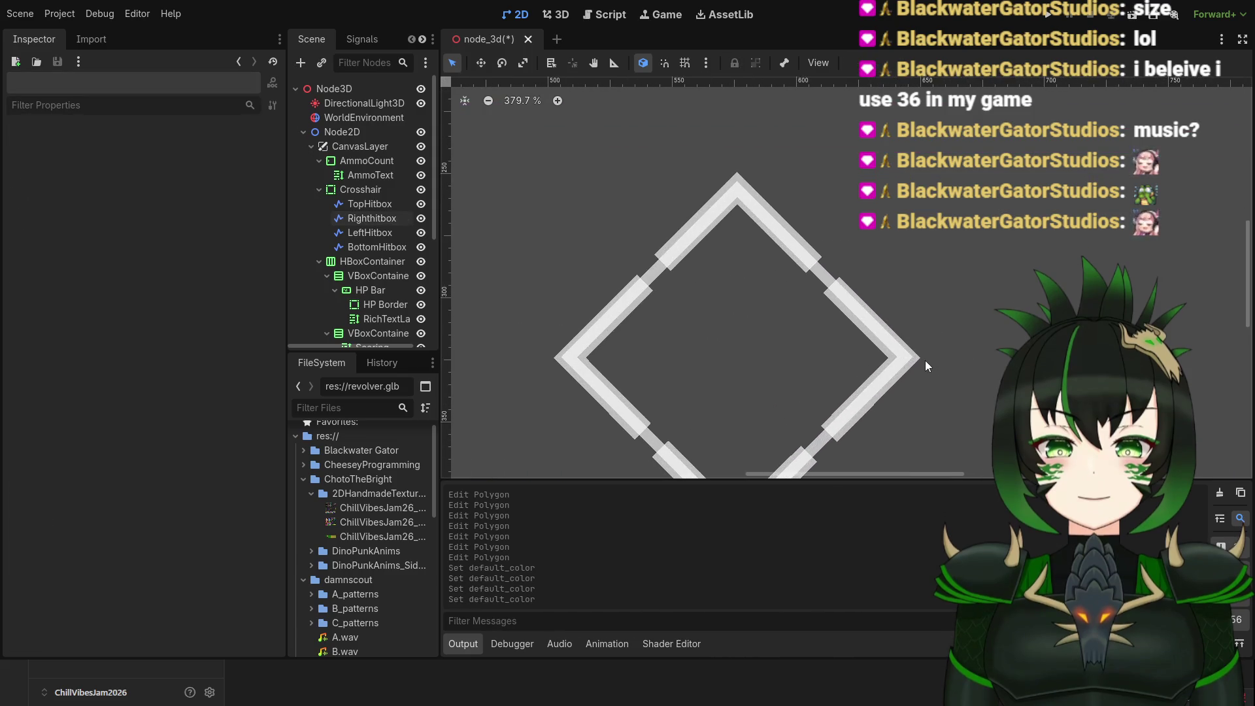
scroll(924, 359, "down", 12)
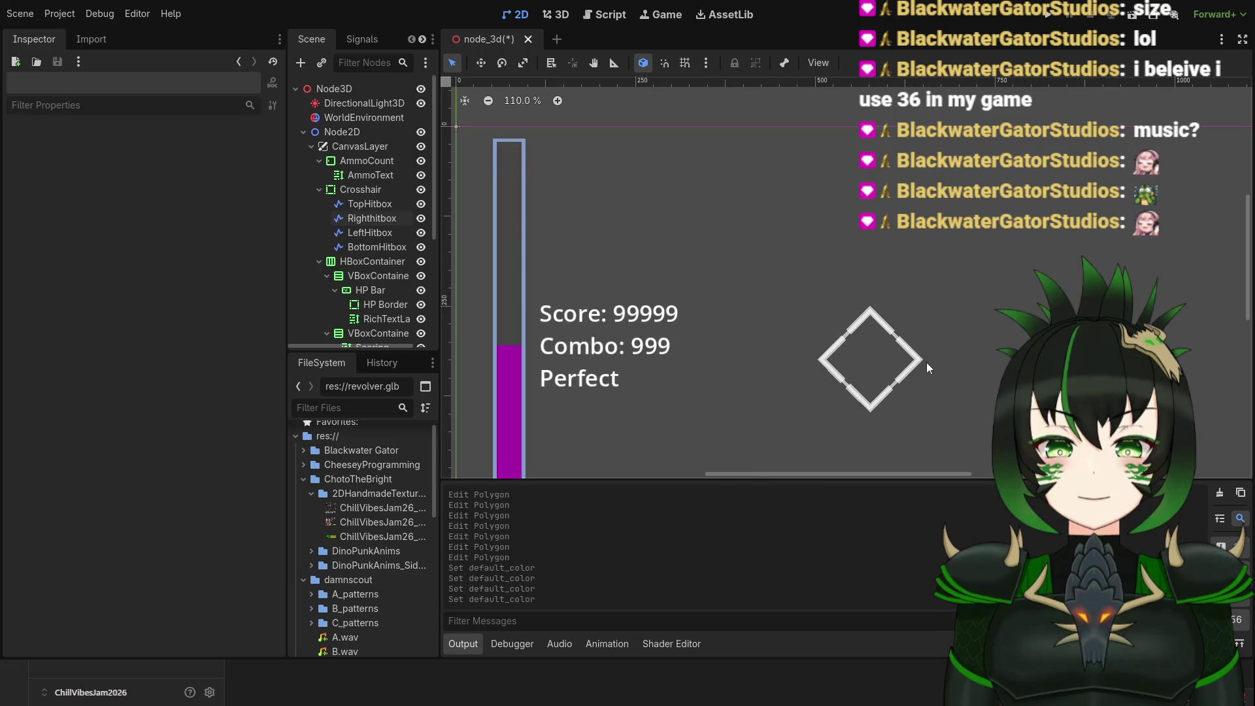
scroll(926, 363, "up", 5)
scroll(924, 359, "up", 3)
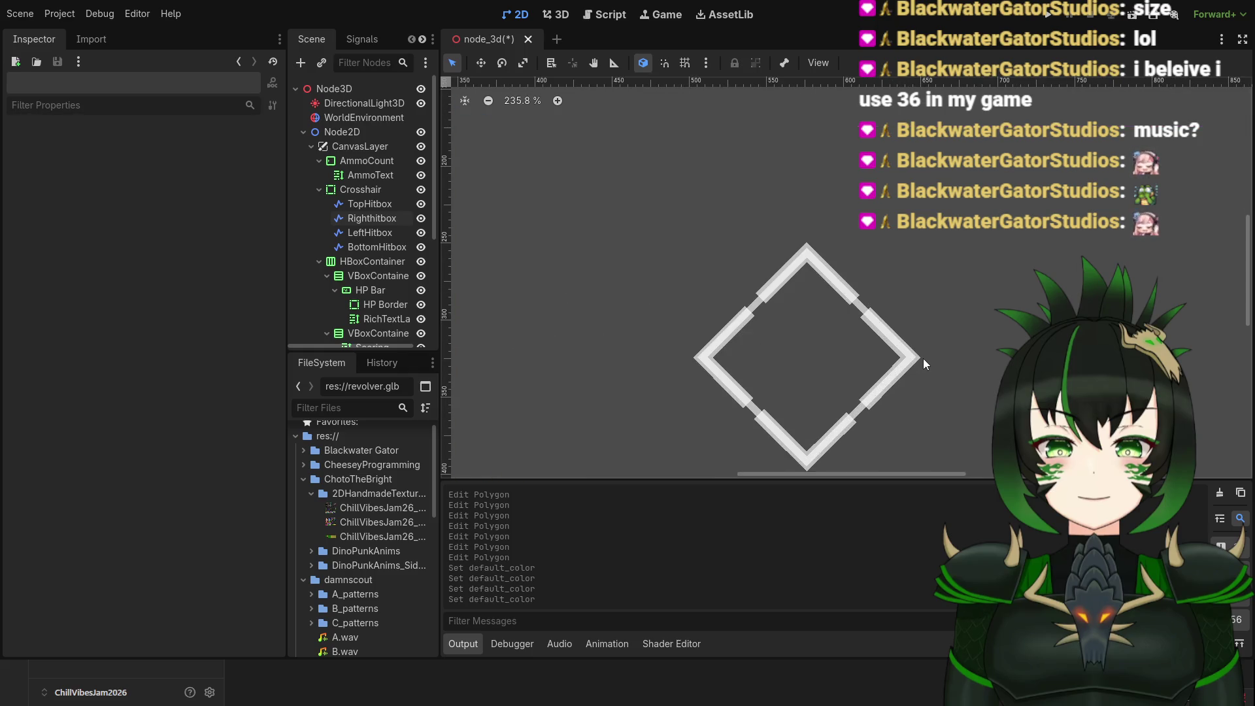
scroll(923, 358, "down", 8)
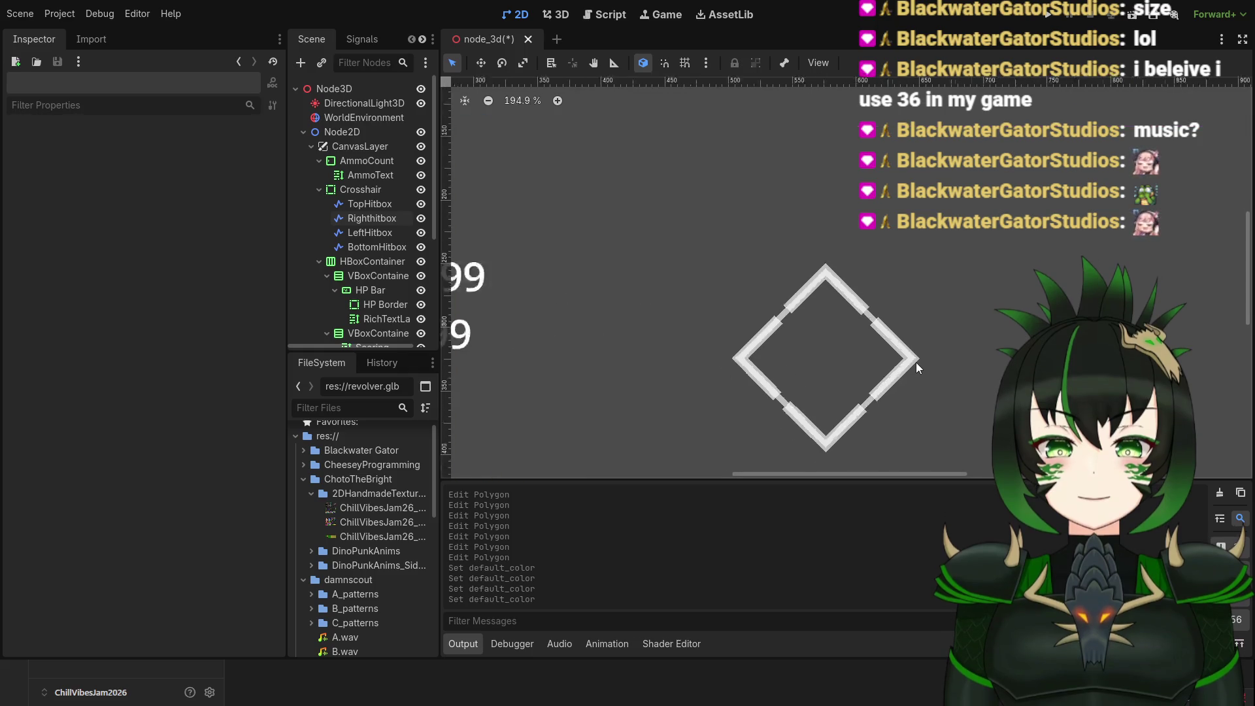
scroll(950, 249, "down", 4)
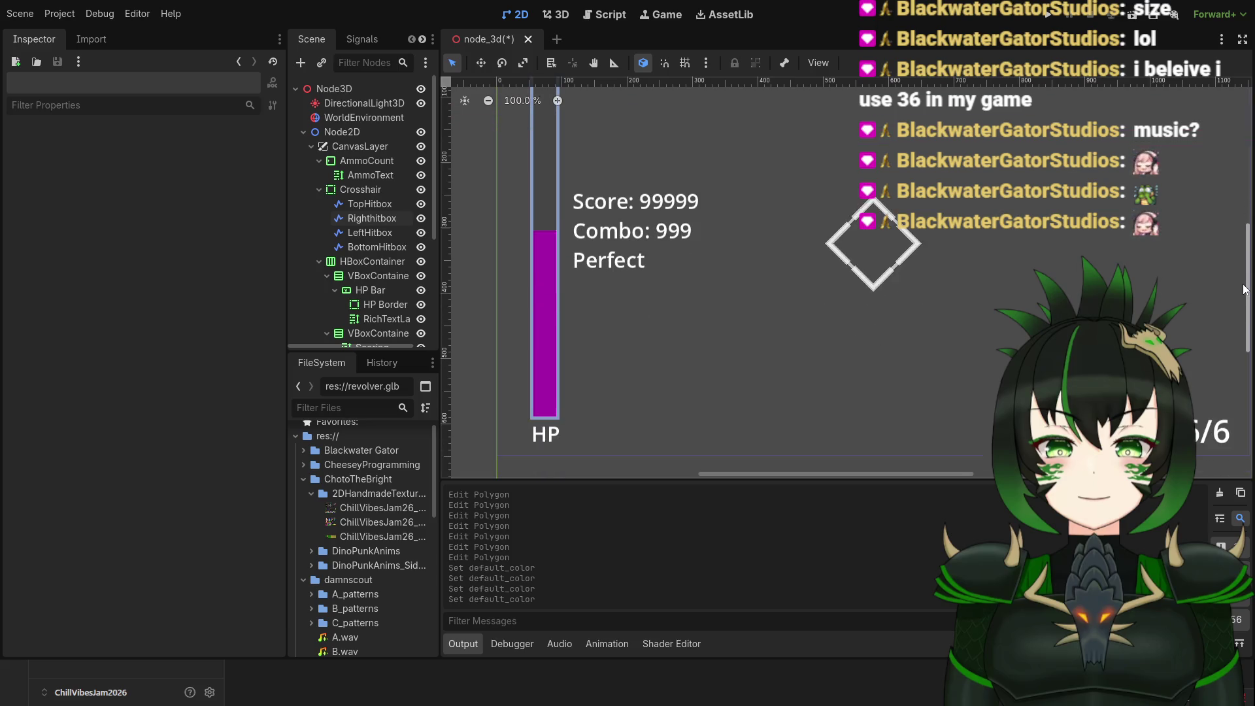
scroll(950, 249, "up", 5)
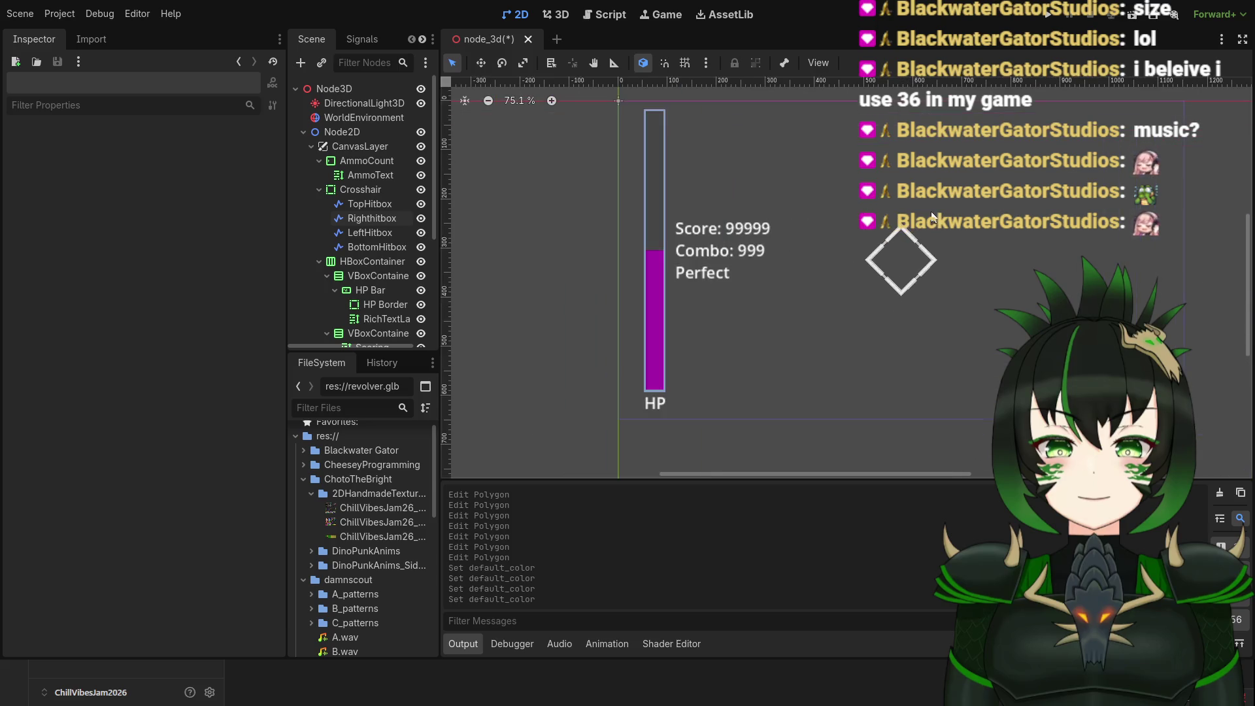
key("ctrl+s")
scroll(896, 199, "down", 1)
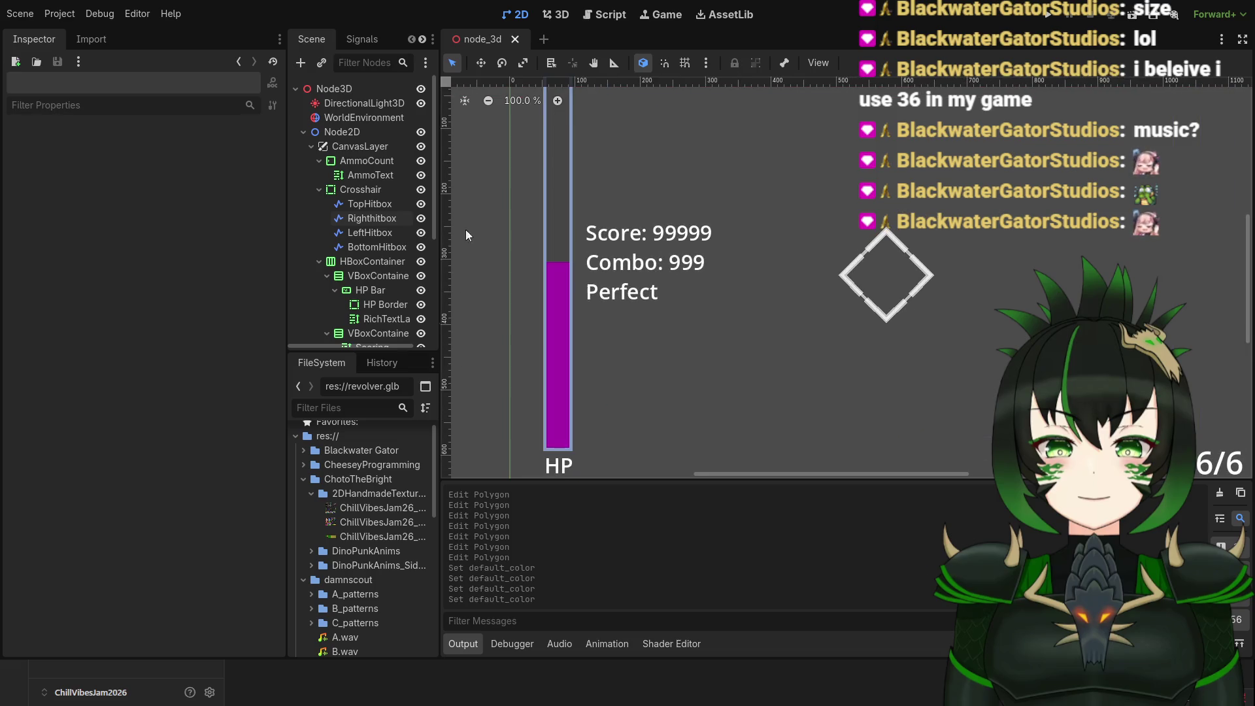
left_click(378, 208)
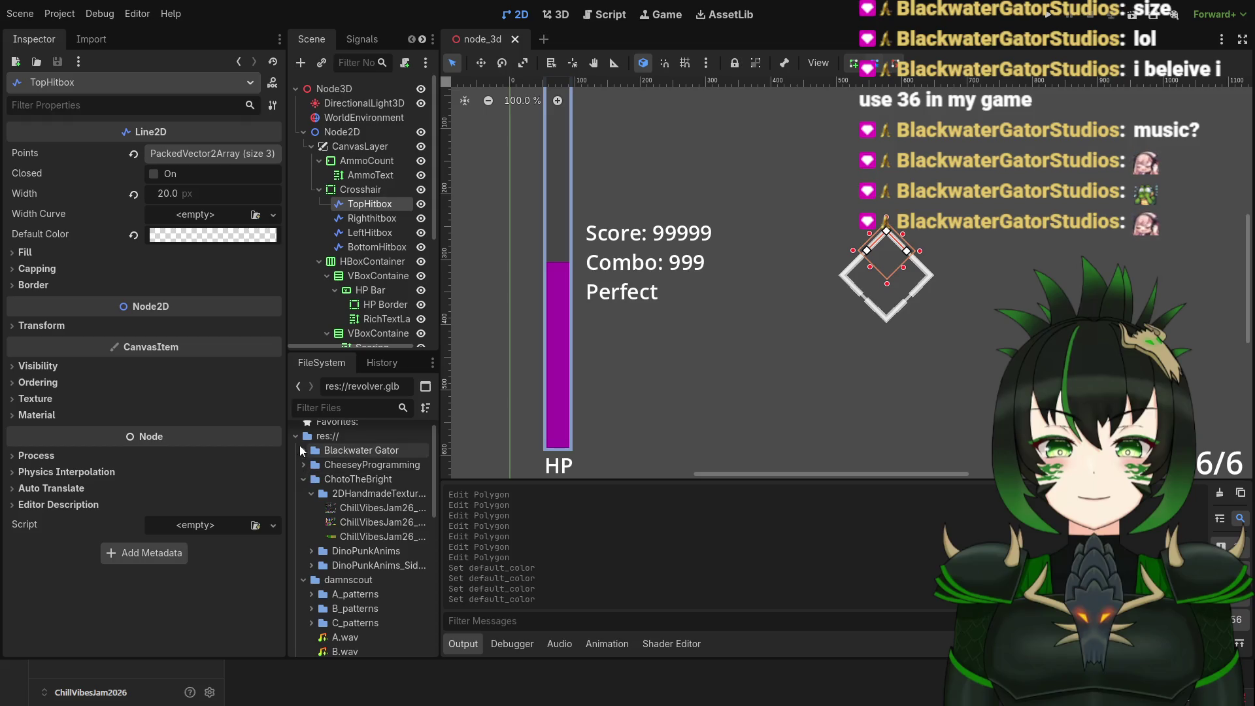
- Collapse the ChotoTheBright folder so root files like node_3d.tscn are listed
left_click(302, 480)
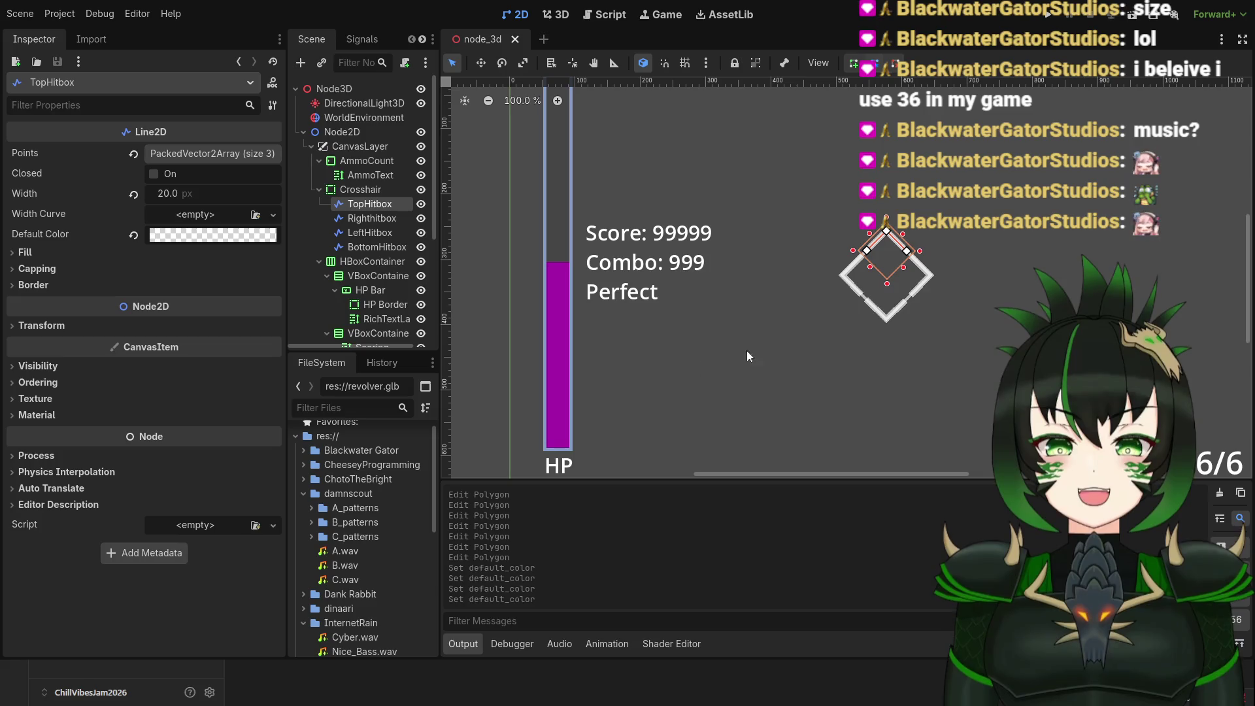
scroll(375, 505, "down", 10)
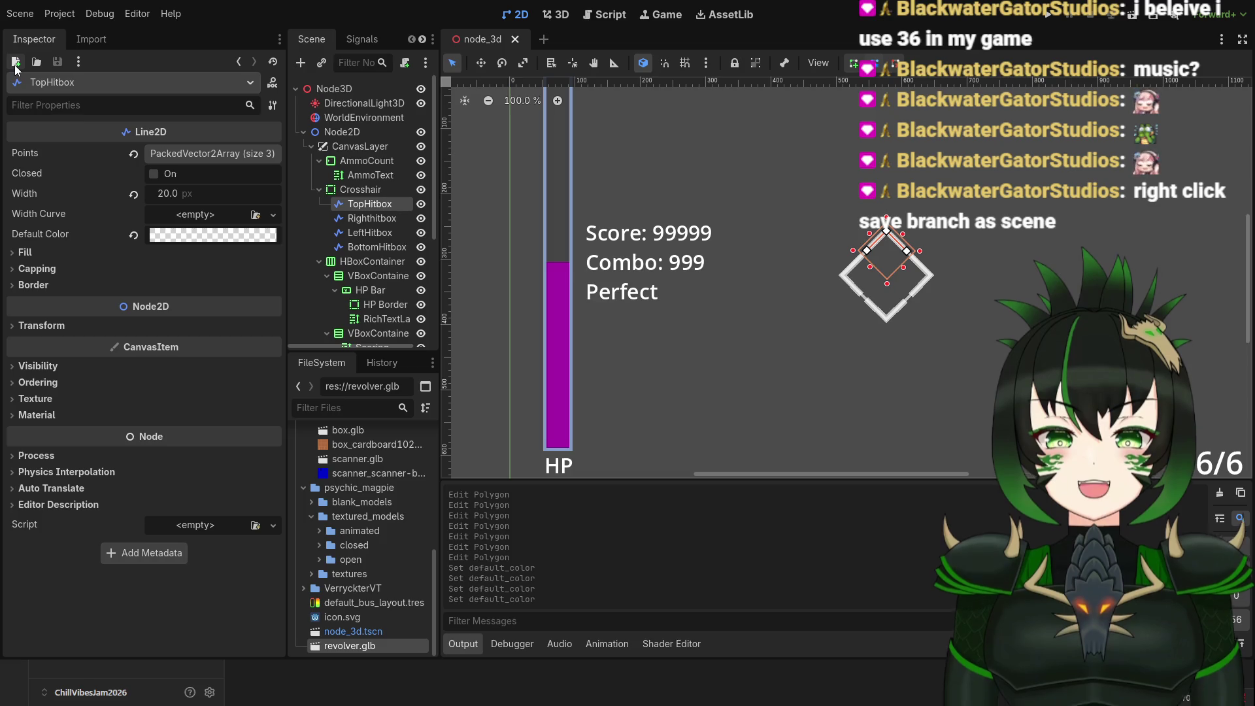
left_click(717, 397)
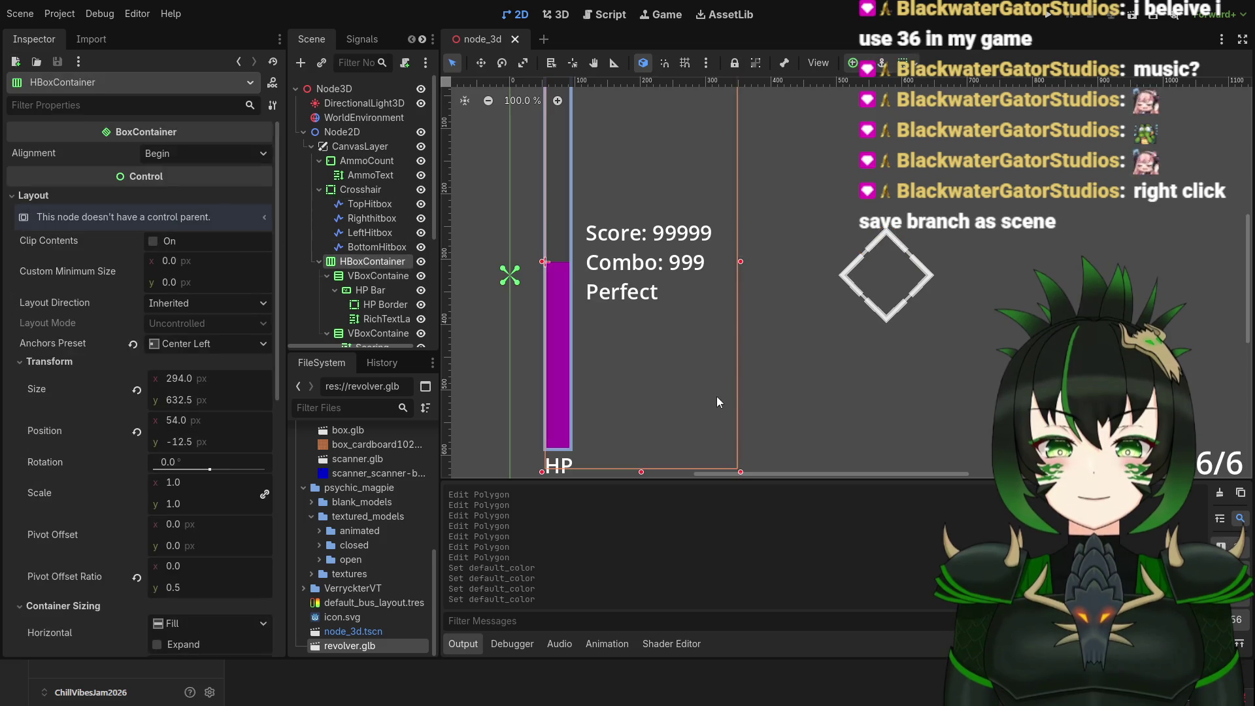
left_click(813, 375)
scroll(892, 353, "down", 7)
scroll(883, 312, "up", 4)
scroll(876, 311, "up", 9)
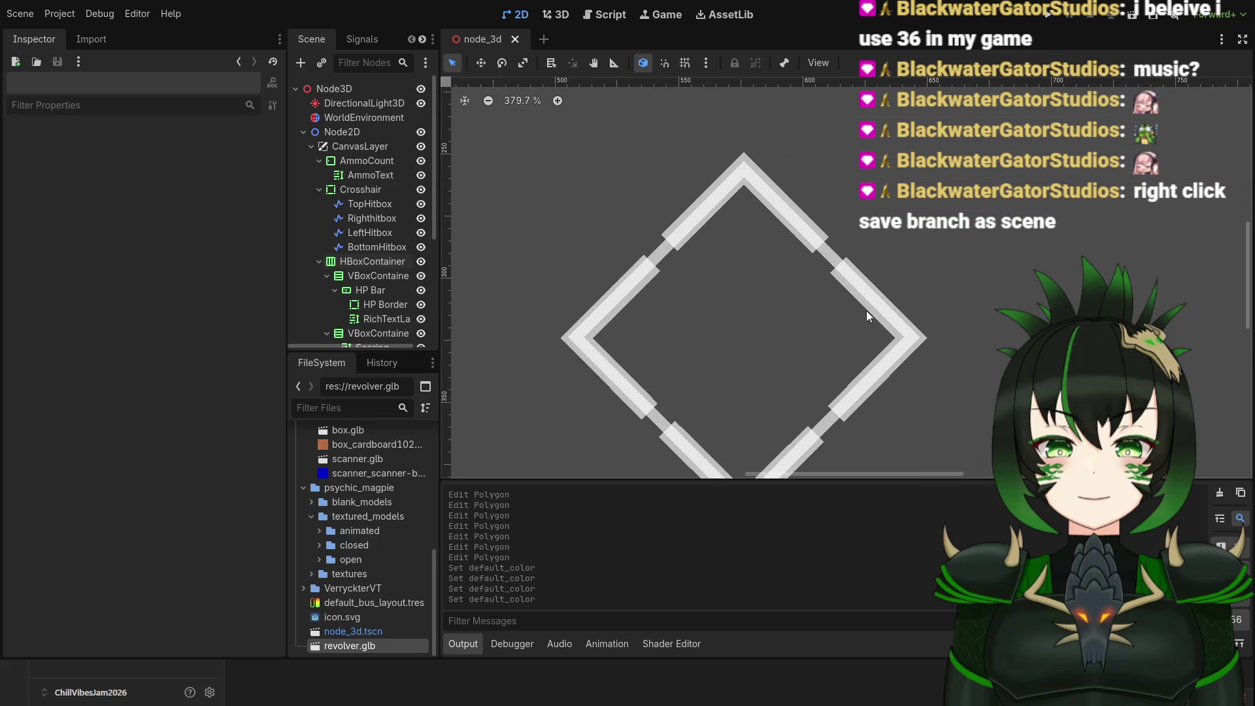
scroll(857, 402, "up", 4)
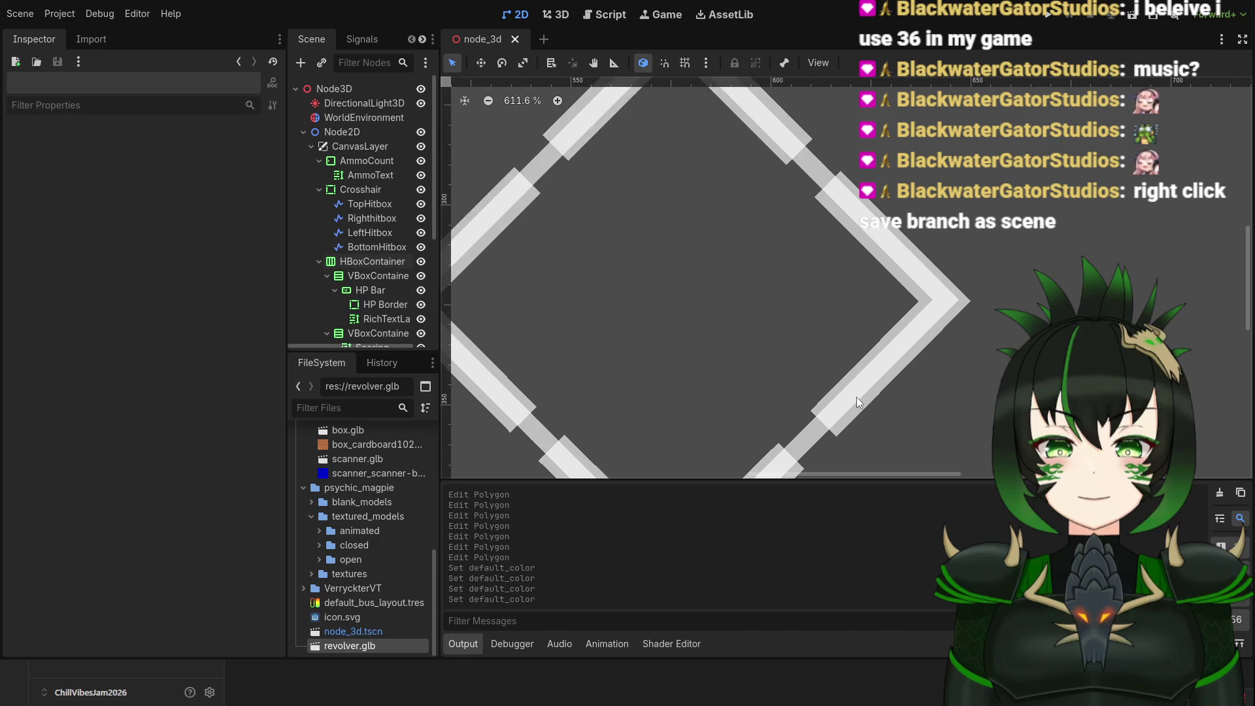
scroll(832, 433, "up", 3)
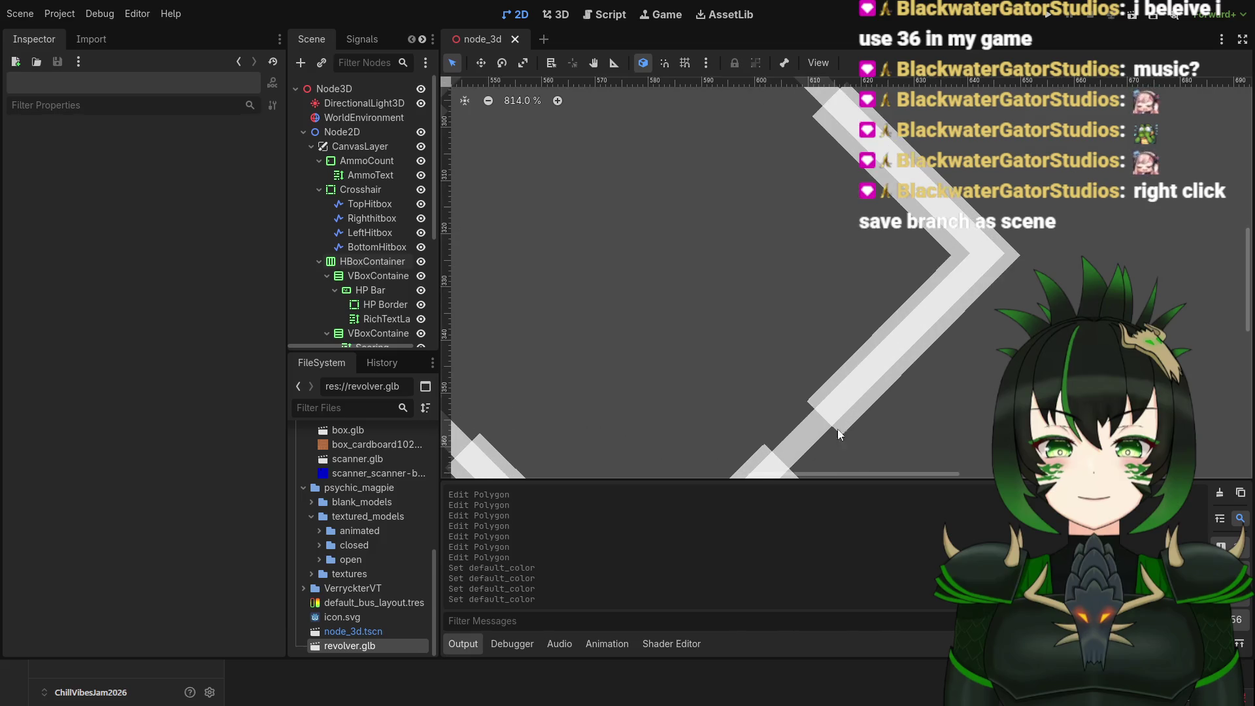
scroll(861, 405, "down", 5)
scroll(859, 406, "down", 2)
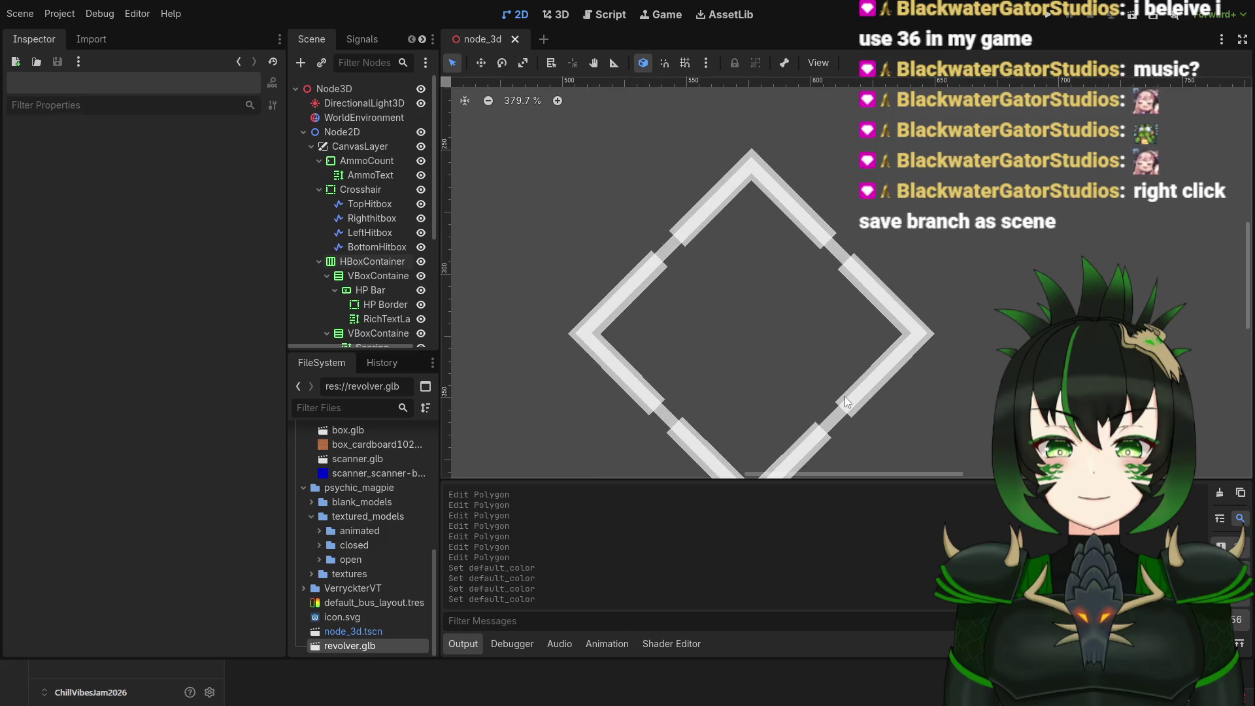
scroll(900, 375, "down", 1)
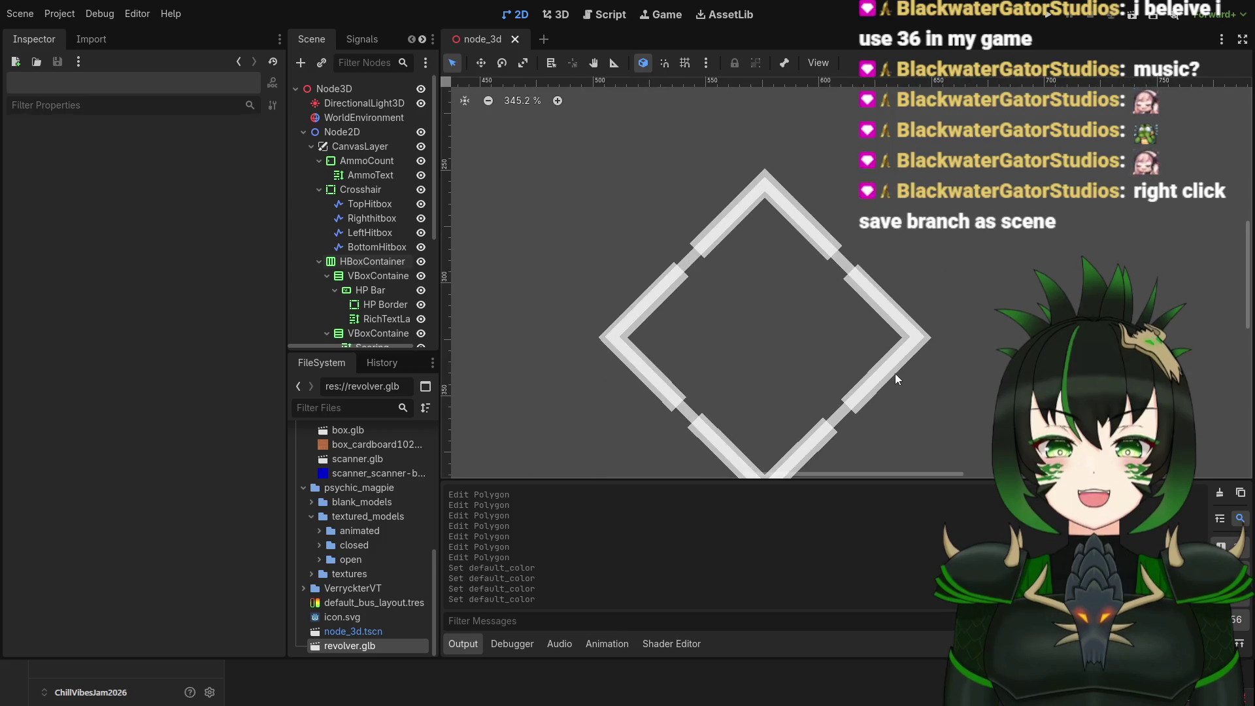
scroll(388, 315, "down", 2)
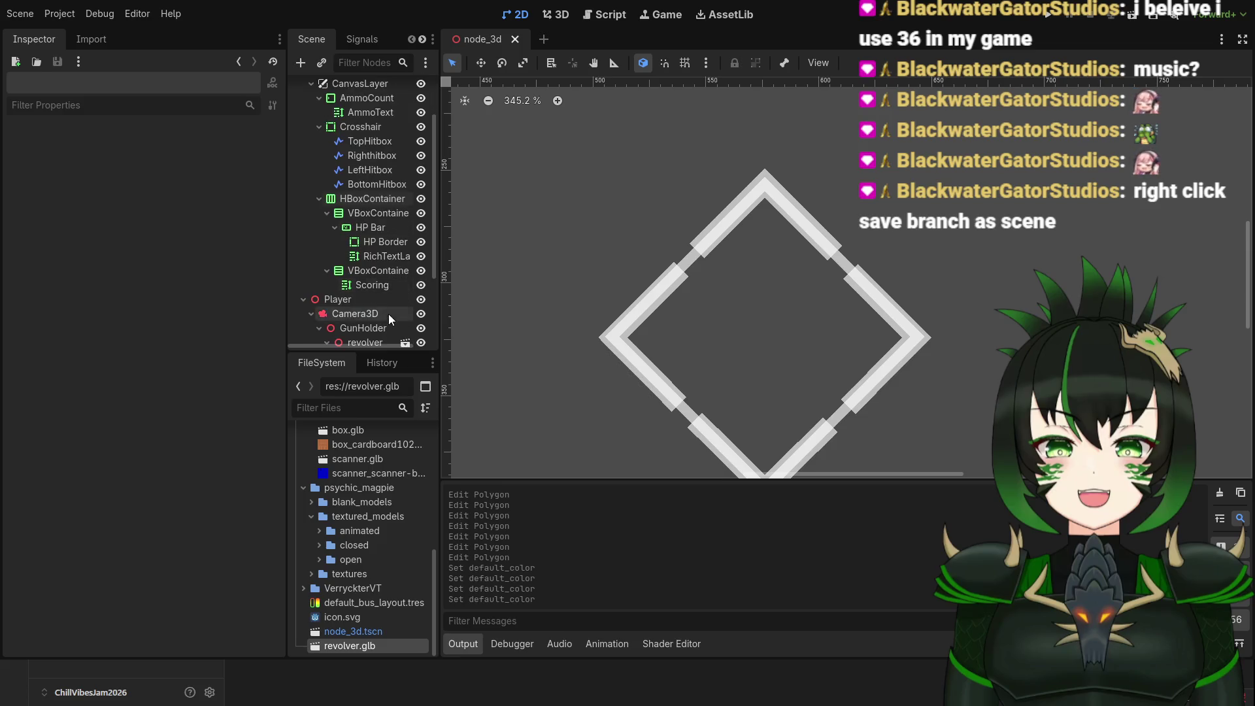
scroll(391, 222, "up", 2)
left_click(385, 203)
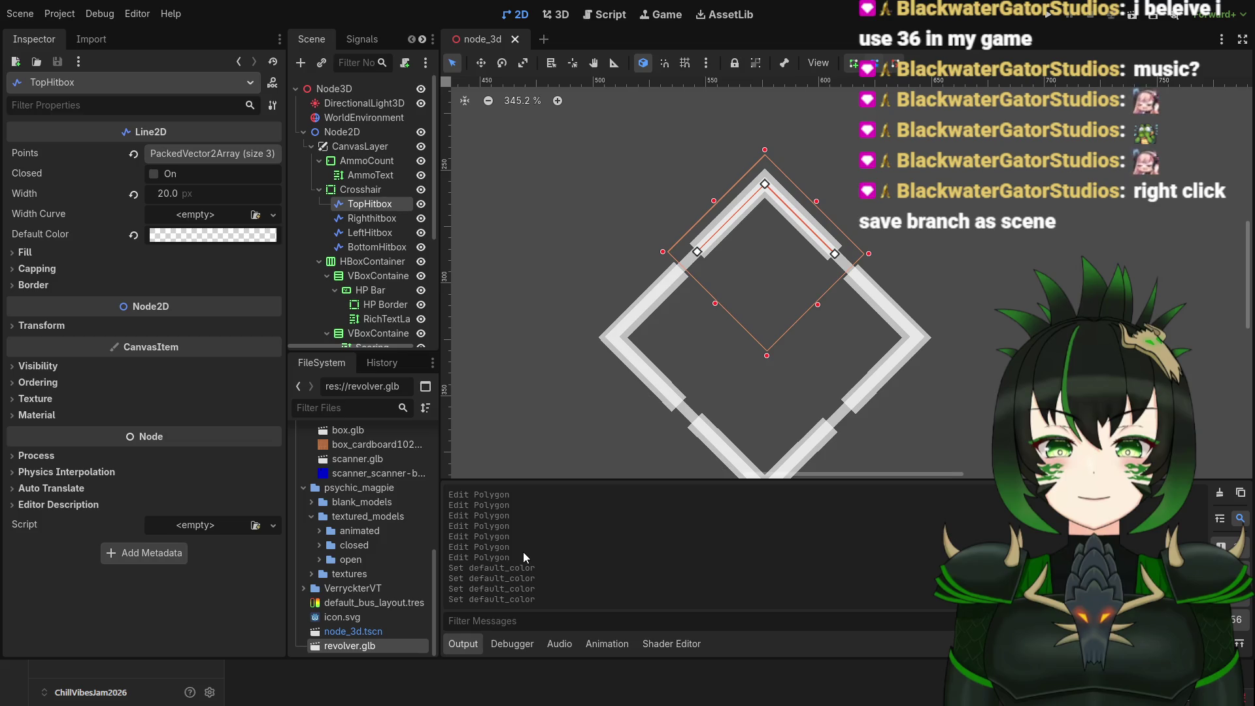
left_click(914, 339)
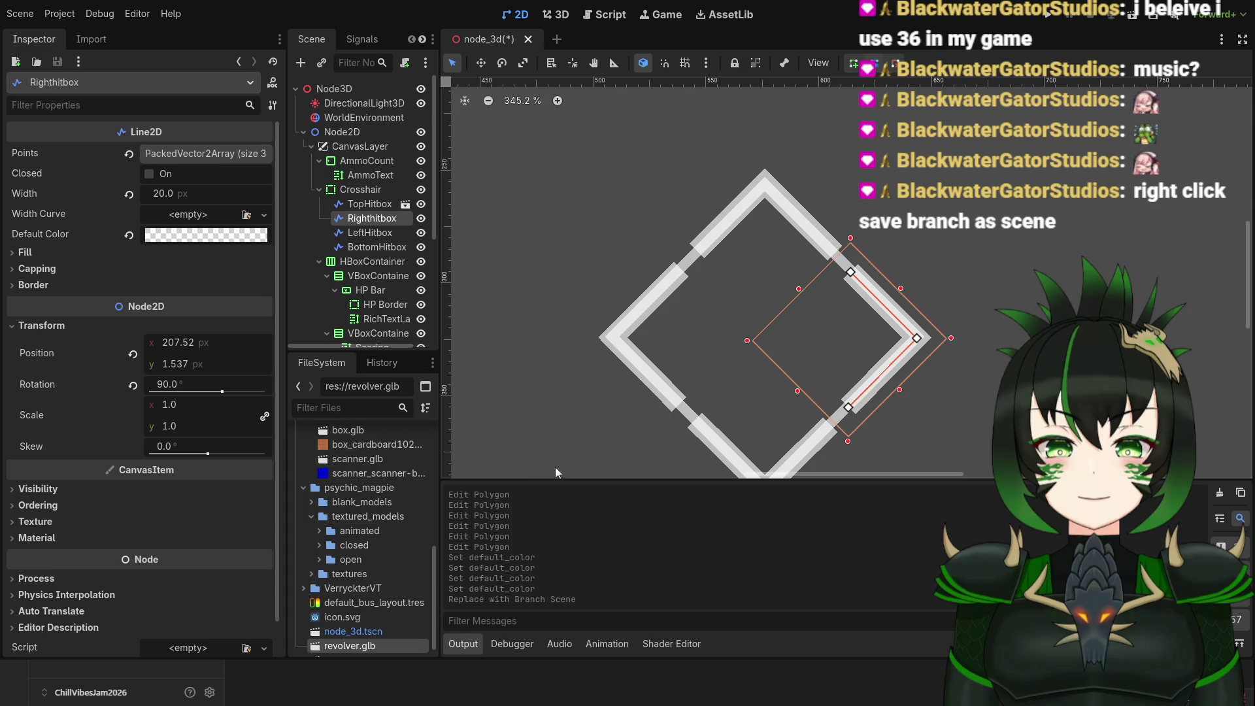
- Save the LeftHitbox line as its own branch scene, left_arrow.tscn
scroll(724, 357, "down", 3)
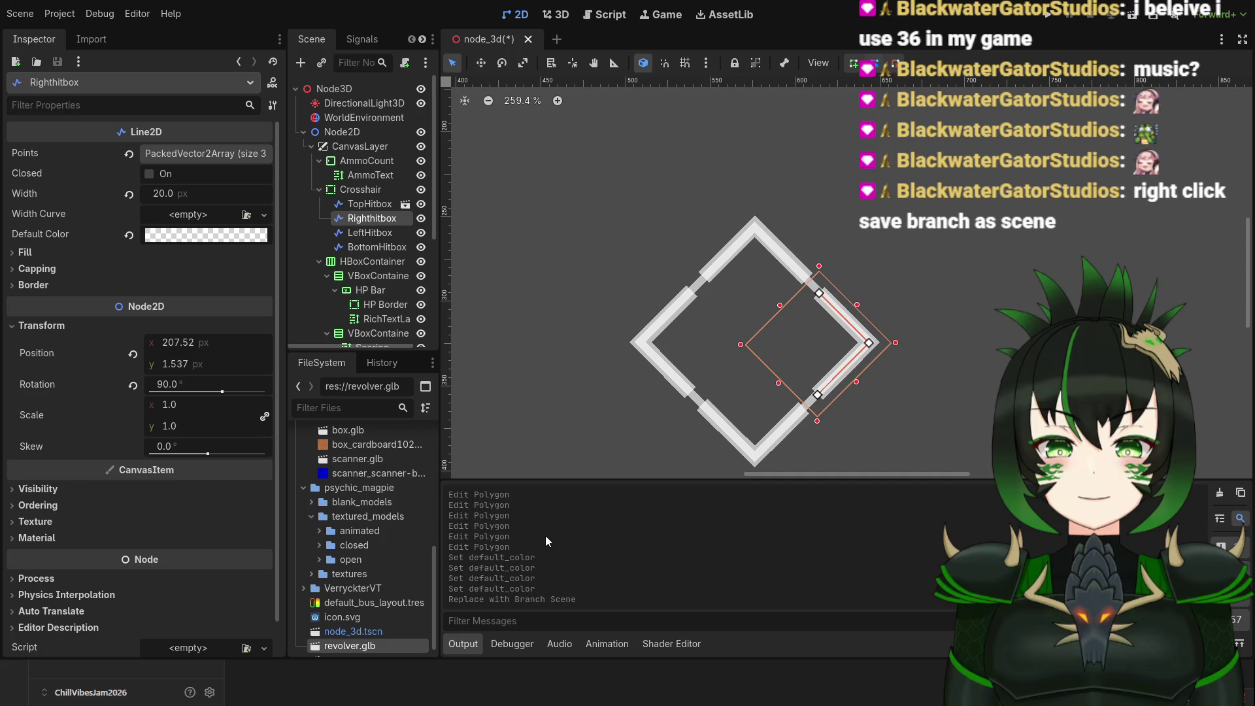
left_click(647, 351)
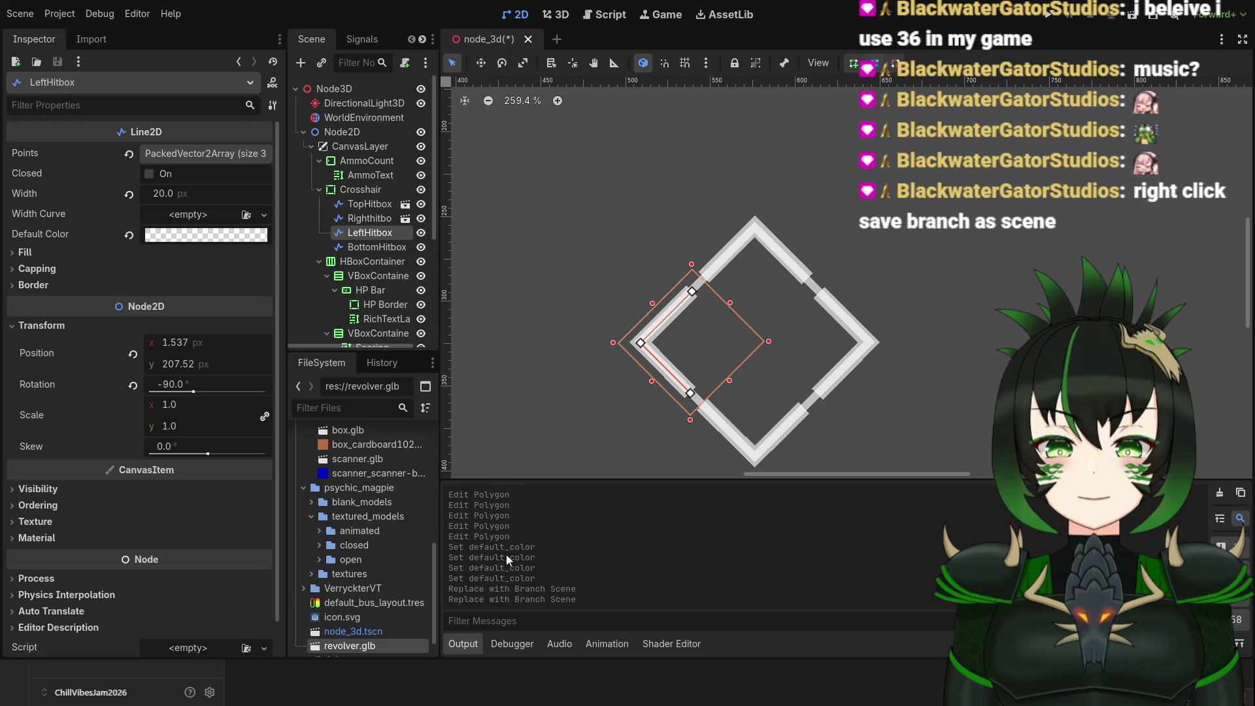
left_click(756, 461)
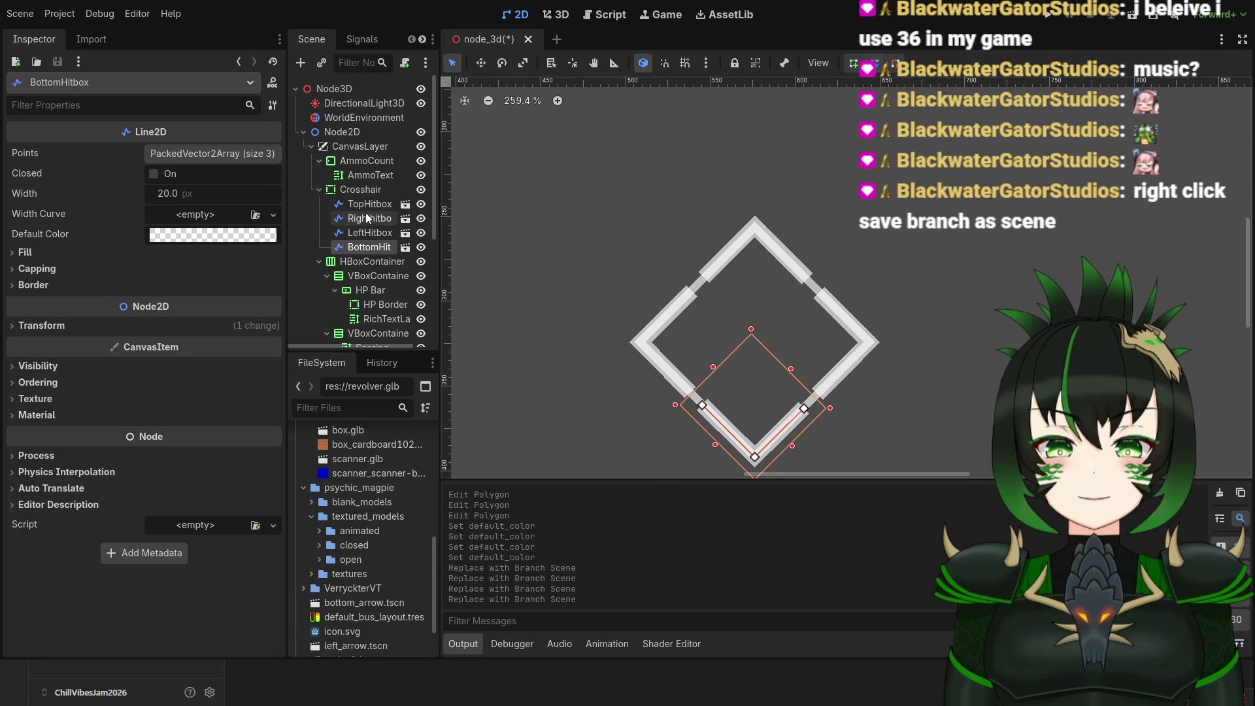
scroll(766, 374, "down", 3)
- Rename bottom_arrow.tscn to down_arrow.tscn in the FileSystem dock
scroll(766, 374, "down", 6)
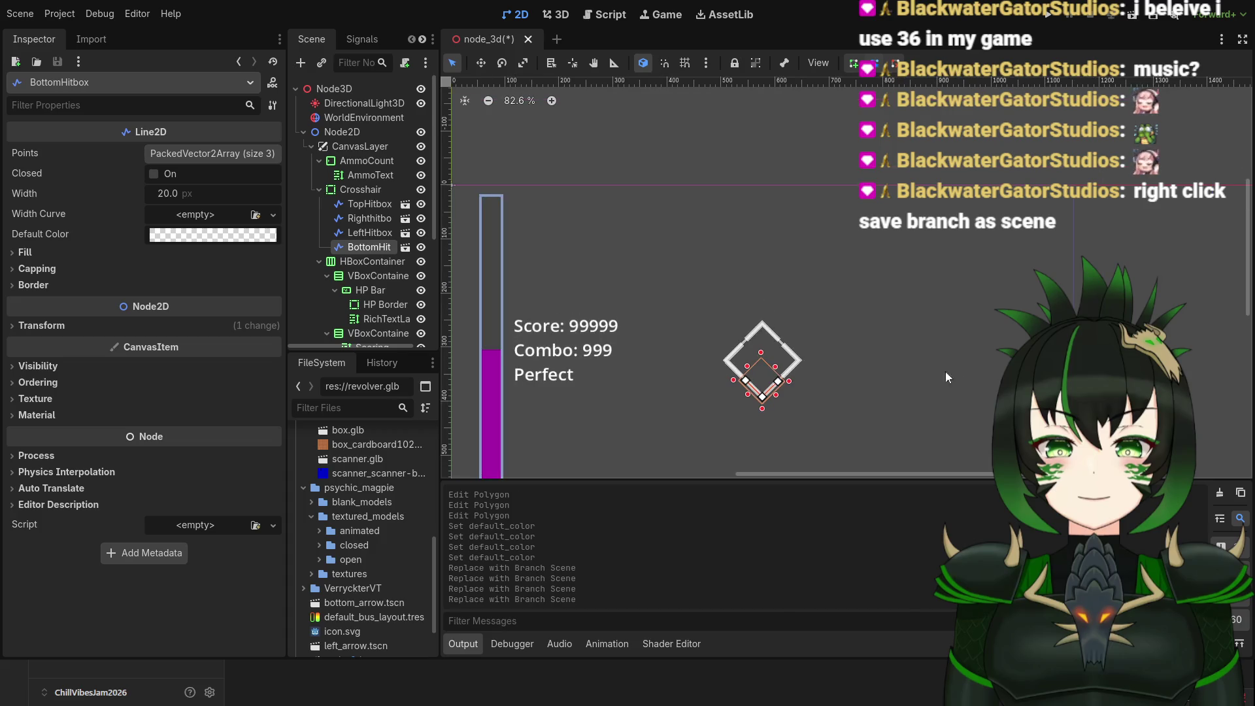
scroll(817, 395, "up", 6)
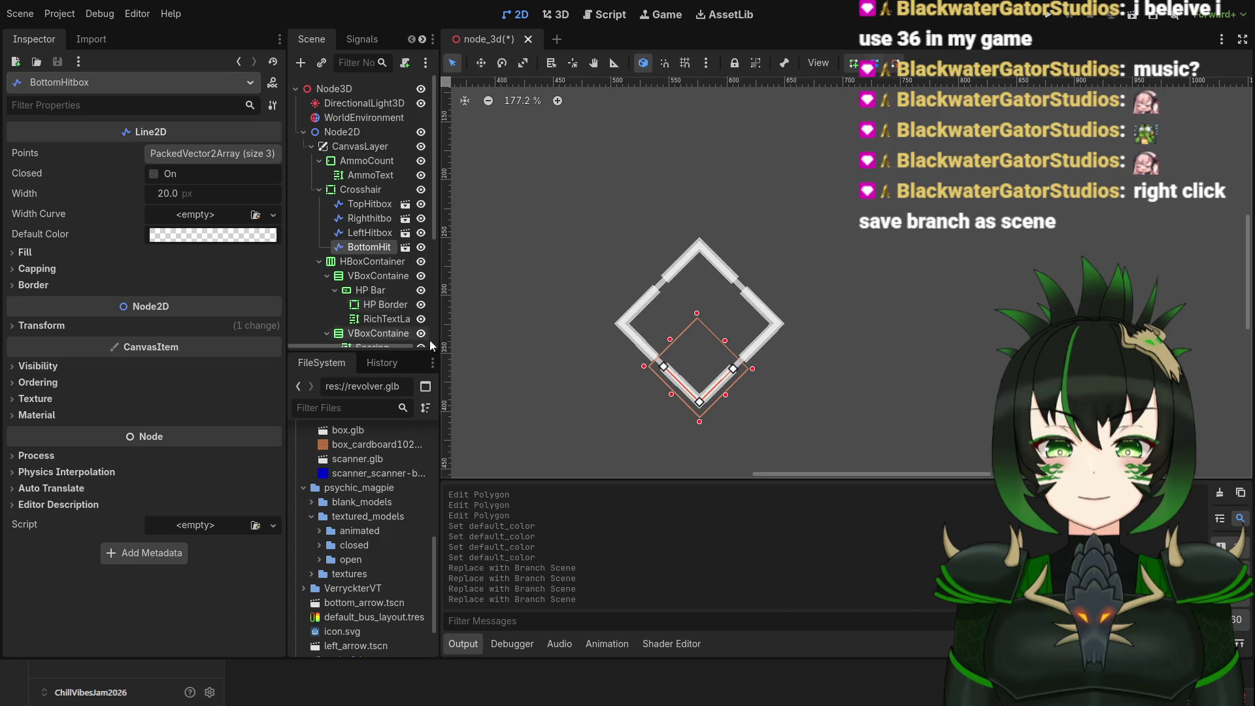
scroll(364, 553, "down", 3)
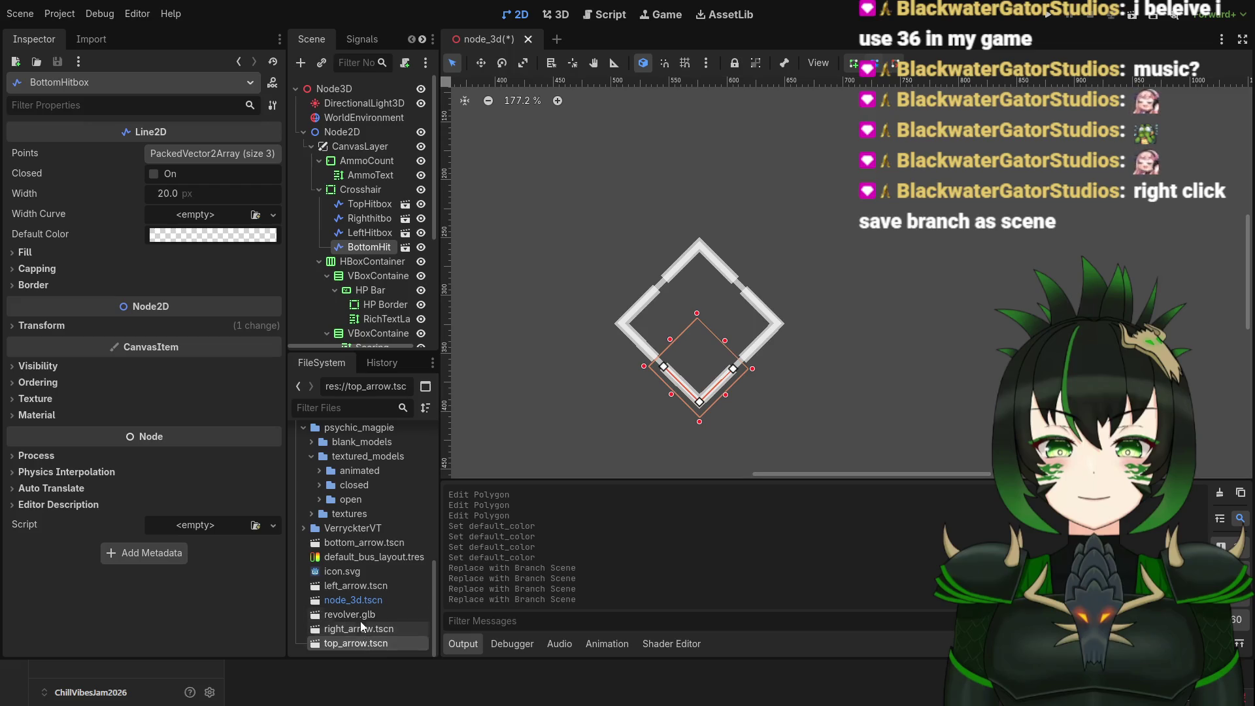
scroll(359, 576, "up", 3)
scroll(360, 604, "down", 3)
left_click(366, 582)
scroll(363, 583, "up", 10)
scroll(364, 568, "up", 5)
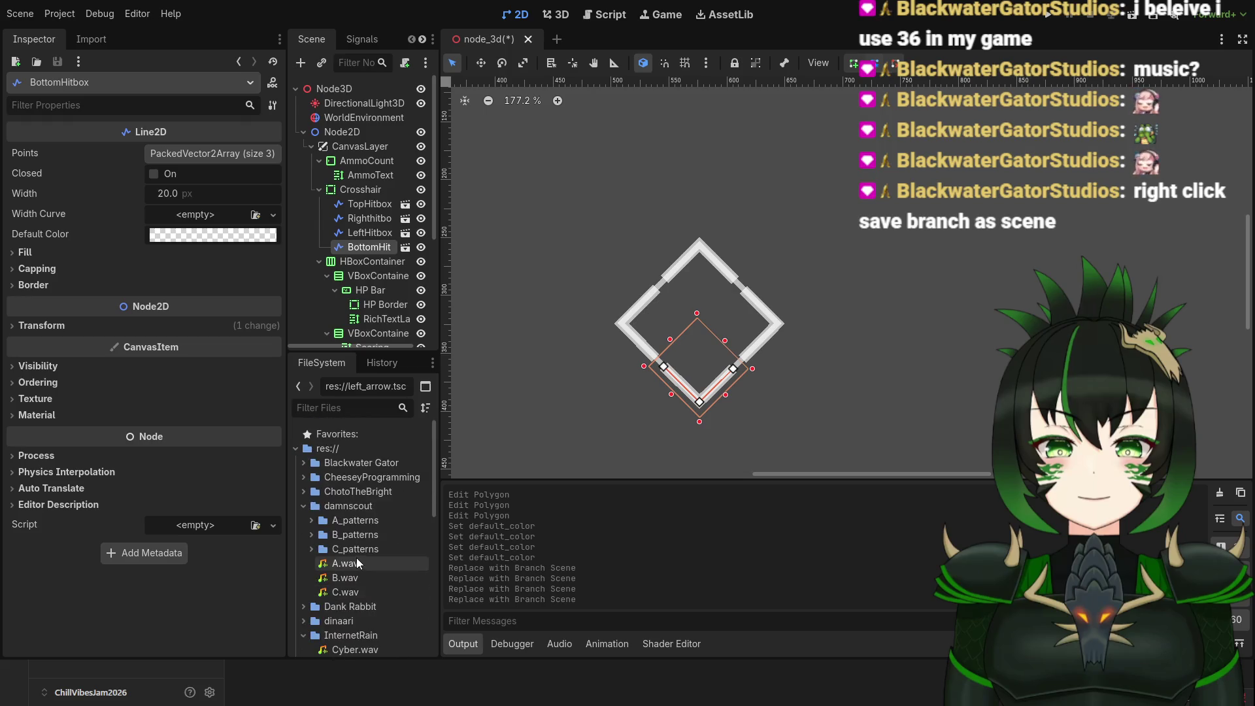
left_click(304, 506)
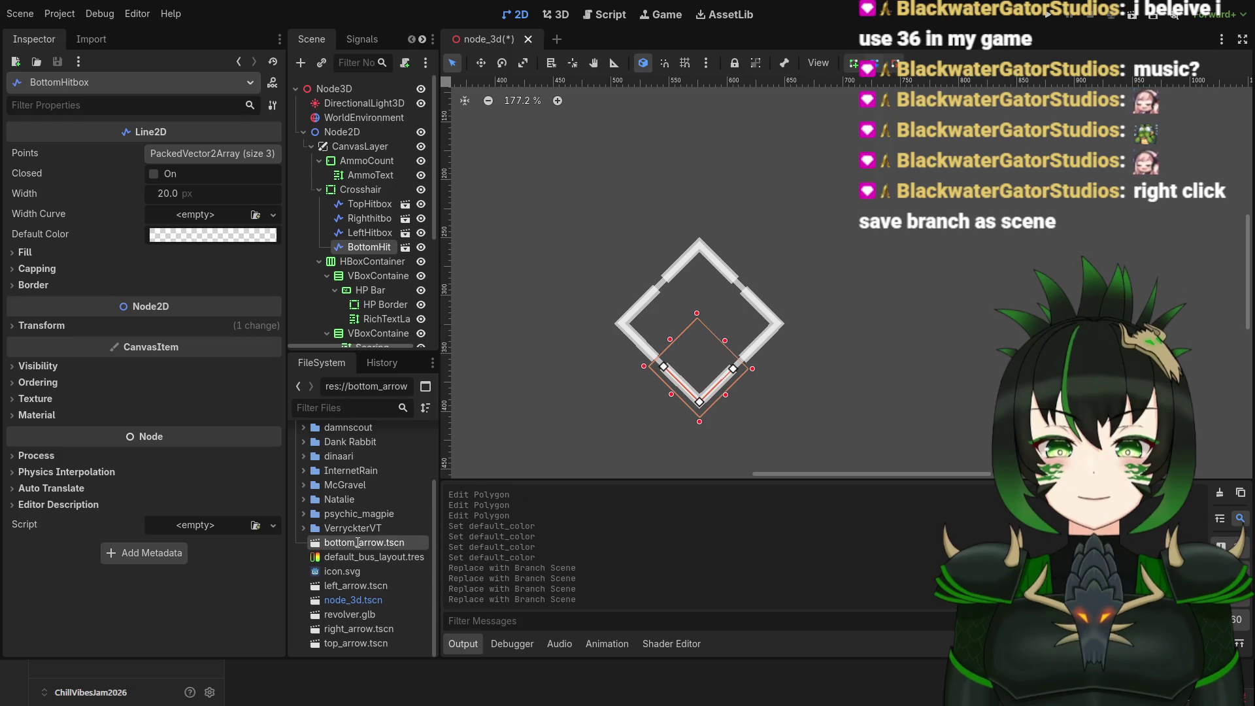
type("down_arrow")
key("Return")
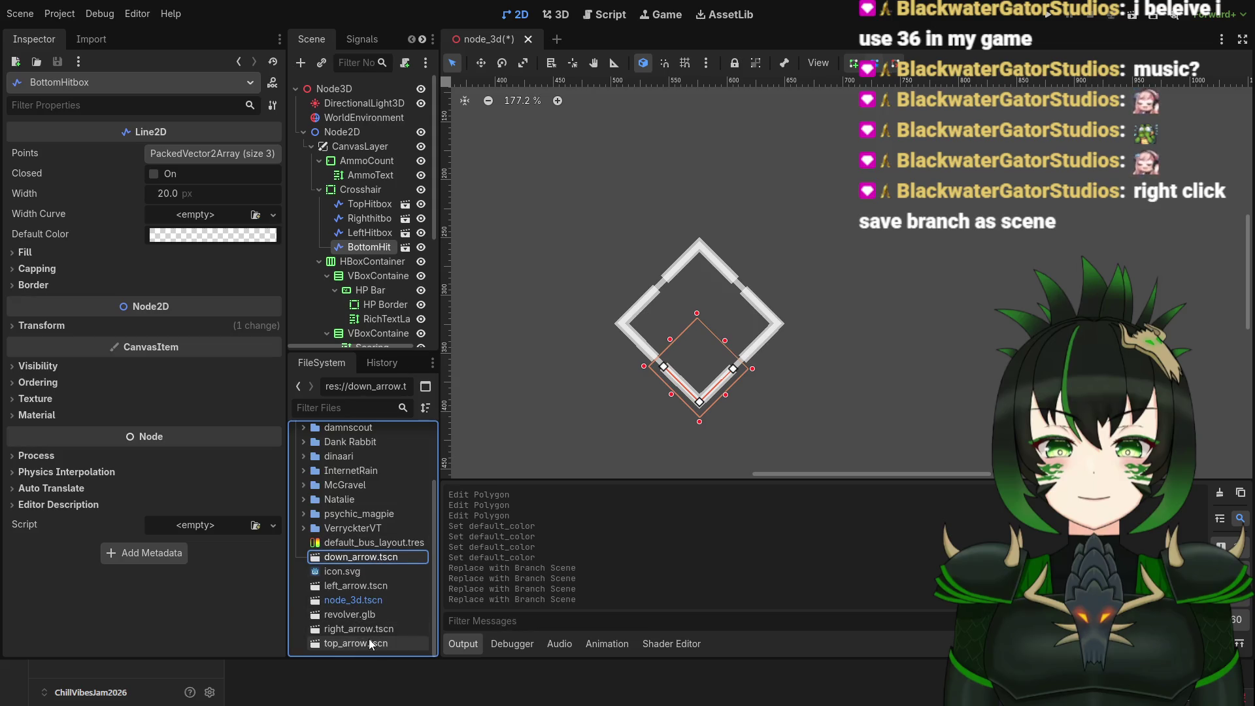
- Rename top_arrow.tscn to up_arrow.tscn
left_click(331, 644)
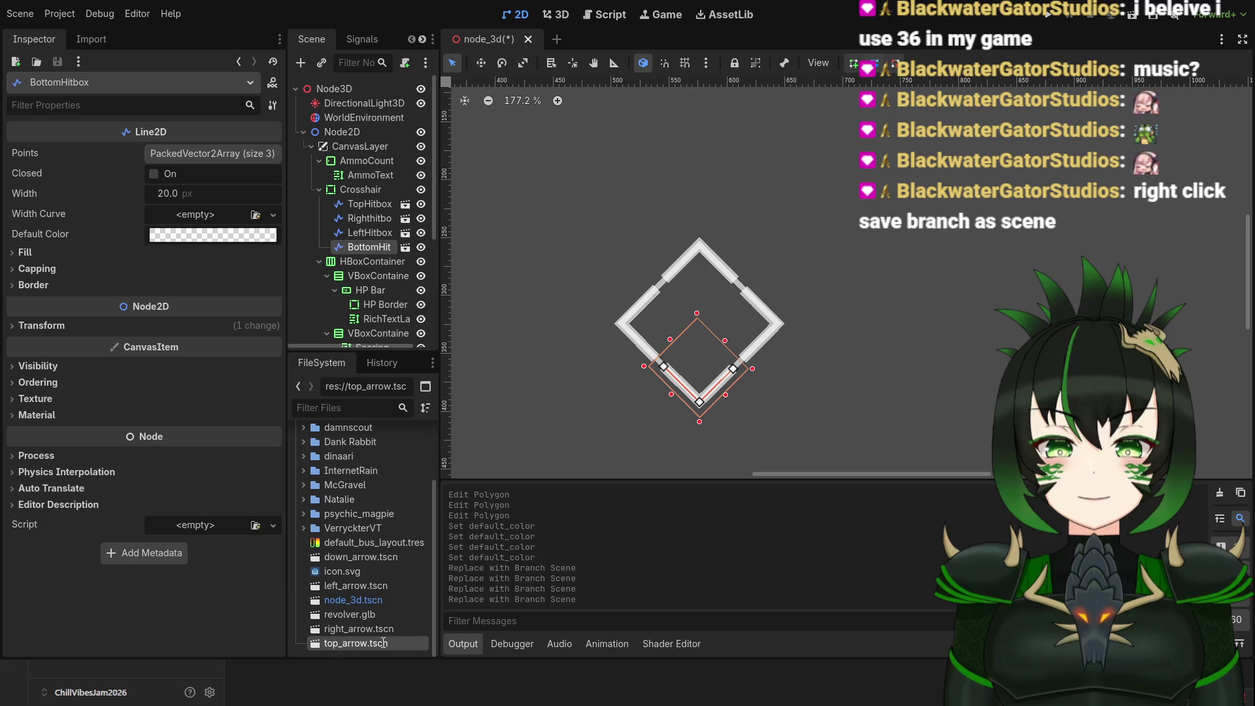
type("up_arrow")
key("Return")
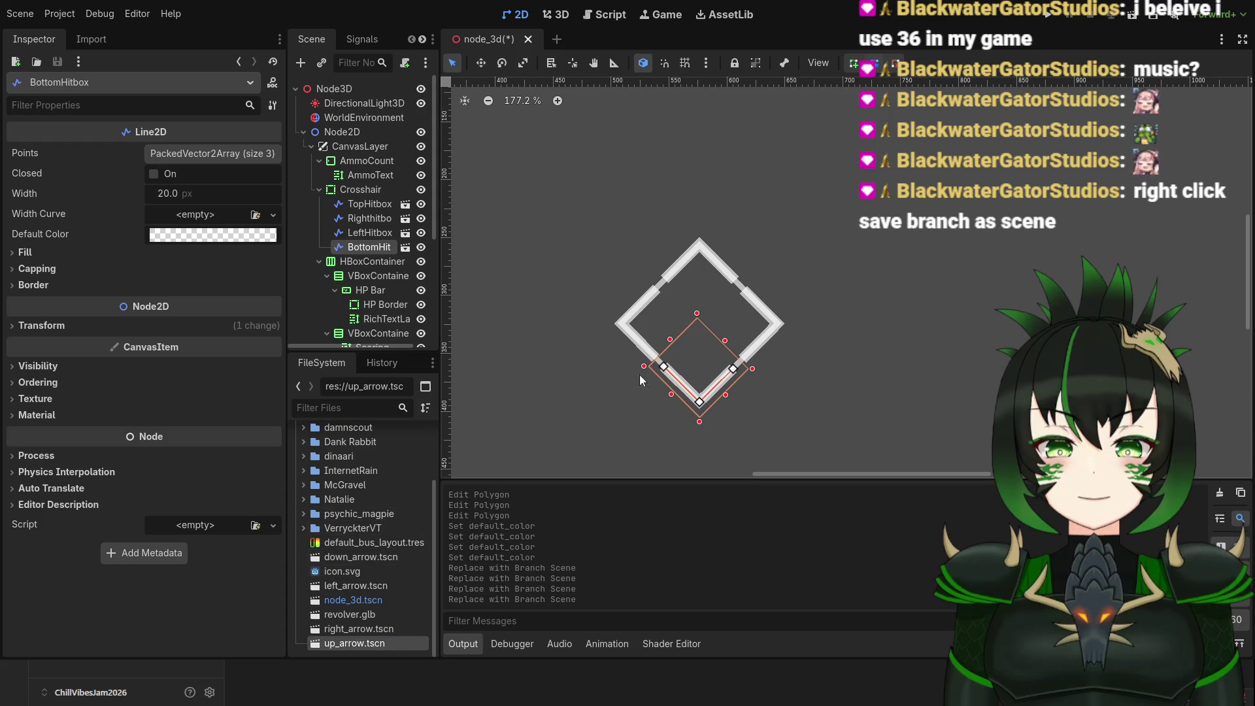
scroll(849, 345, "down", 5)
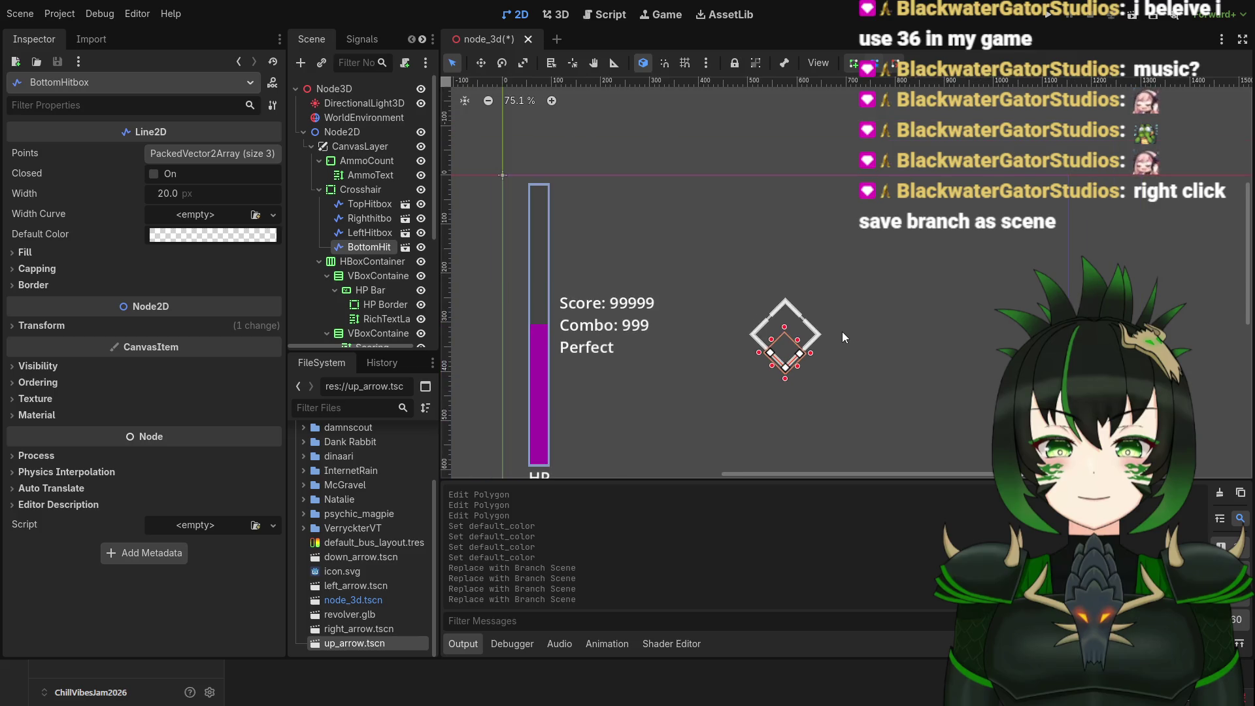
scroll(839, 316, "up", 6)
scroll(762, 300, "down", 4)
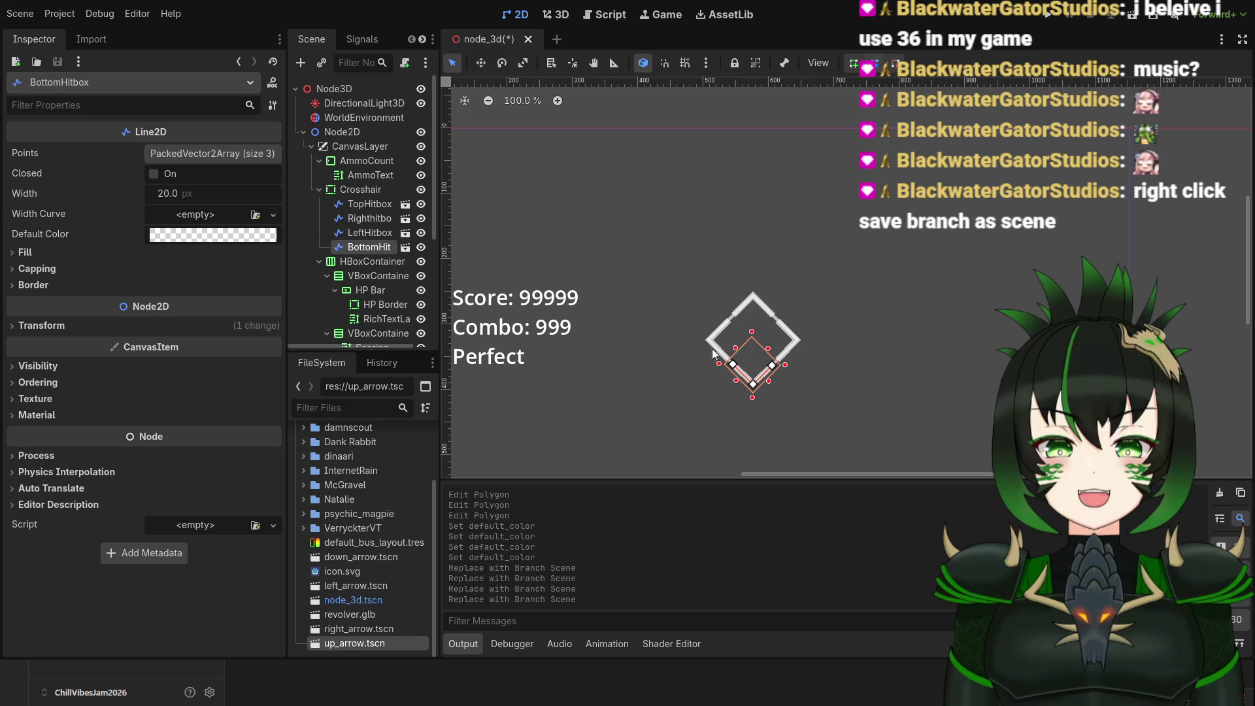
scroll(744, 432, "down", 2)
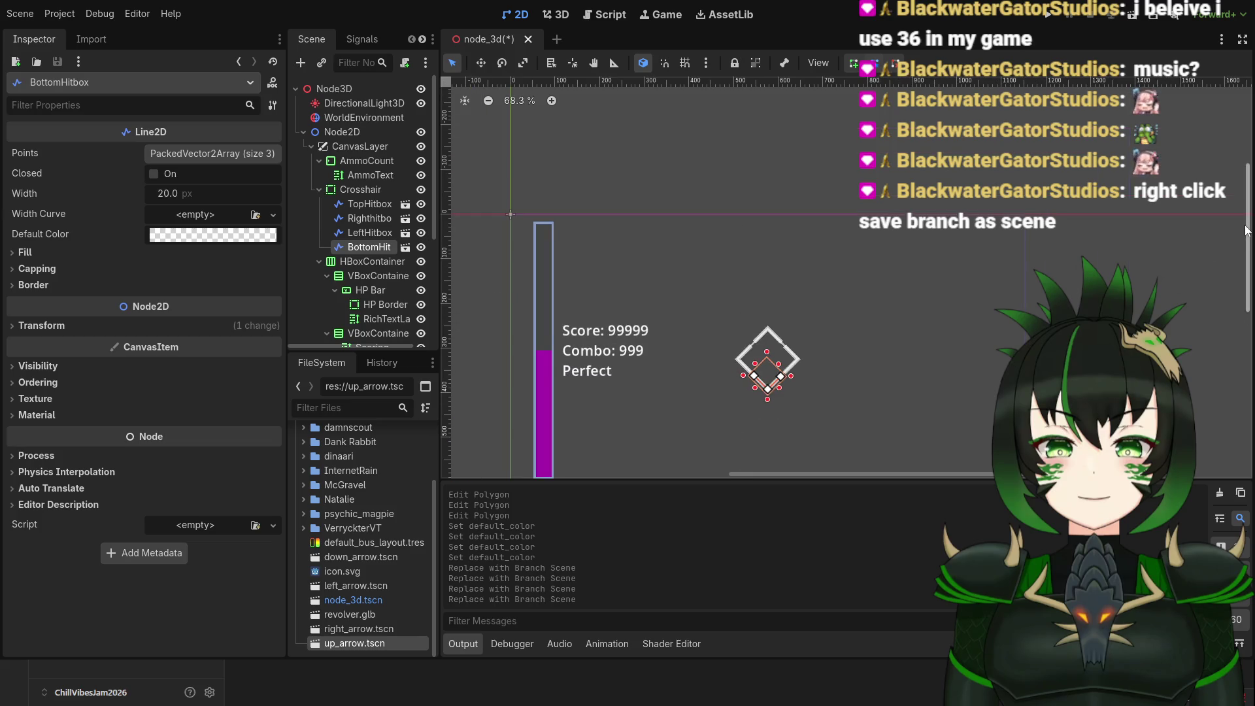
scroll(758, 375, "up", 4)
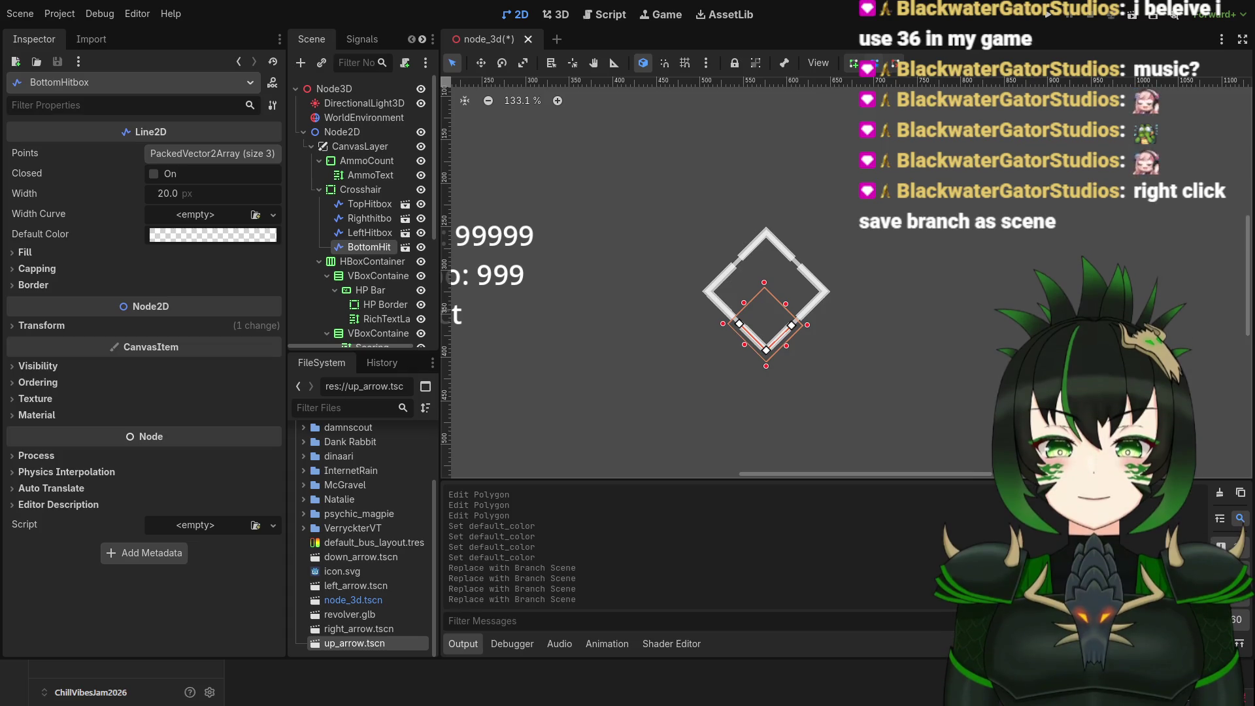
left_click_drag(947, 354, 949, 375)
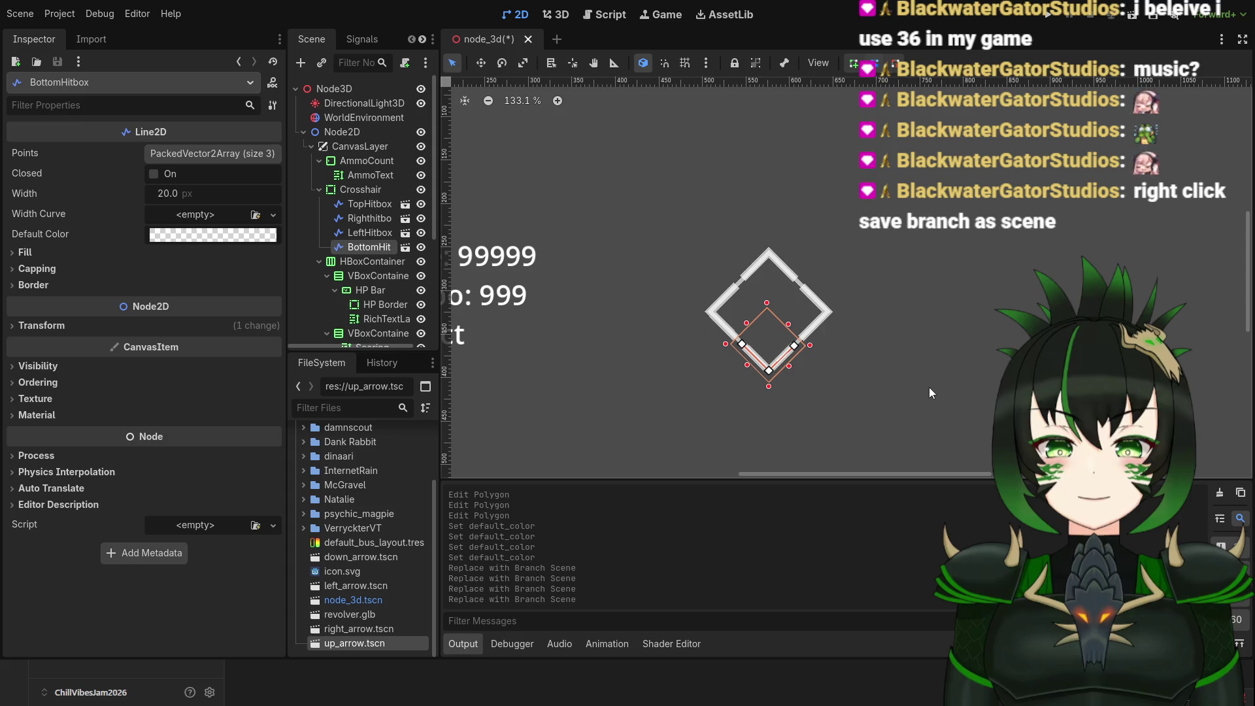
left_click_drag(911, 399, 934, 370)
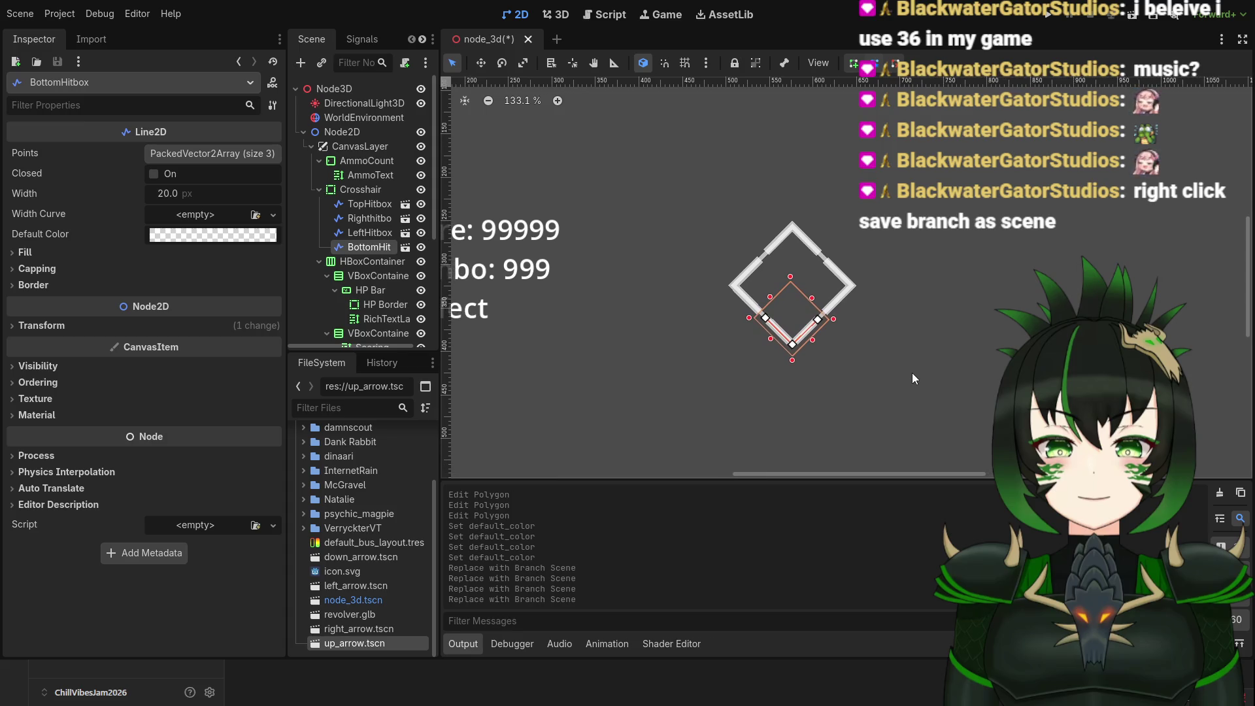
scroll(913, 379, "down", 8)
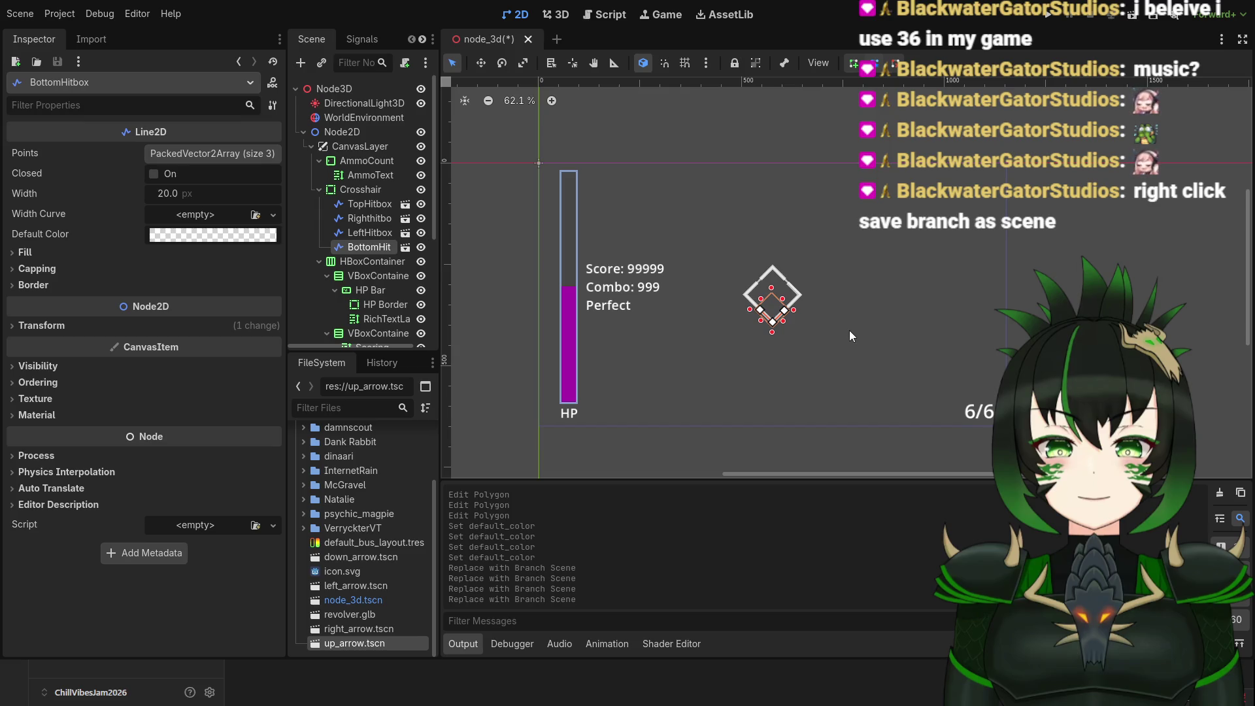
scroll(843, 348, "up", 2)
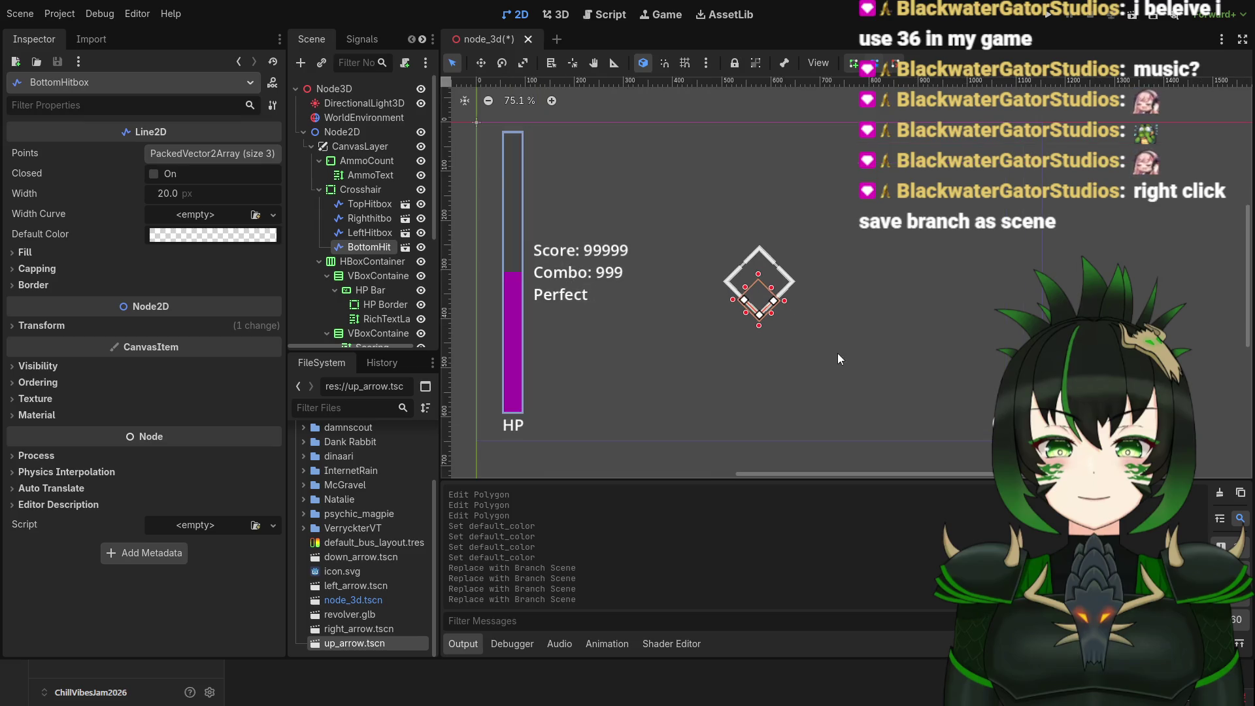
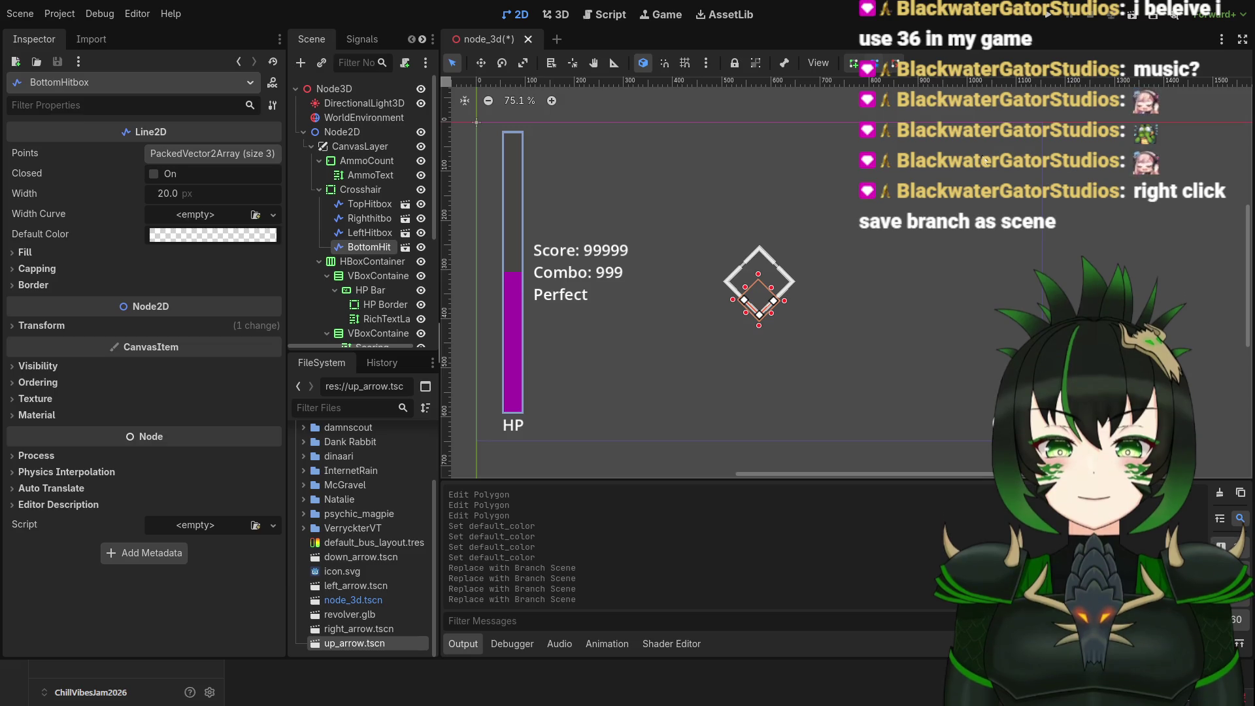
- Collapse the Crosshair, AmmoCount and HBoxContainer branches and add a TextureProgressBar under CanvasLayer
left_click(320, 190)
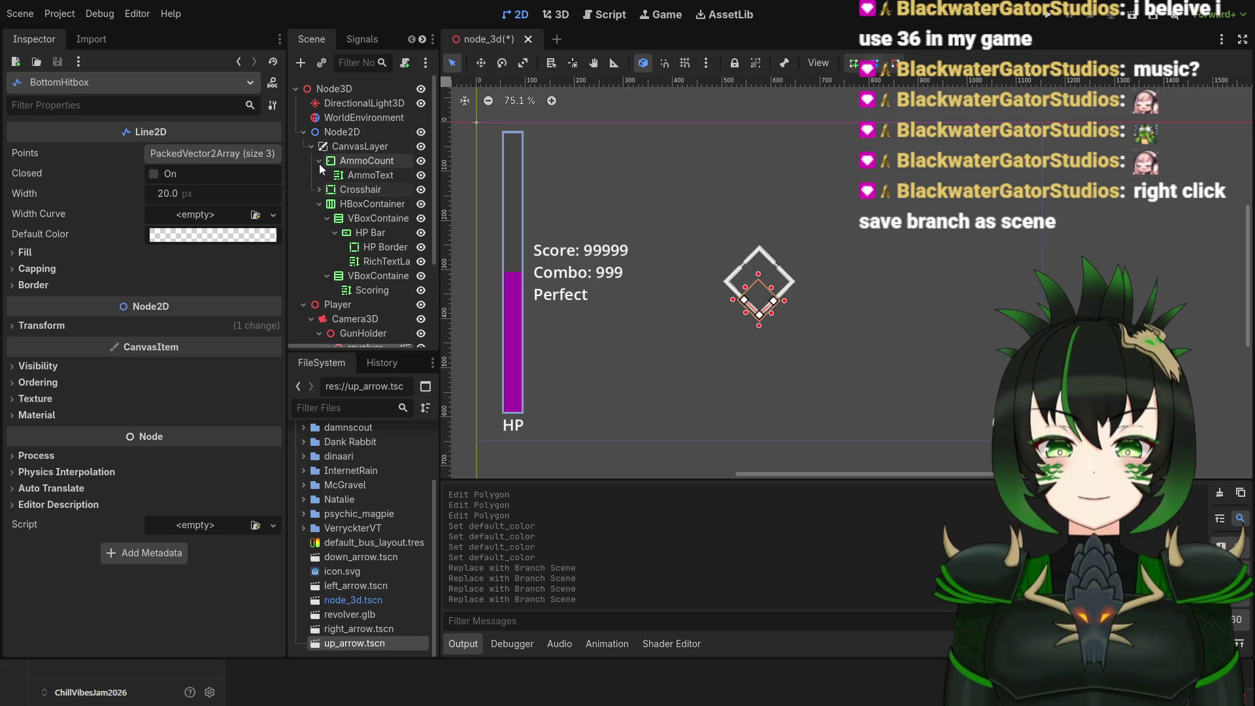
left_click(319, 161)
left_click(320, 189)
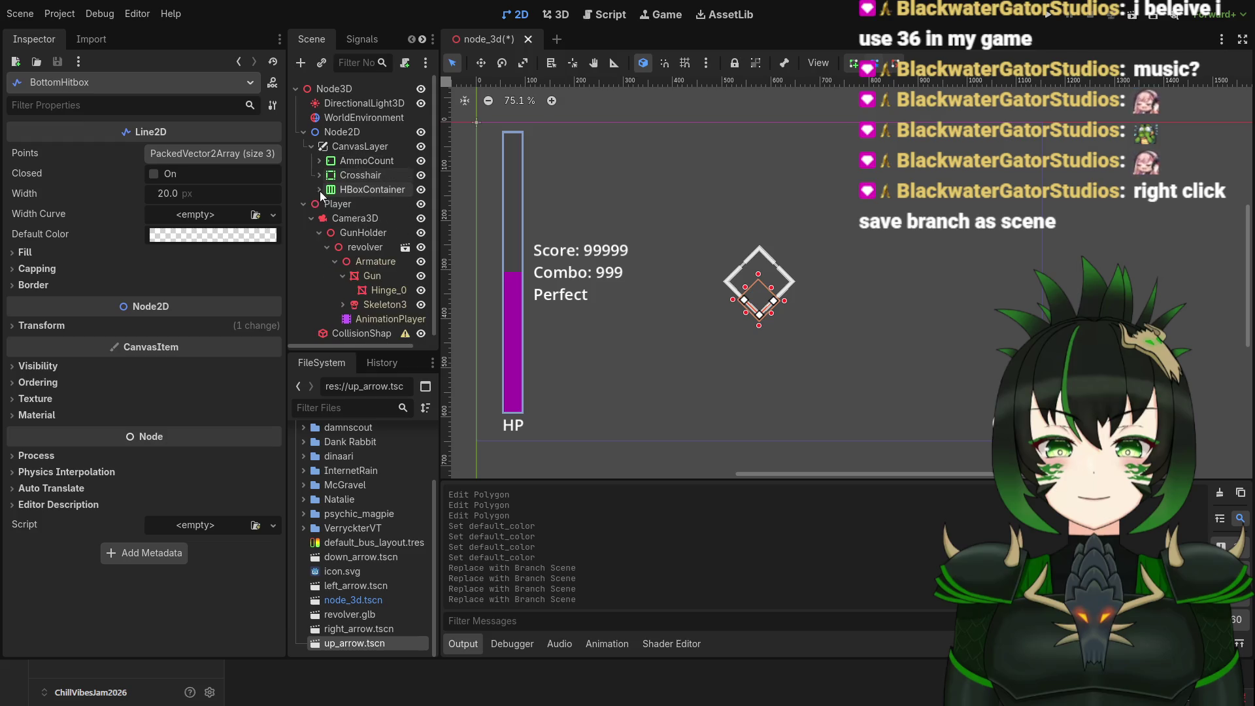
left_click(371, 149)
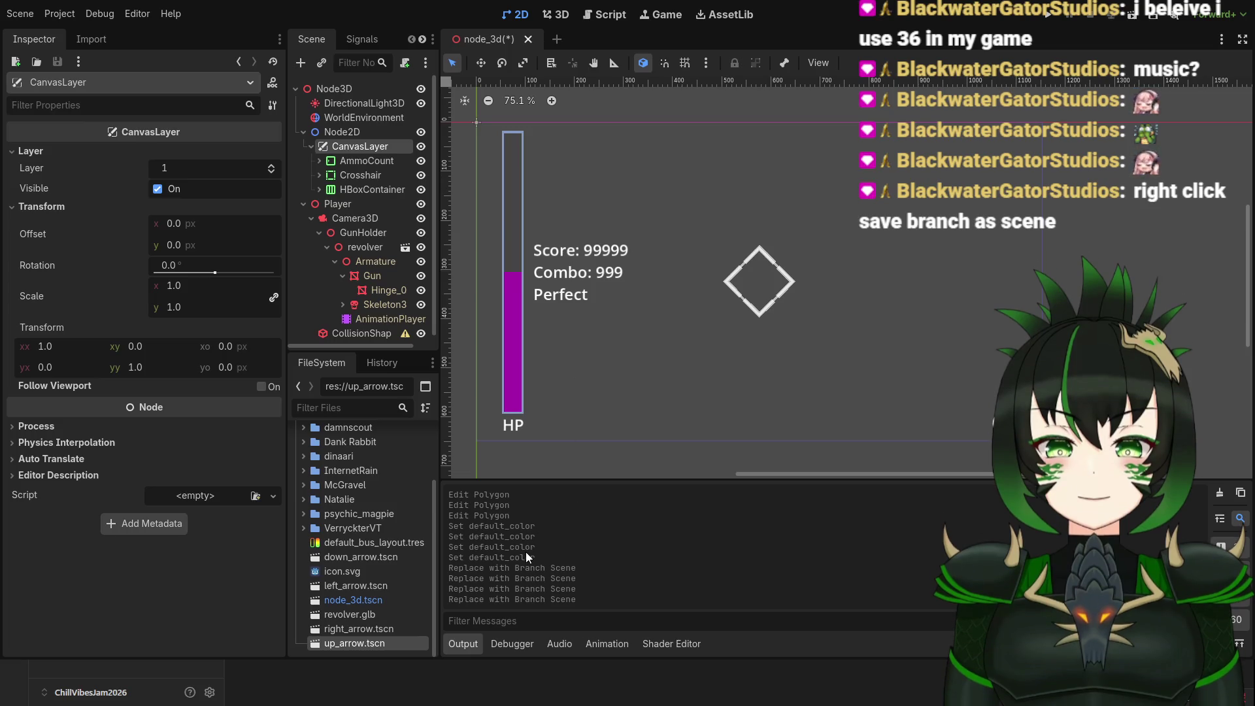
key("Return")
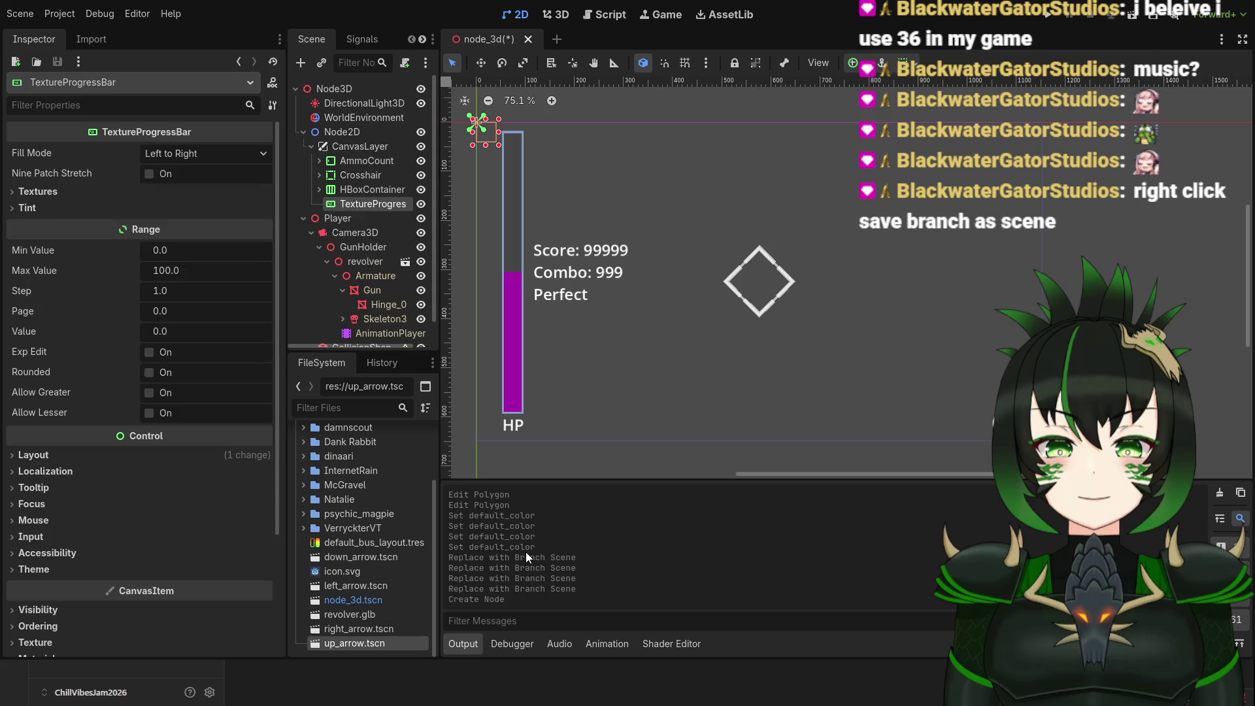
- Rename the new TextureProgressBar to SongProgress
left_click(319, 187)
left_click(319, 188)
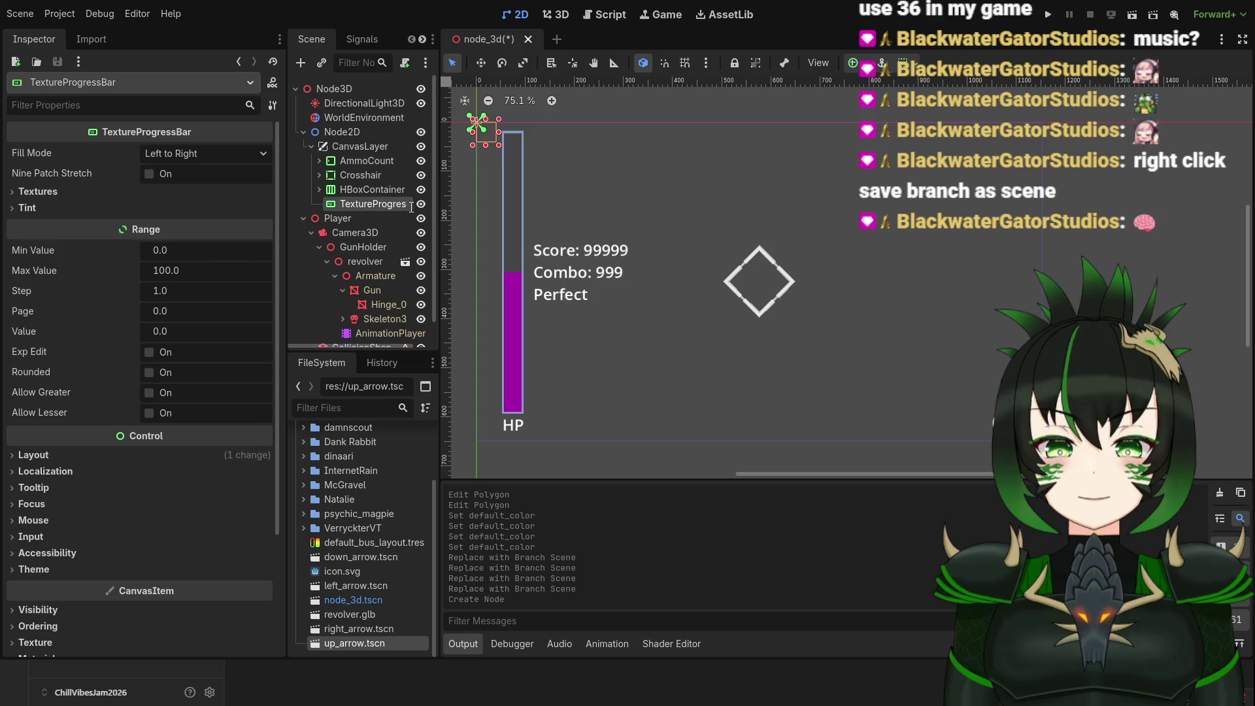
type("SongProgress")
key("Return")
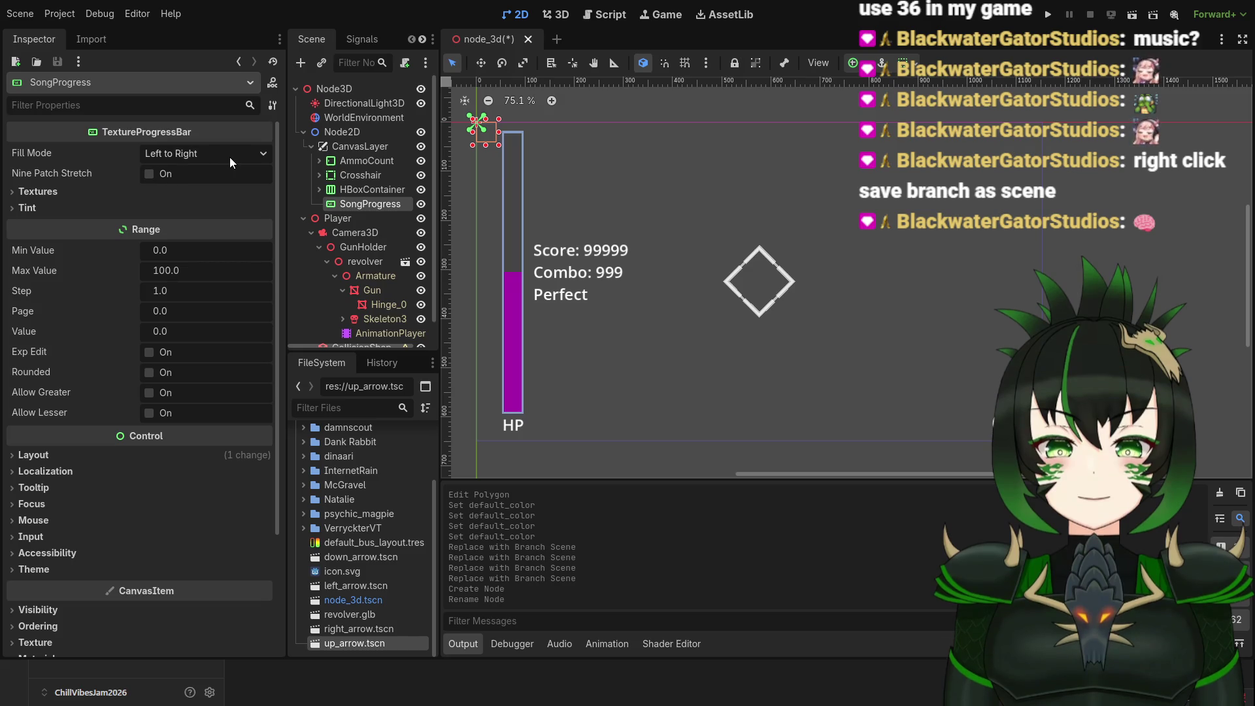
- Enable Nine Patch Stretch on SongProgress and set its Value to 50
left_click(149, 174)
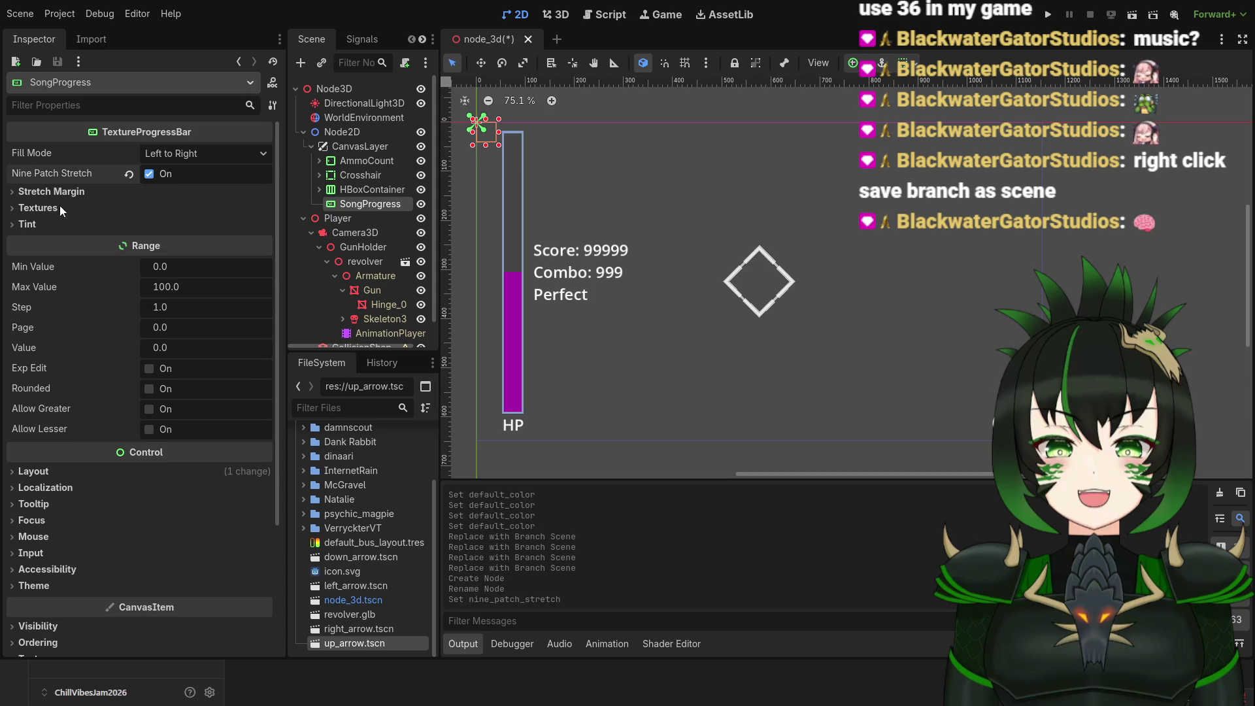
left_click(14, 198)
left_click(14, 199)
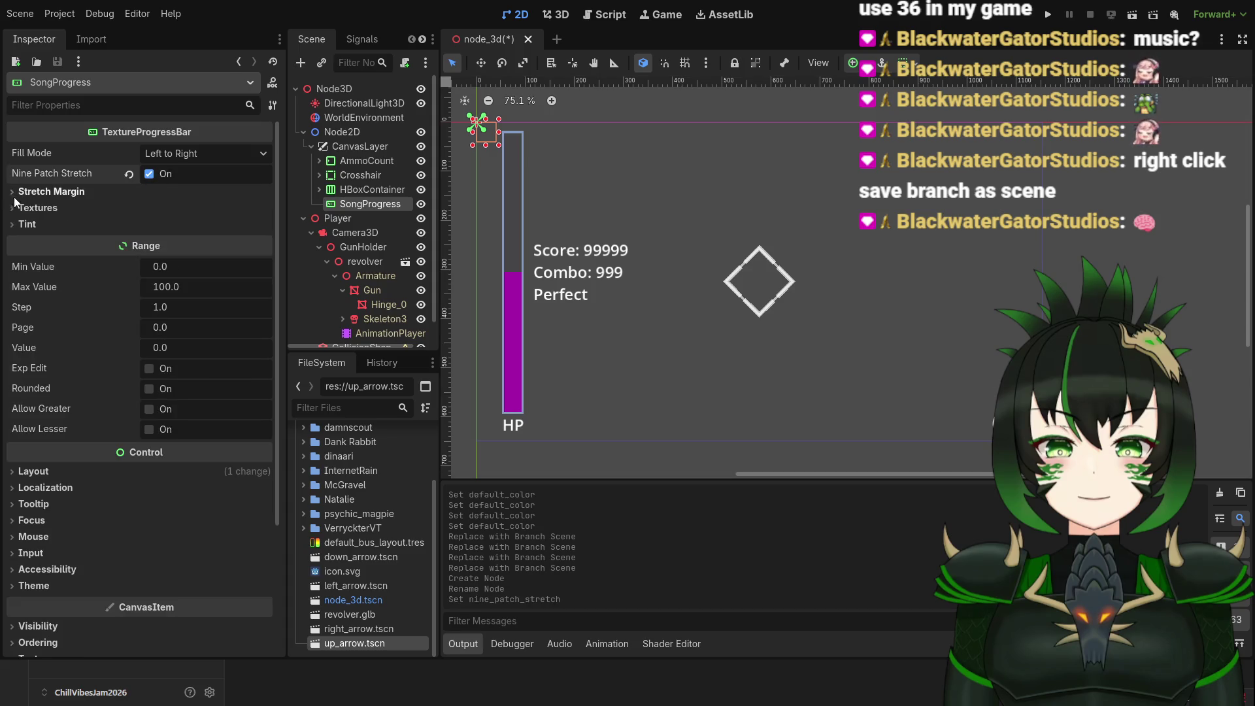
left_click(15, 207)
left_click(15, 208)
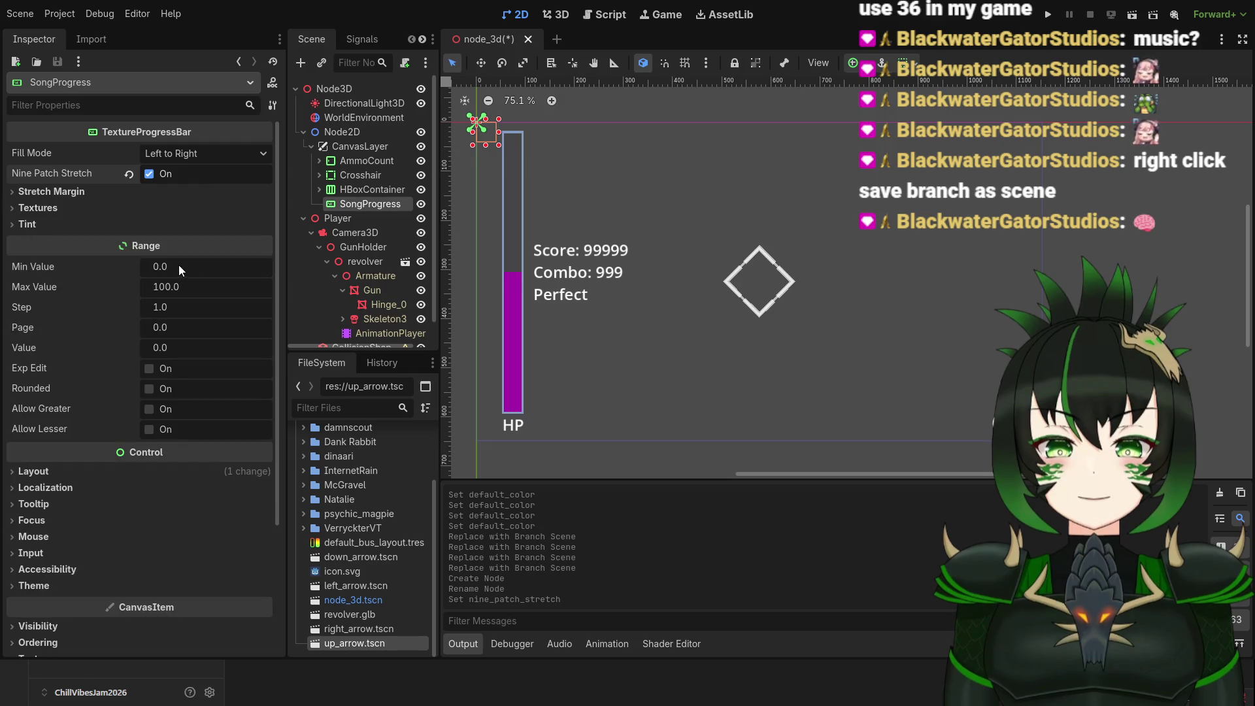
left_click(170, 343)
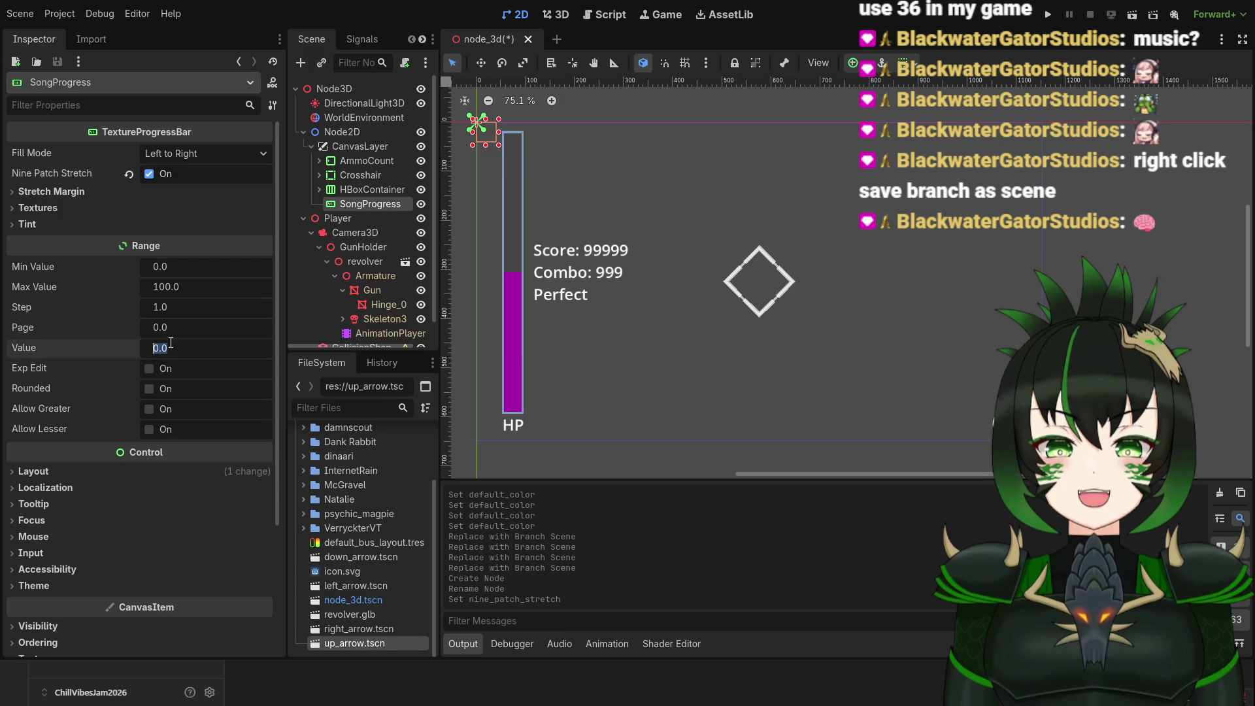
type("50")
key("Return")
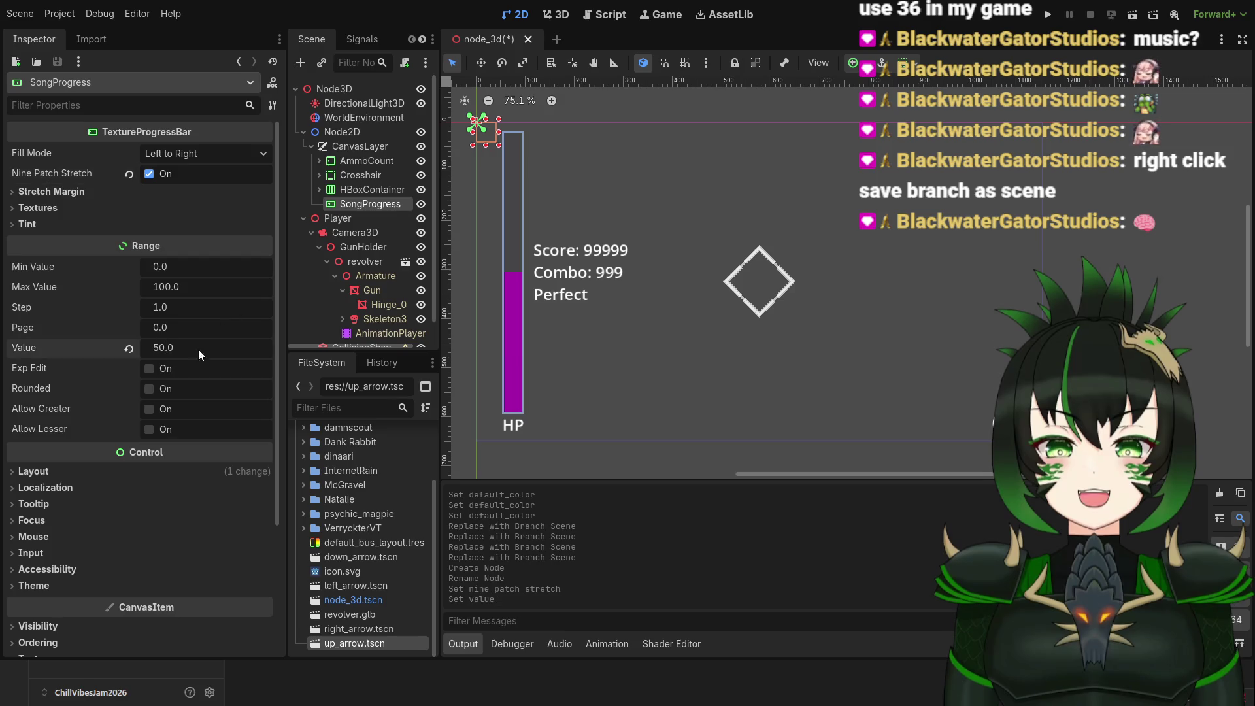
scroll(124, 430, "down", 1)
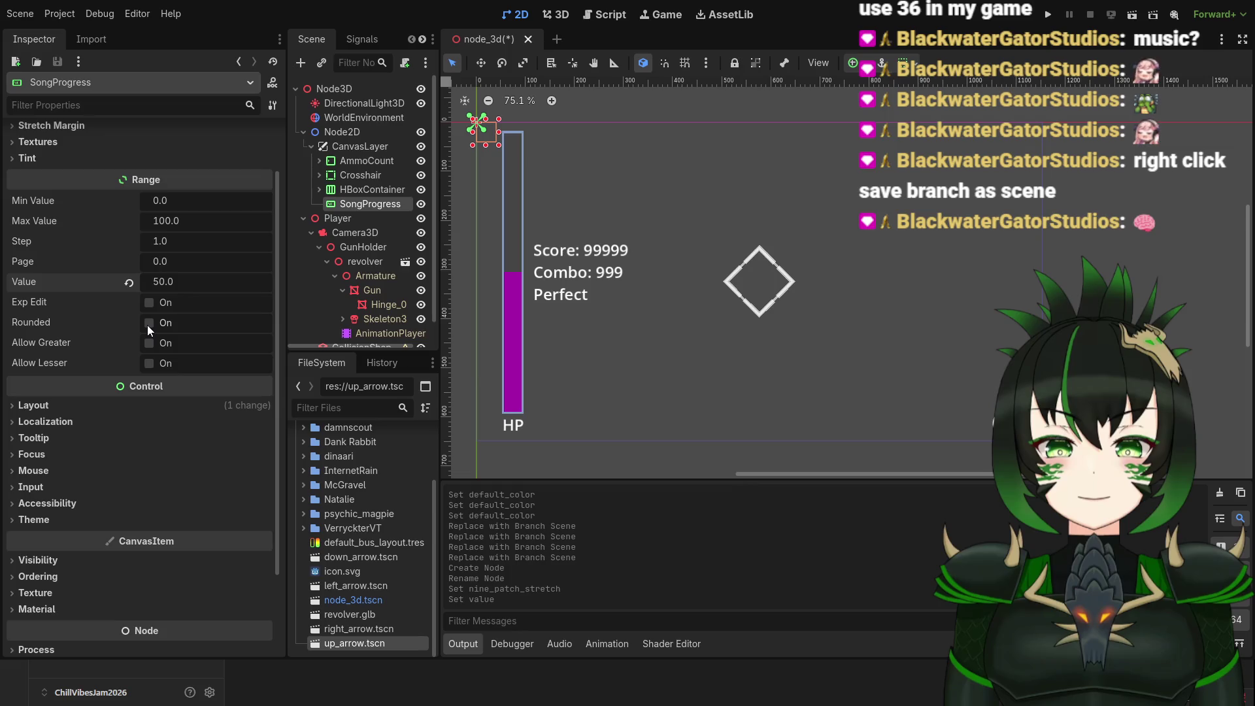
- Set SongProgress's Layout anchors preset to Top Right
scroll(107, 366, "down", 2)
scroll(107, 388, "up", 2)
left_click(31, 408)
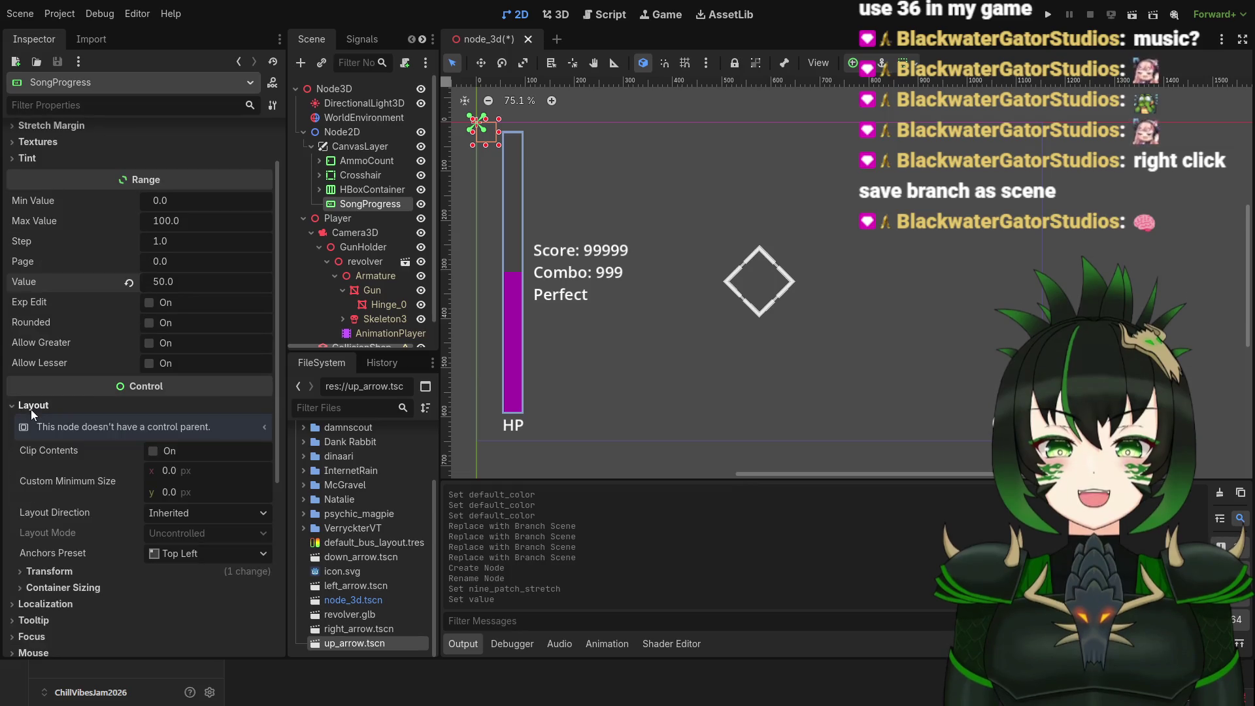
left_click(176, 553)
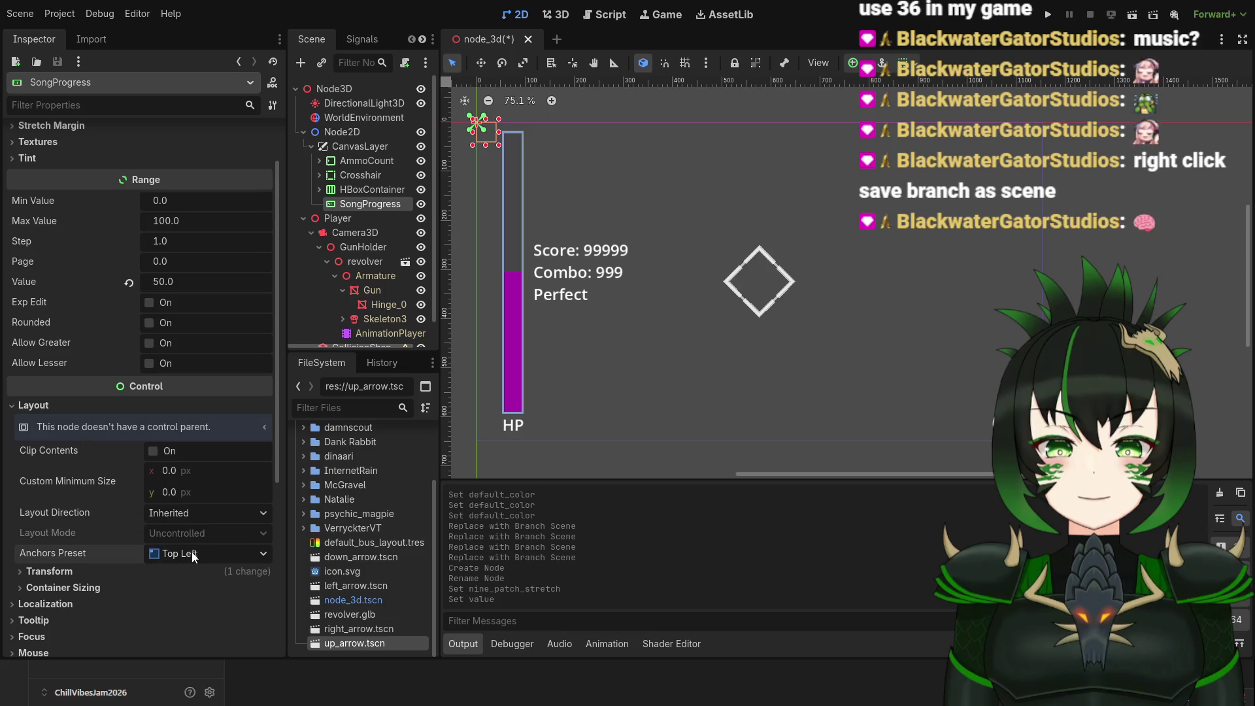
left_click(210, 441)
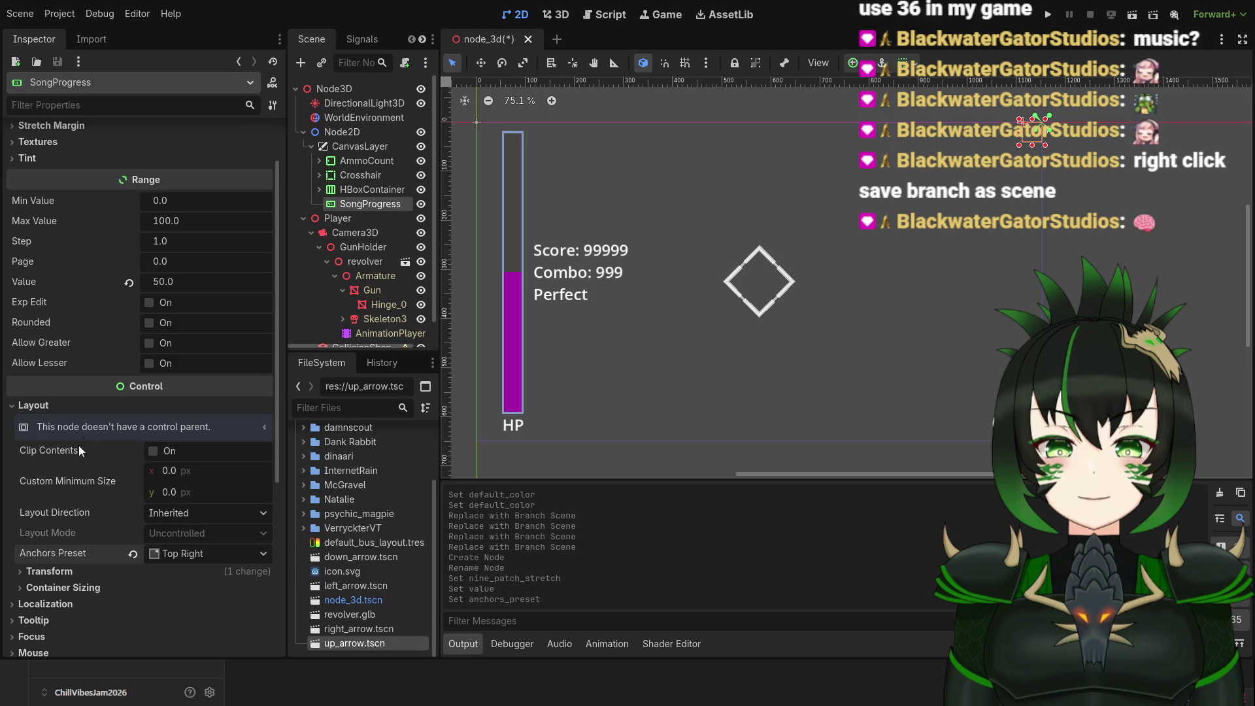
- Set the Transform pivot offset ratio to 0.5 for both x and y
scroll(62, 434, "down", 5)
left_click(30, 441)
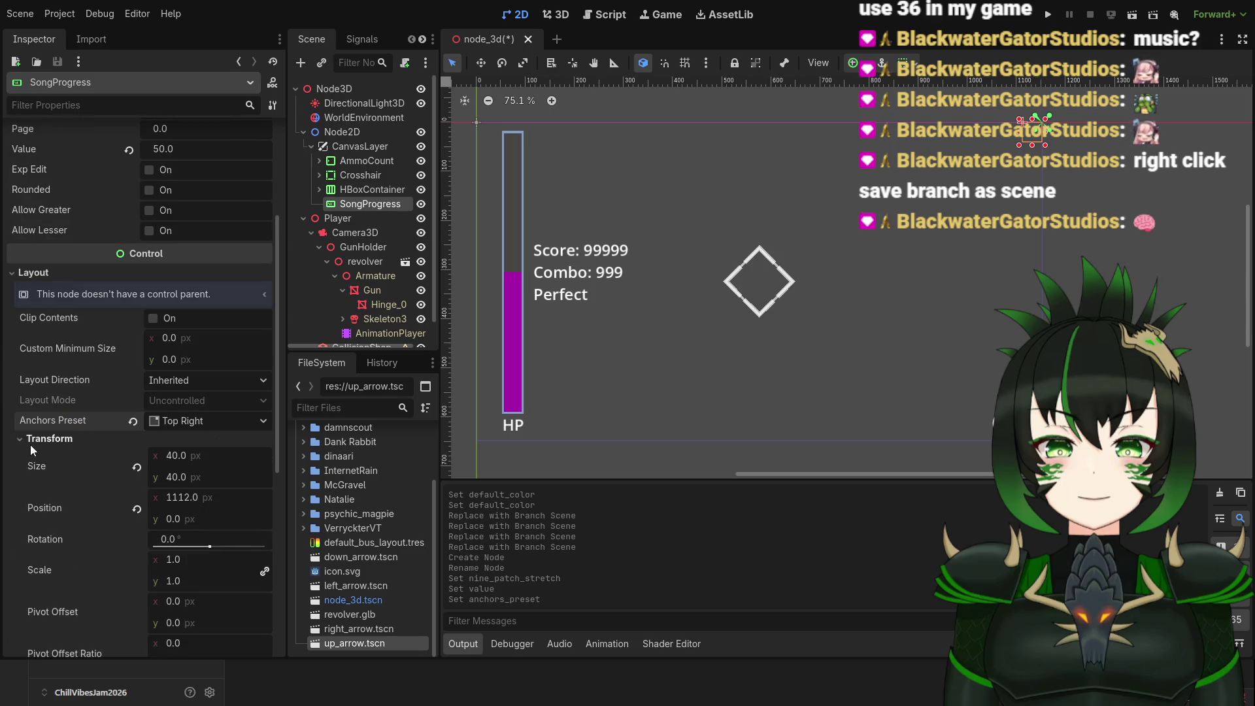
scroll(78, 467, "down", 5)
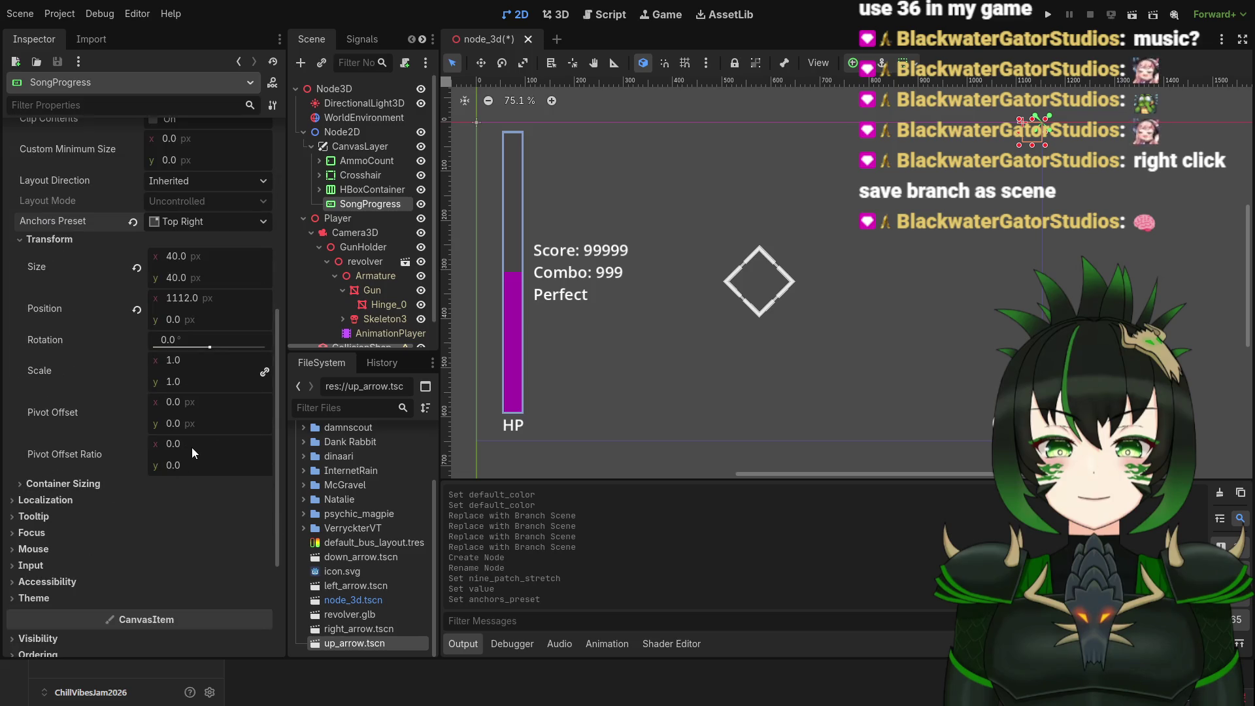
left_click(192, 446)
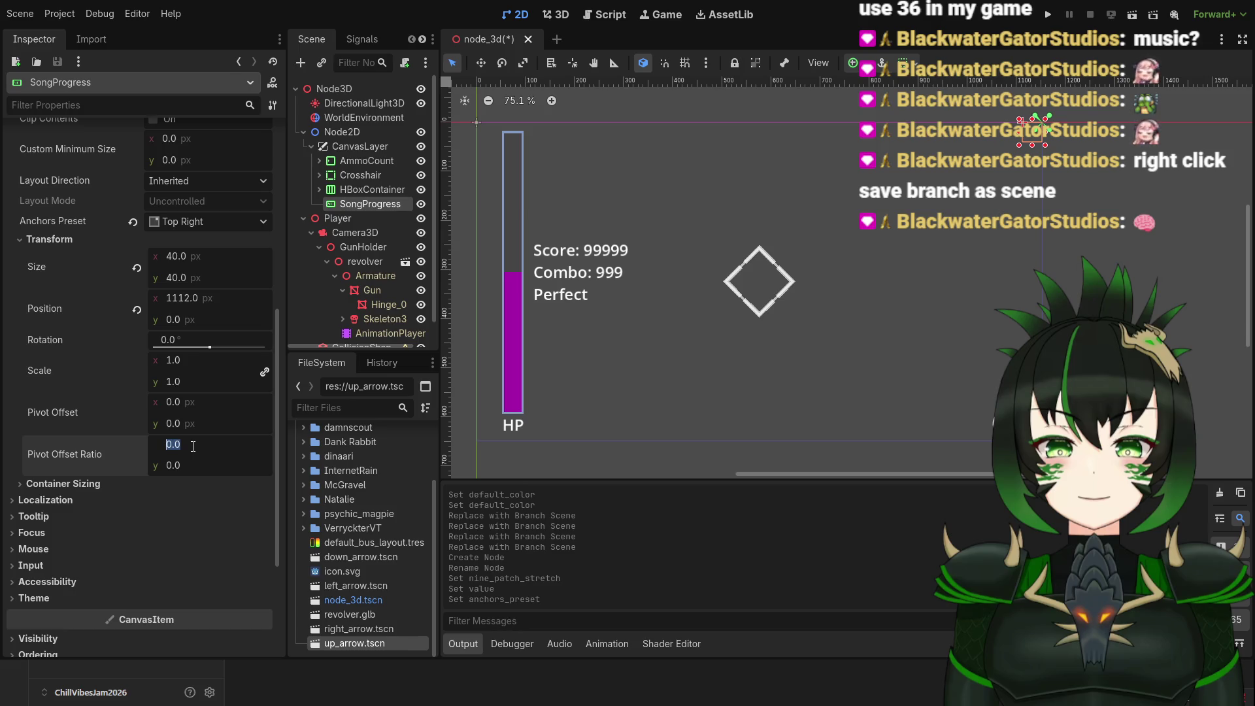
type("0.5")
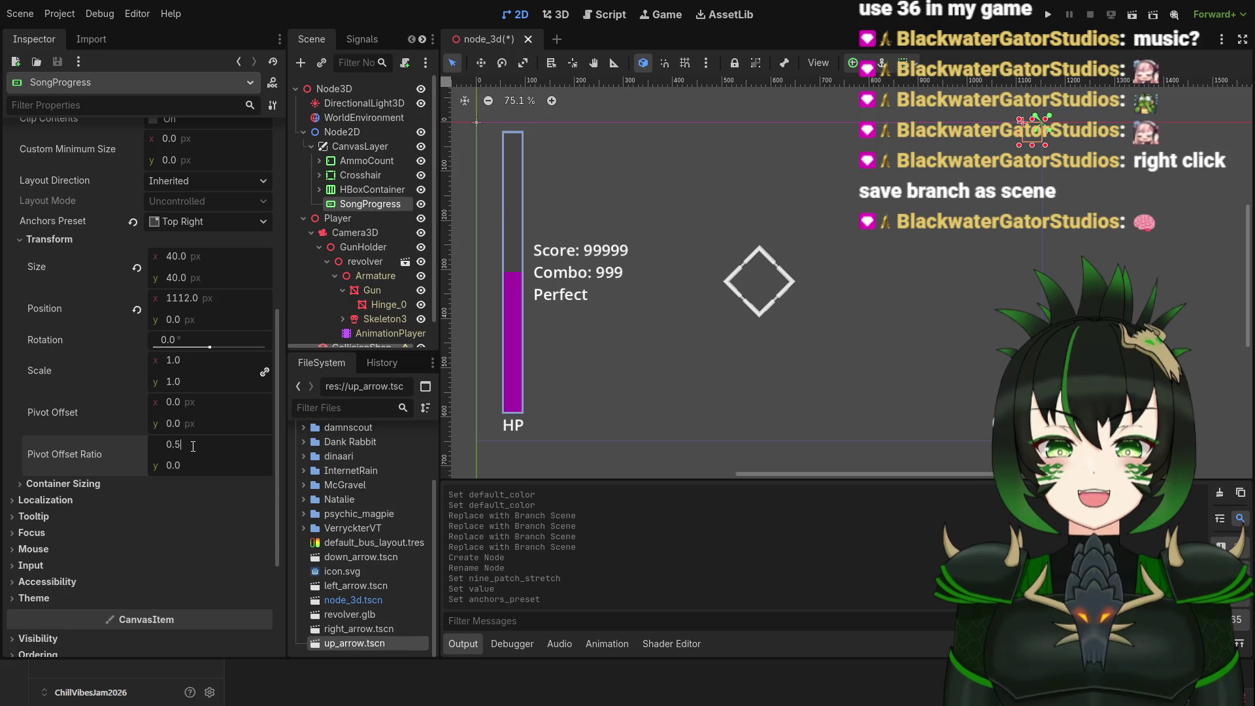
left_click(194, 459)
type("0.5")
key("Return")
scroll(1006, 141, "up", 5)
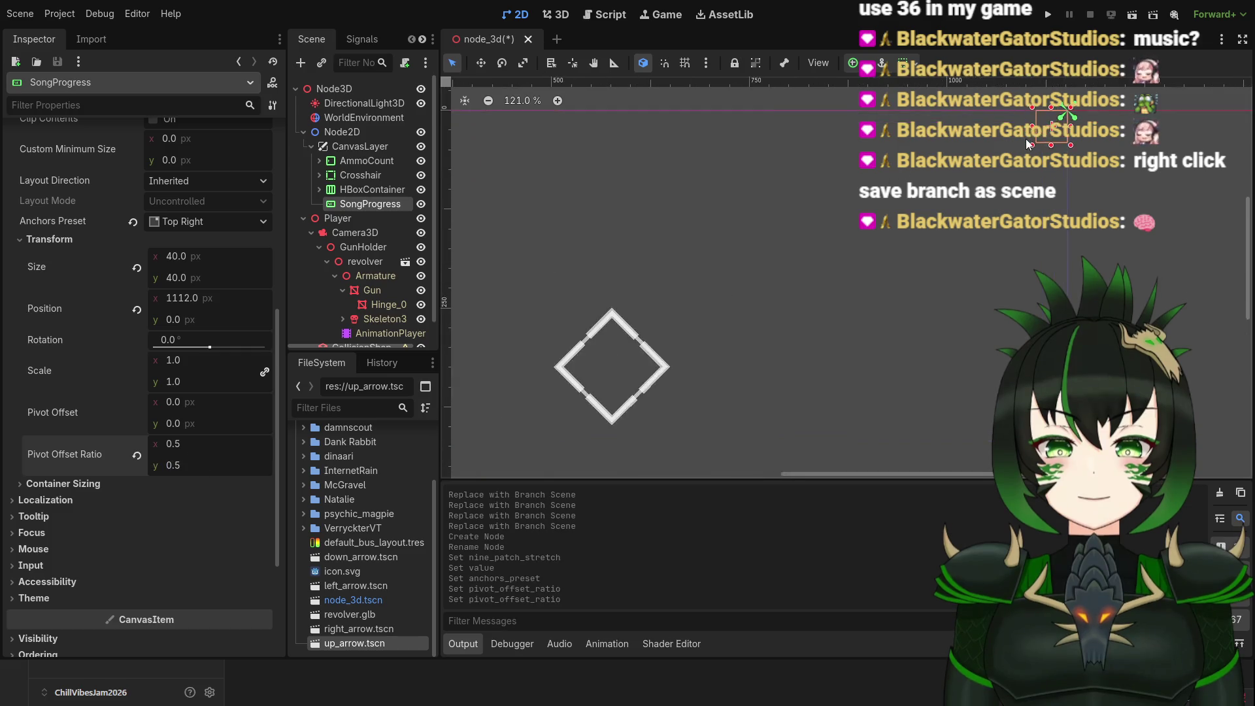
- Widen SongProgress leftward into a long 446 px bar in the 2D viewport
left_click_drag(978, 222, 876, 320)
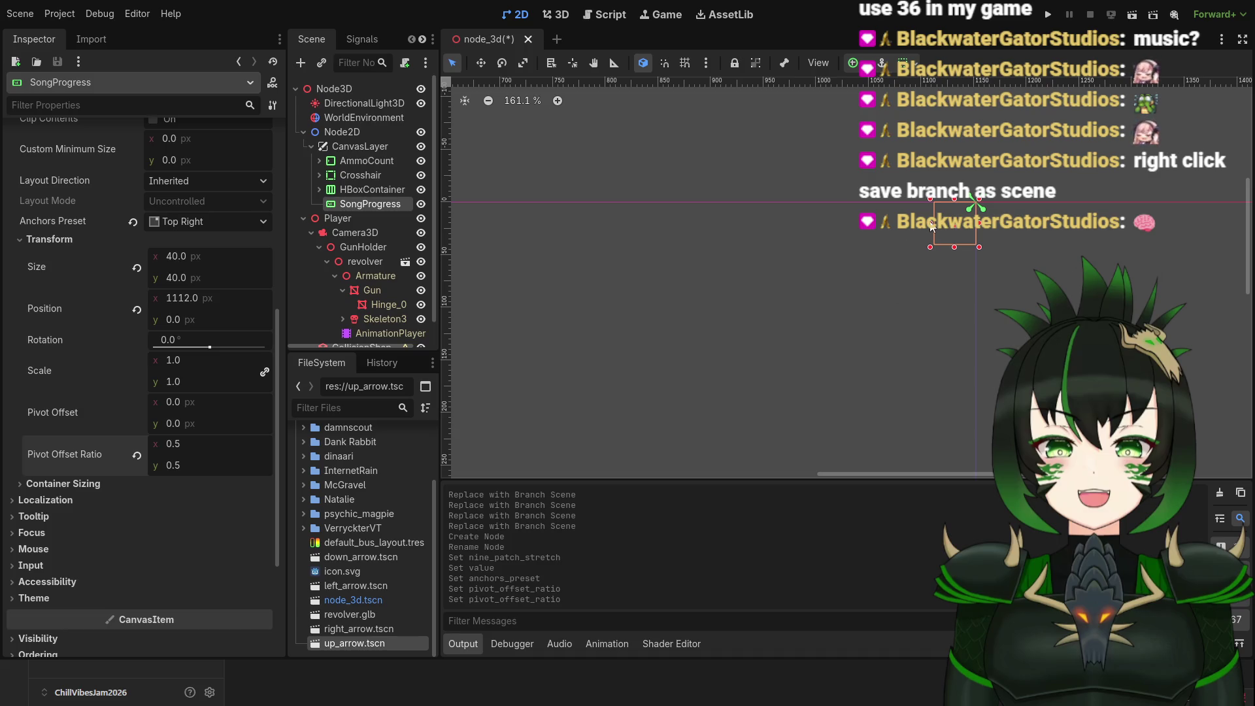
left_click_drag(931, 226, 502, 208)
scroll(735, 228, "down", 10)
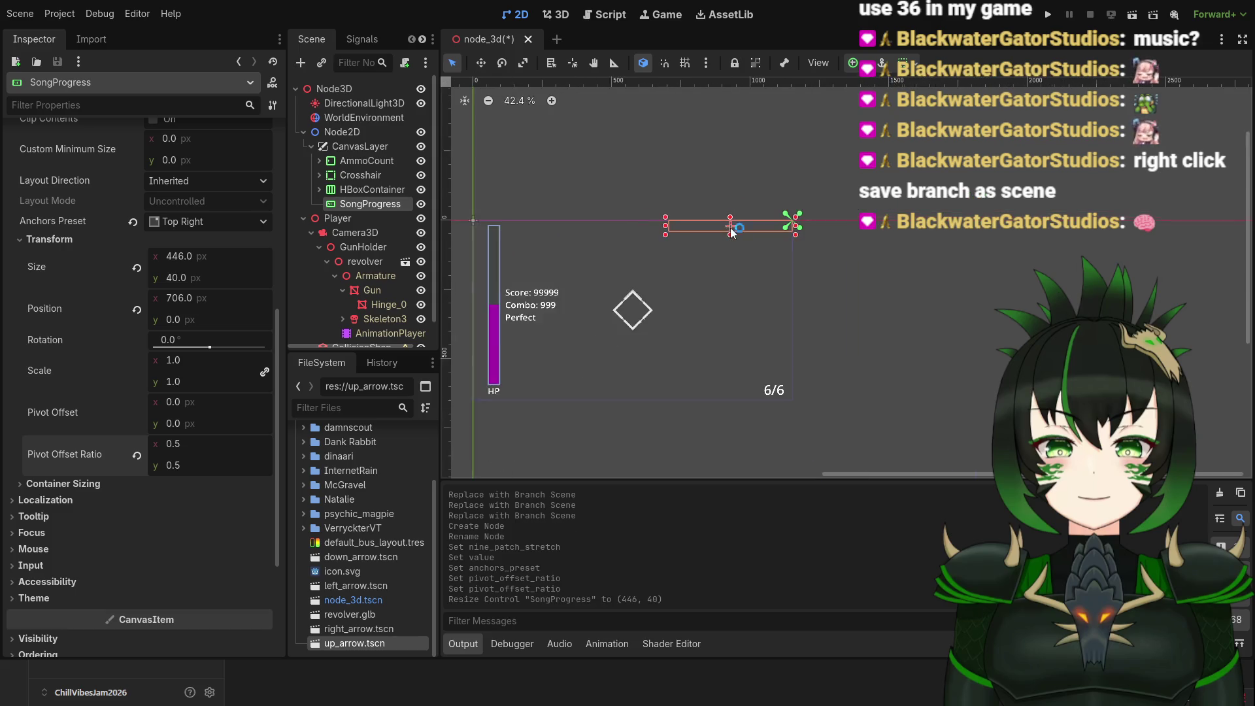
scroll(735, 229, "up", 8)
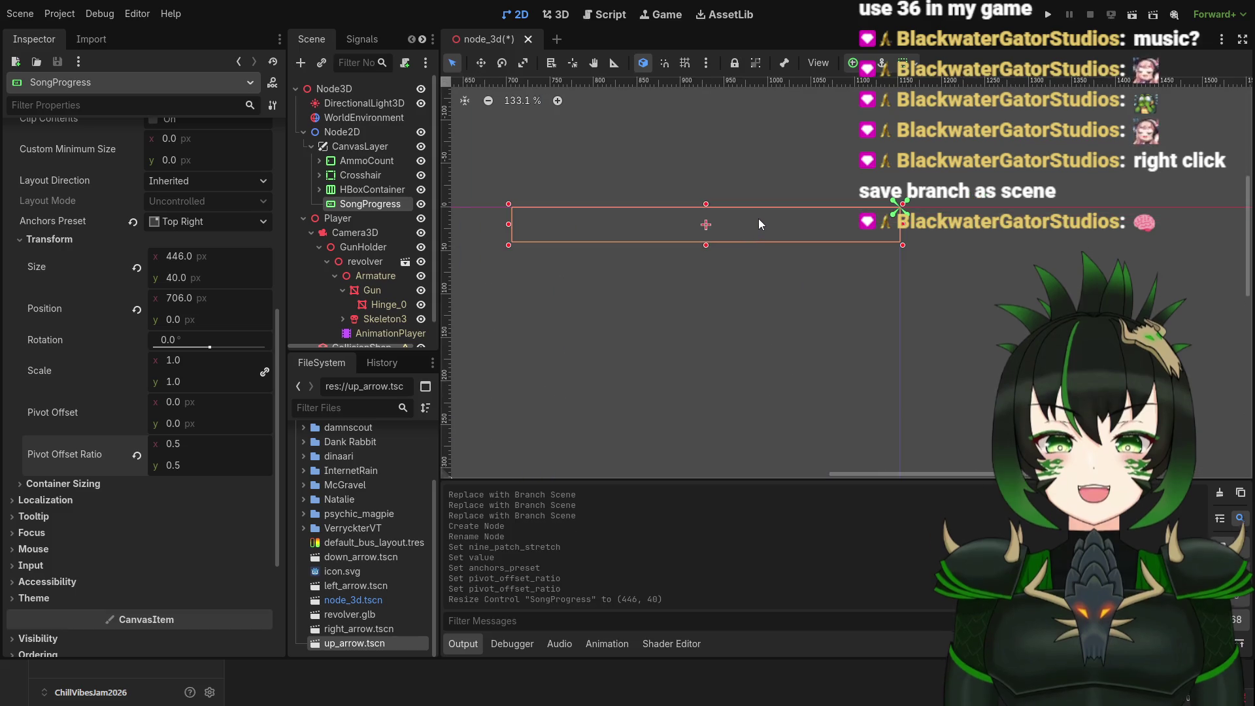
- Move SongProgress to position 685, 27 near the top of the HUD
left_click_drag(765, 221, 745, 245)
scroll(817, 253, "down", 7)
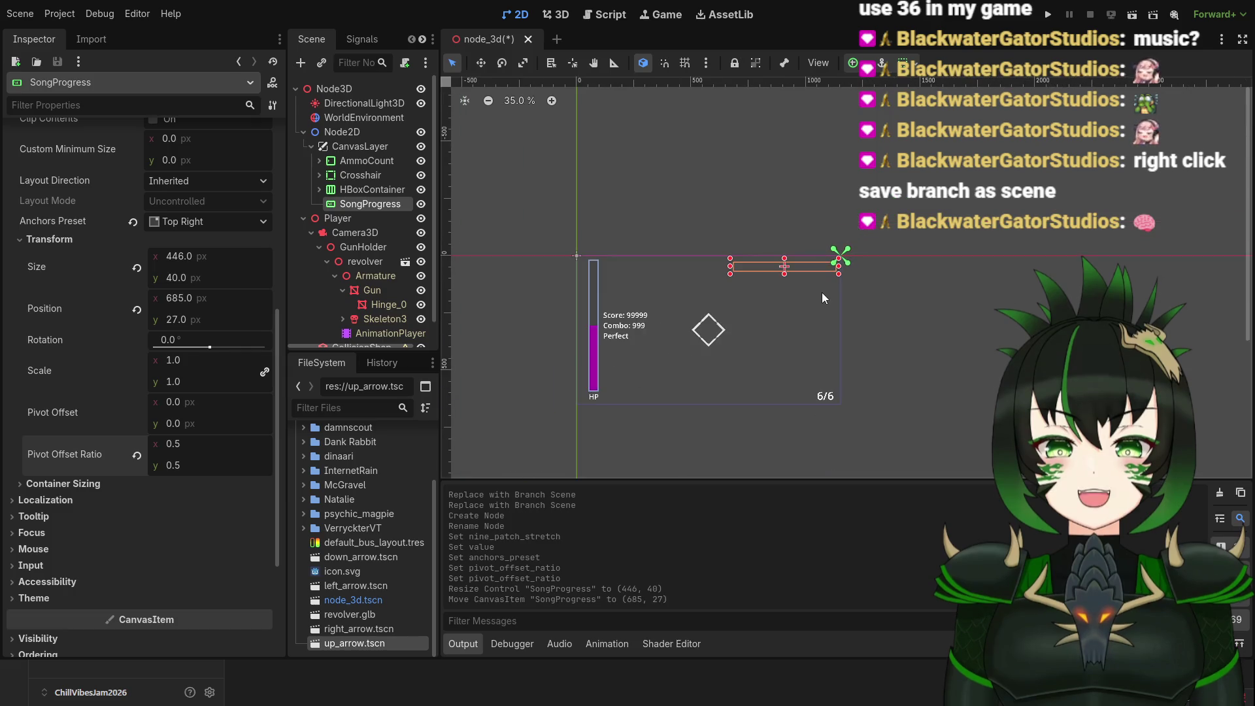
scroll(776, 292, "up", 6)
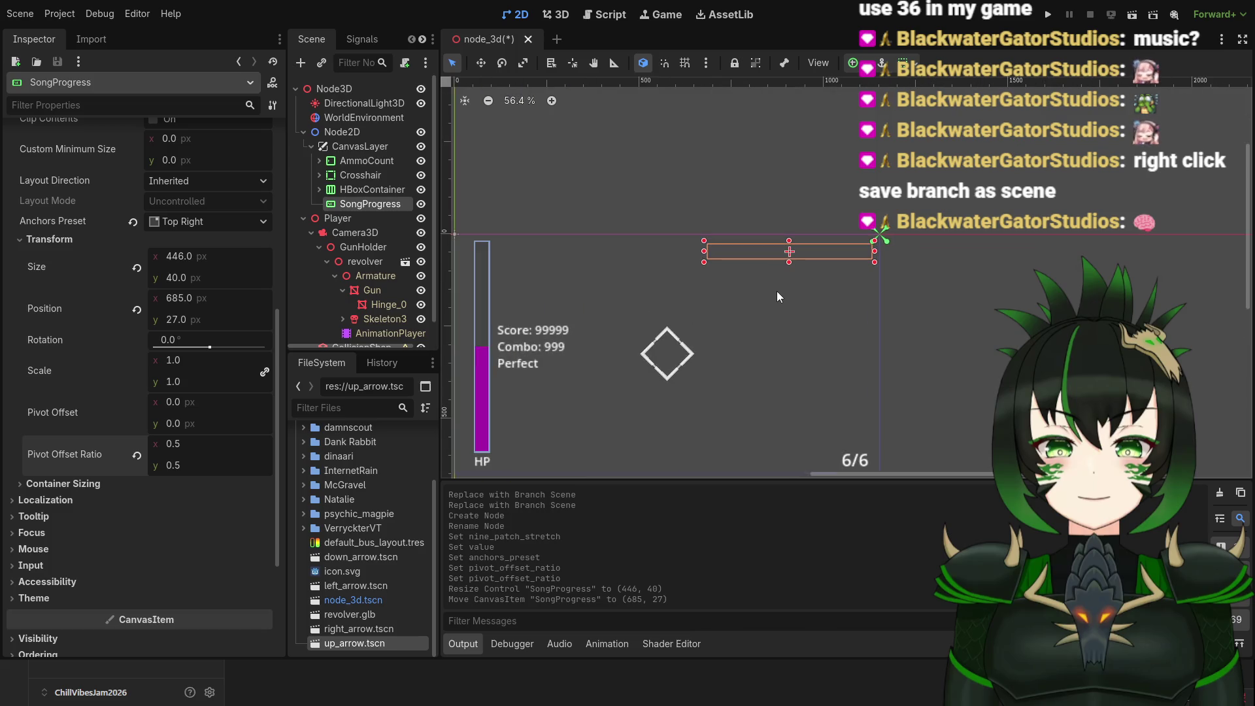
scroll(810, 227, "up", 5)
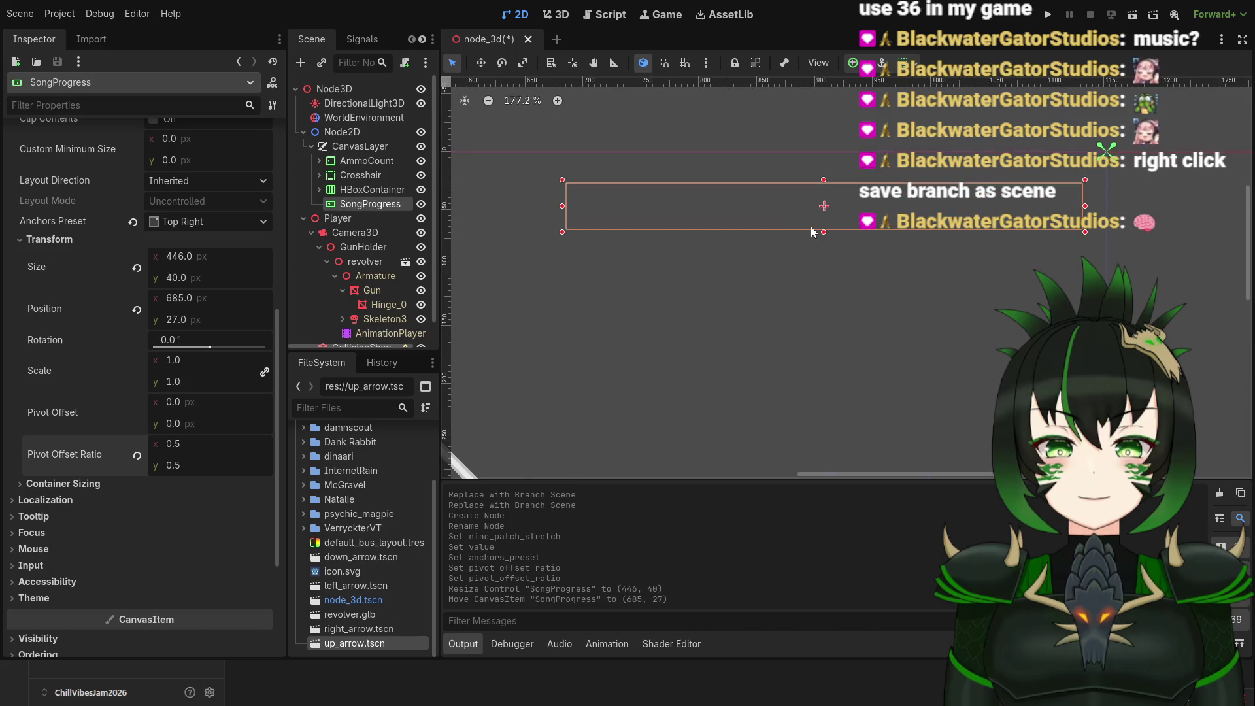
scroll(189, 353, "up", 5)
scroll(190, 351, "up", 3)
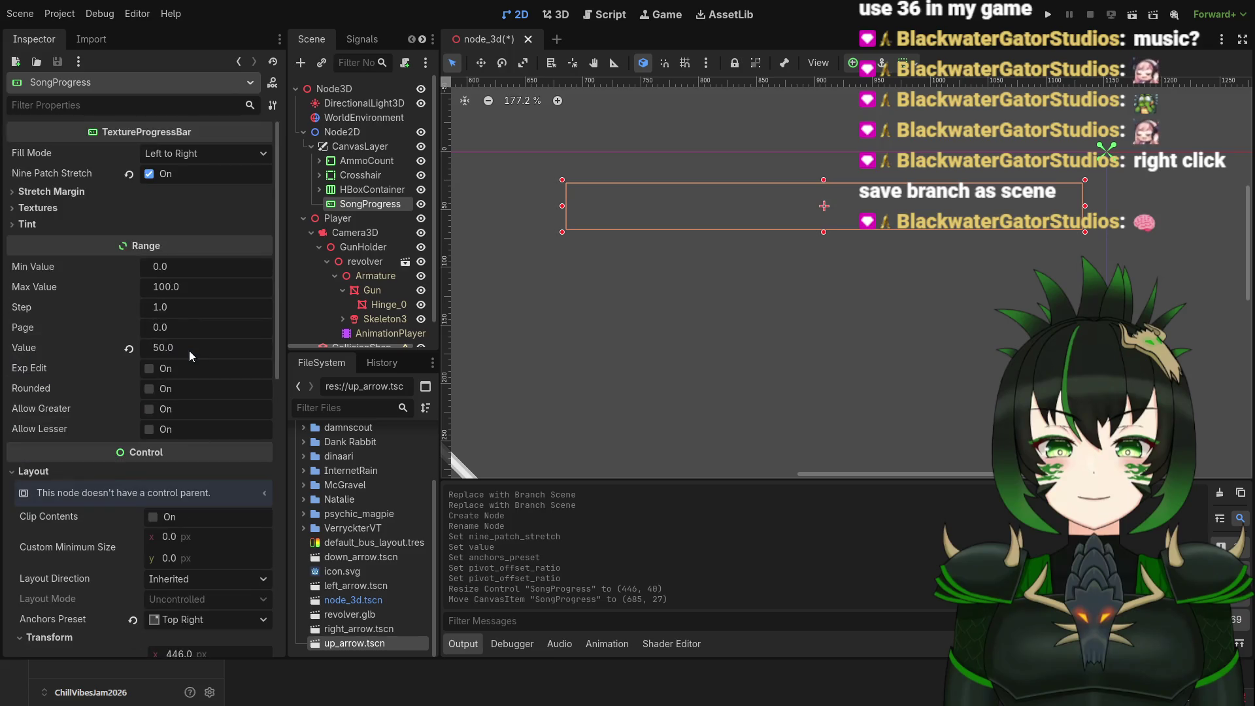
- Assign a new GradientTexture2D as the bar's Under texture and open its settings
left_click(26, 224)
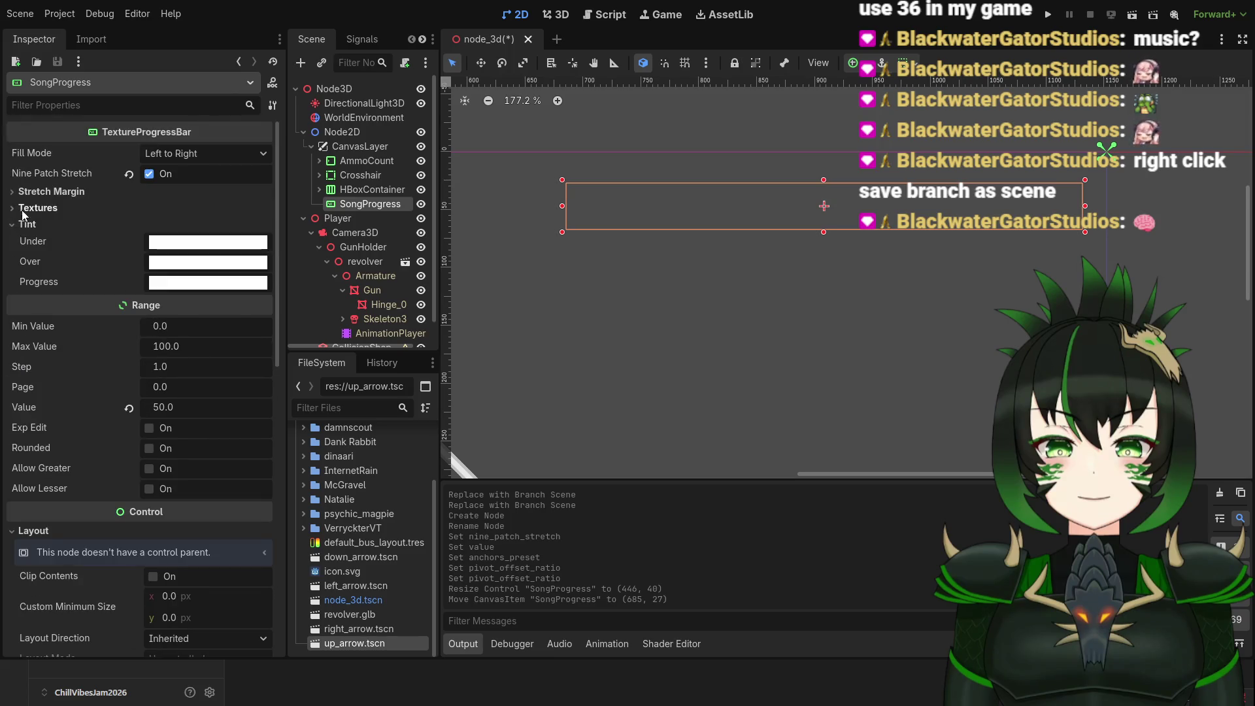
left_click(32, 208)
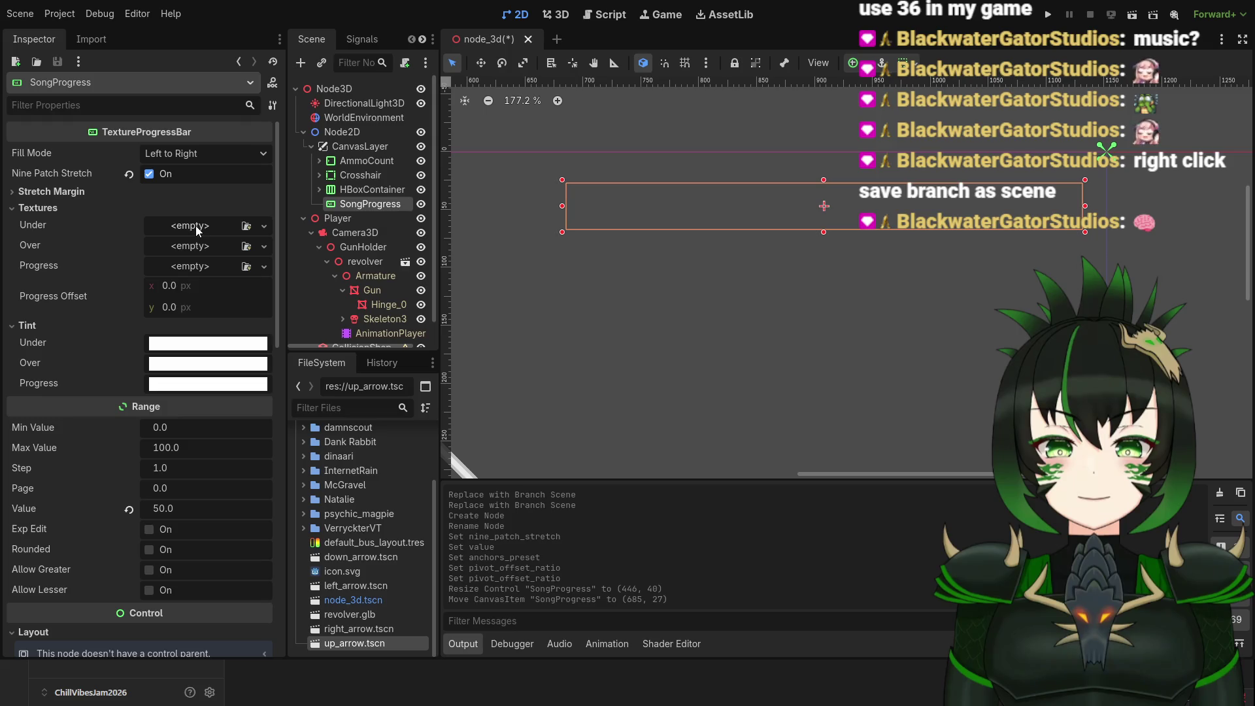
left_click(247, 226)
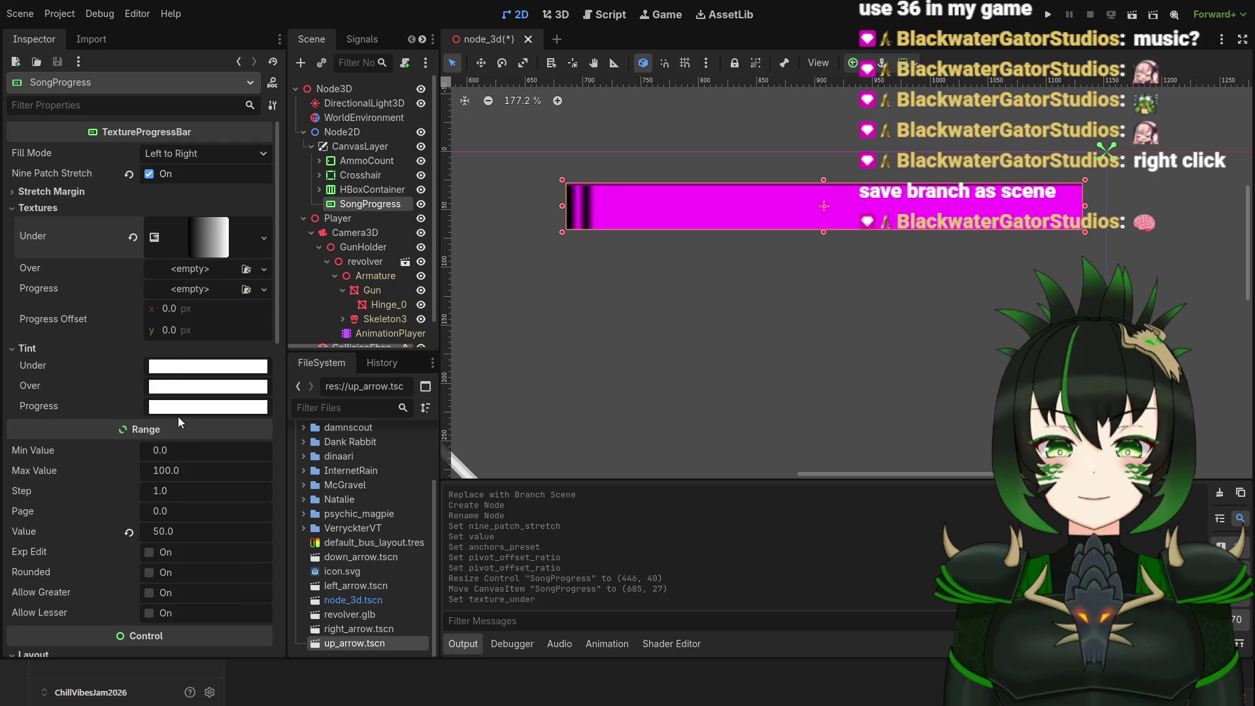
scroll(504, 238, "down", 4)
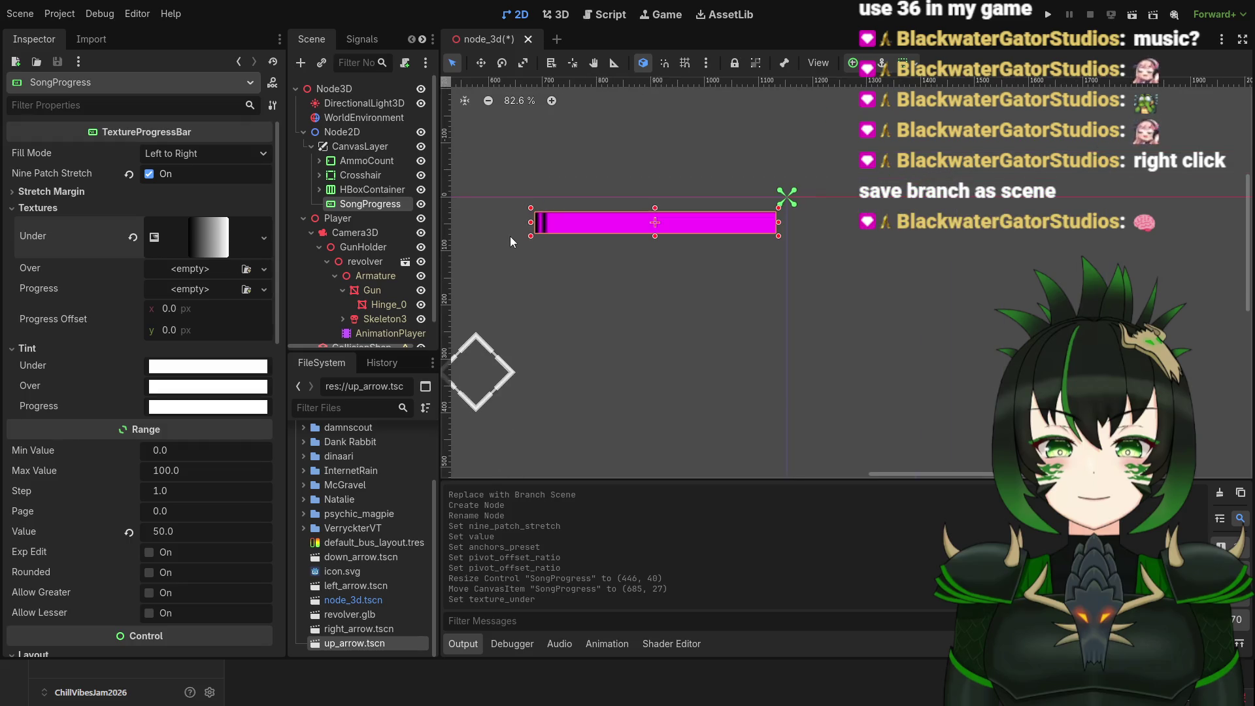
left_click(211, 245)
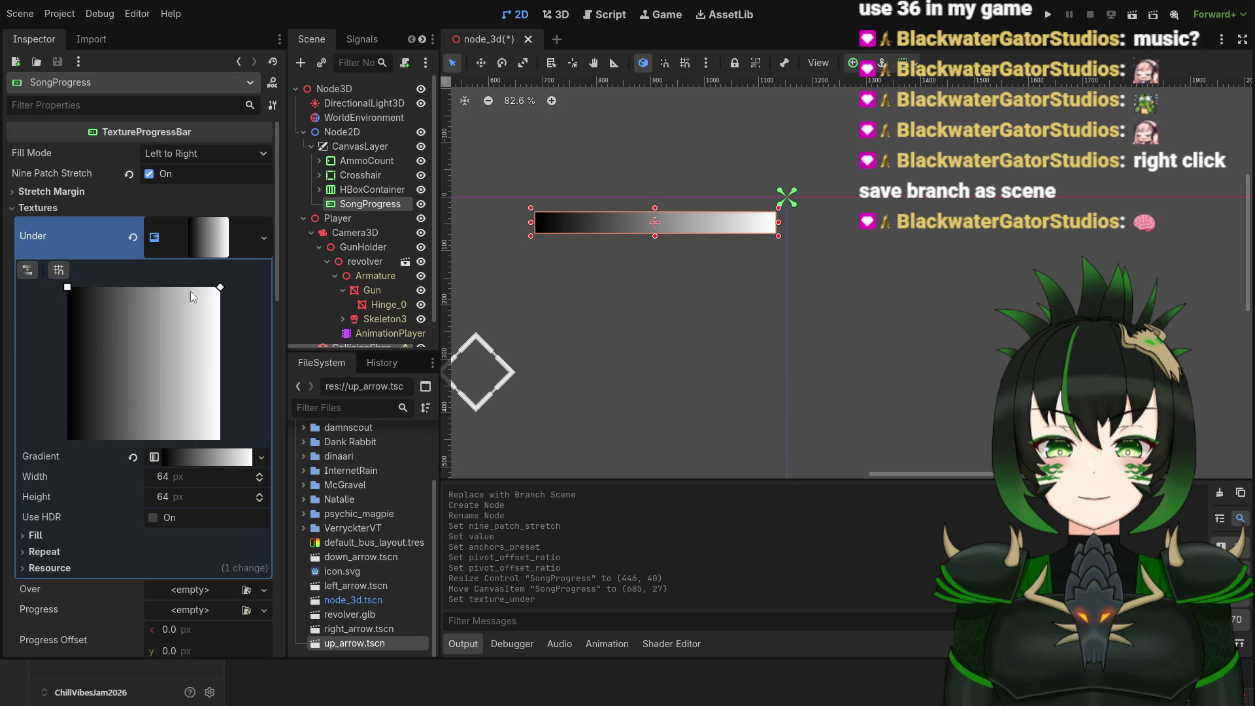
- Delete the black stop from the Under gradient so it becomes plain white
left_click(226, 243)
left_click(208, 244)
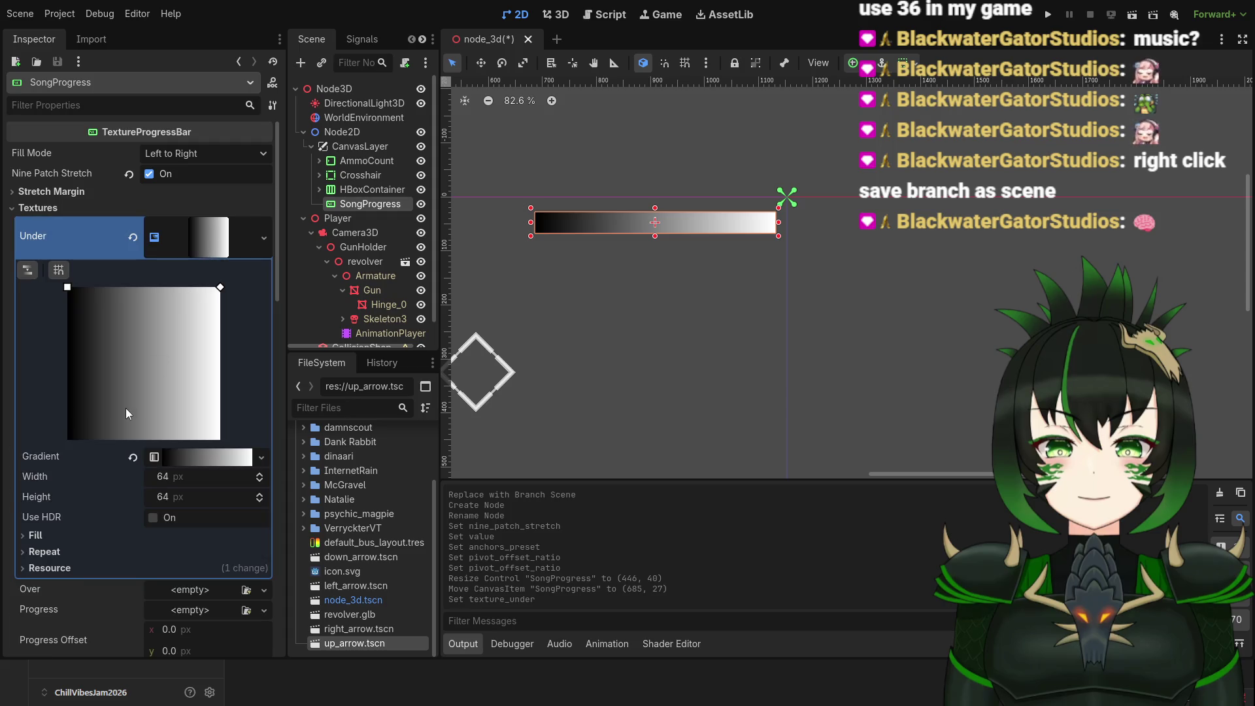
left_click(25, 536)
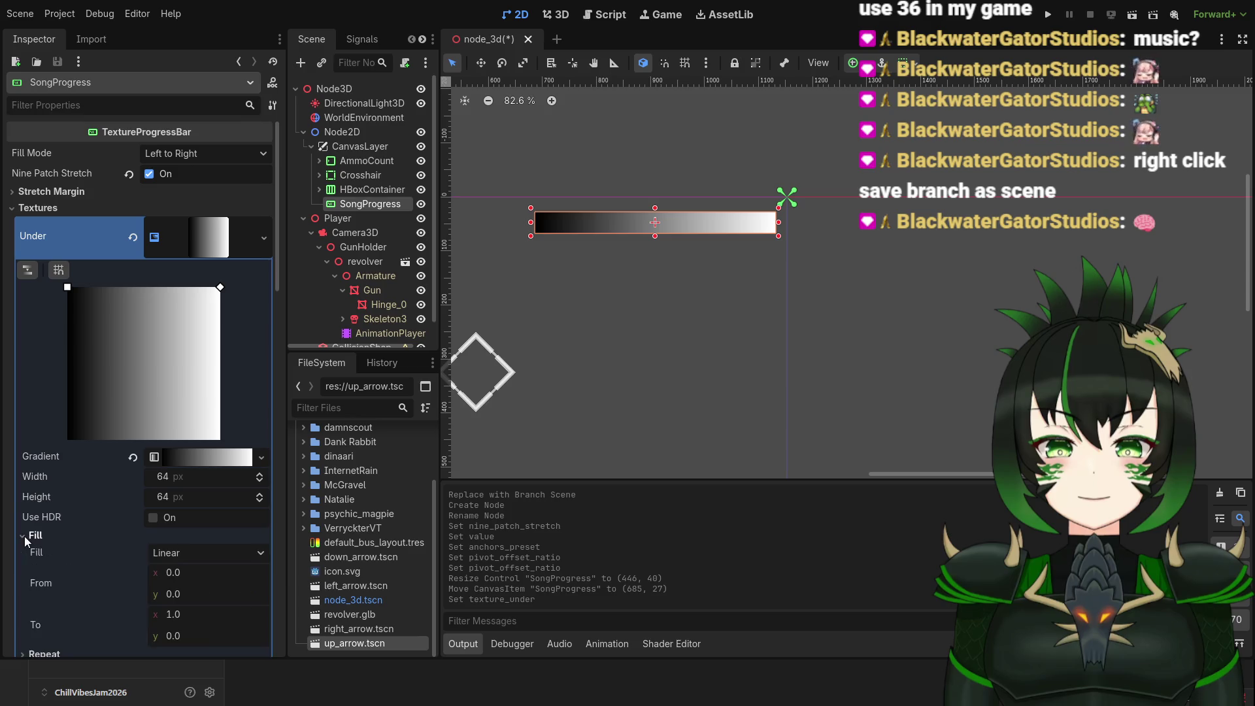
scroll(26, 532, "down", 3)
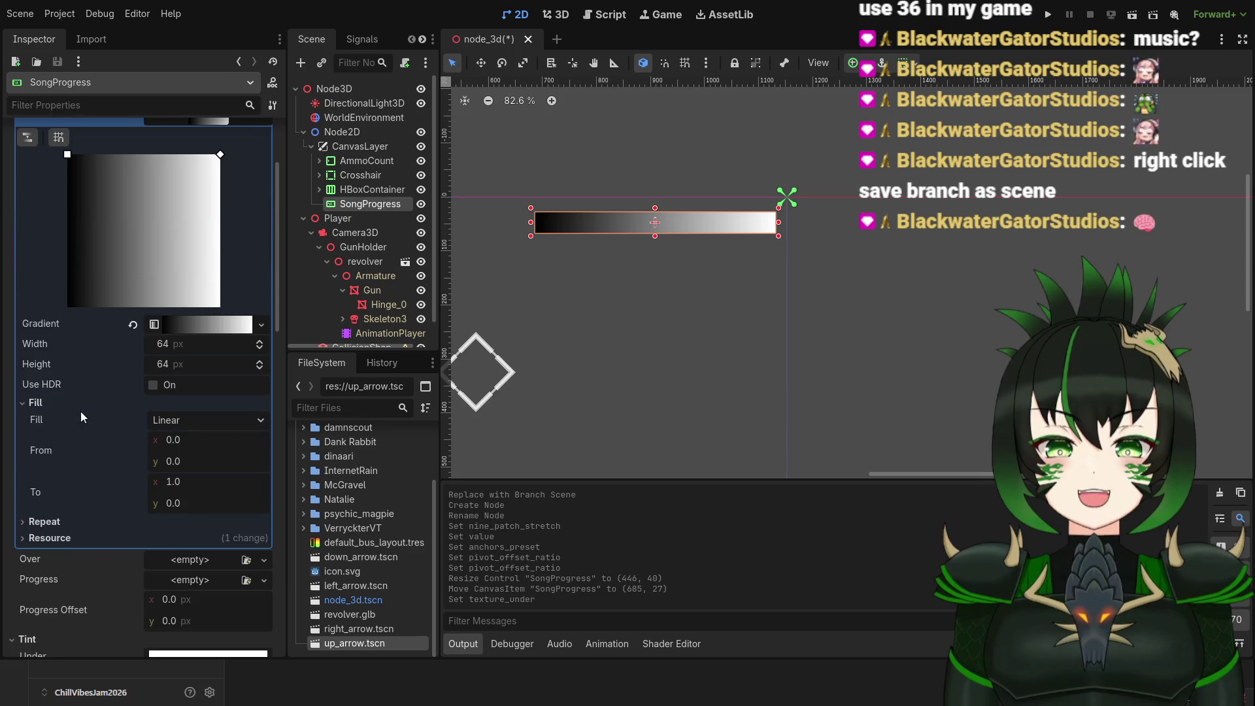
scroll(80, 416, "up", 1)
left_click(154, 390)
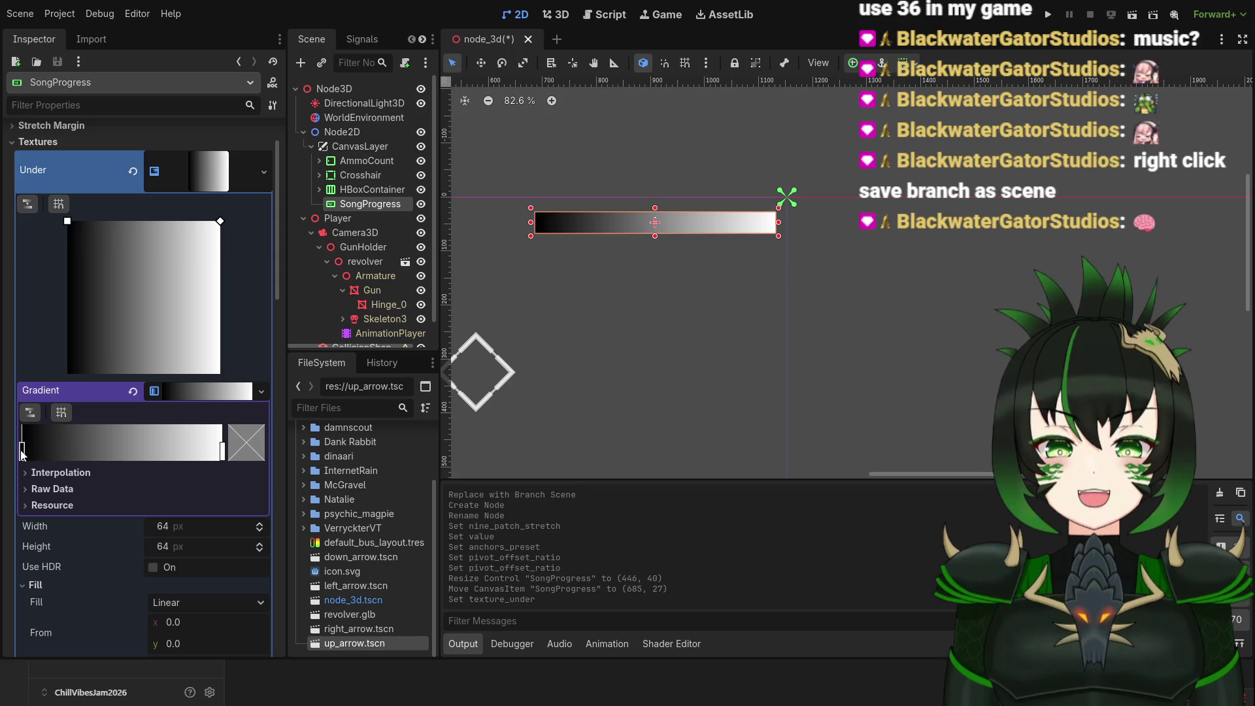
right_click(22, 453)
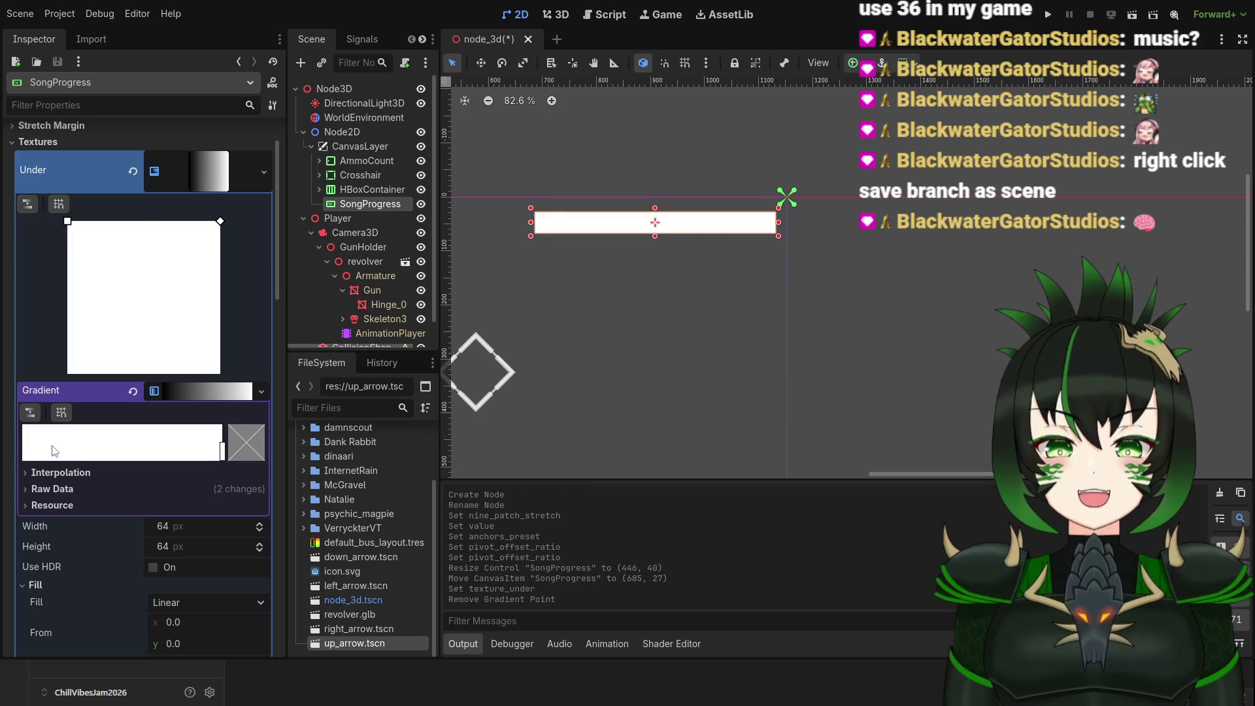
left_click(179, 473)
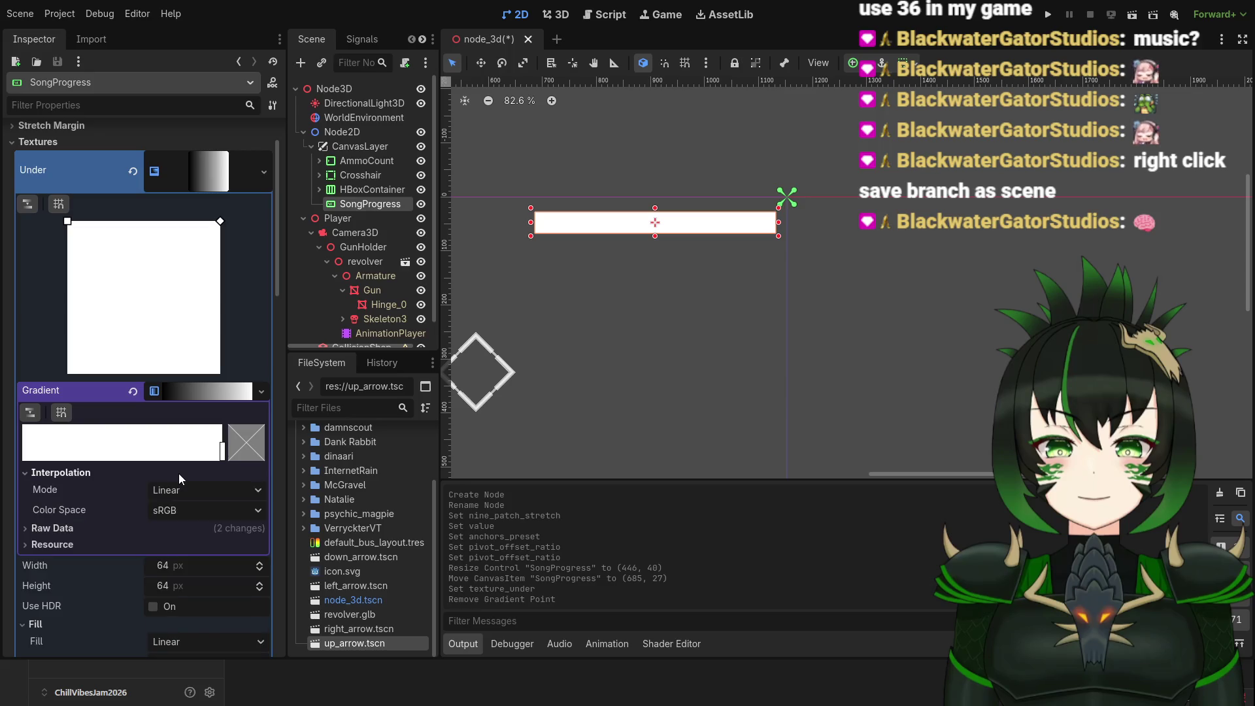
left_click(119, 473)
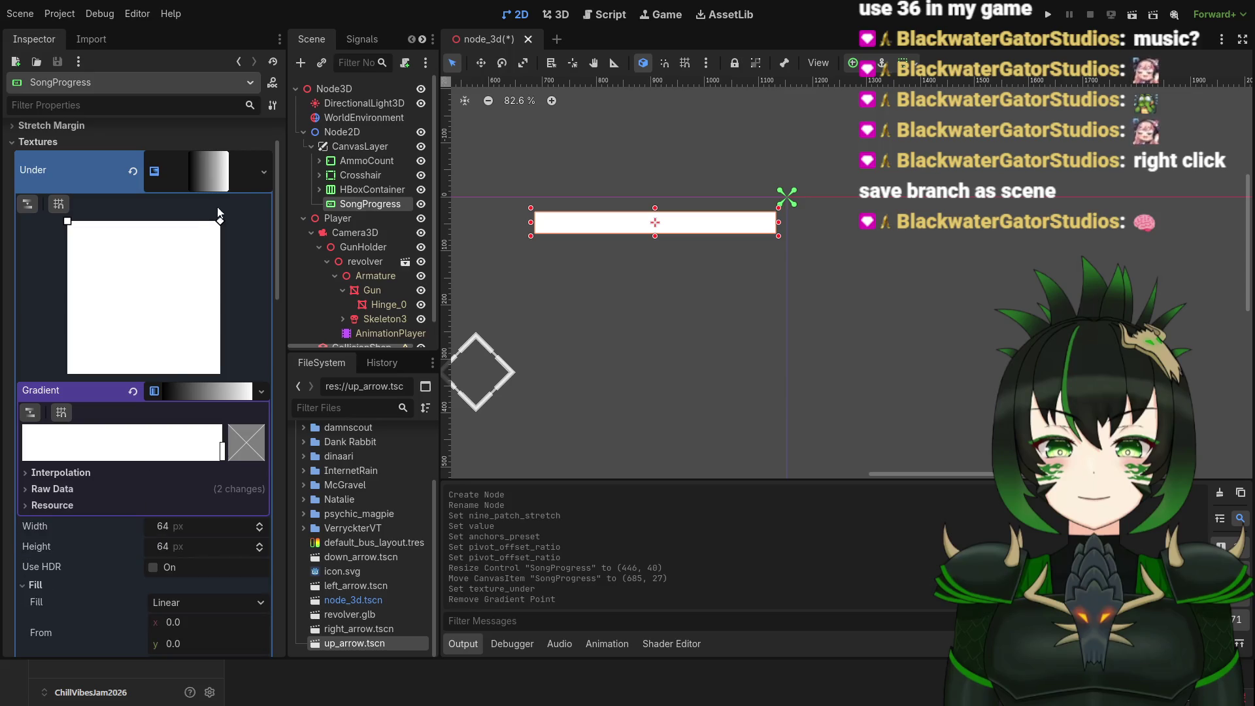
left_click(222, 168)
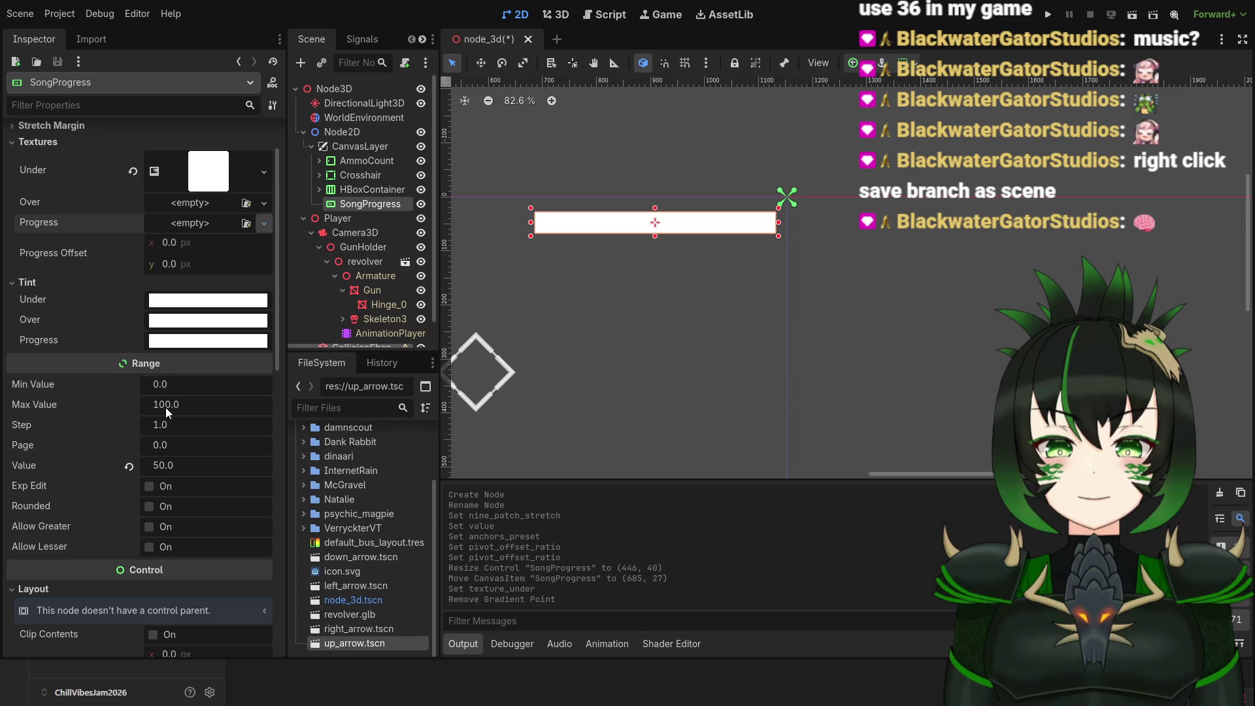
- Paste a gradient into the Progress texture and delete its black stop too
key("ctrl+v")
left_click(209, 241)
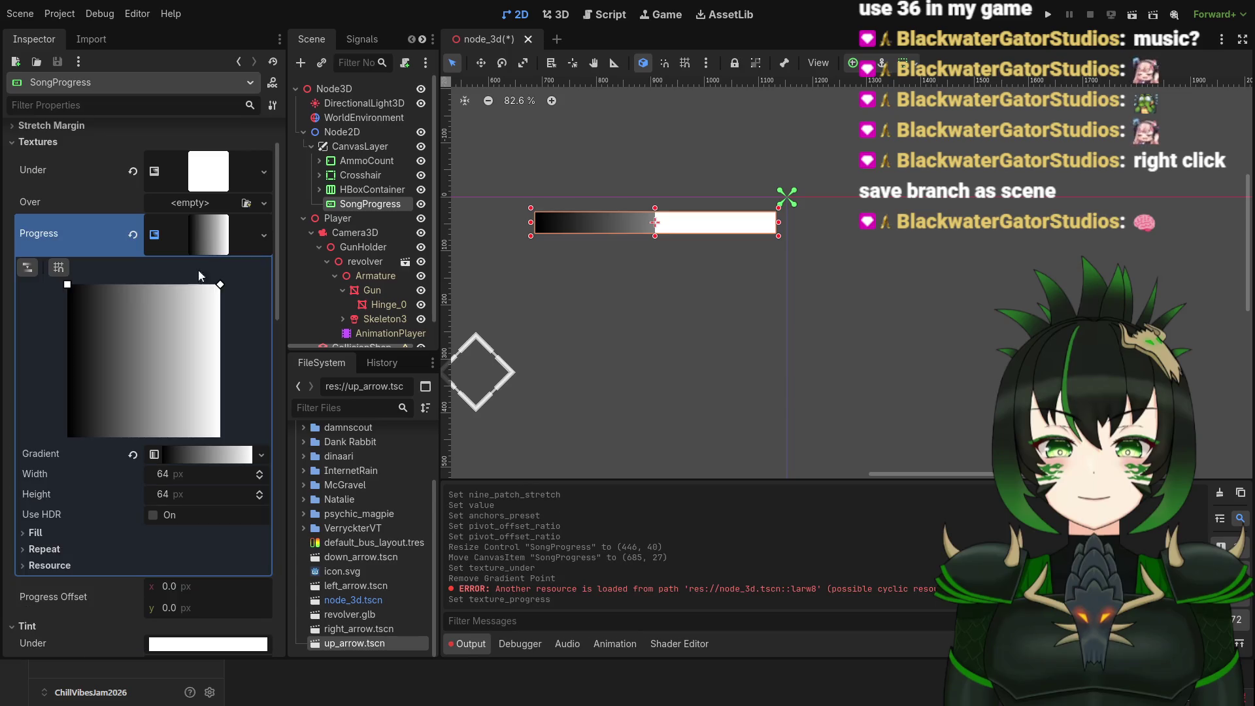
left_click(202, 454)
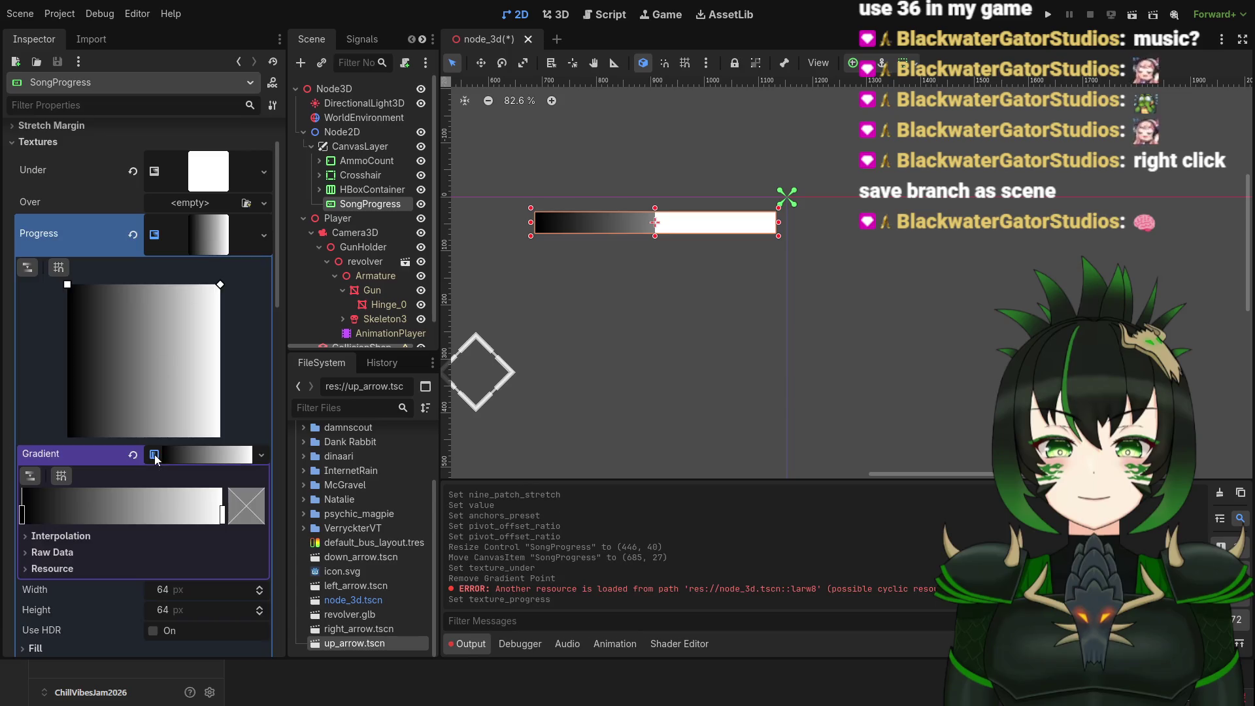
right_click(73, 499)
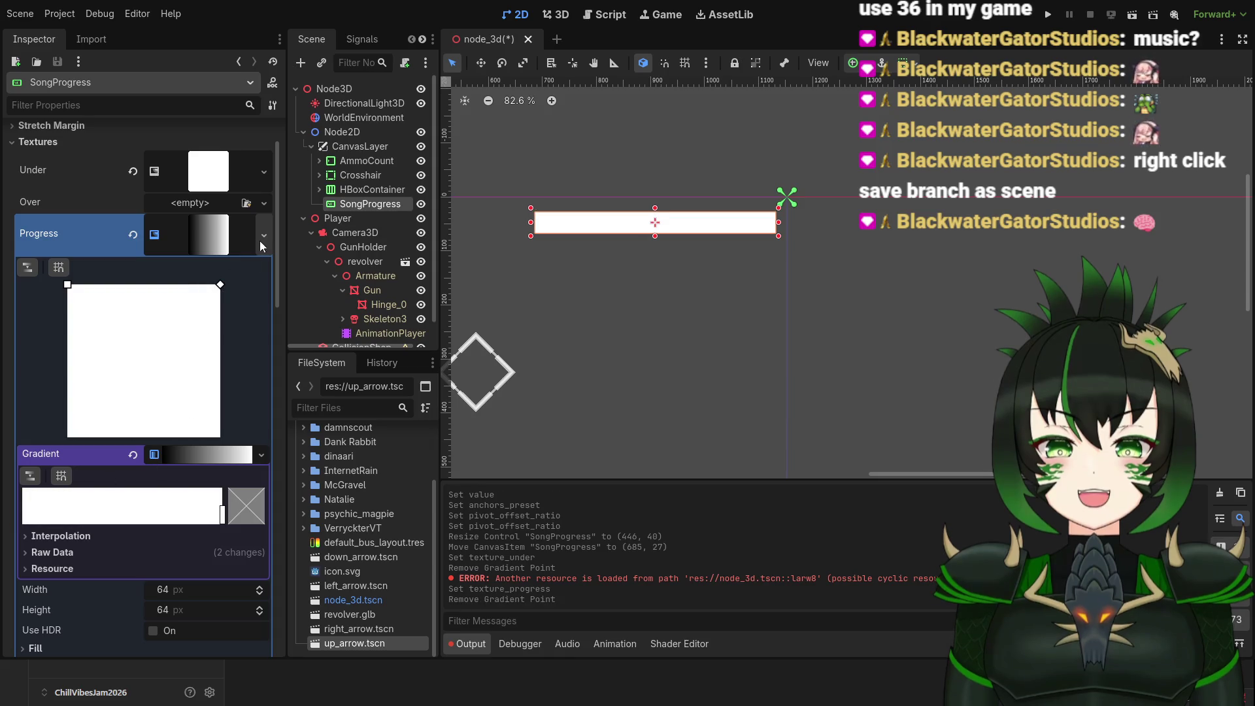
left_click(222, 248)
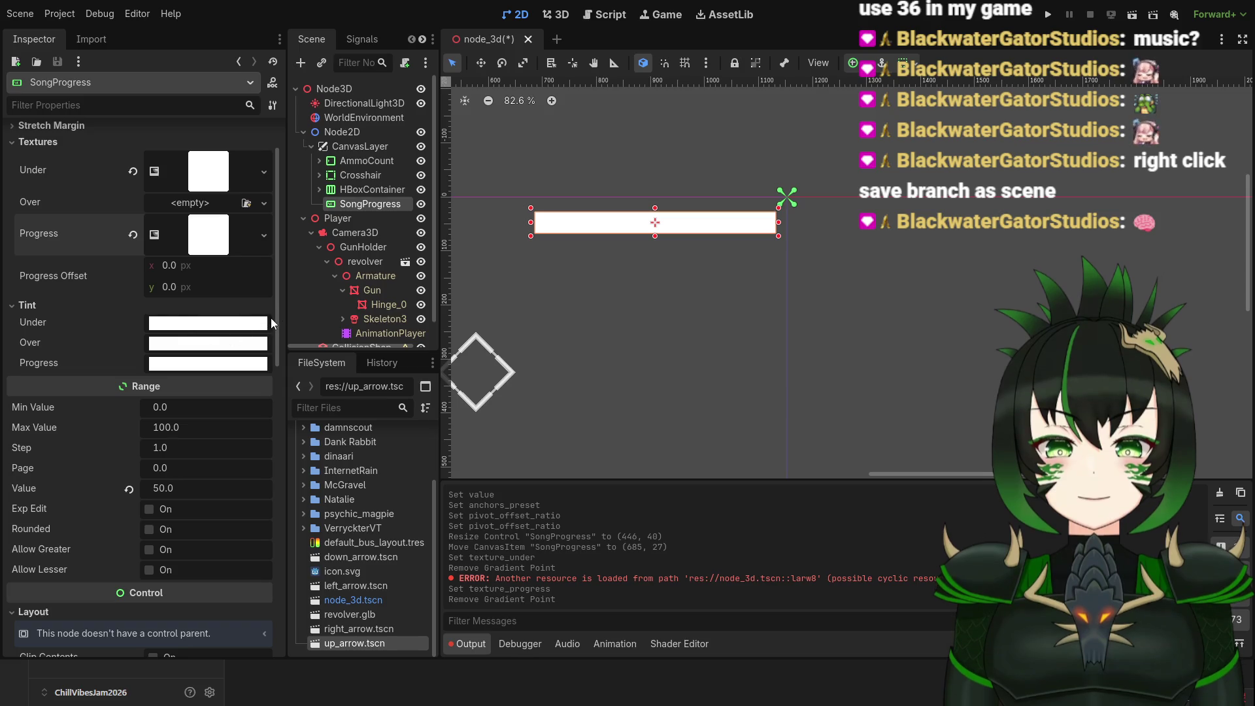
scroll(625, 375, "left", 5)
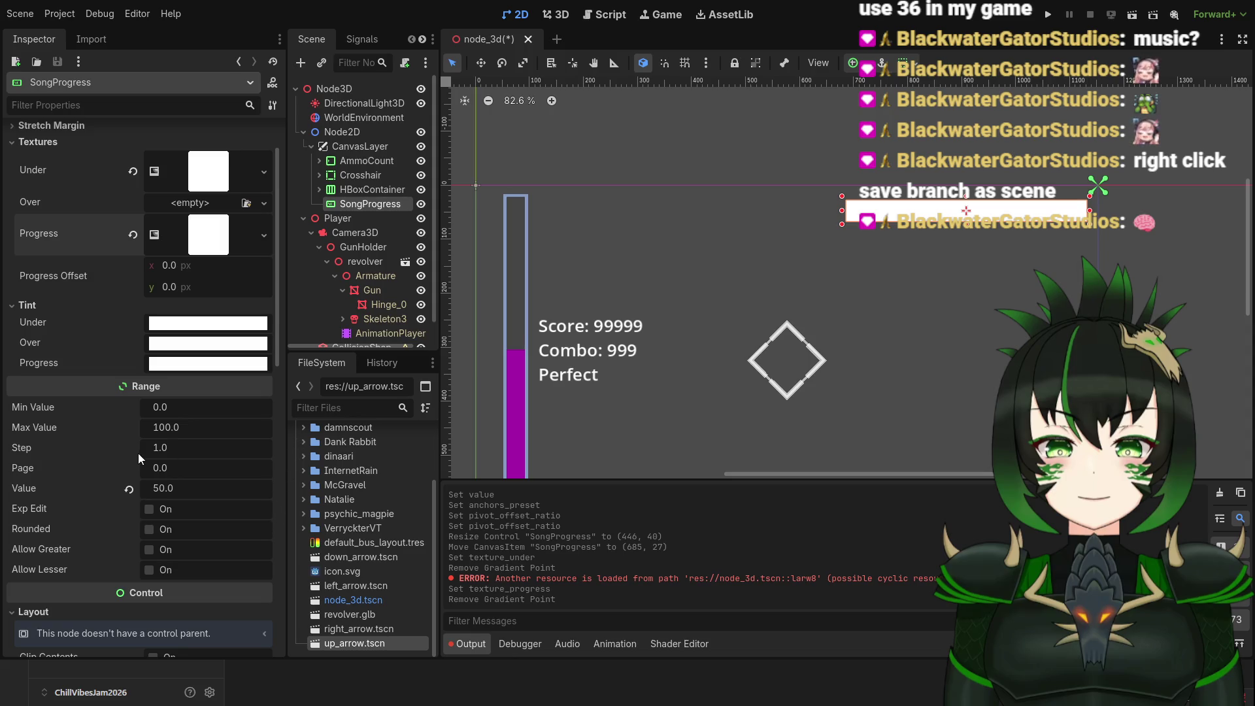
- Tint the bar's Under layer dark grey and its Progress fill cyan
left_click(527, 274)
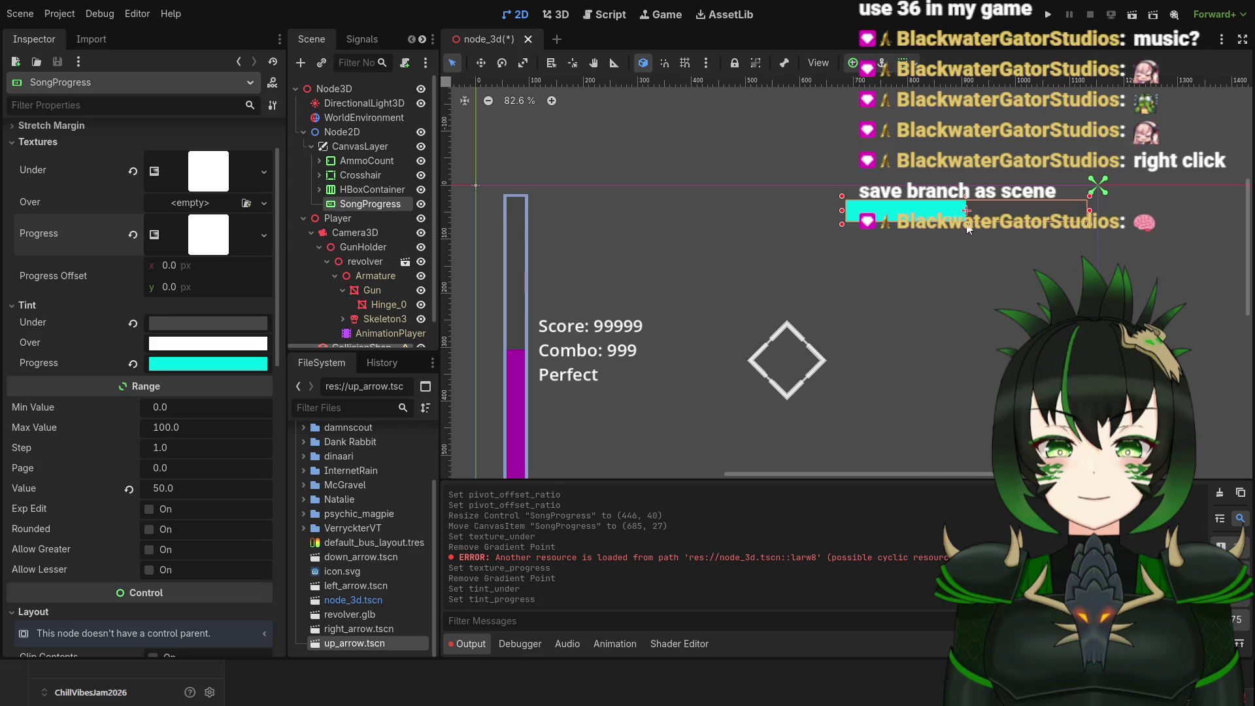
scroll(98, 268, "up", 2)
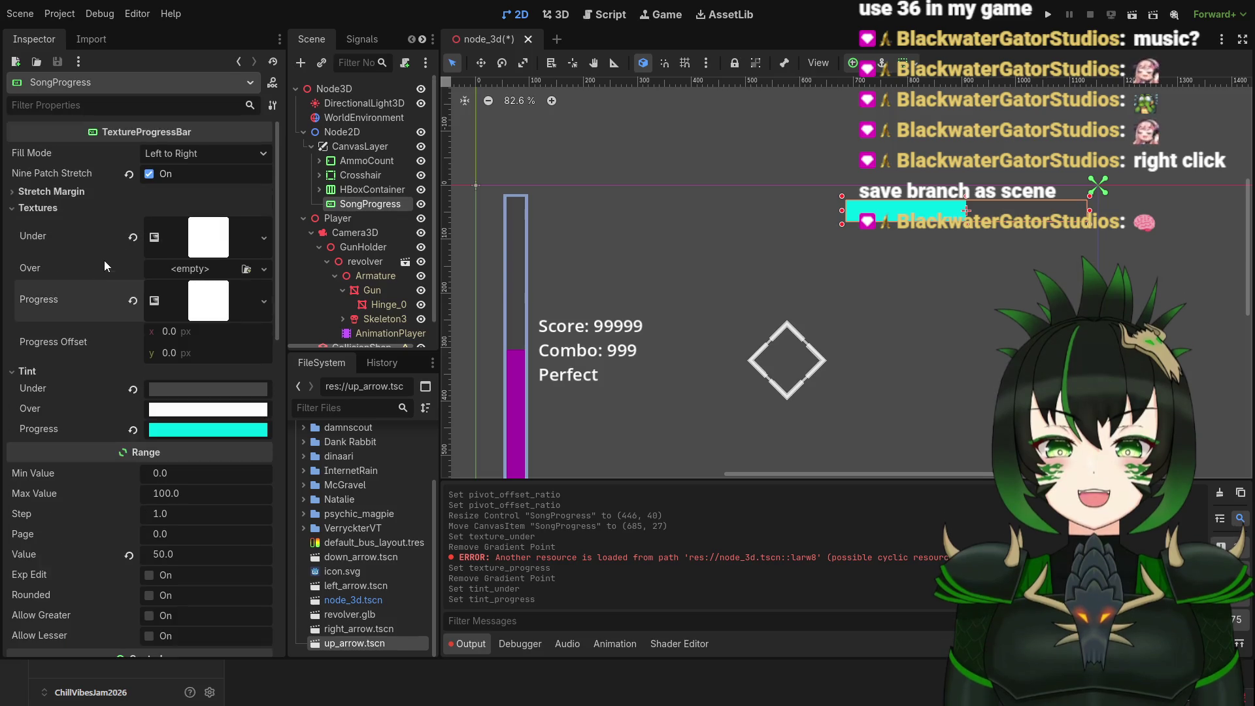
- Set the bar's height to 20 px and nudge it up to position 689, 19
left_click(19, 210)
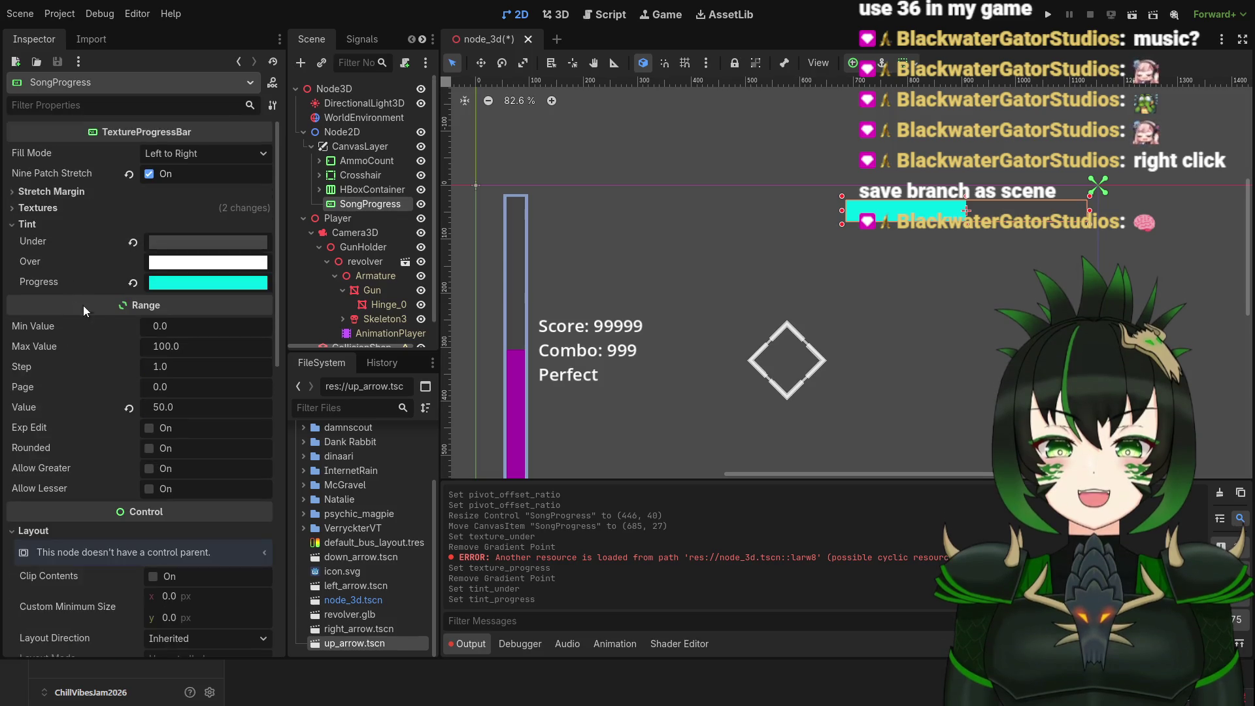
scroll(71, 428, "down", 4)
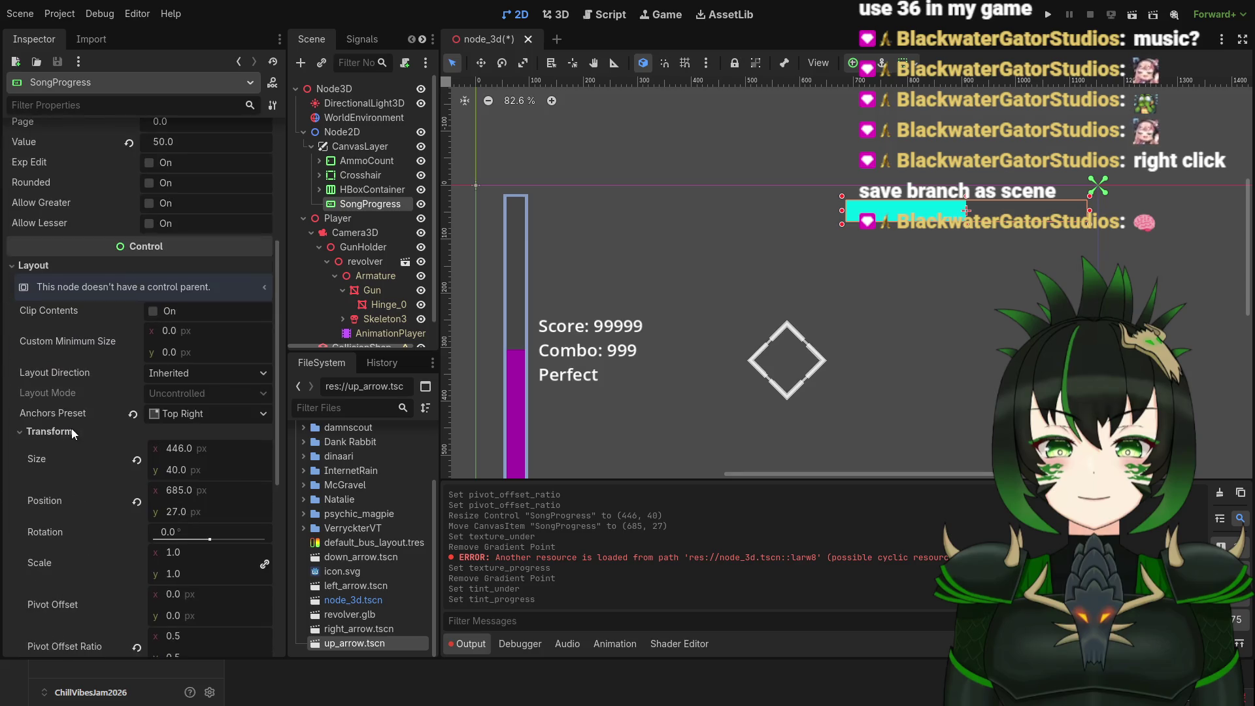
scroll(85, 425, "down", 2)
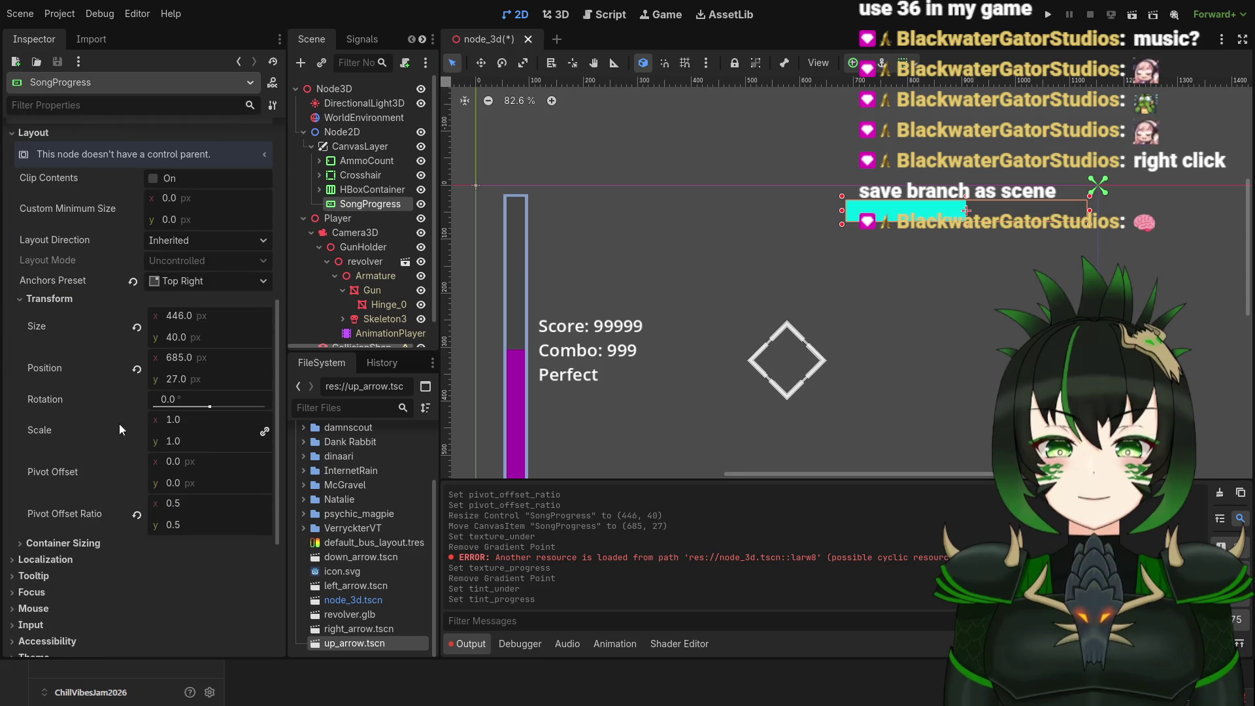
left_click(194, 339)
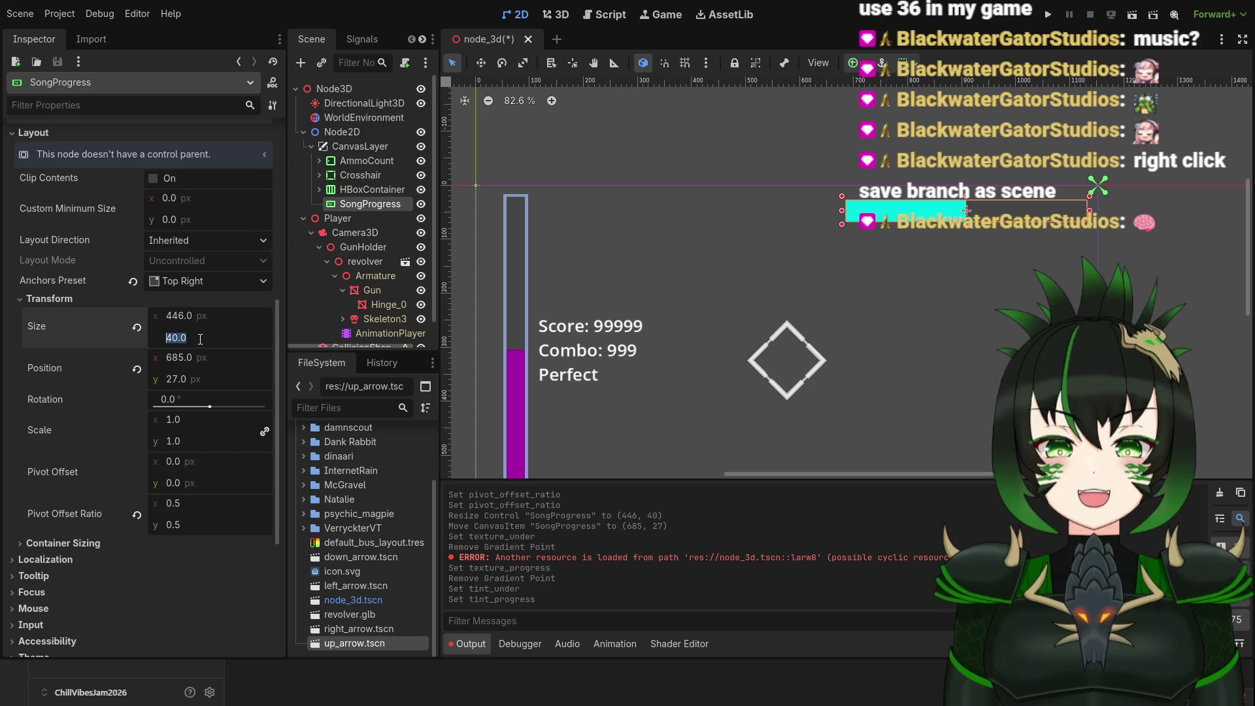
type("20")
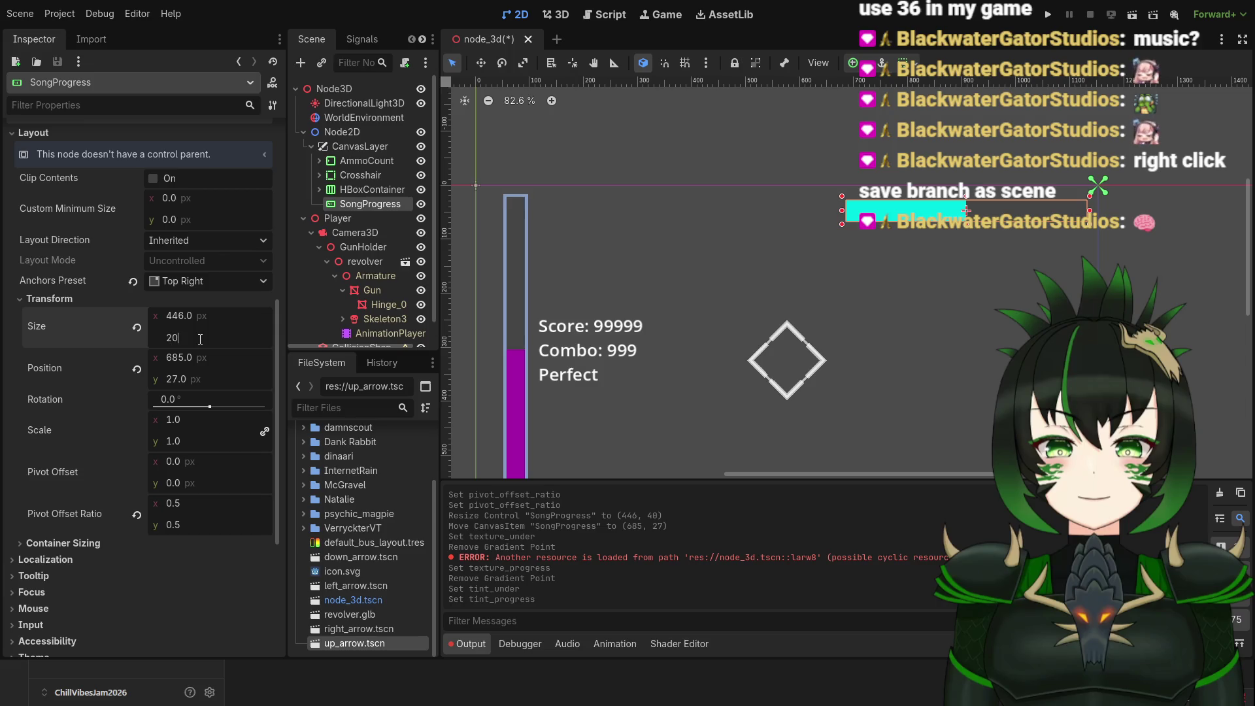
key("Return")
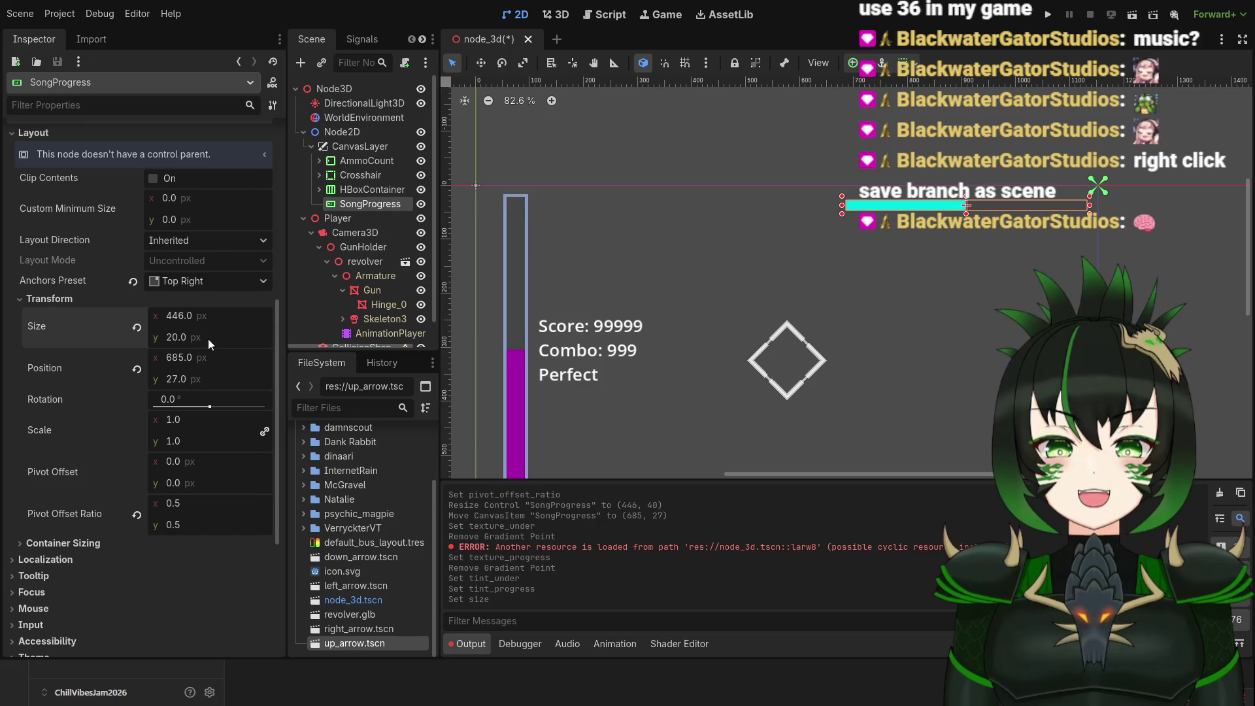
scroll(766, 299, "down", 2)
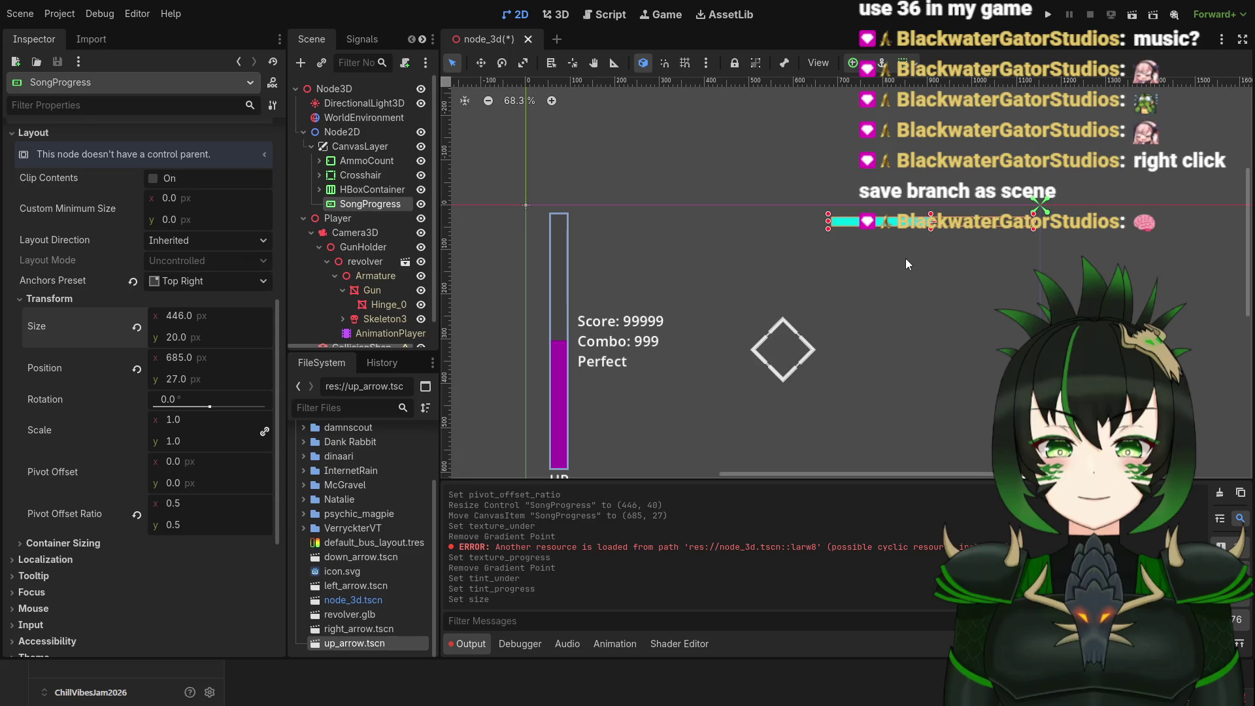
scroll(909, 258, "up", 7)
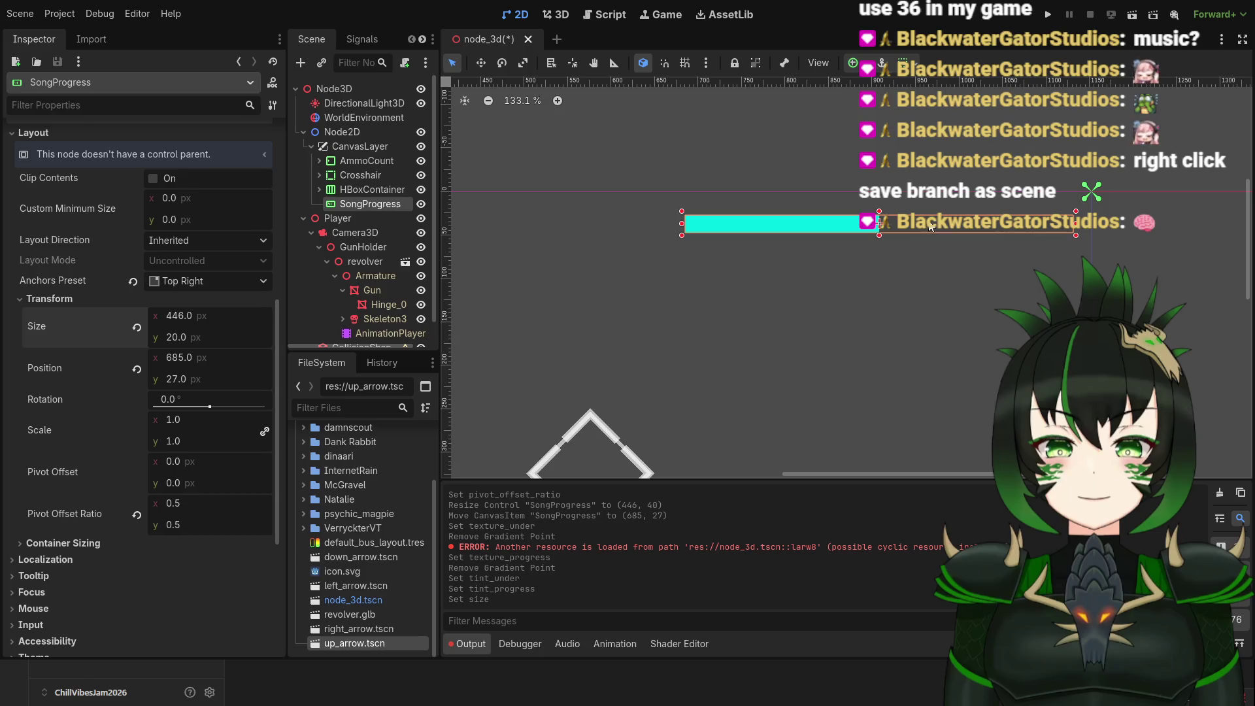
left_click_drag(938, 227, 940, 215)
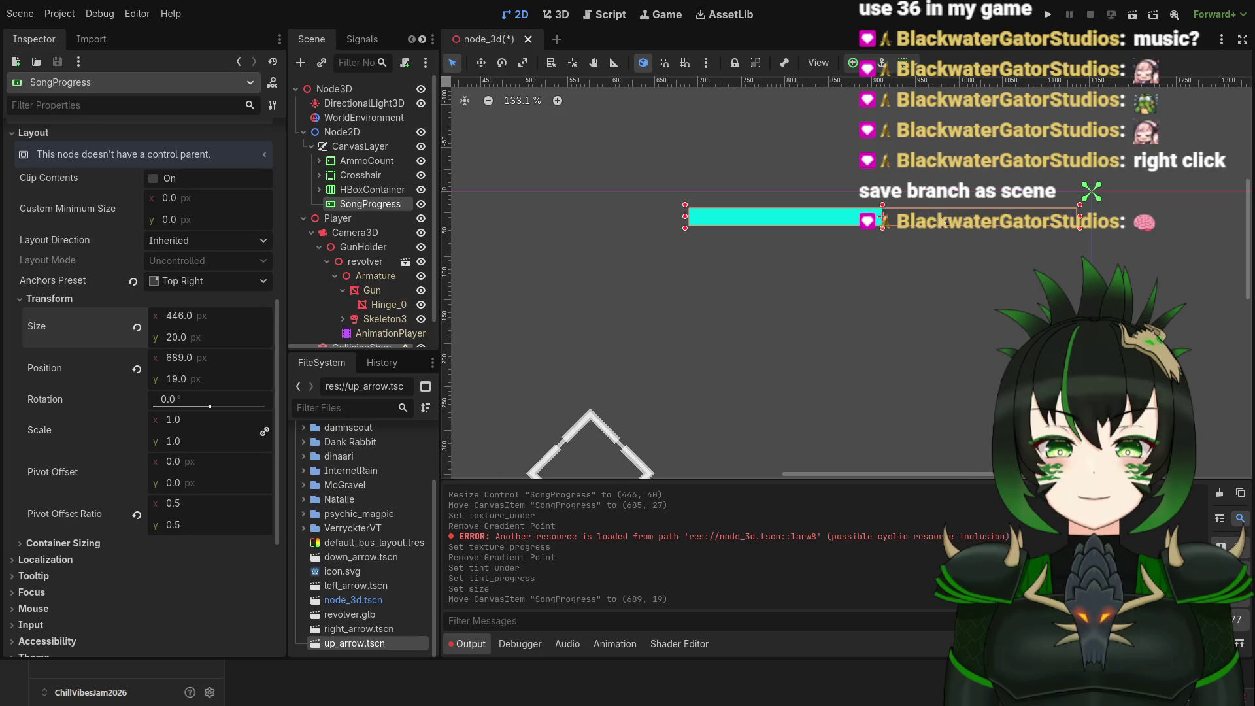
- Zoom and pan the 2D view to check the 446 × 20 bar at 689, 19
scroll(927, 282, "down", 5)
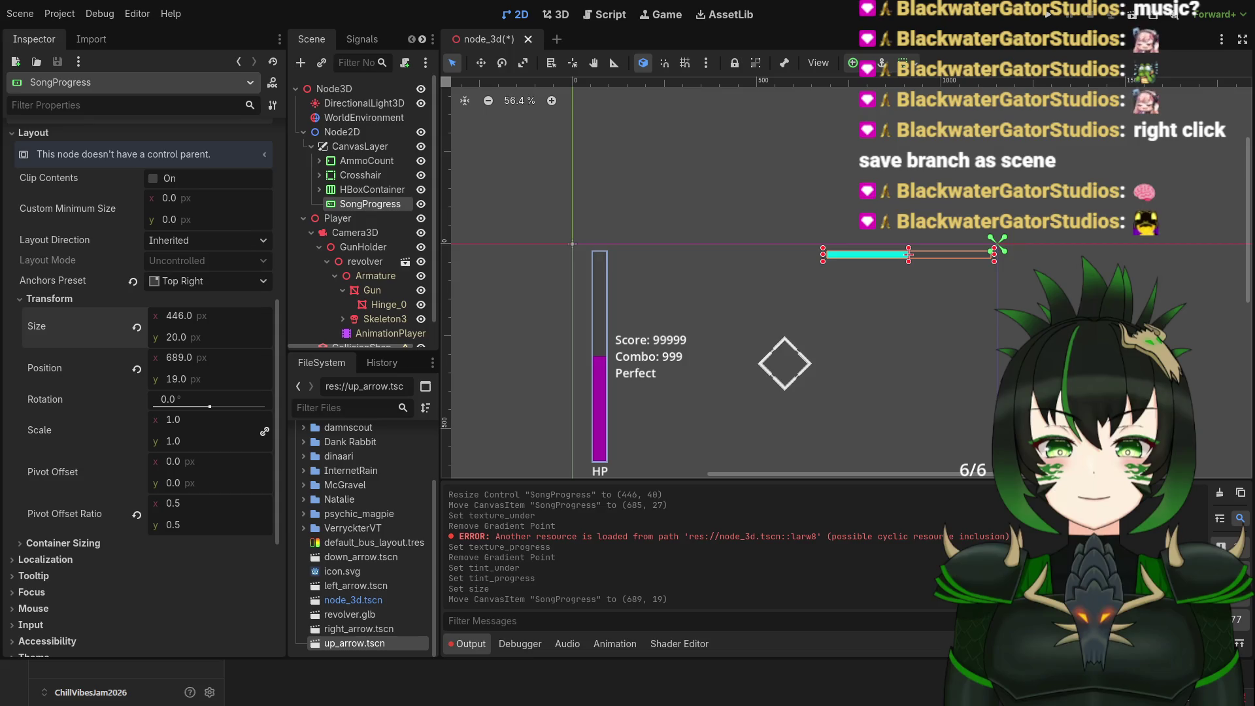
scroll(947, 327, "up", 5)
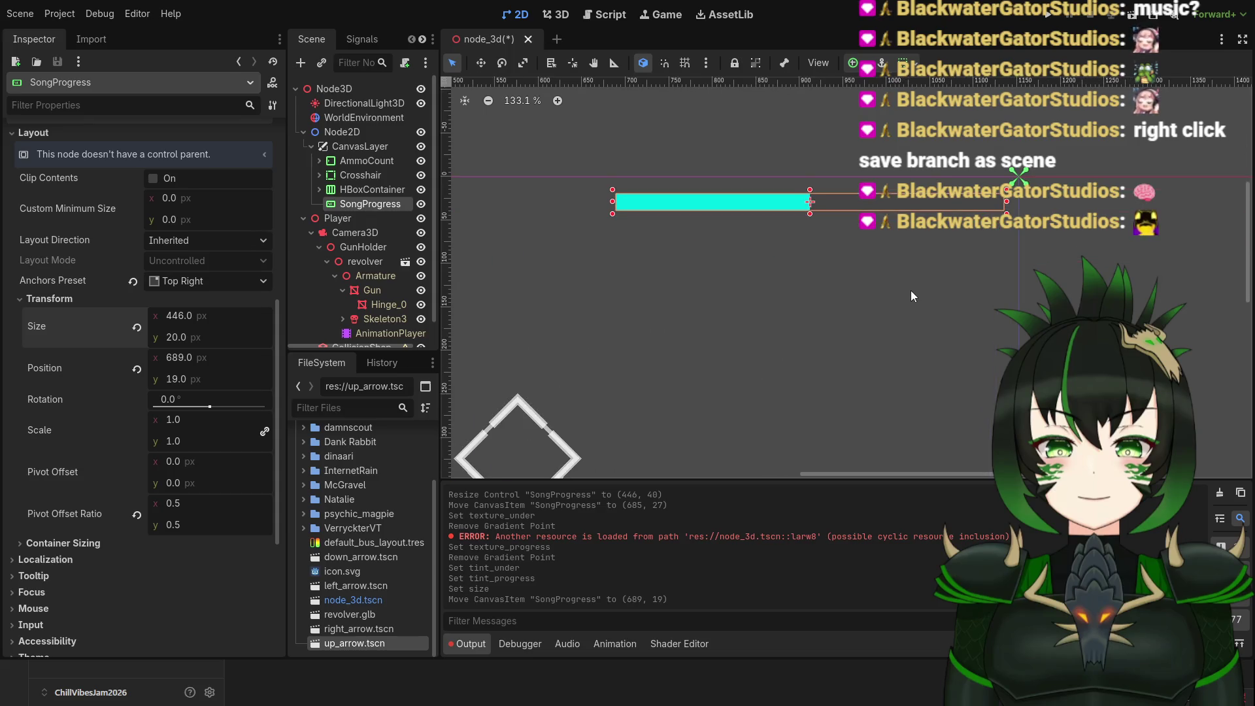
scroll(972, 325, "down", 6)
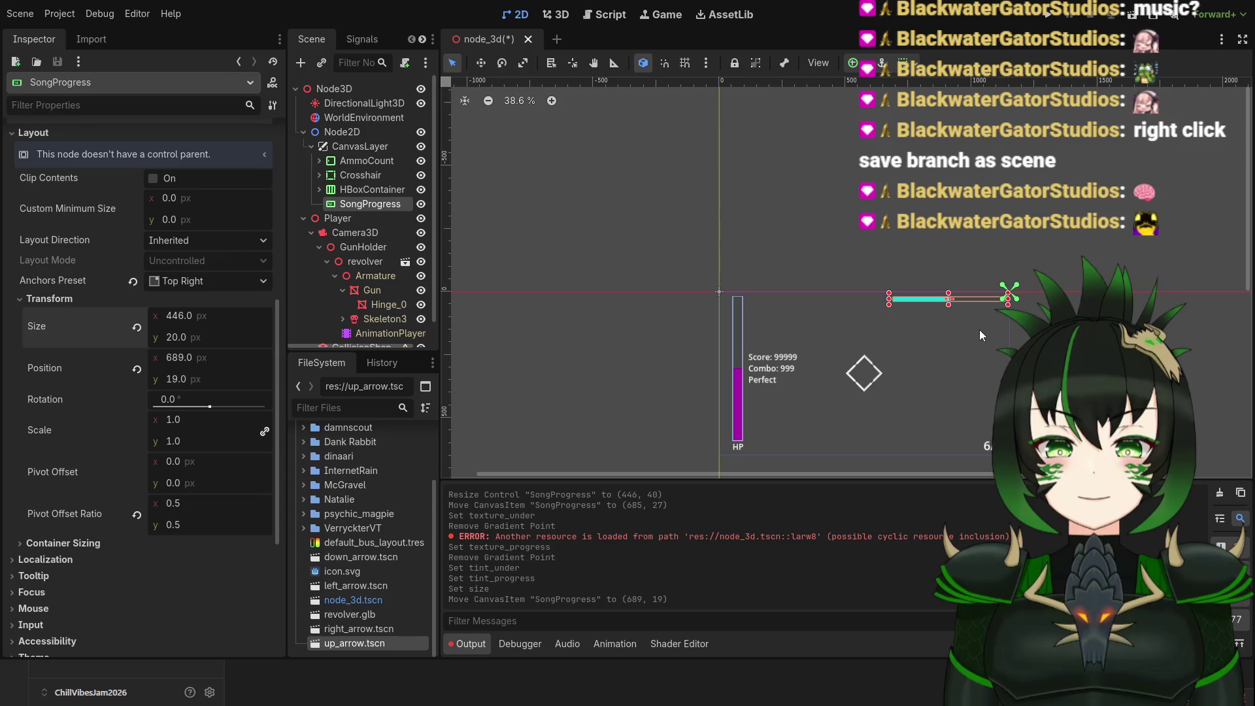
scroll(977, 326, "up", 4)
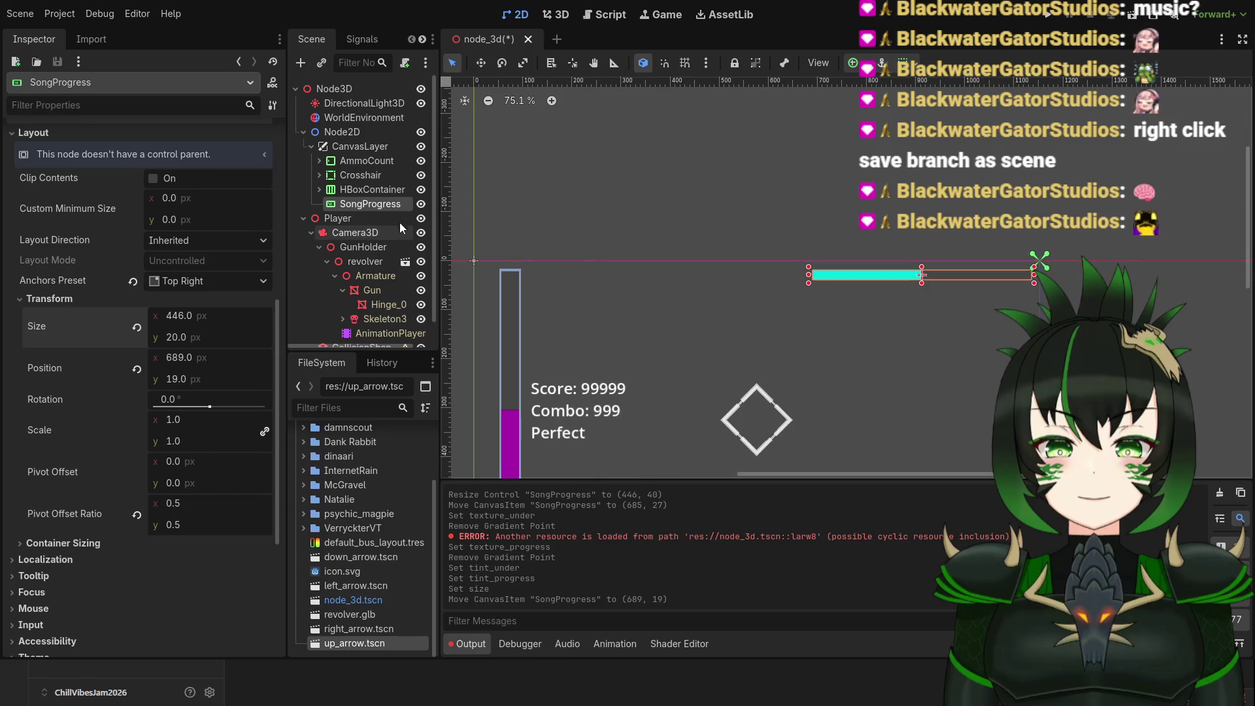
mouse_move(877, 344)
left_mouse_down()
mouse_move(904, 294)
mouse_move(884, 315)
left_mouse_up()
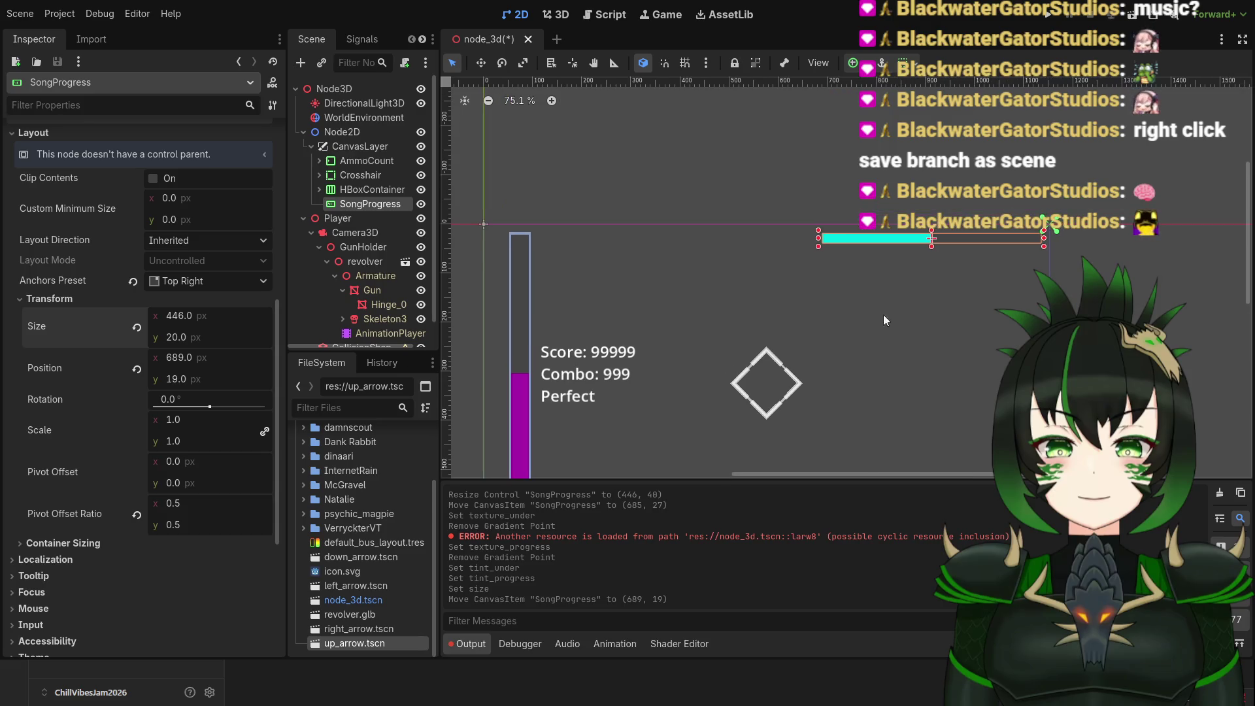
- Add a VBoxContainer child under CanvasLayer and select the new node
left_click(361, 148)
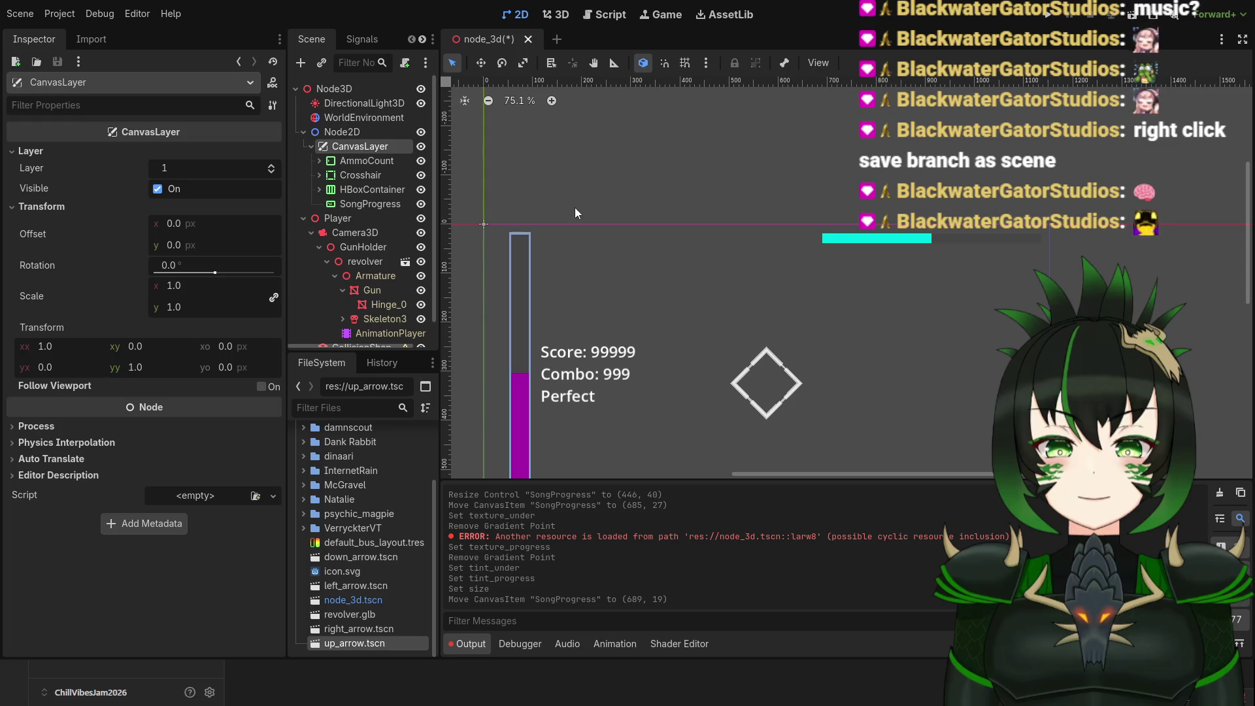
key("ctrl+a")
key("Return")
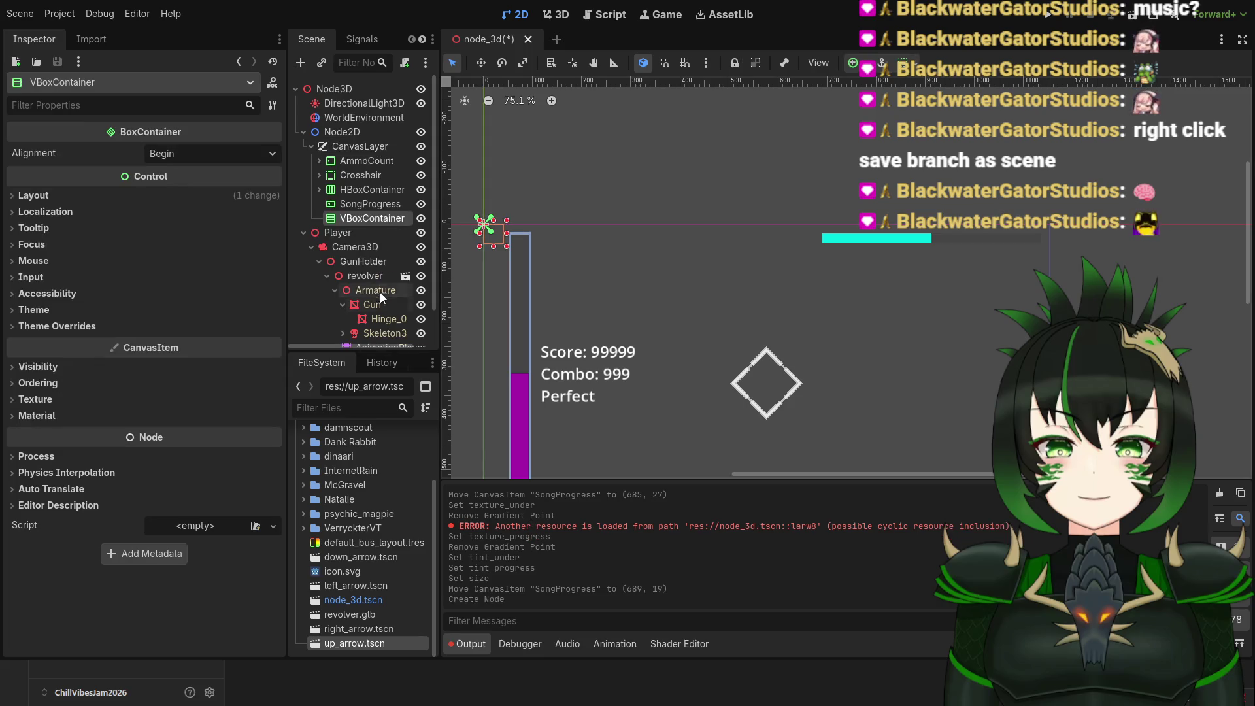
left_click(365, 206)
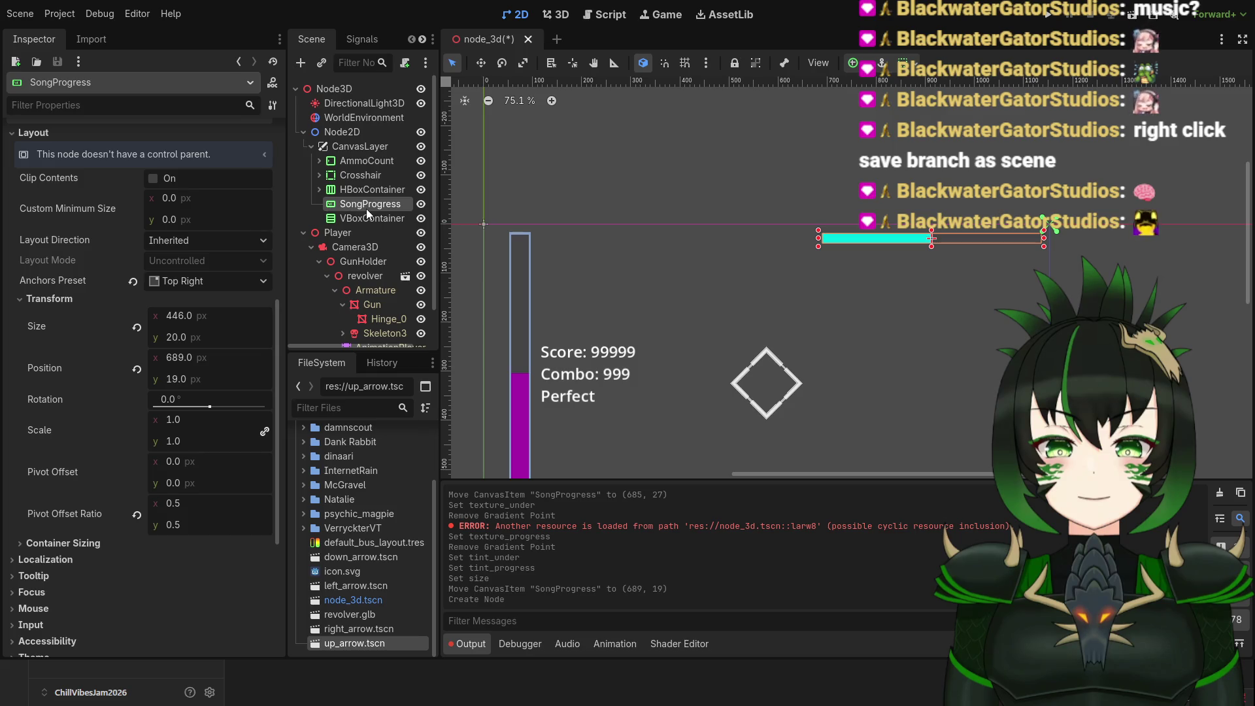
left_click(362, 221)
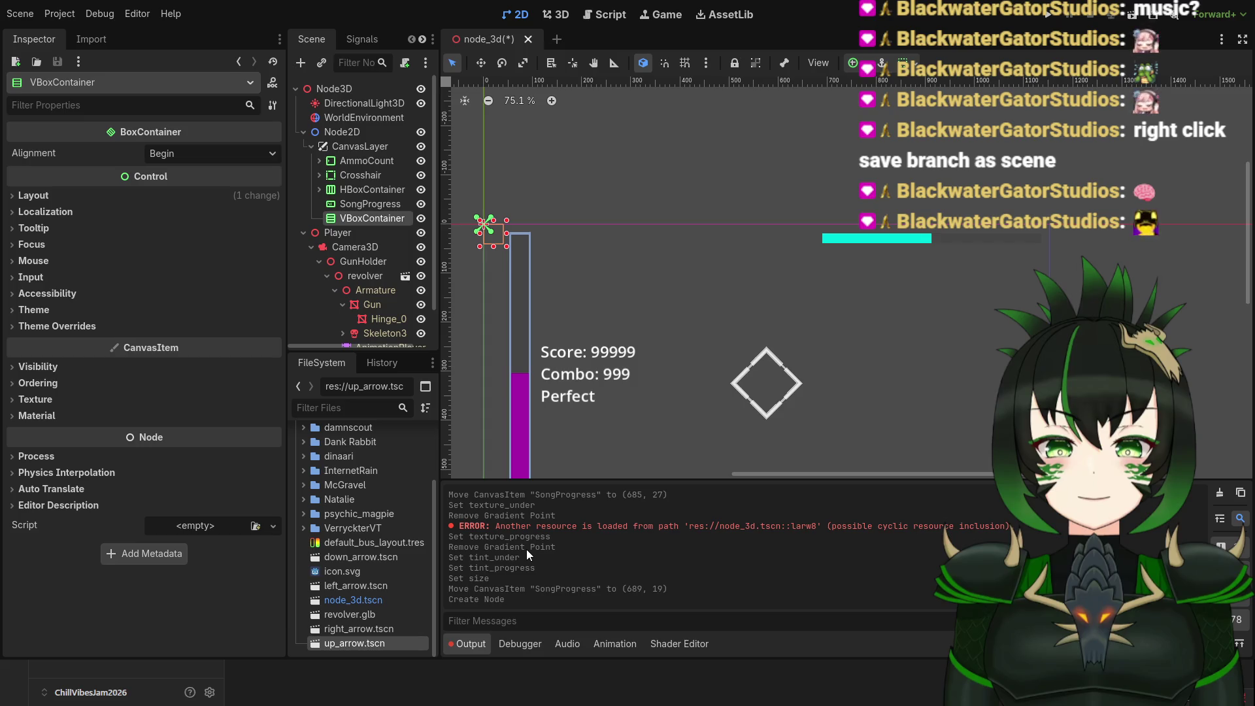
- Add two HBoxContainer children, HBoxContainer and HBoxContainer2, under the VBoxContainer
key("ctrl+a")
key("Return")
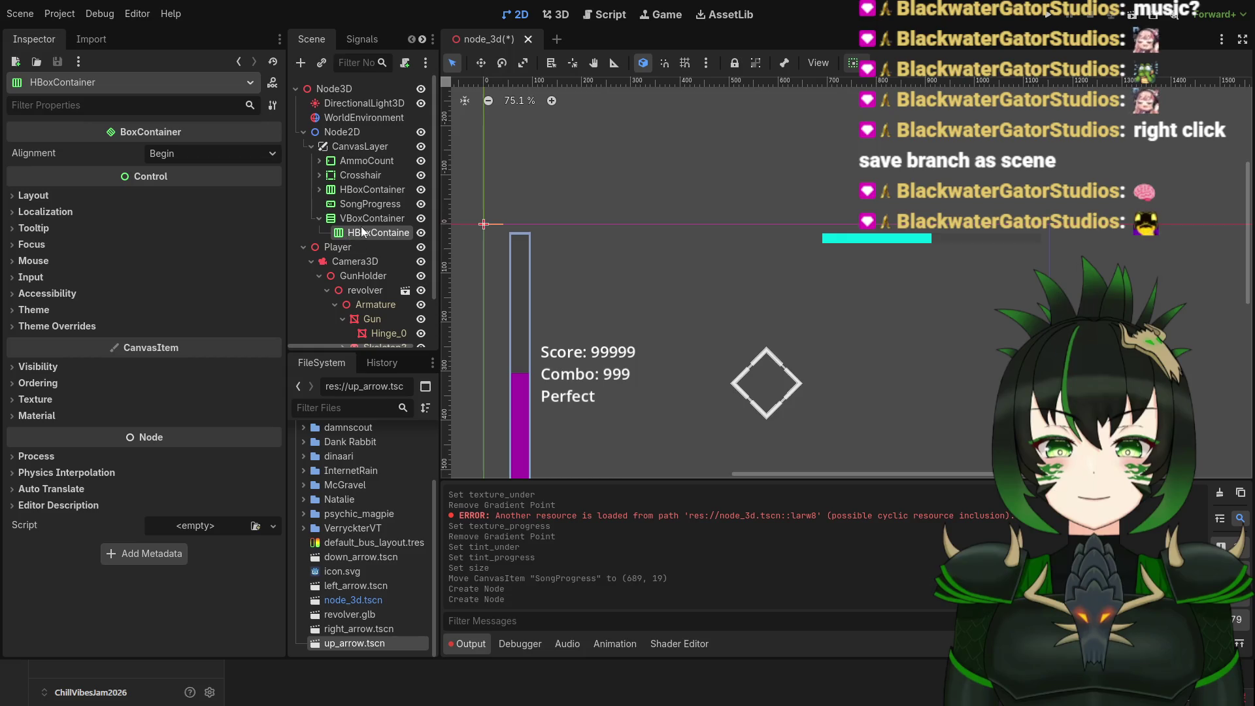
left_click(370, 218)
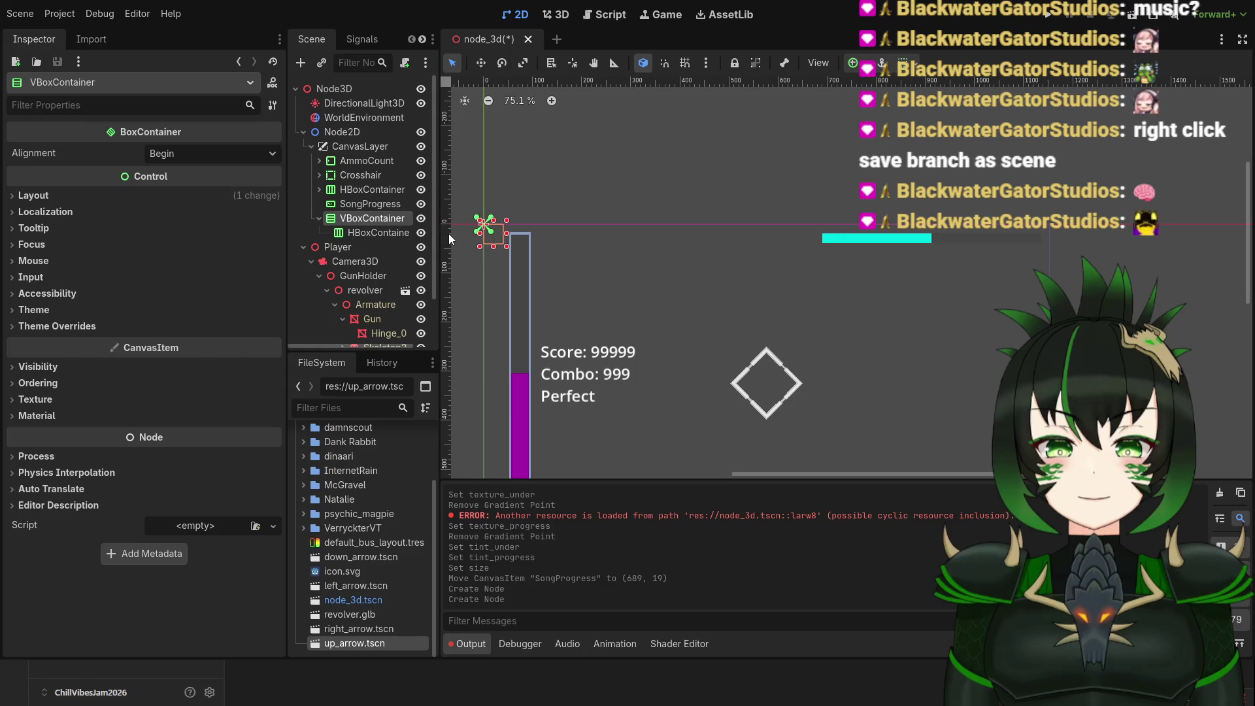
key("ctrl+a")
key("Return")
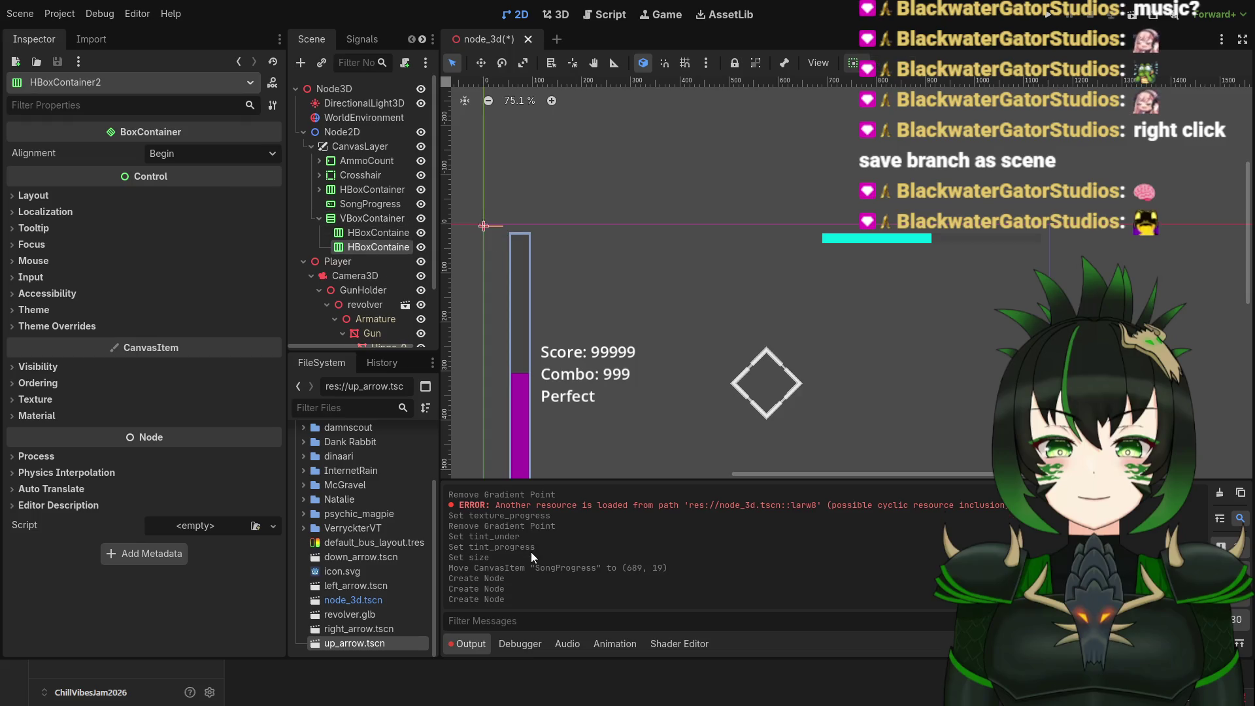
left_click(381, 232)
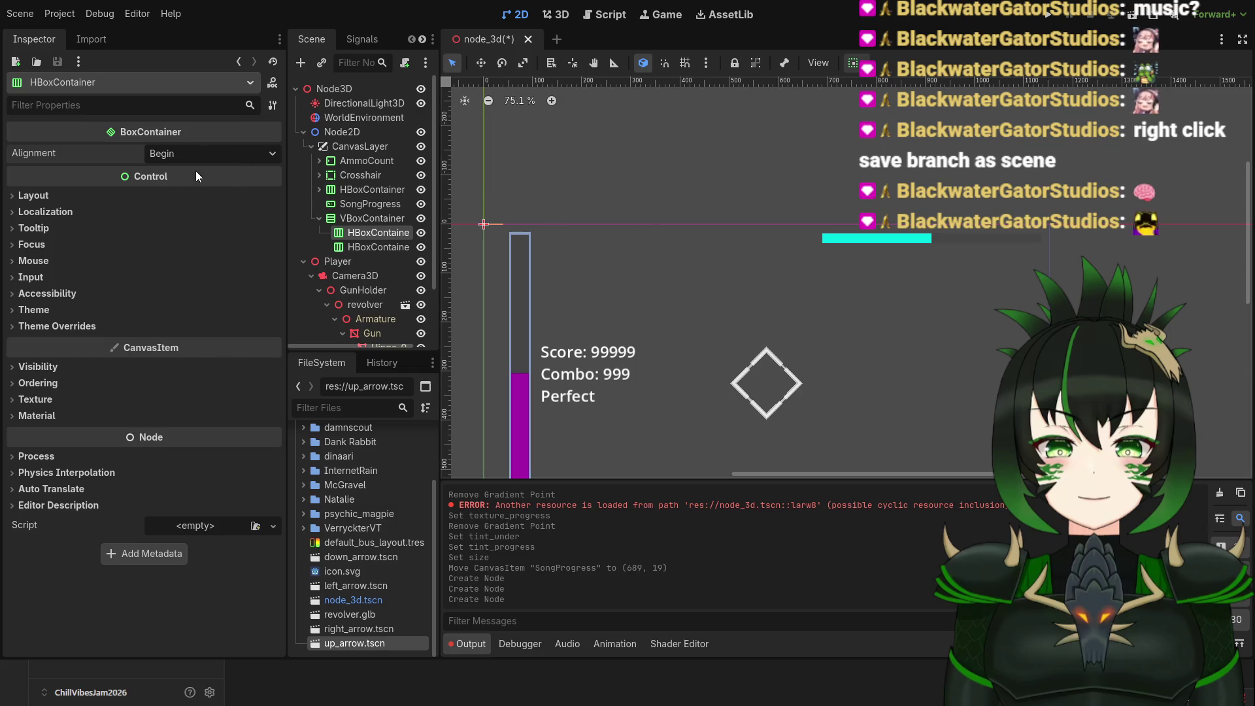
- Move SongProgress into the first HBoxContainer
left_click(368, 205)
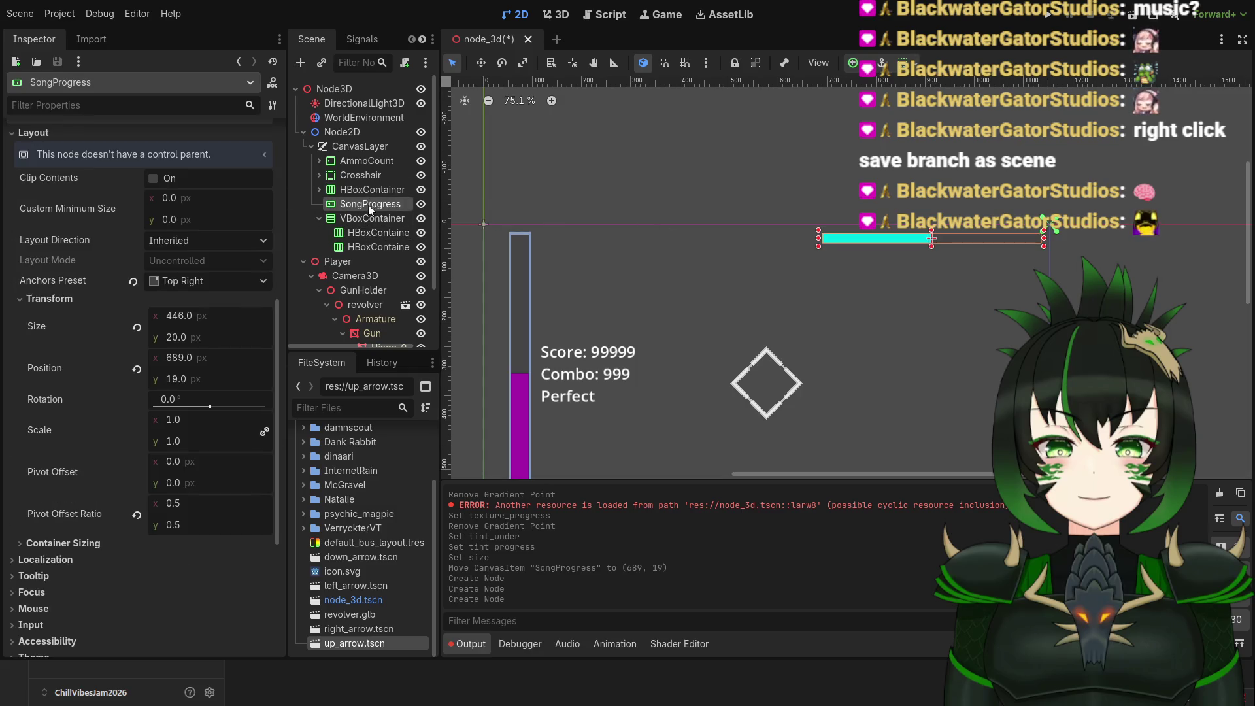
left_click_drag(371, 202, 375, 230)
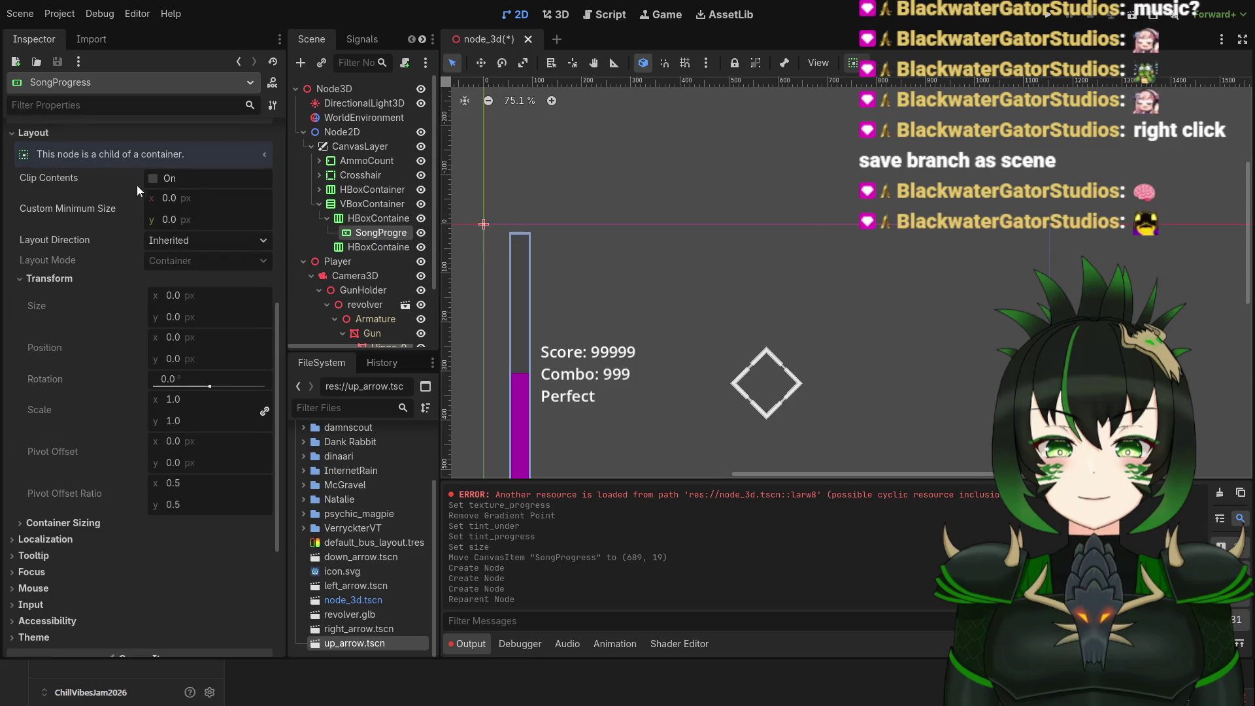
left_click(211, 198)
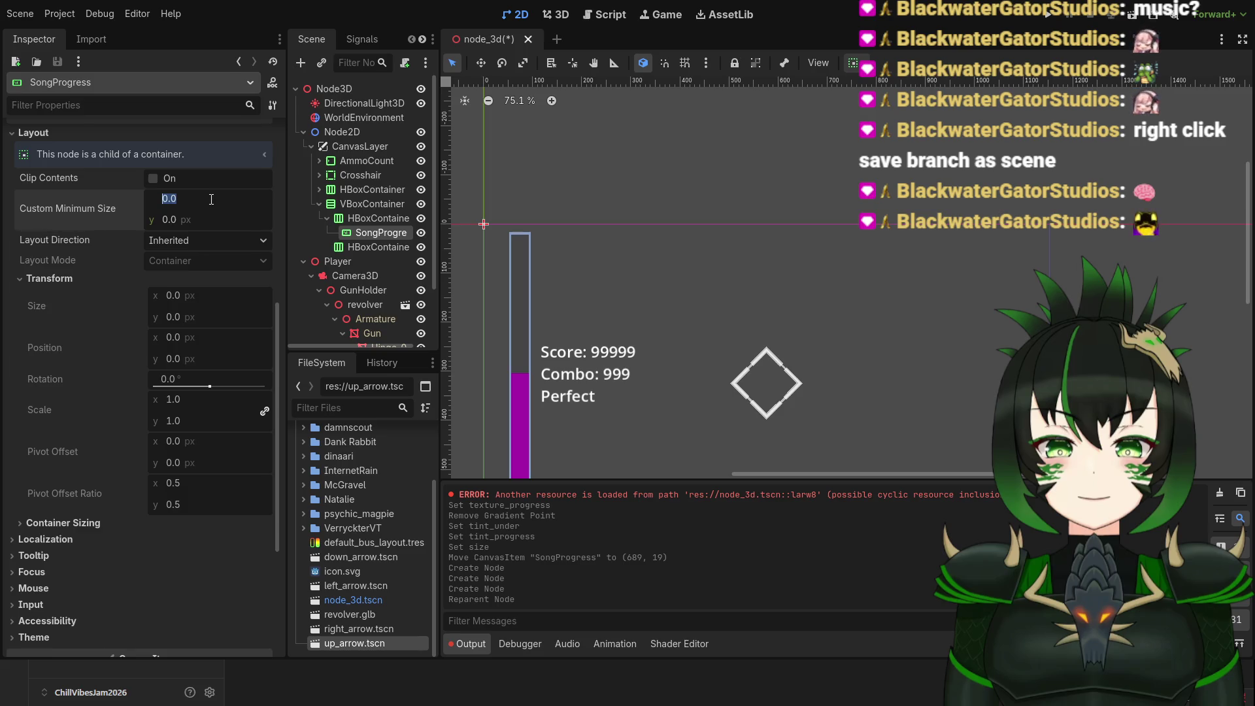
left_click(382, 223)
key("ctrl+z")
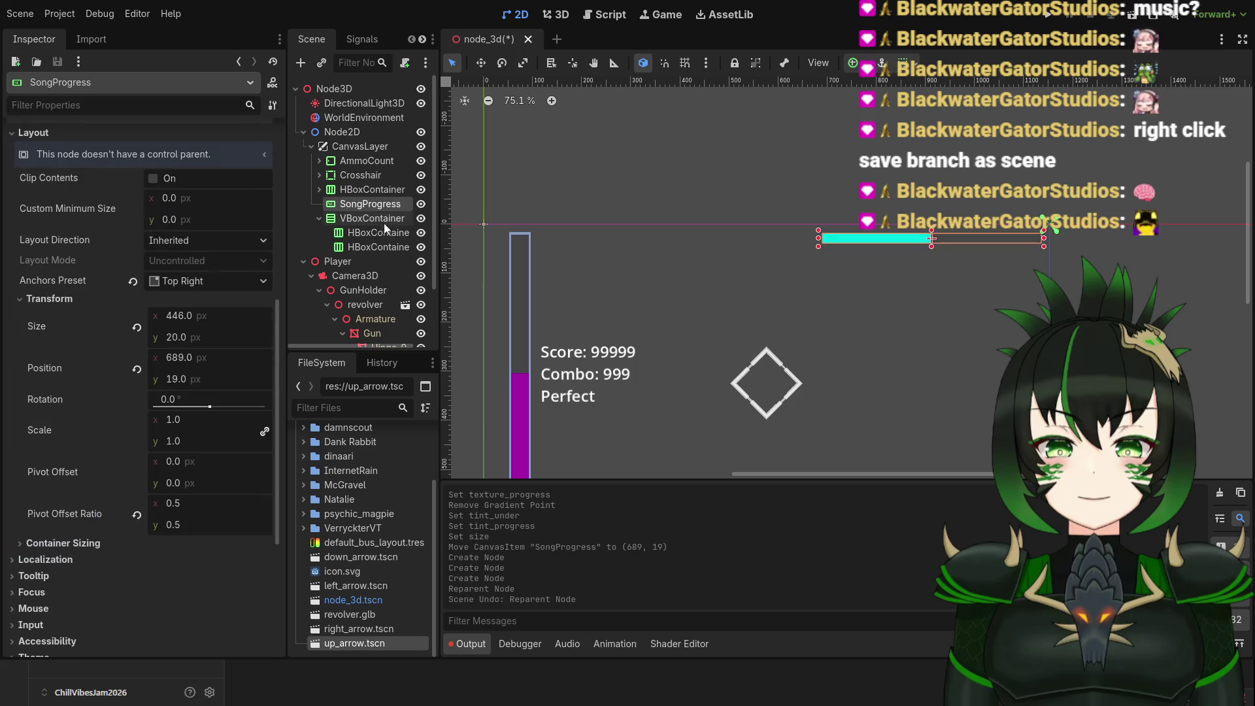
left_click(213, 315)
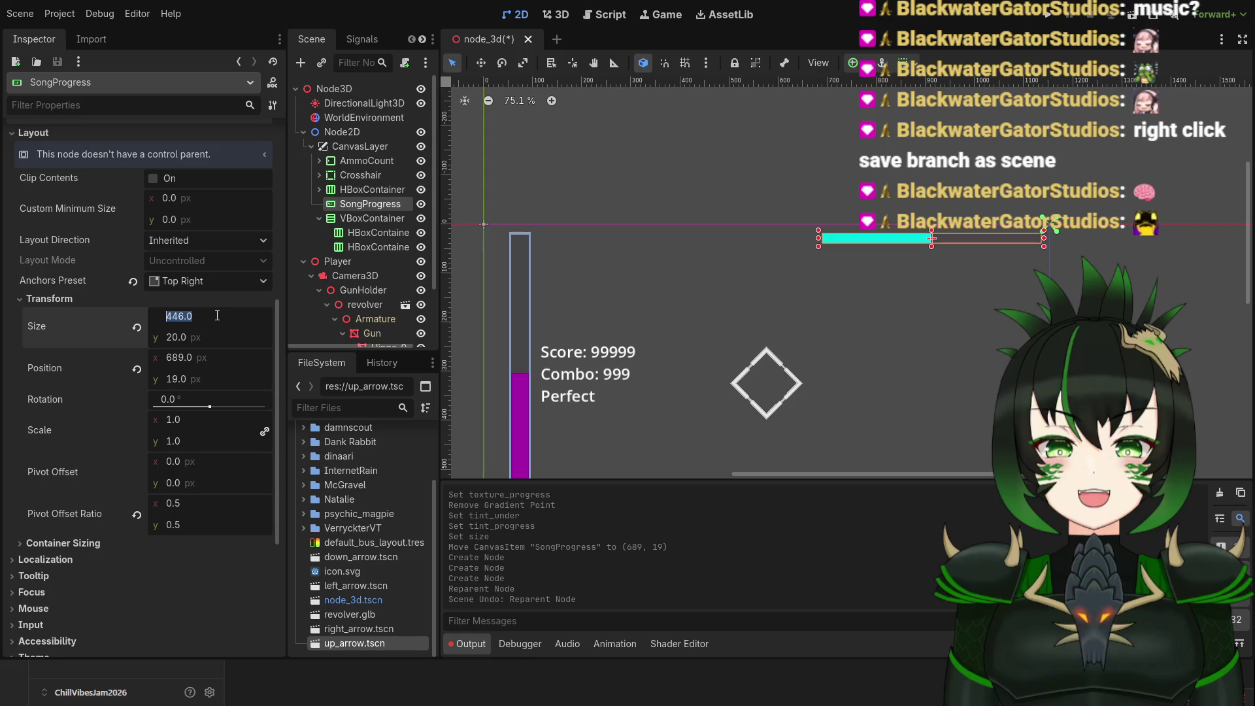
left_click(373, 206)
left_click_drag(372, 206, 380, 231)
- Give SongProgress a custom minimum size of 446 × 20
left_click(171, 199)
type("446")
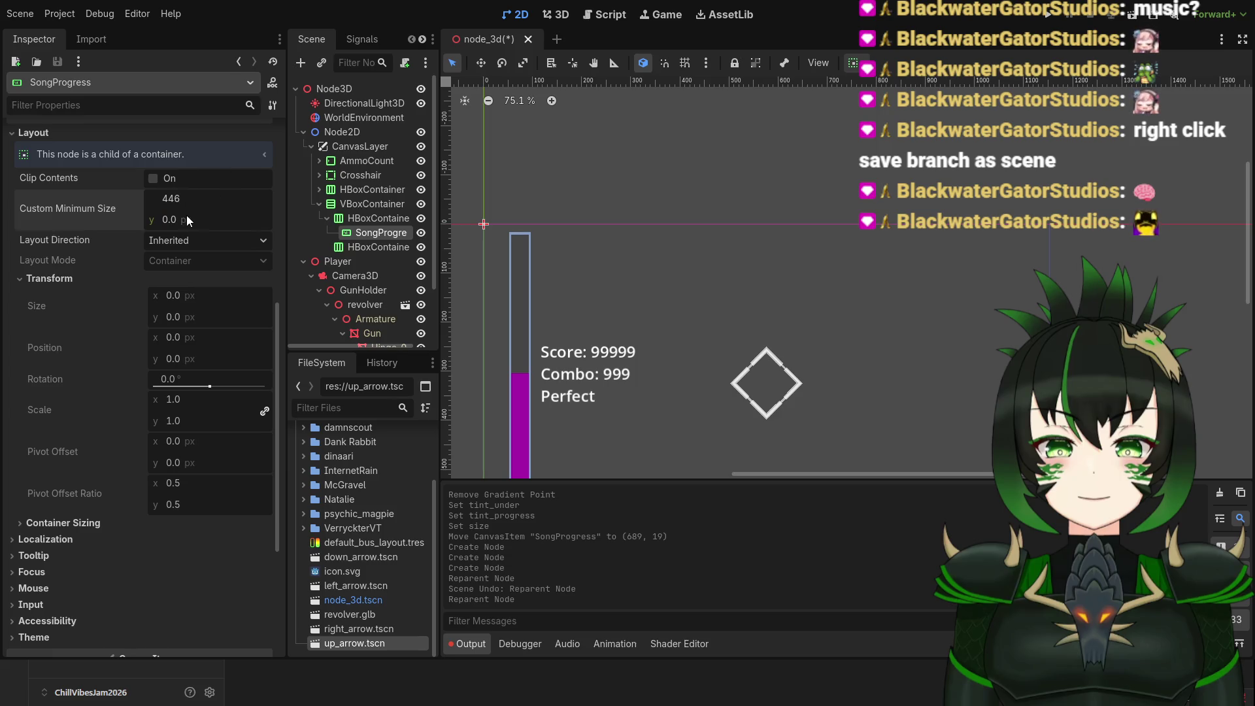
left_click(187, 217)
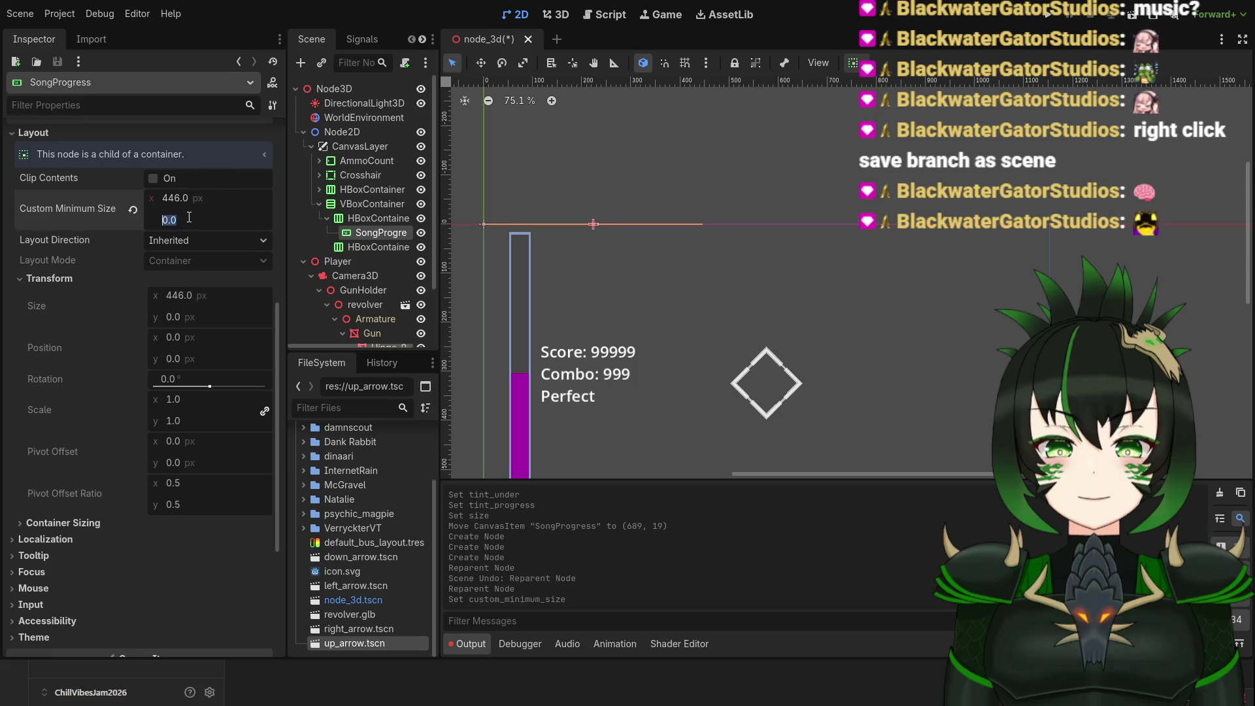
type("20")
key("Return")
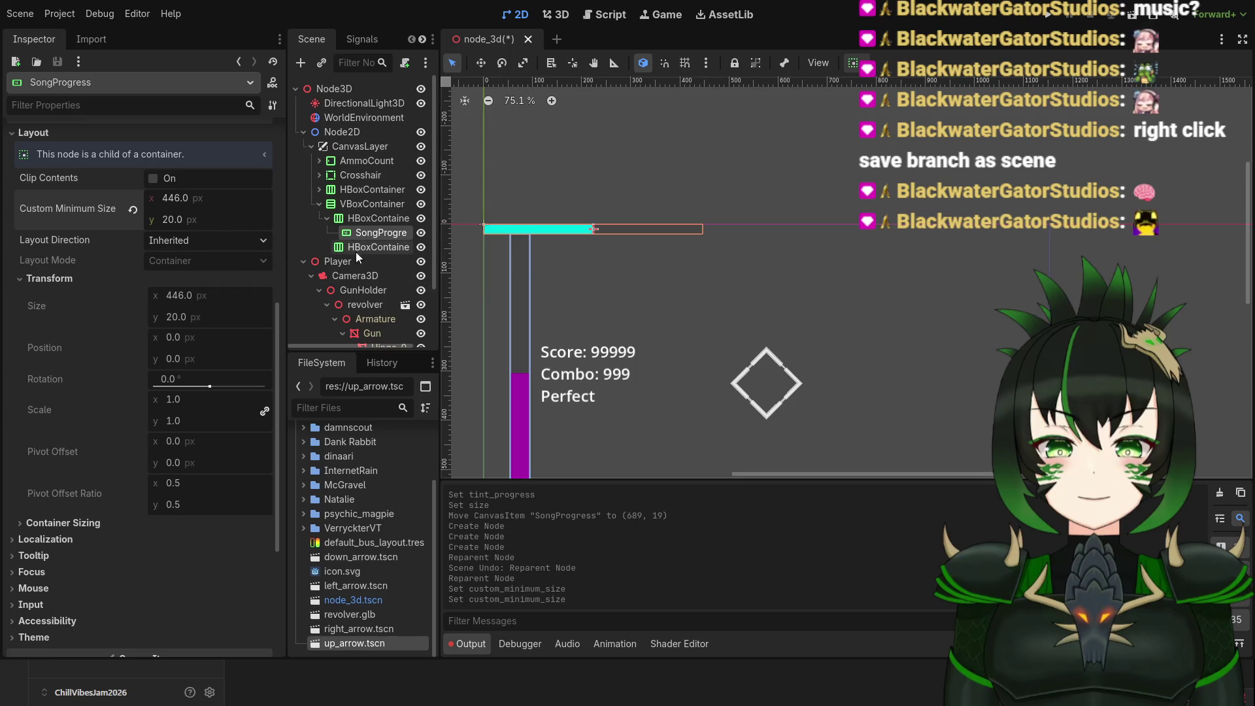
left_click(370, 217)
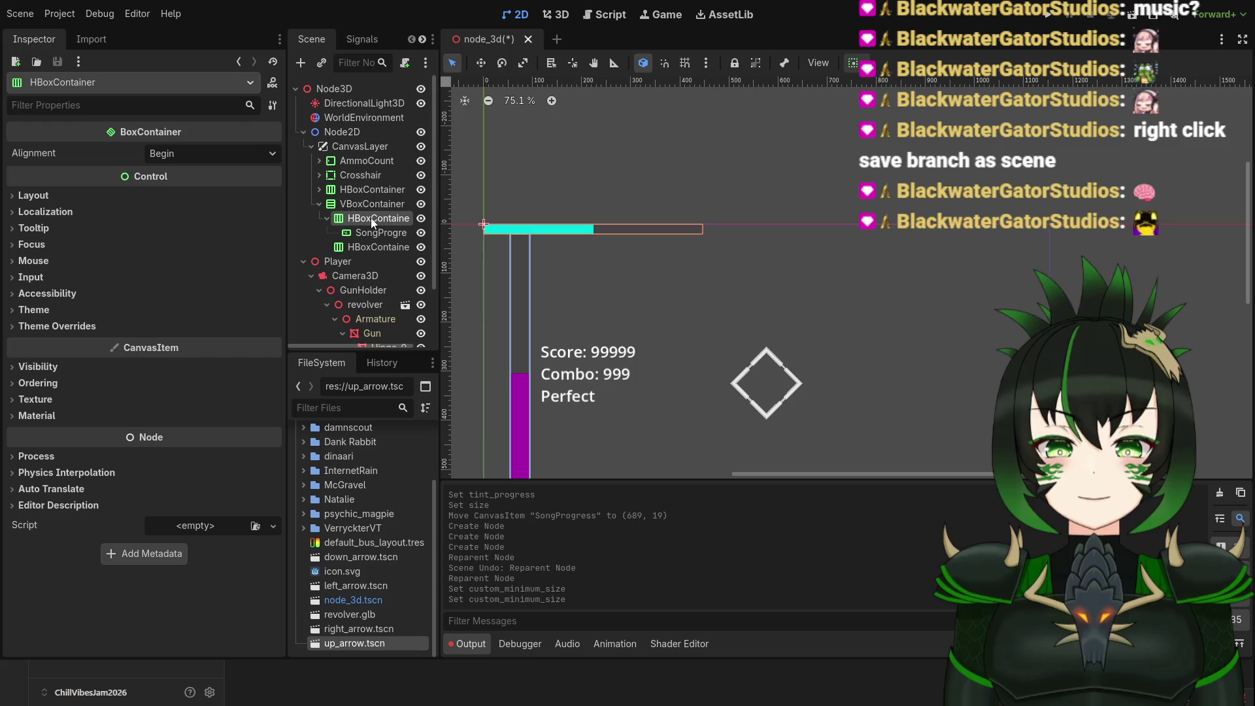
left_click(376, 237)
left_click(370, 247)
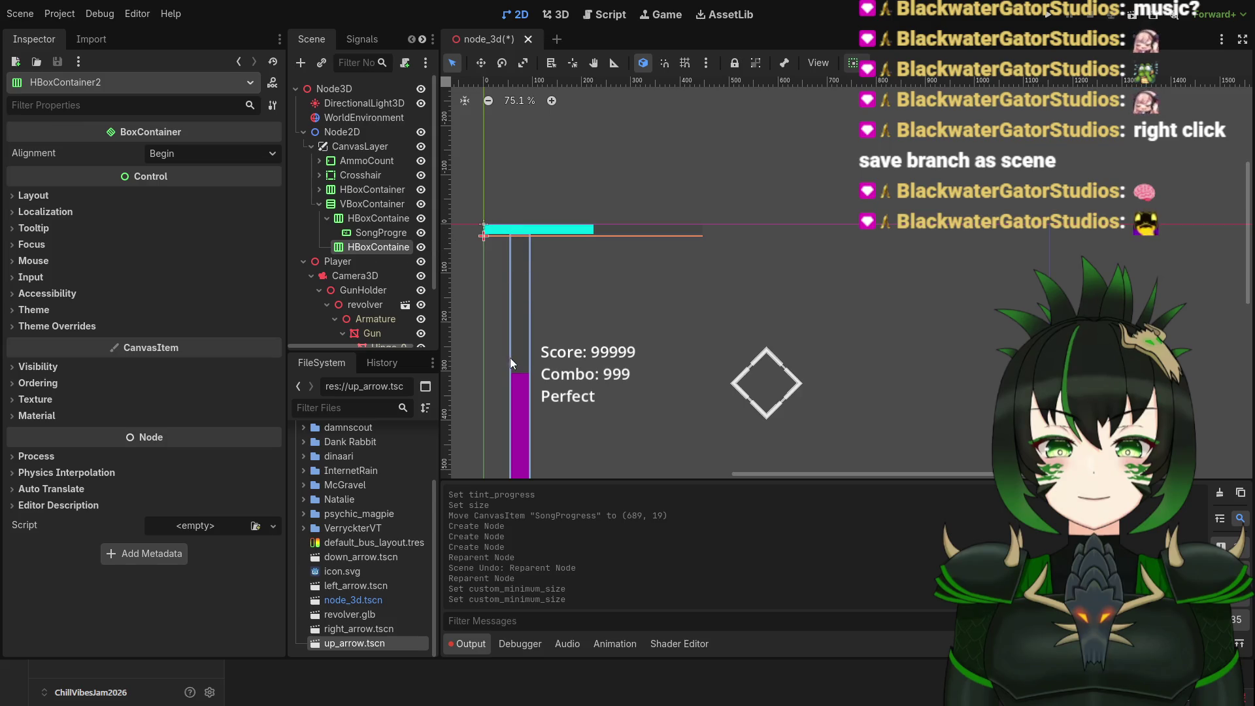
- Add a RichTextLabel under HBoxContainer2 with a 446 minimum width
key("Return")
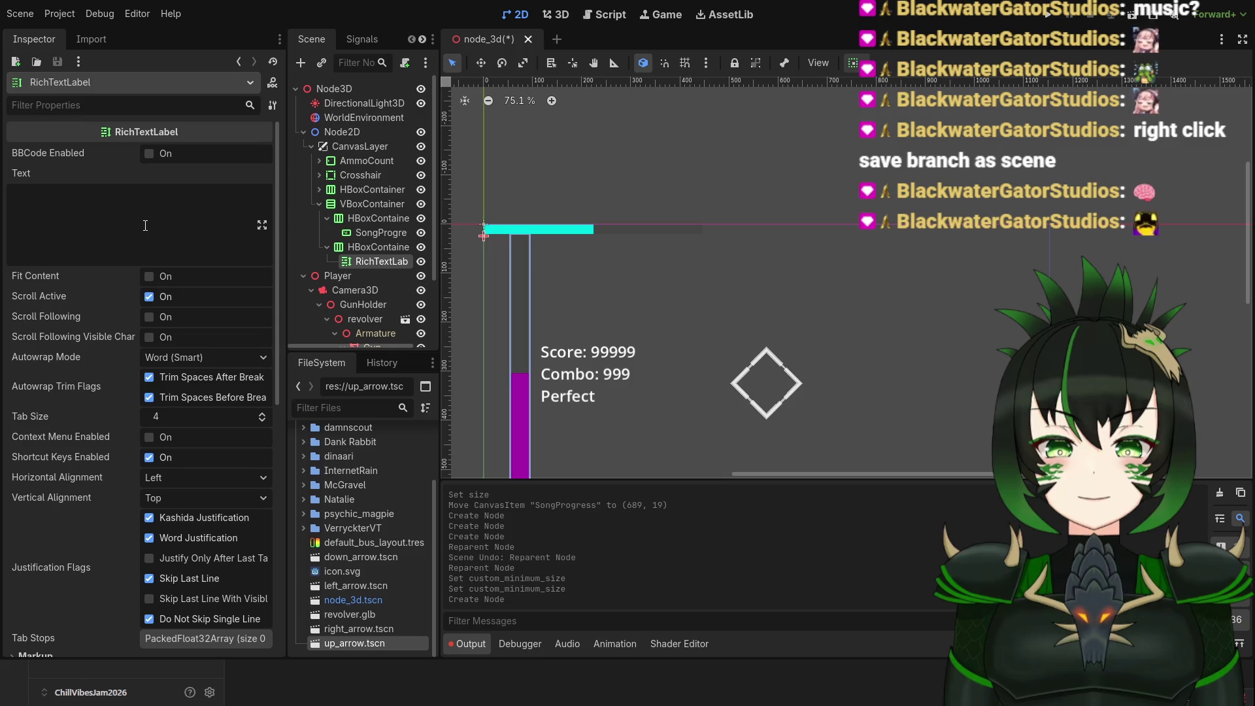
scroll(136, 243, "down", 3)
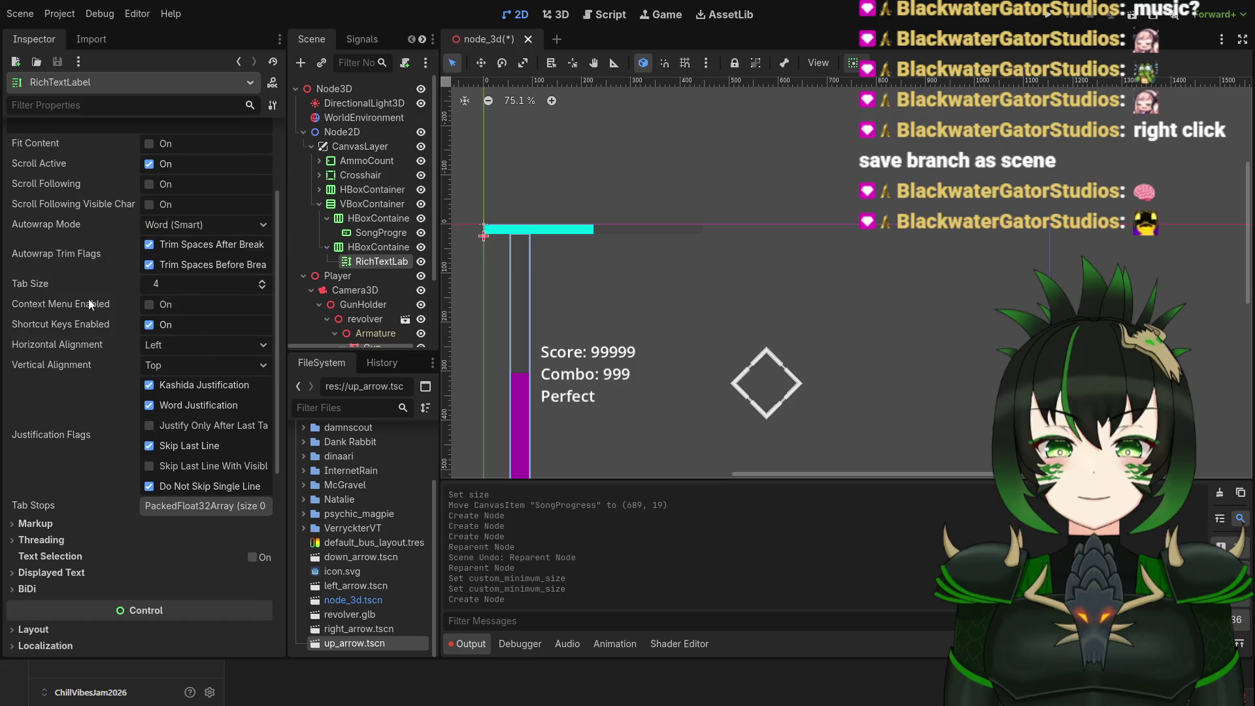
scroll(92, 300, "down", 5)
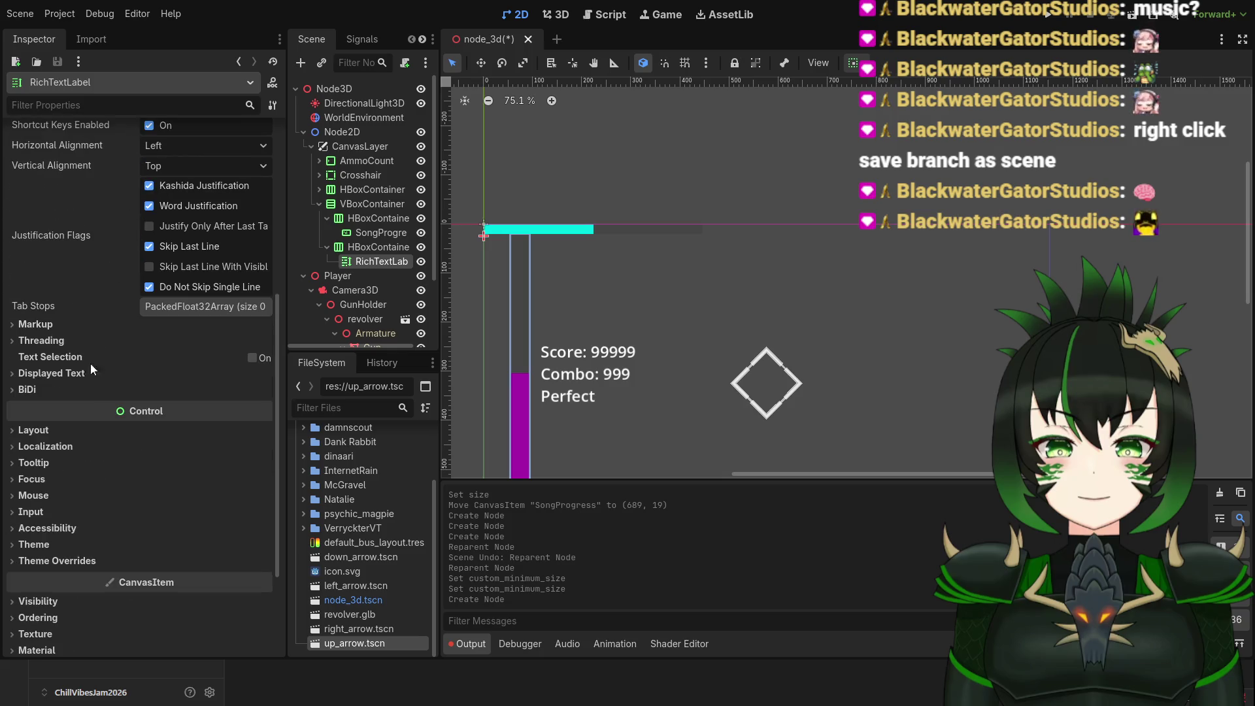
left_click(46, 434)
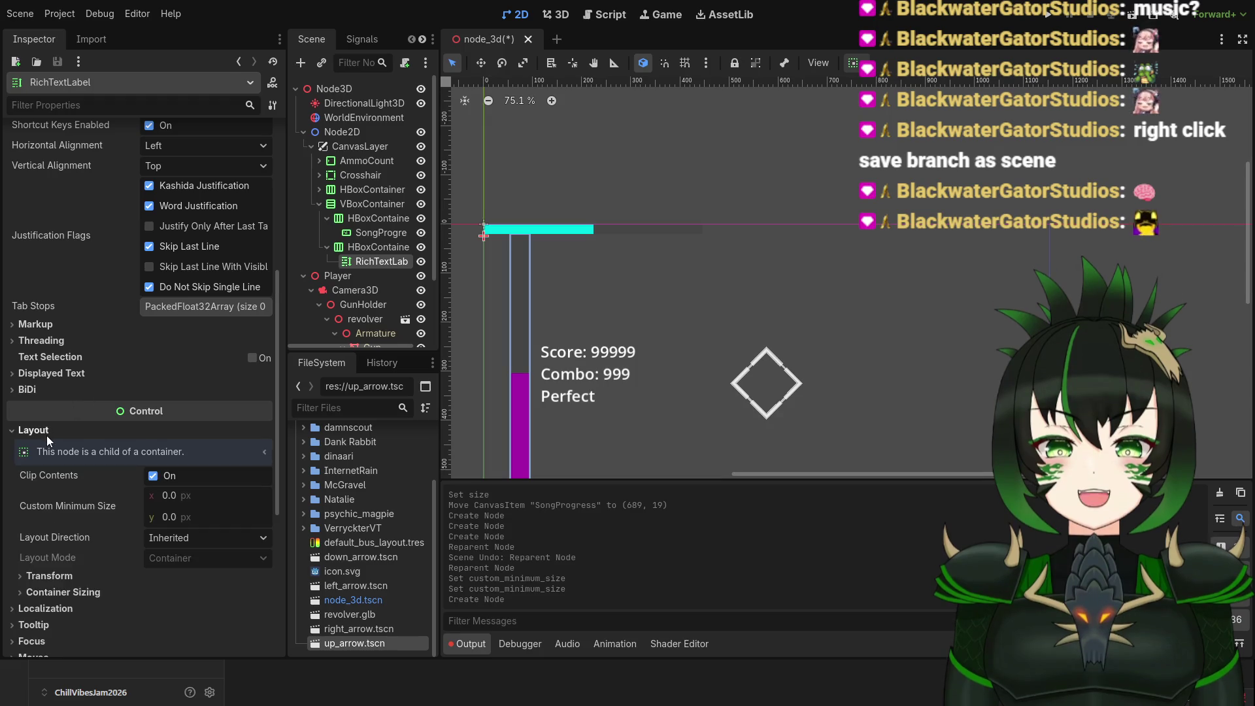
left_click(182, 499)
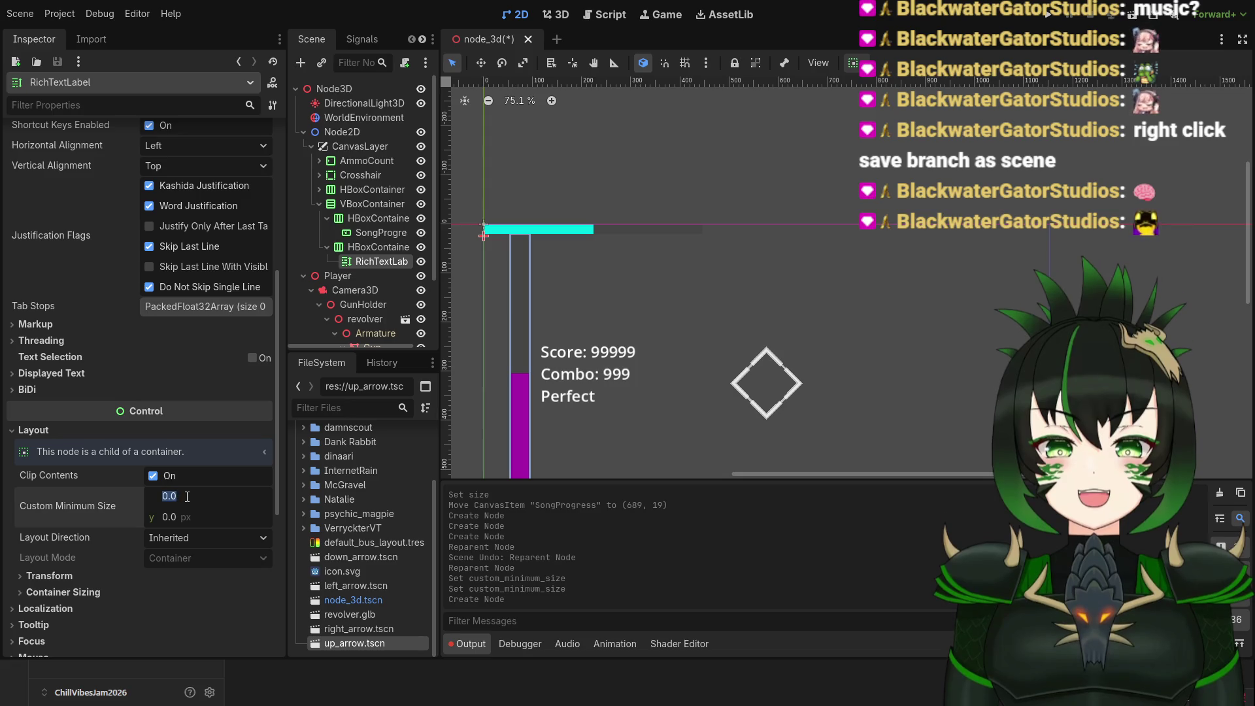
type("446")
key("Return")
- Set the label's minimum height, trying 20 and 40 before settling on 30
left_click(189, 516)
type("20")
key("Return")
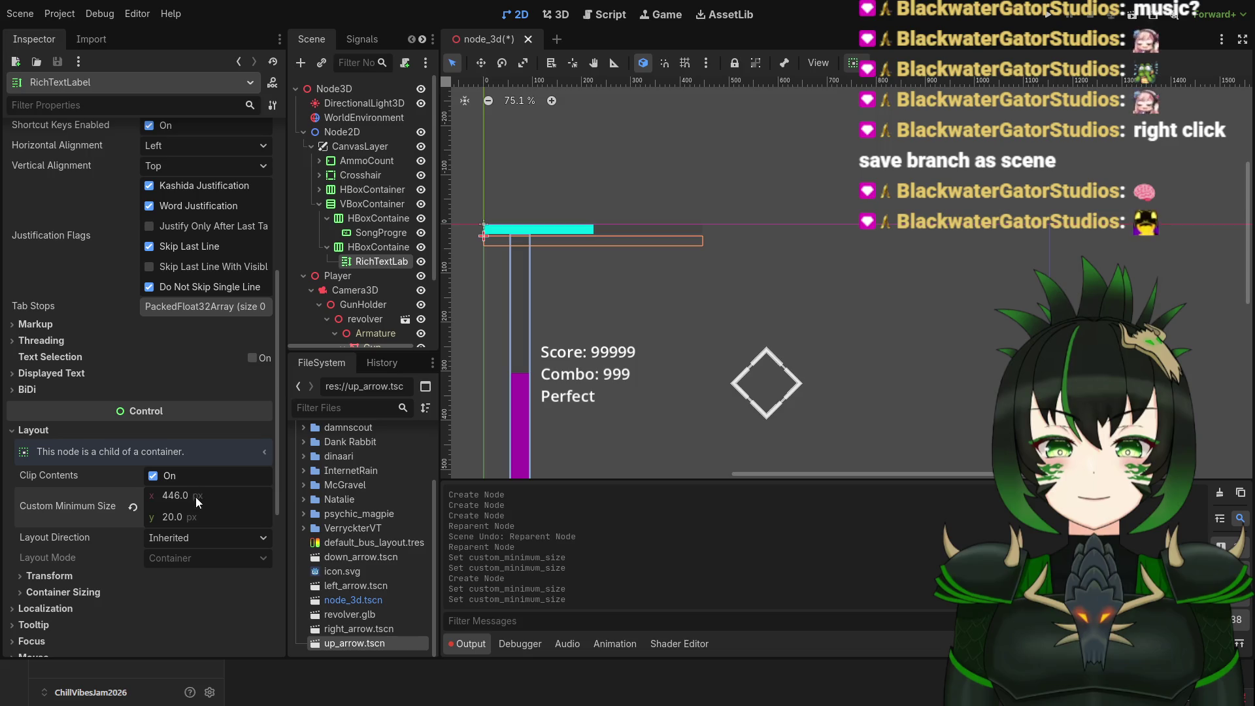
left_click(183, 517)
type("40")
key("Return")
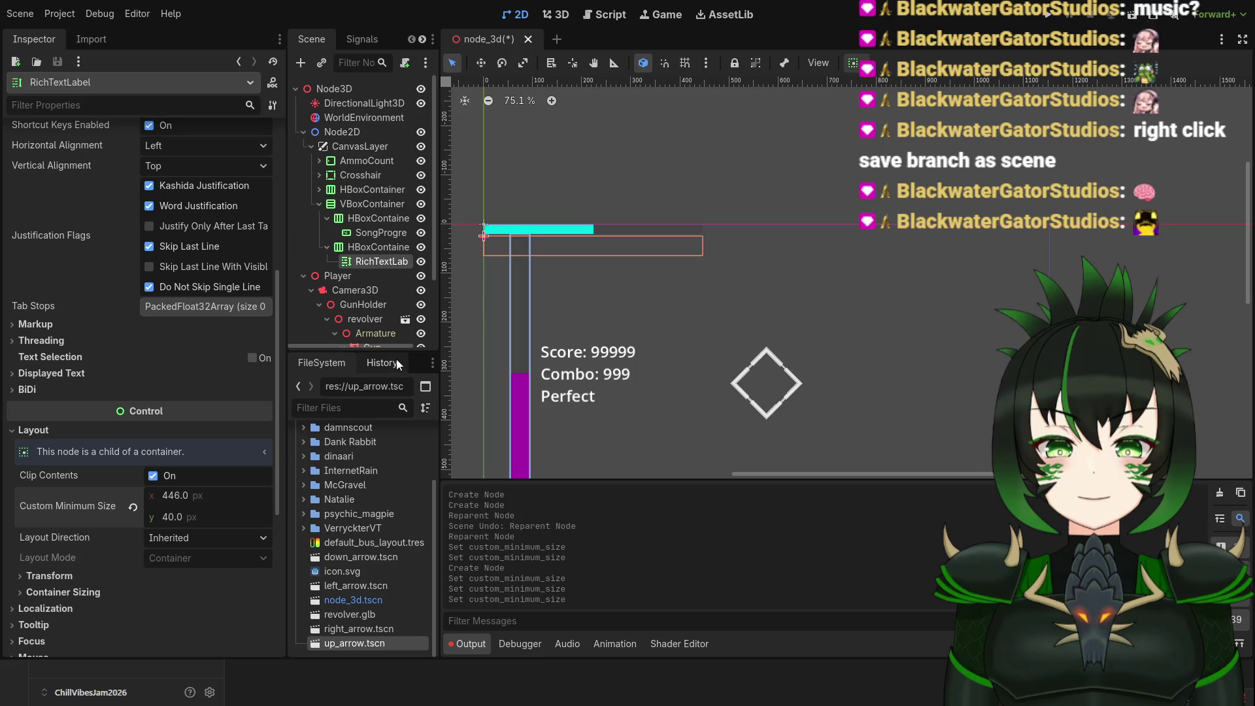
left_click(187, 517)
type("30")
key("Return")
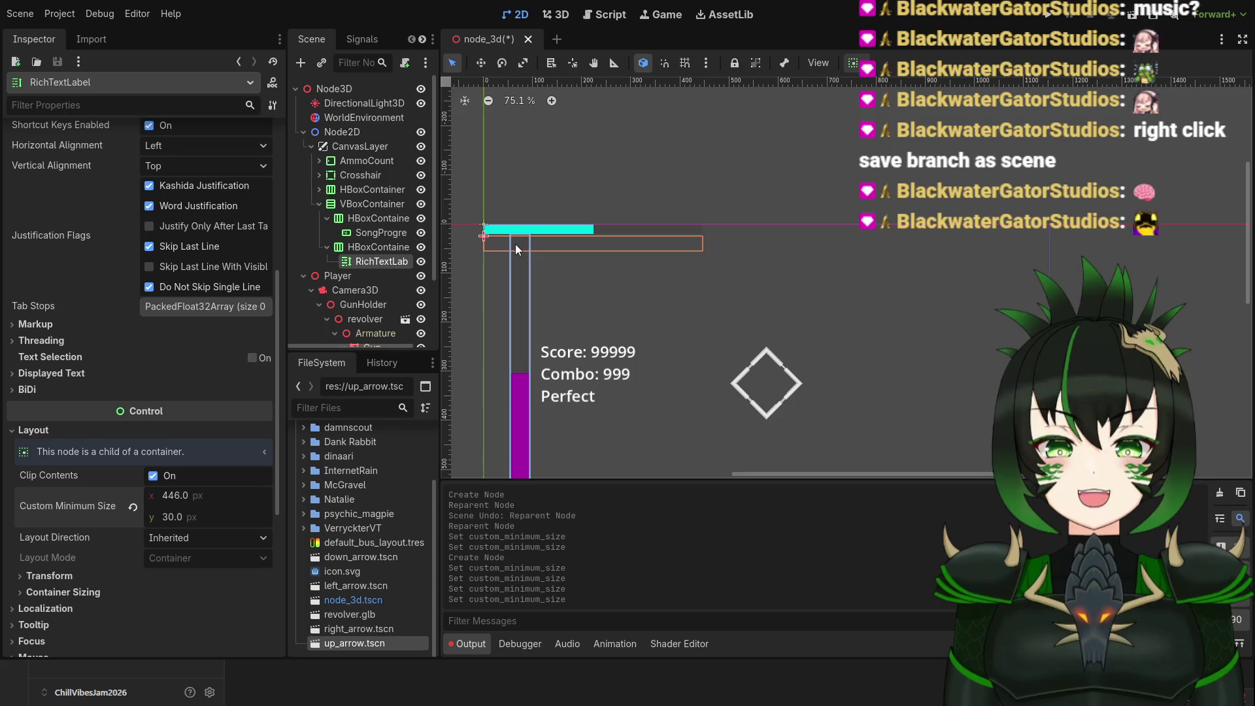
- Anchor the VBoxContainer to Top Right and nudge it to position (690, 17)
left_click(370, 205)
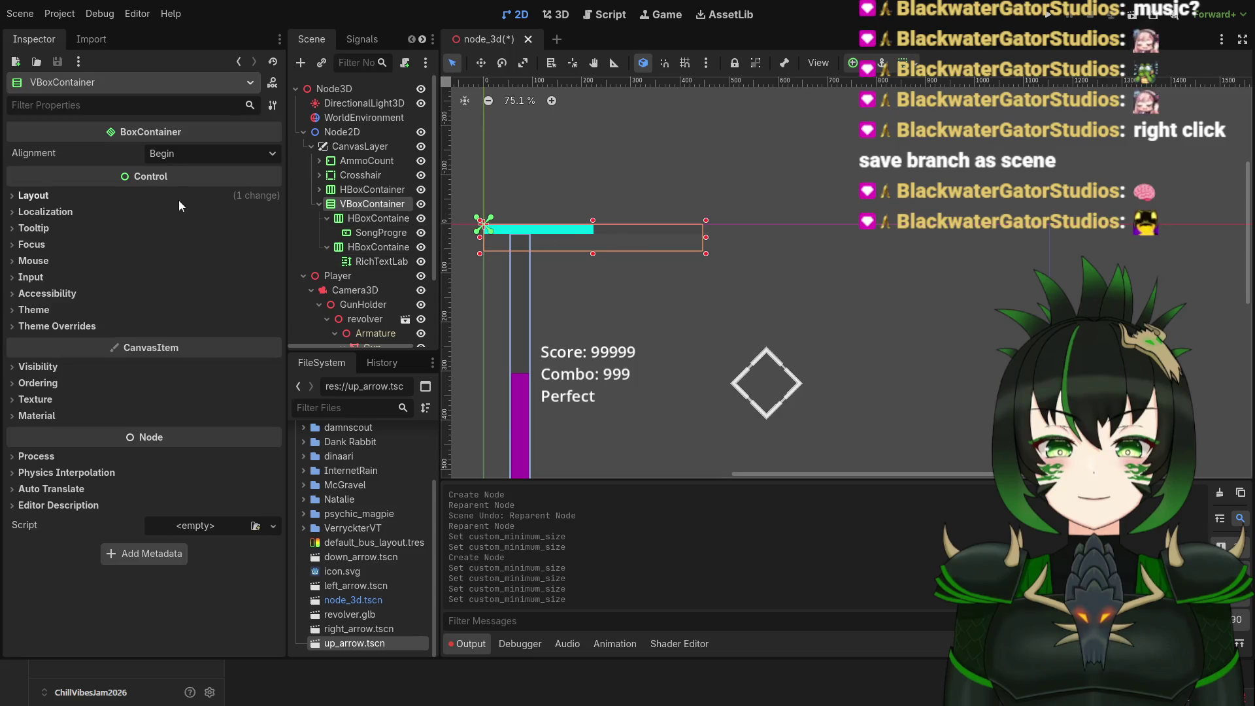
left_click(47, 198)
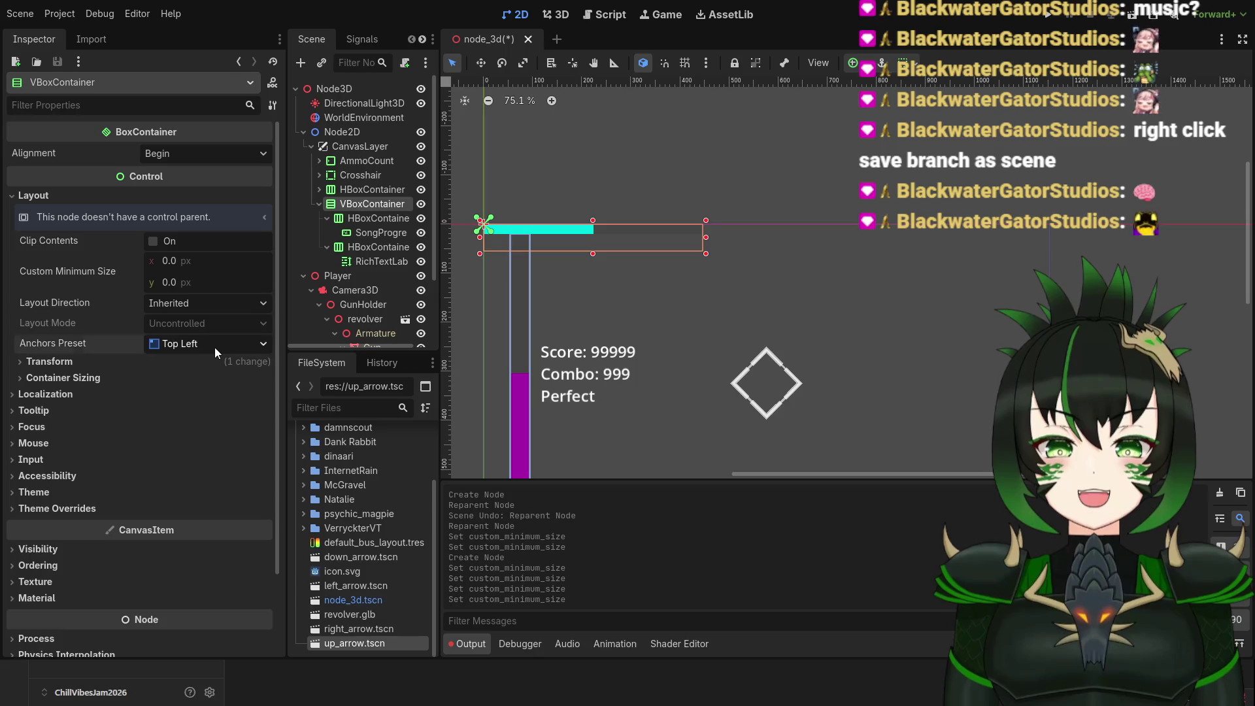
left_click(204, 423)
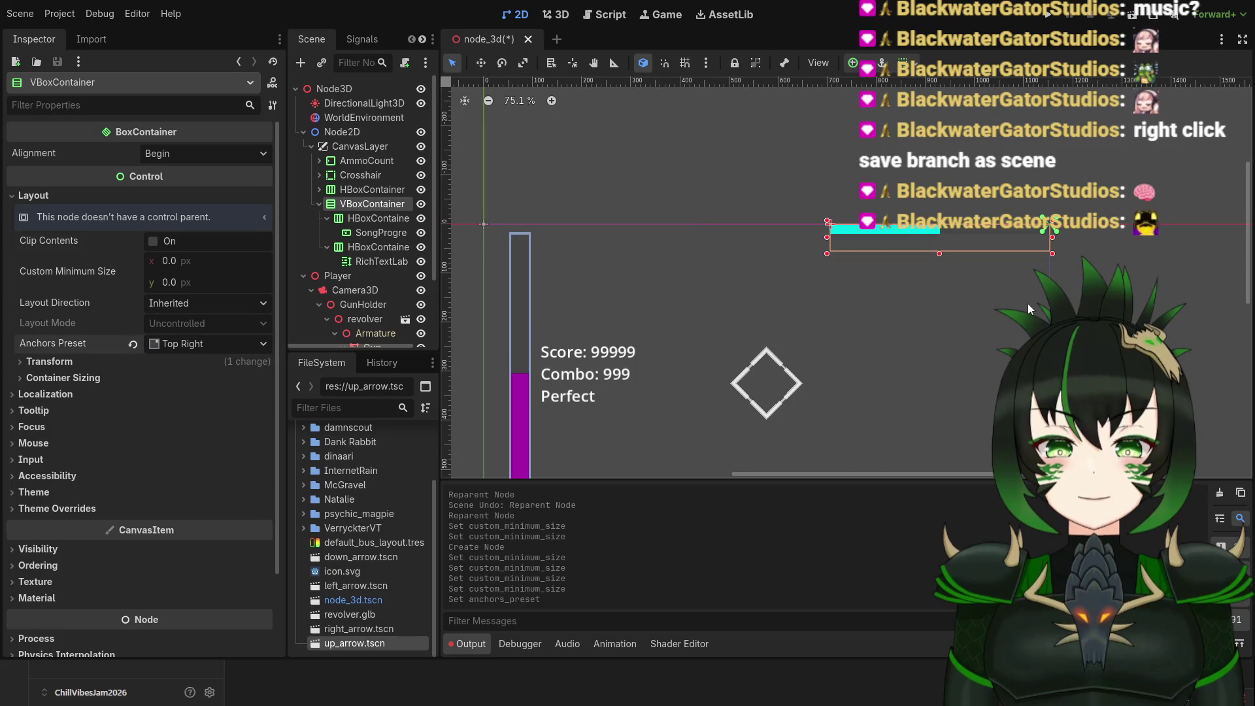
scroll(1022, 302, "up", 5)
left_click(381, 261)
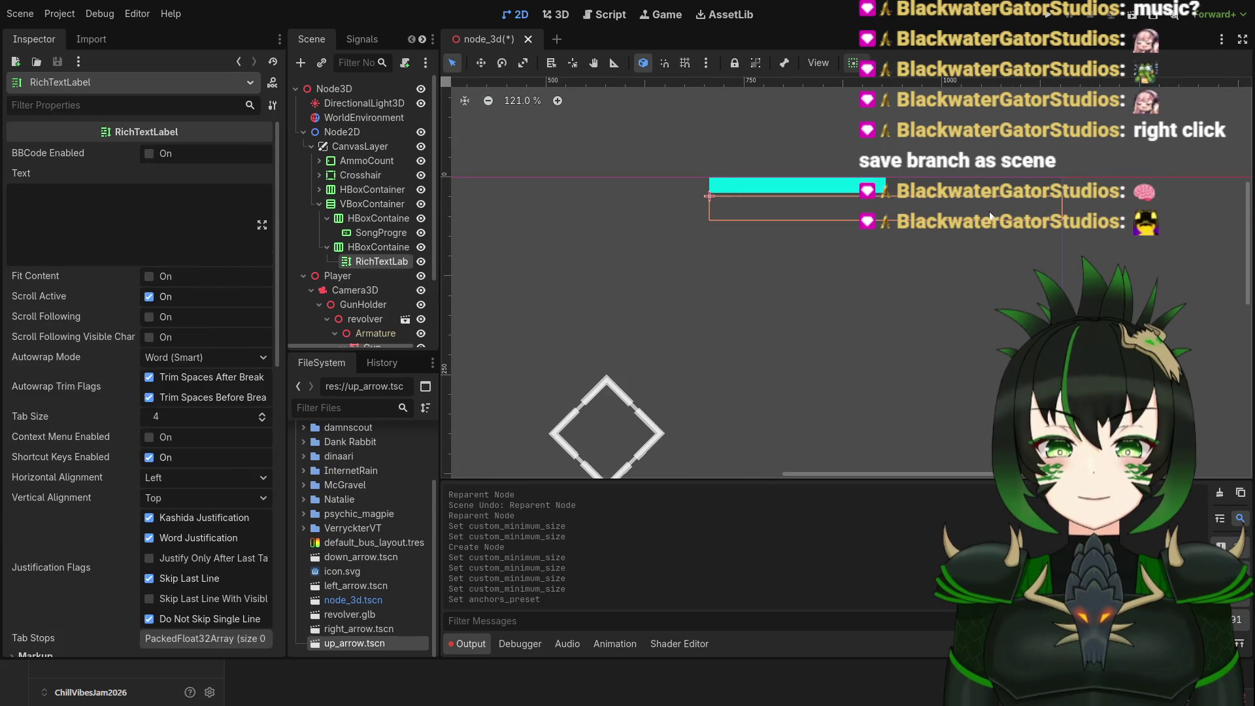
left_click(374, 204)
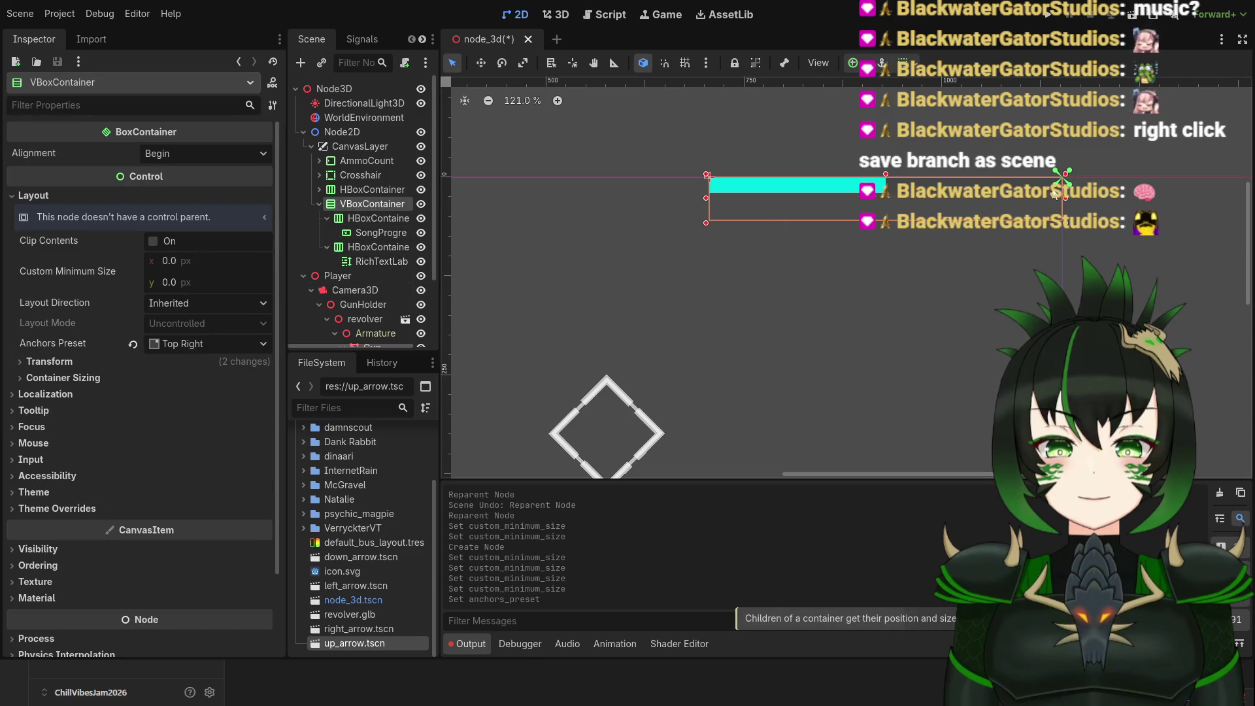
key("Left")
key("Down")
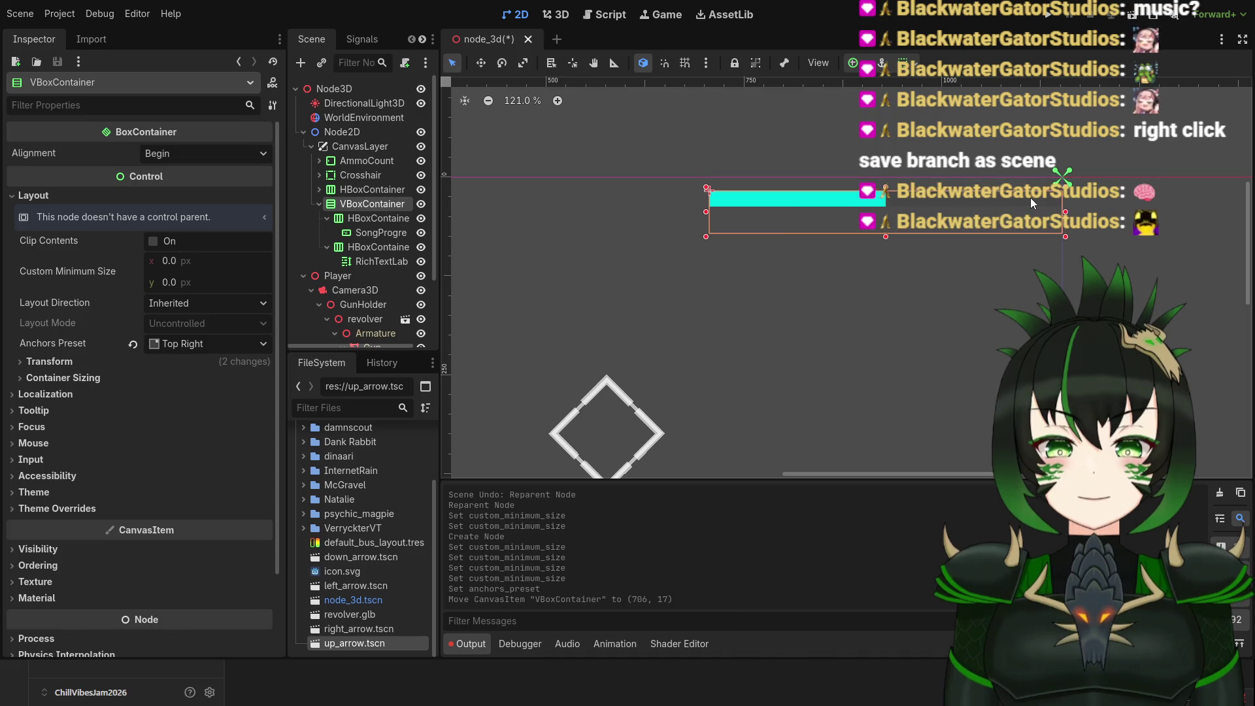
key("Left")
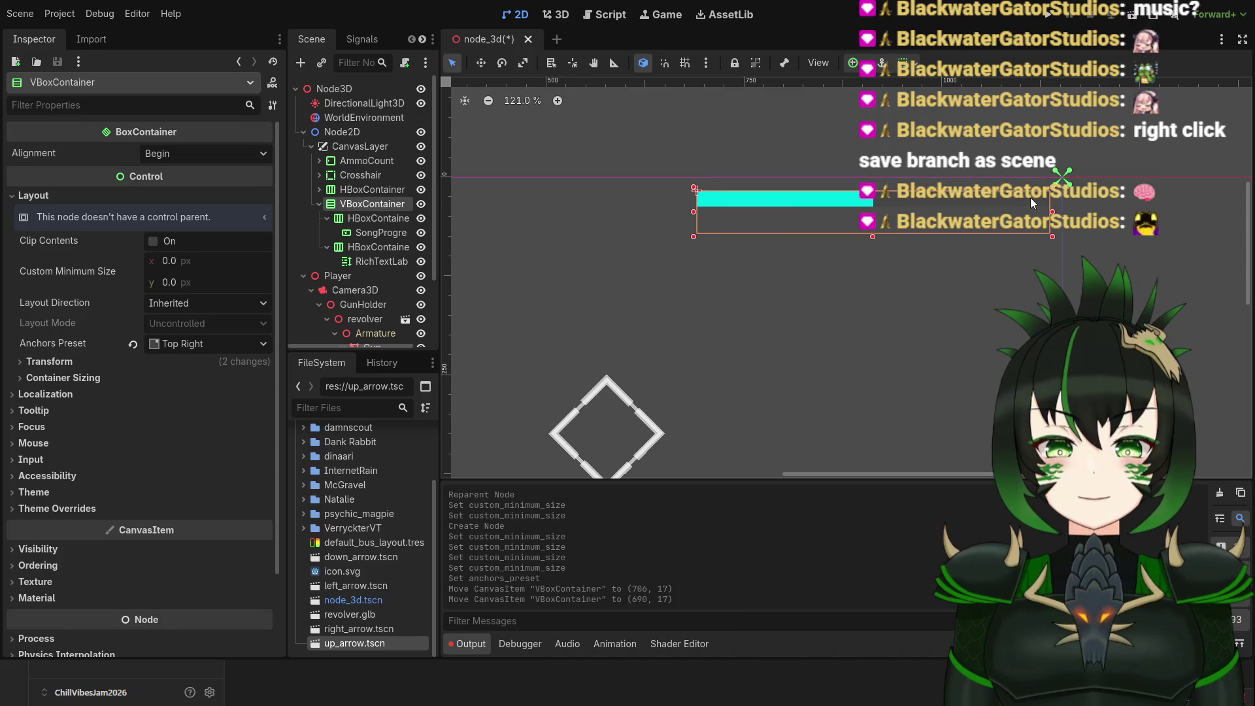
- Step through the VBoxContainer's children, ending with the RichTextLabel selected
left_click(1177, 311)
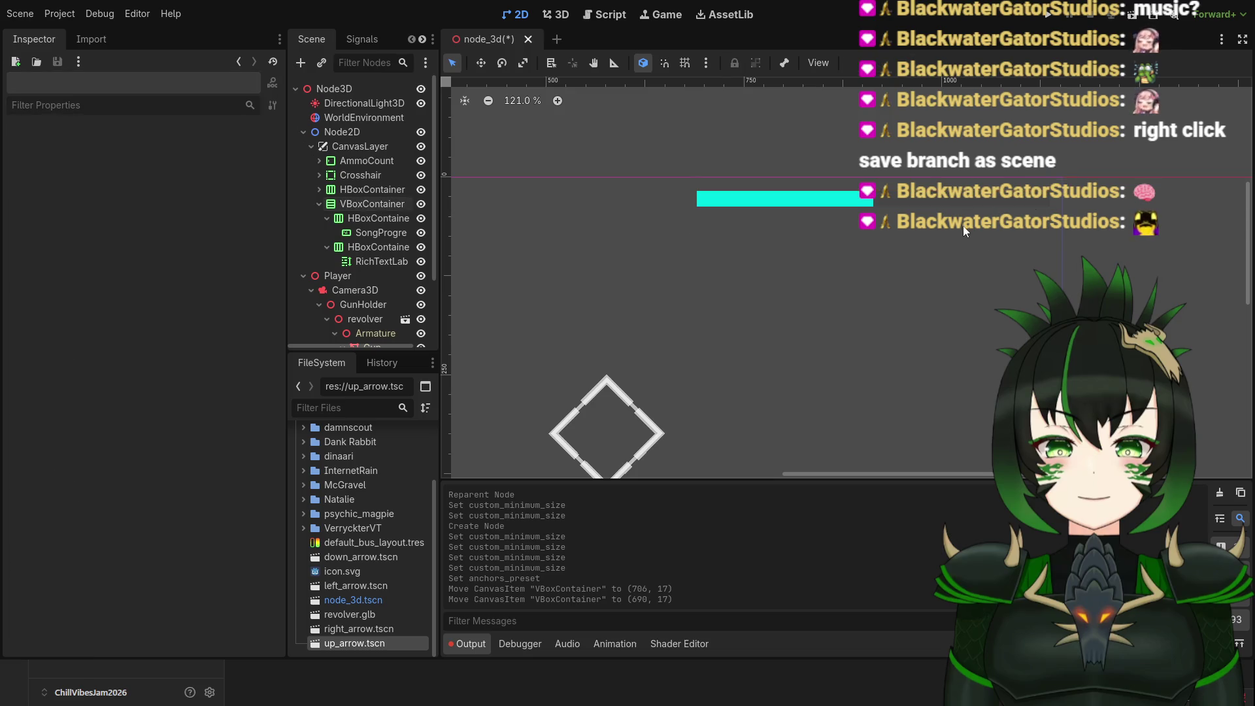
left_click(370, 204)
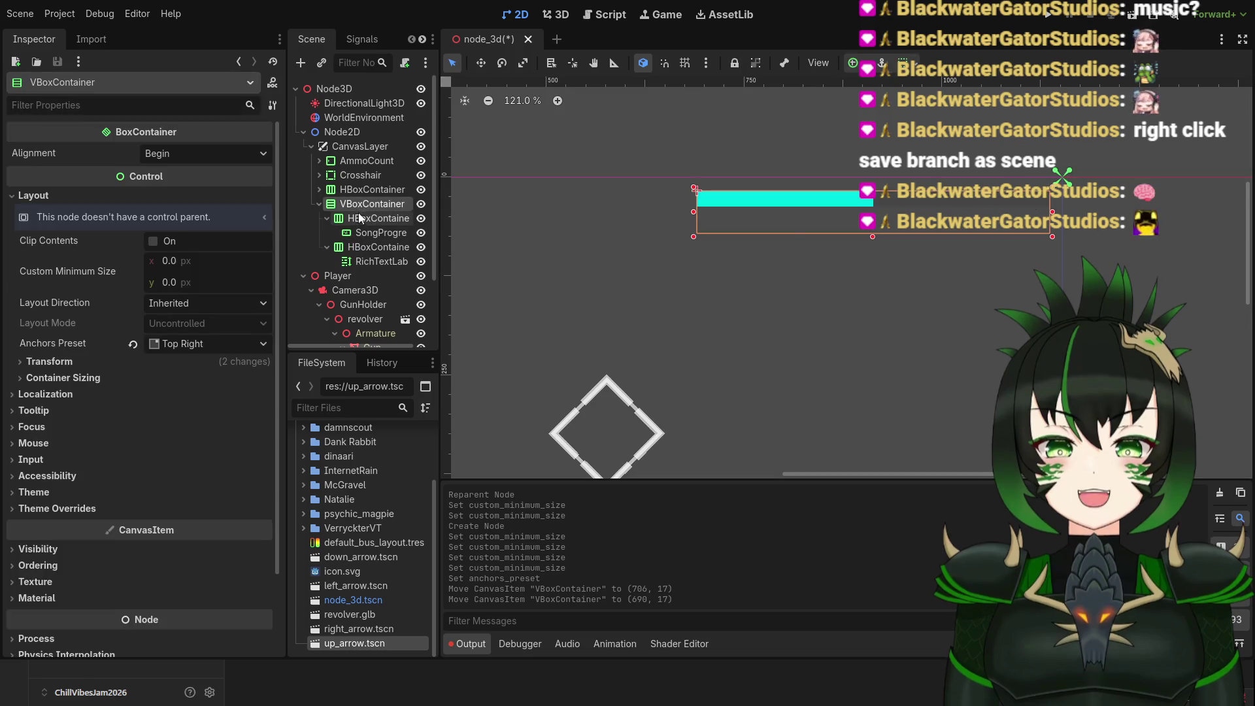
scroll(783, 237, "down", 6)
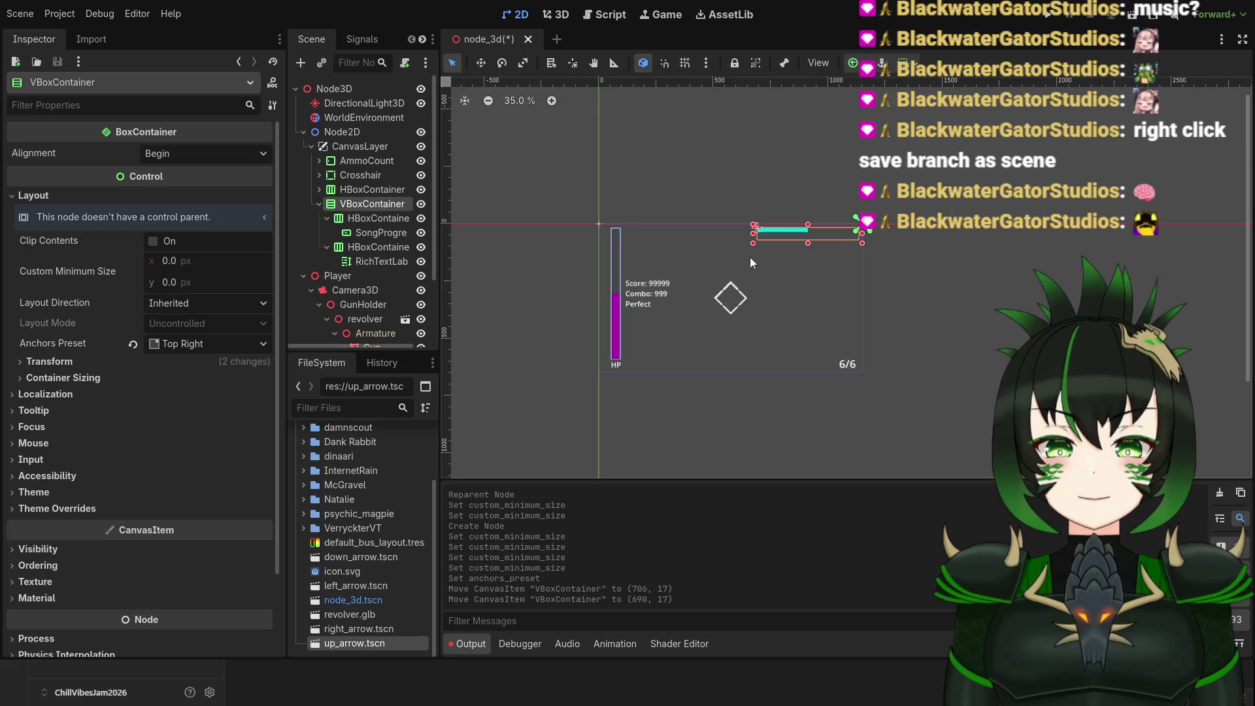
left_click(383, 219)
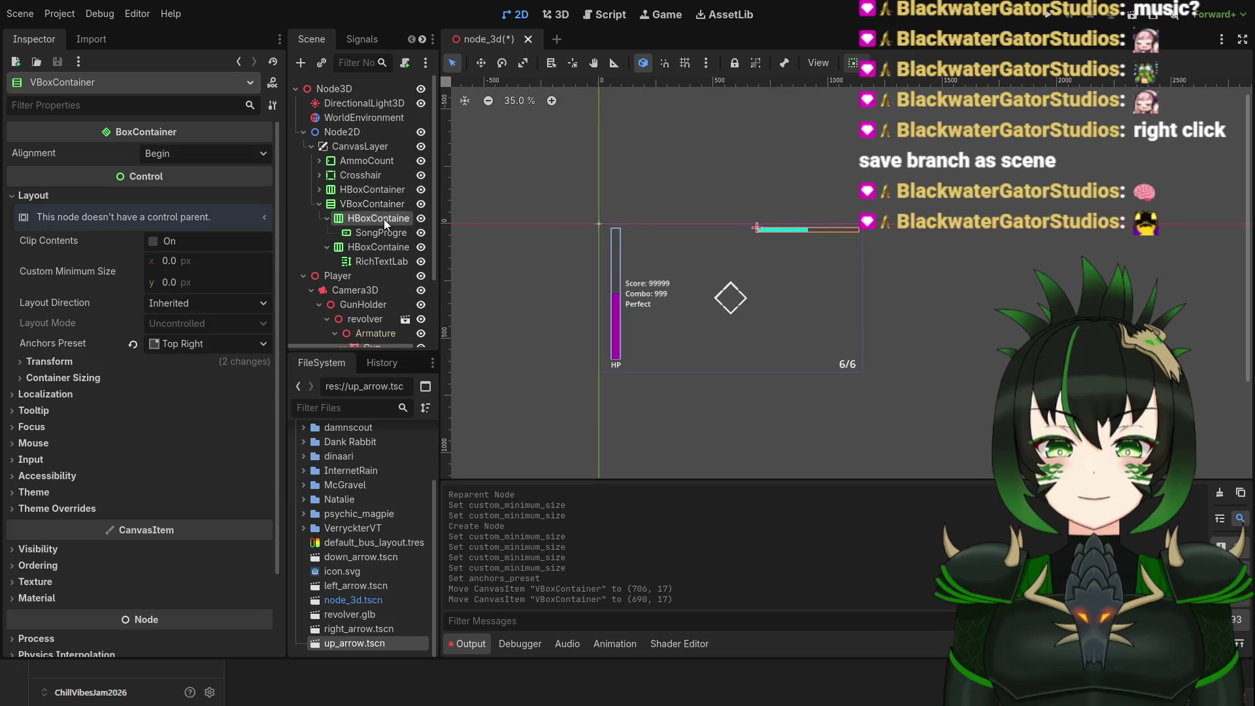
left_click(380, 231)
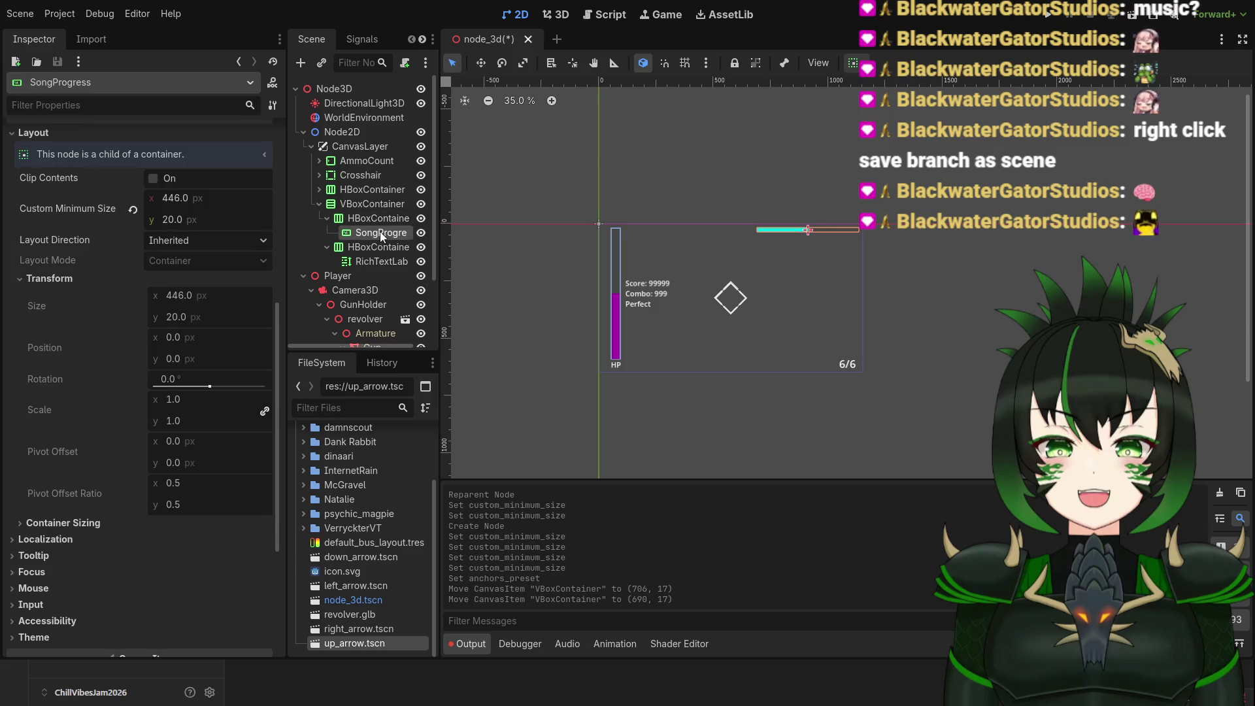
left_click(379, 245)
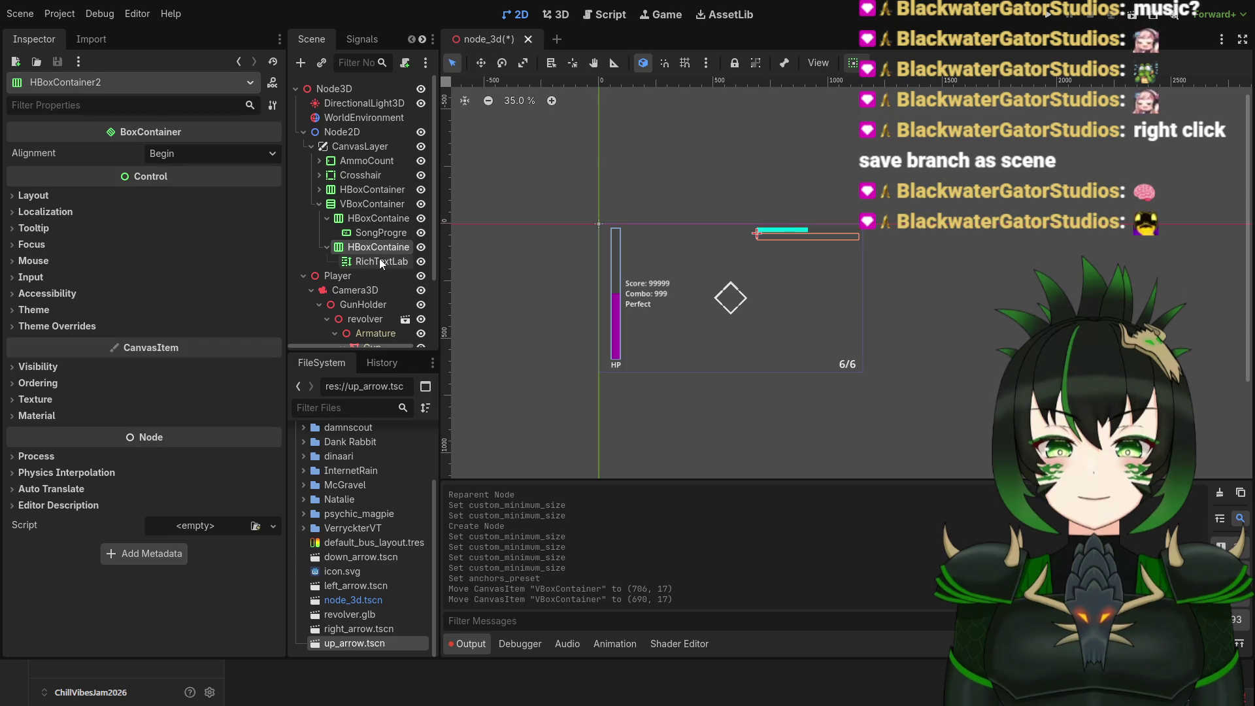
left_click(380, 261)
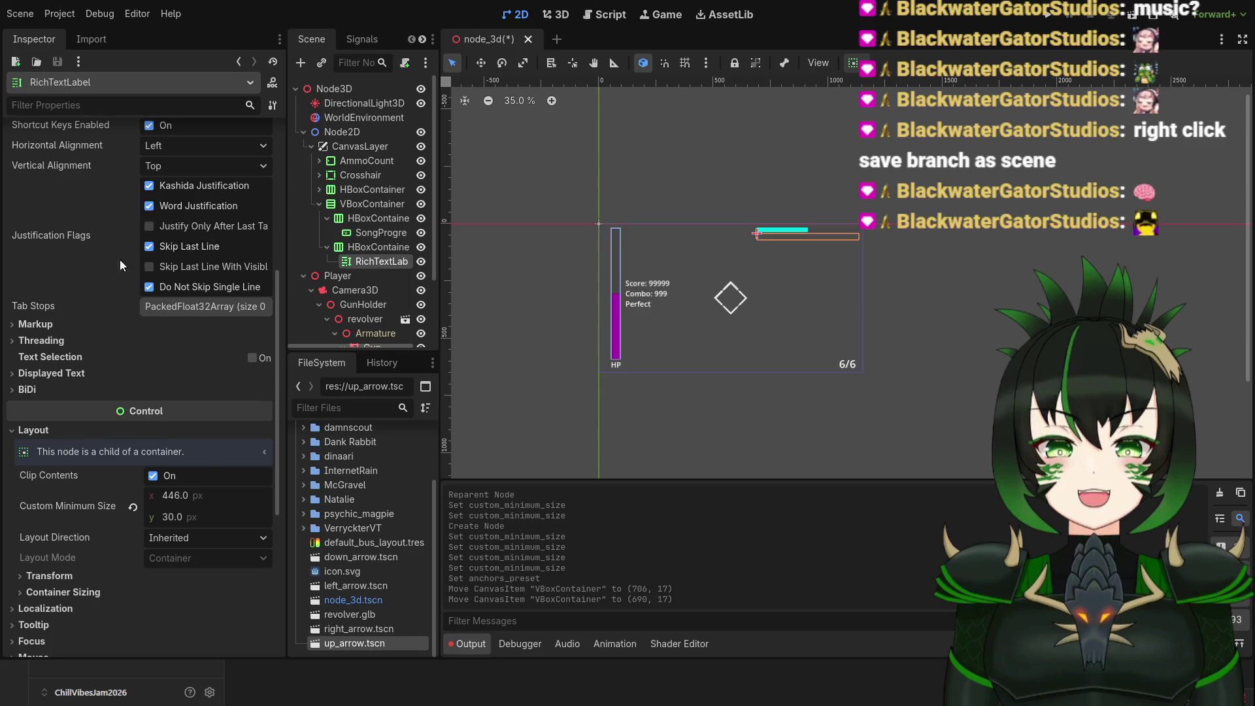
- Enter 'Song Name - Artist Name' as the RichTextLabel's text
scroll(127, 260, "up", 5)
left_click(111, 226)
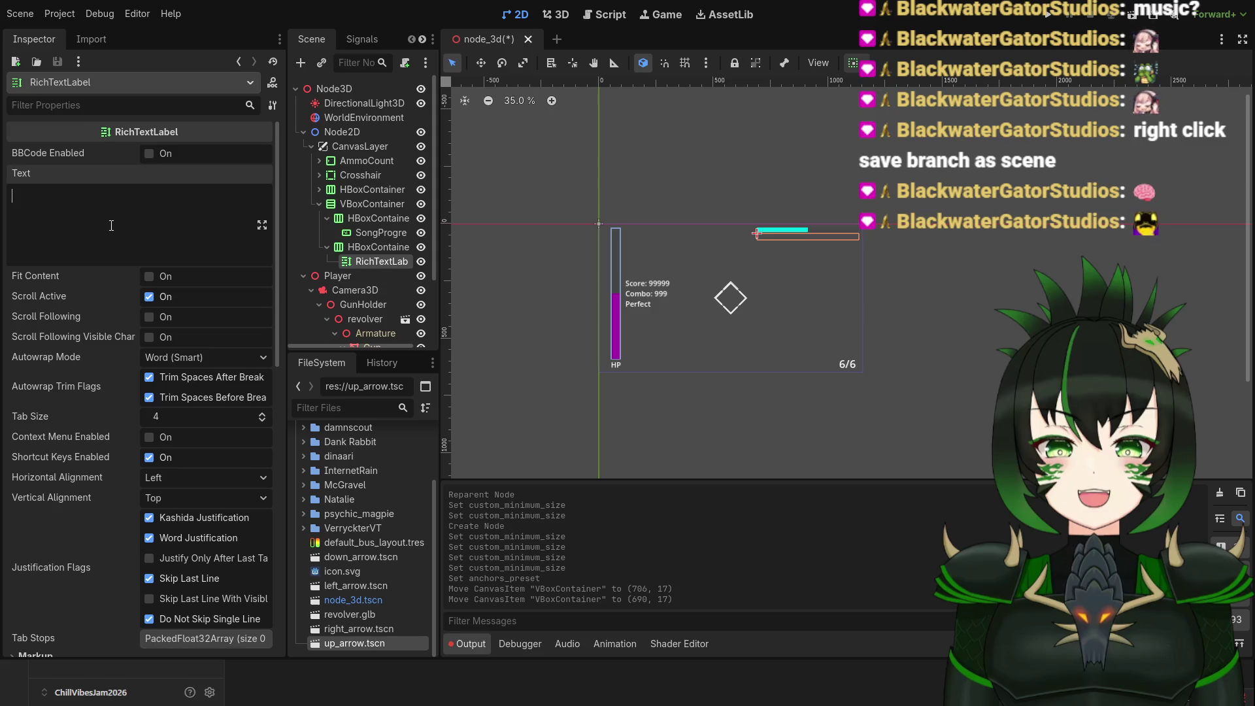
type("Song")
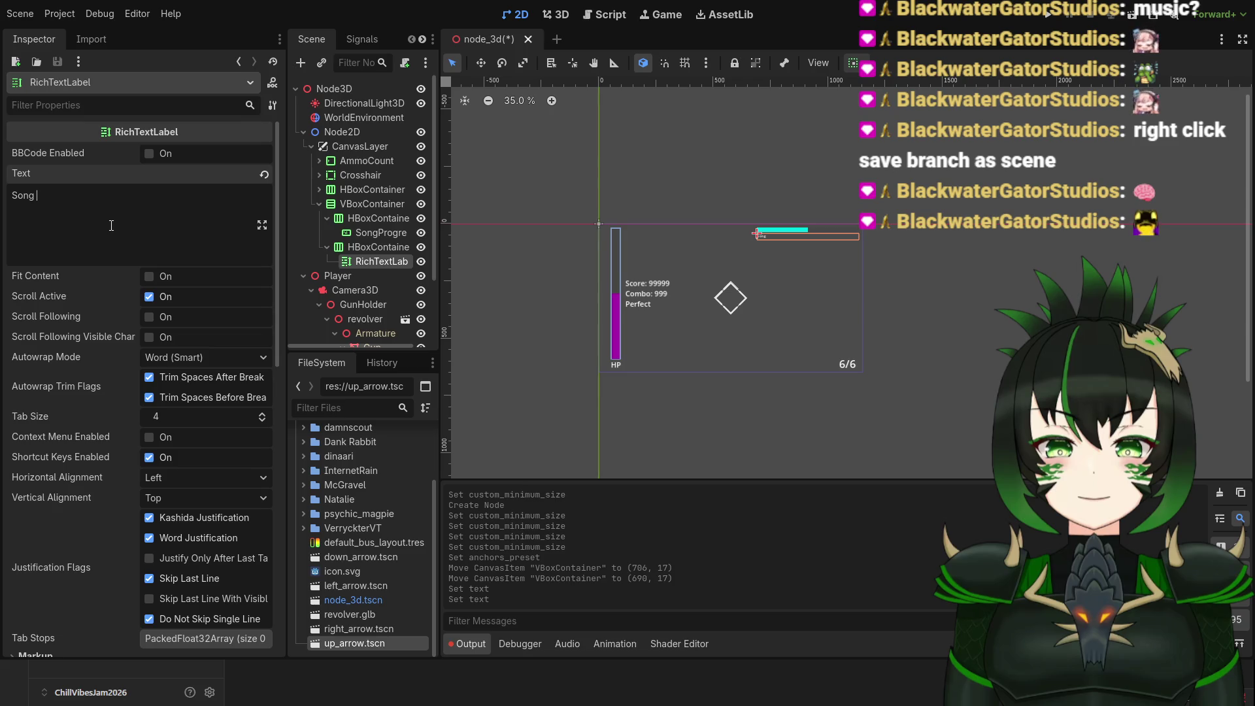
type(" Name")
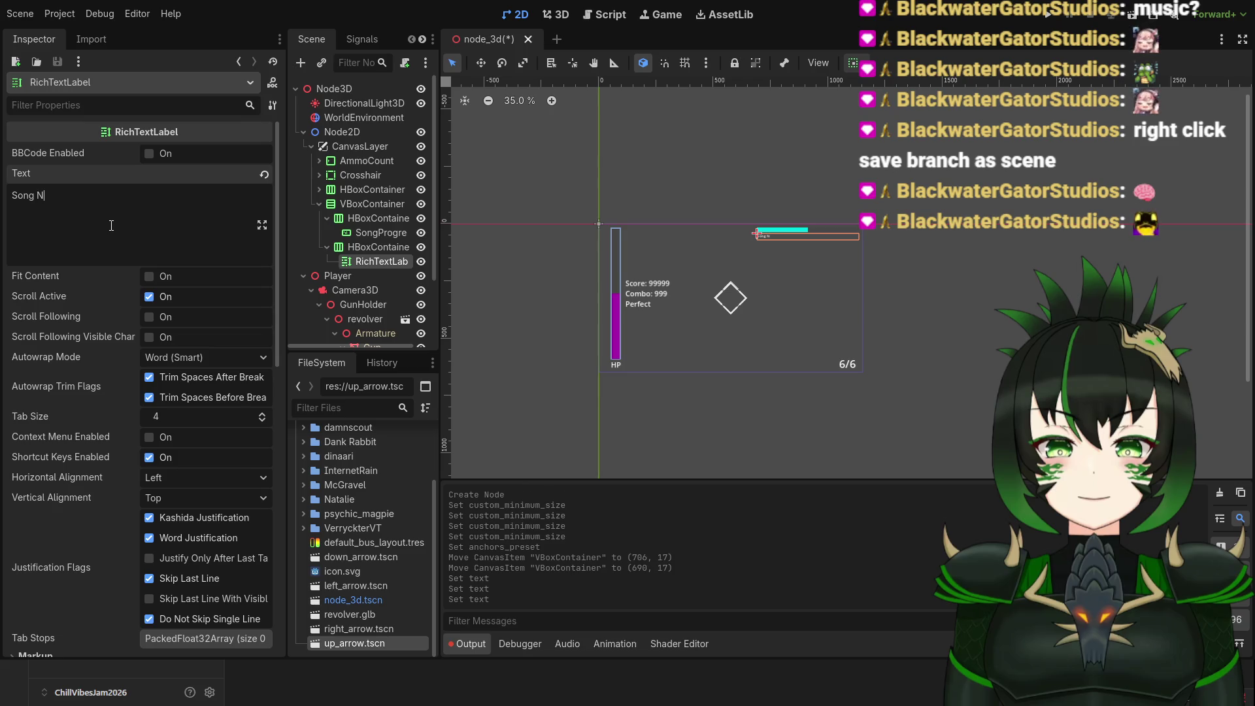
type(" - ")
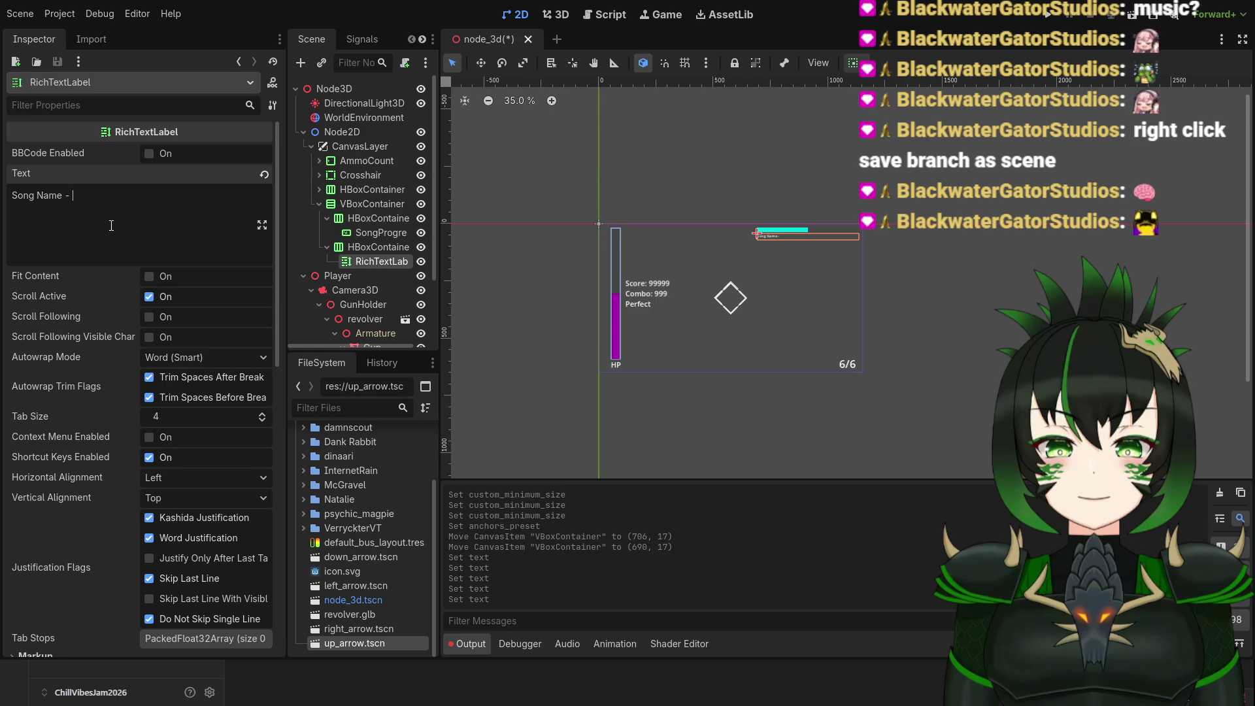
type("Artist Name")
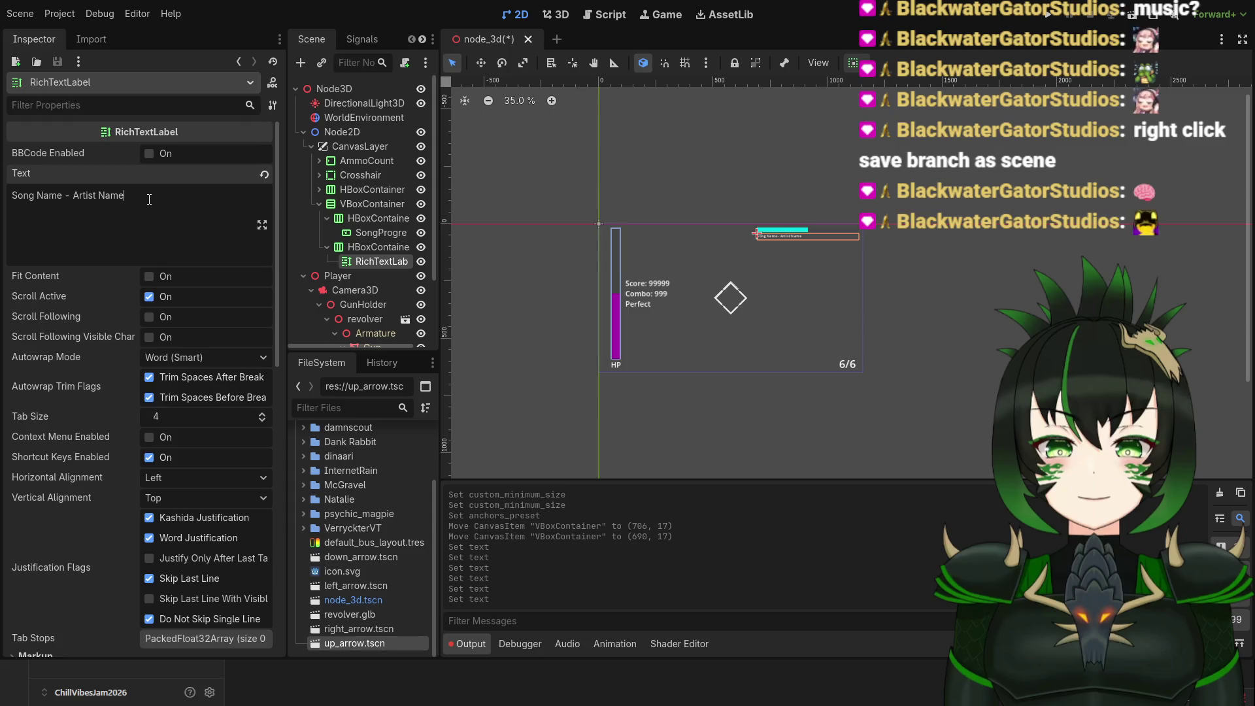
- Expand the label's Theme Overrides down to the font size settings
scroll(739, 236, "up", 7)
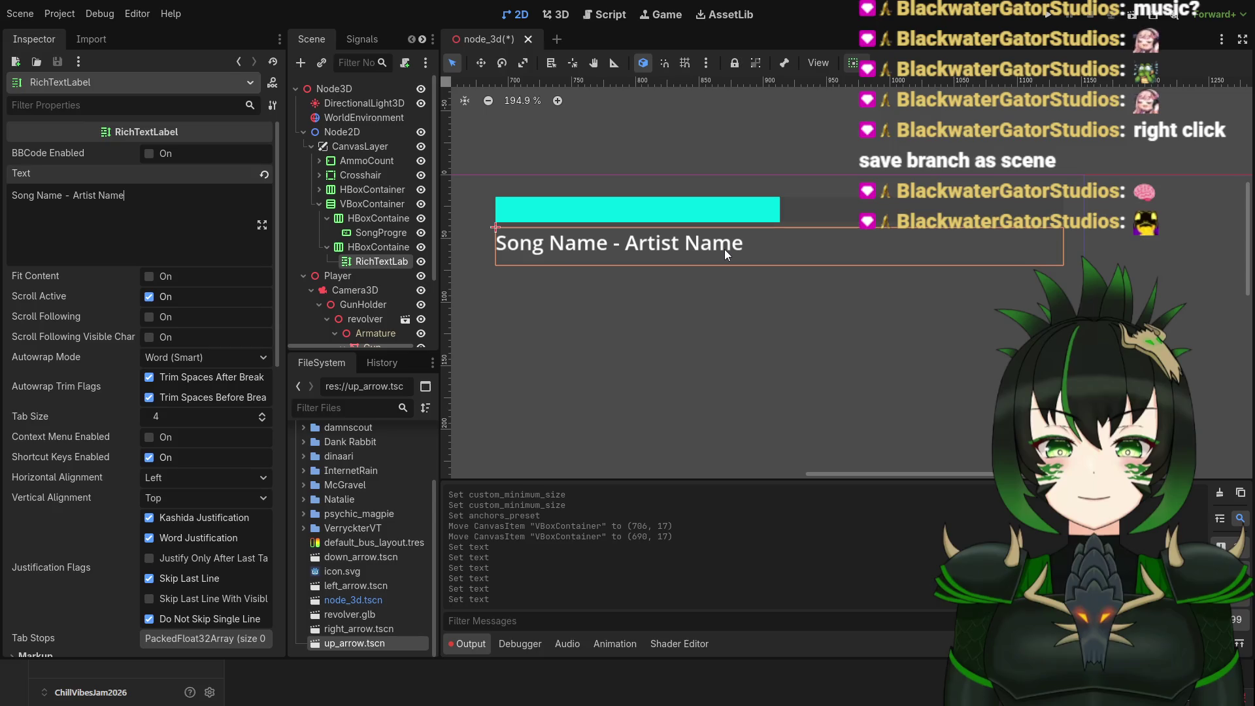
scroll(724, 249, "down", 2)
scroll(735, 252, "down", 4)
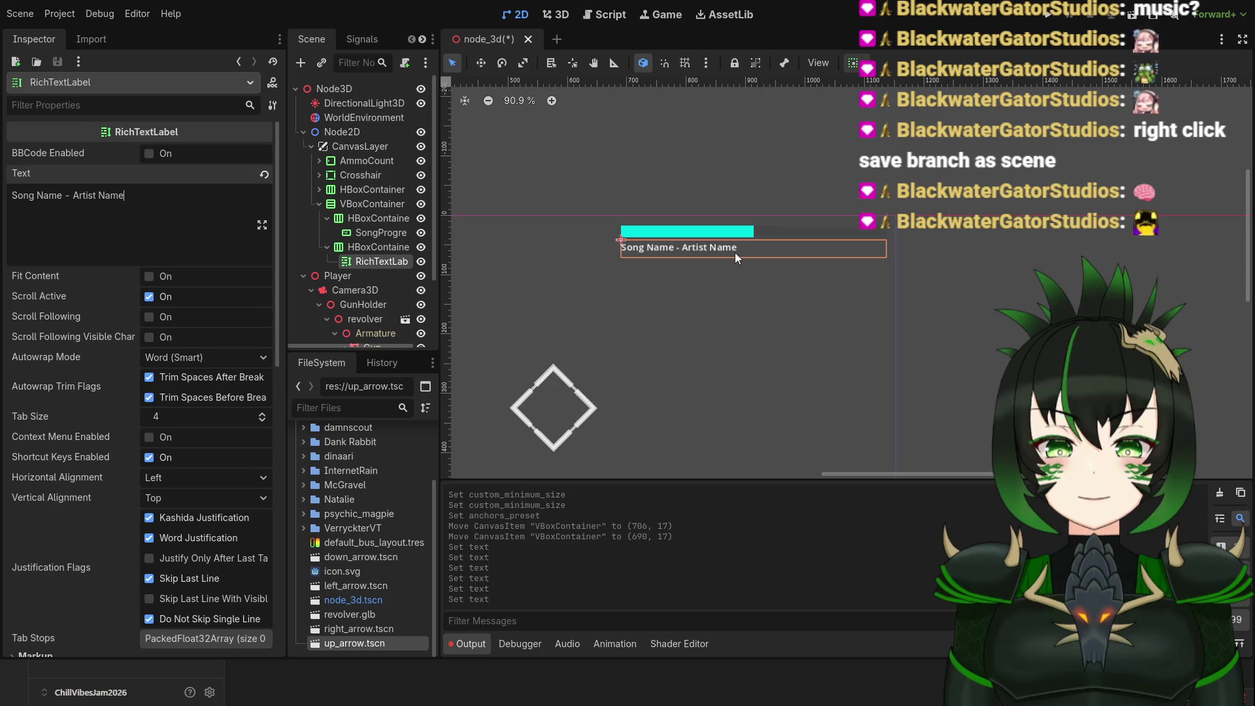
scroll(735, 252, "down", 4)
scroll(738, 258, "up", 6)
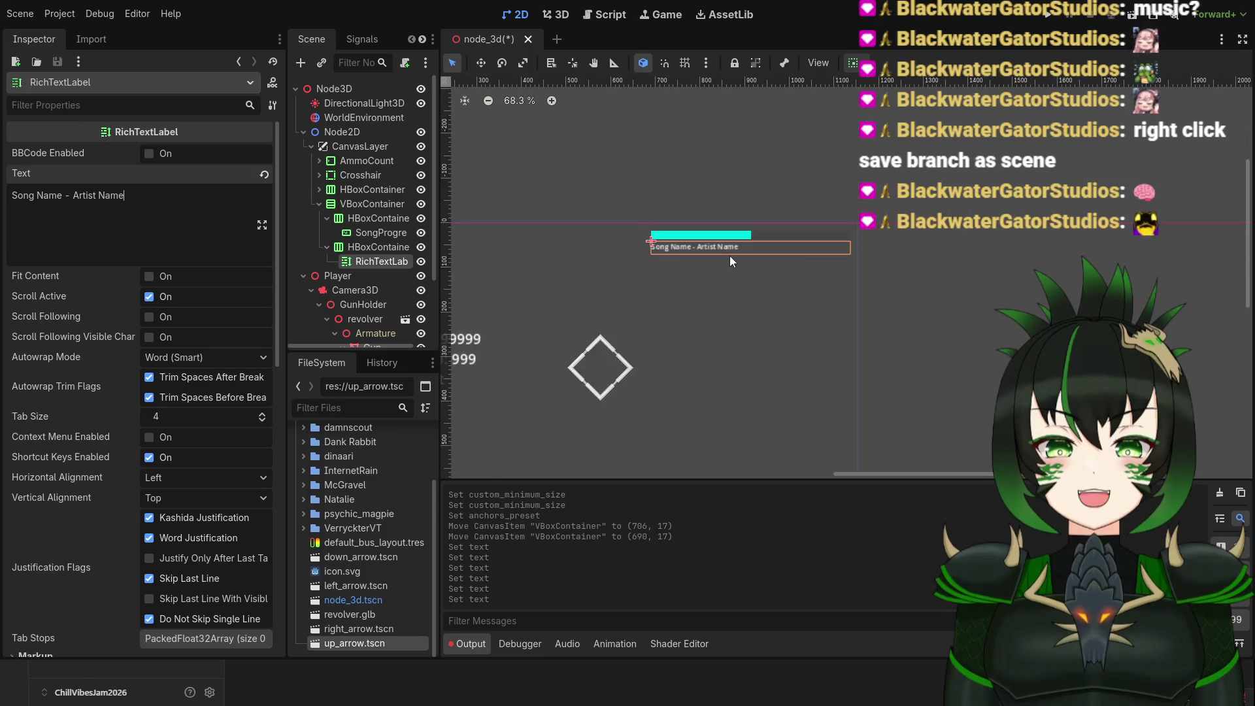
scroll(80, 461, "down", 5)
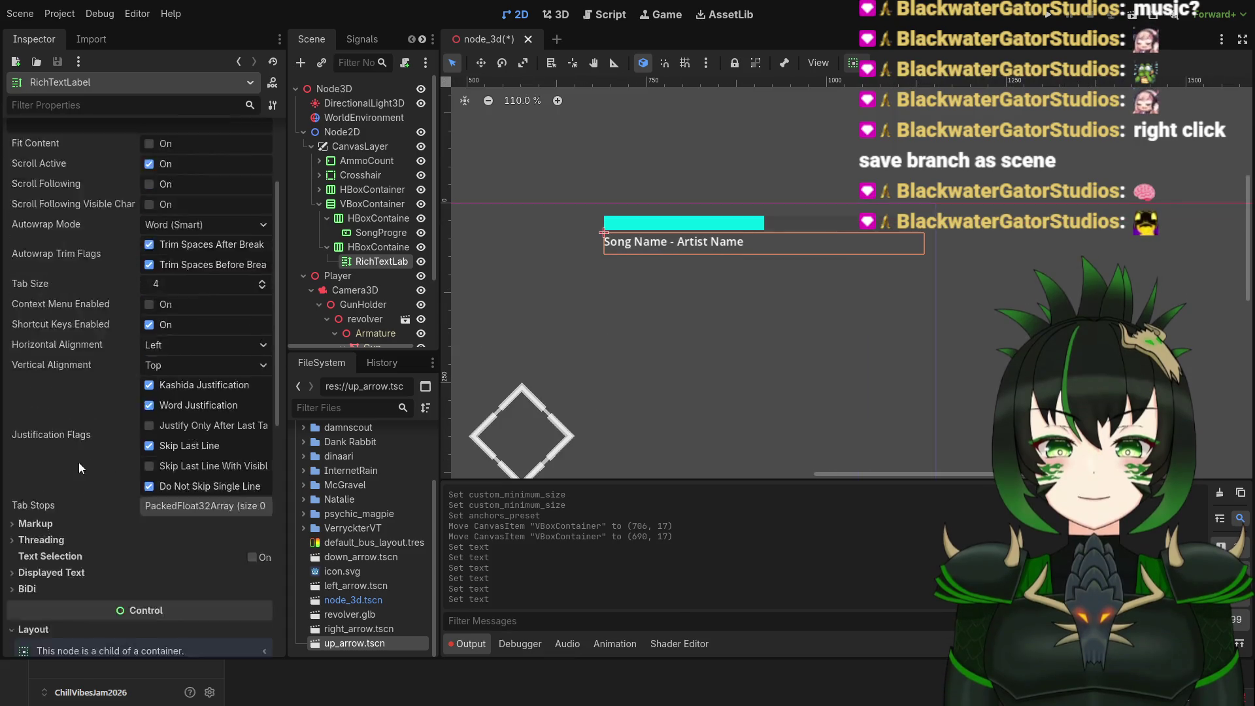
scroll(684, 314, "down", 4)
scroll(664, 285, "up", 5)
scroll(664, 281, "up", 4)
scroll(723, 246, "down", 9)
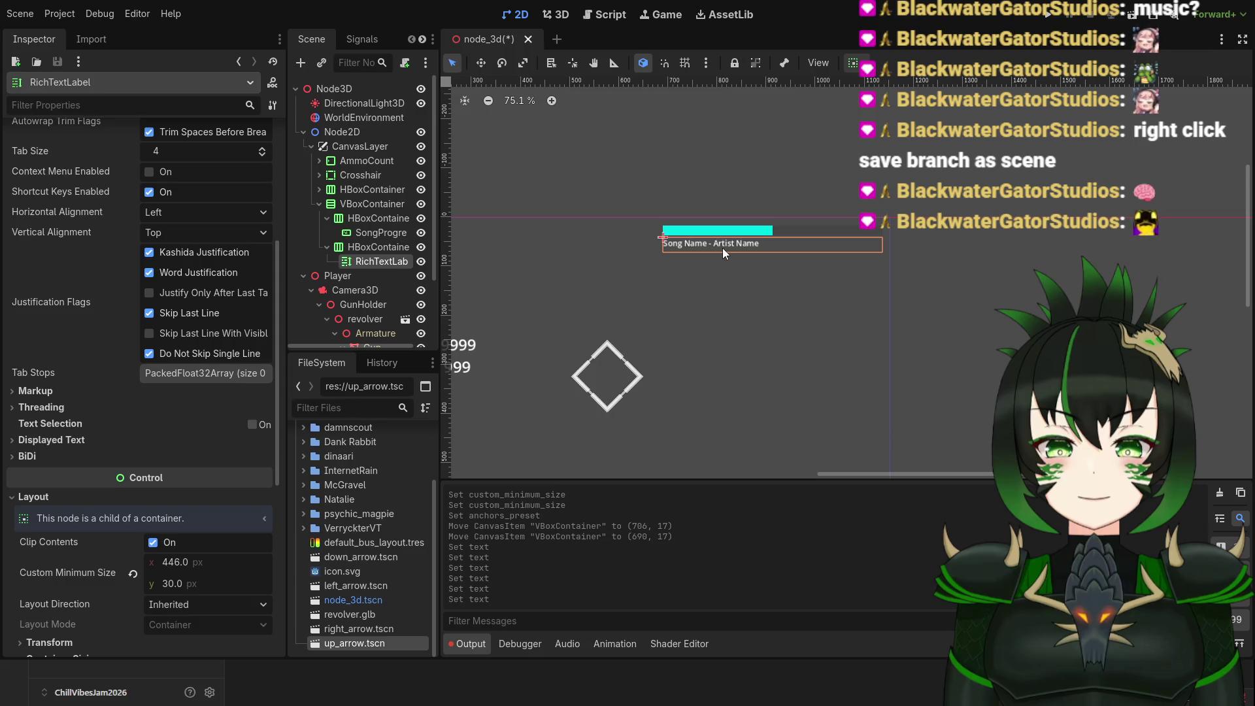
scroll(723, 248, "up", 4)
scroll(722, 249, "down", 6)
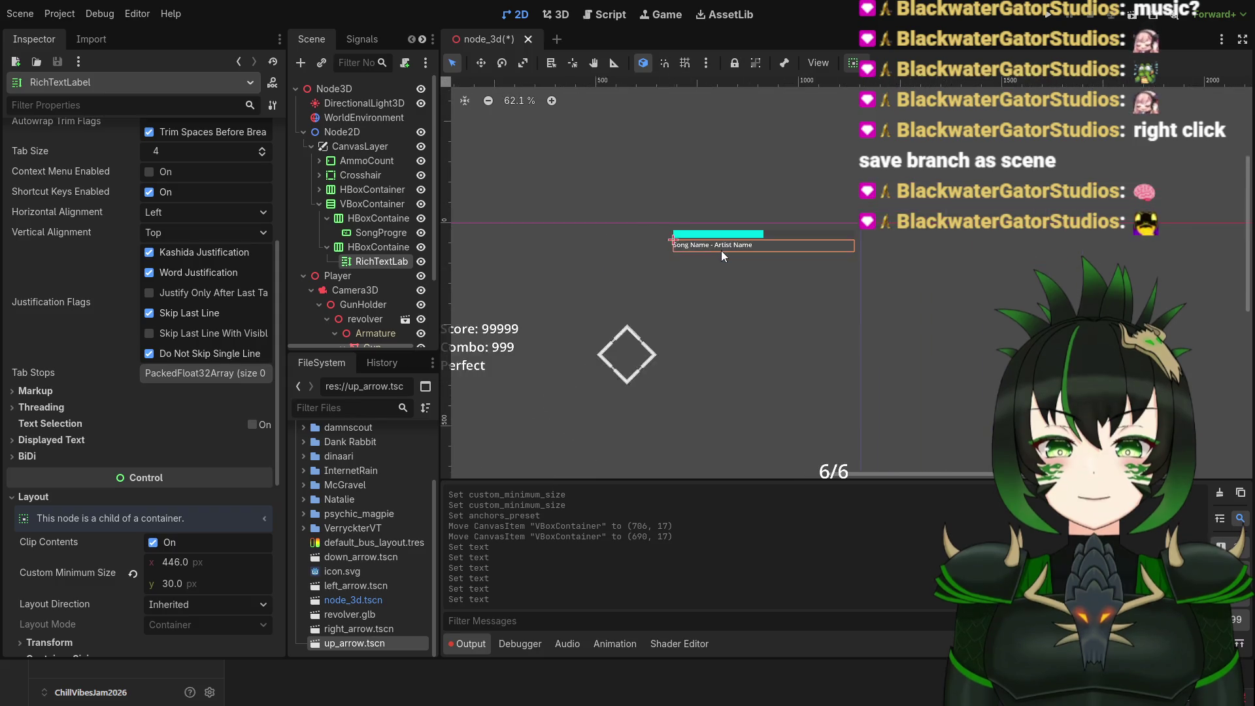
scroll(721, 249, "down", 2)
scroll(719, 248, "up", 5)
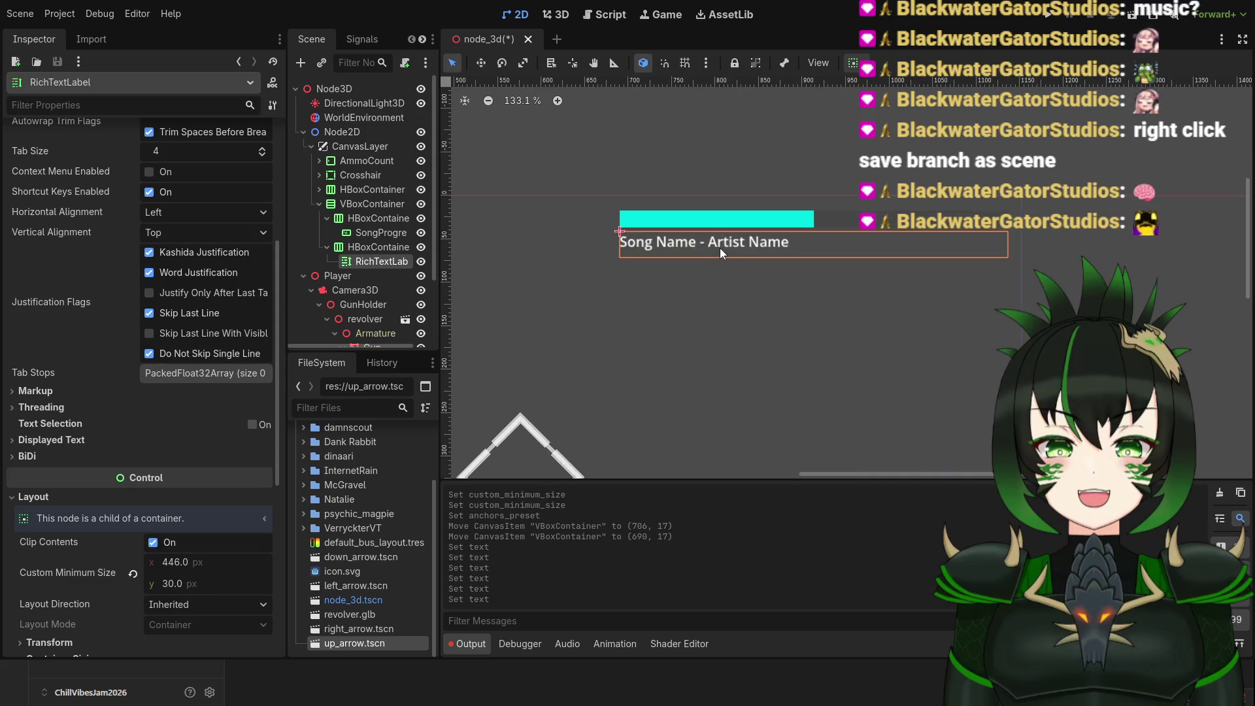
scroll(719, 248, "up", 7)
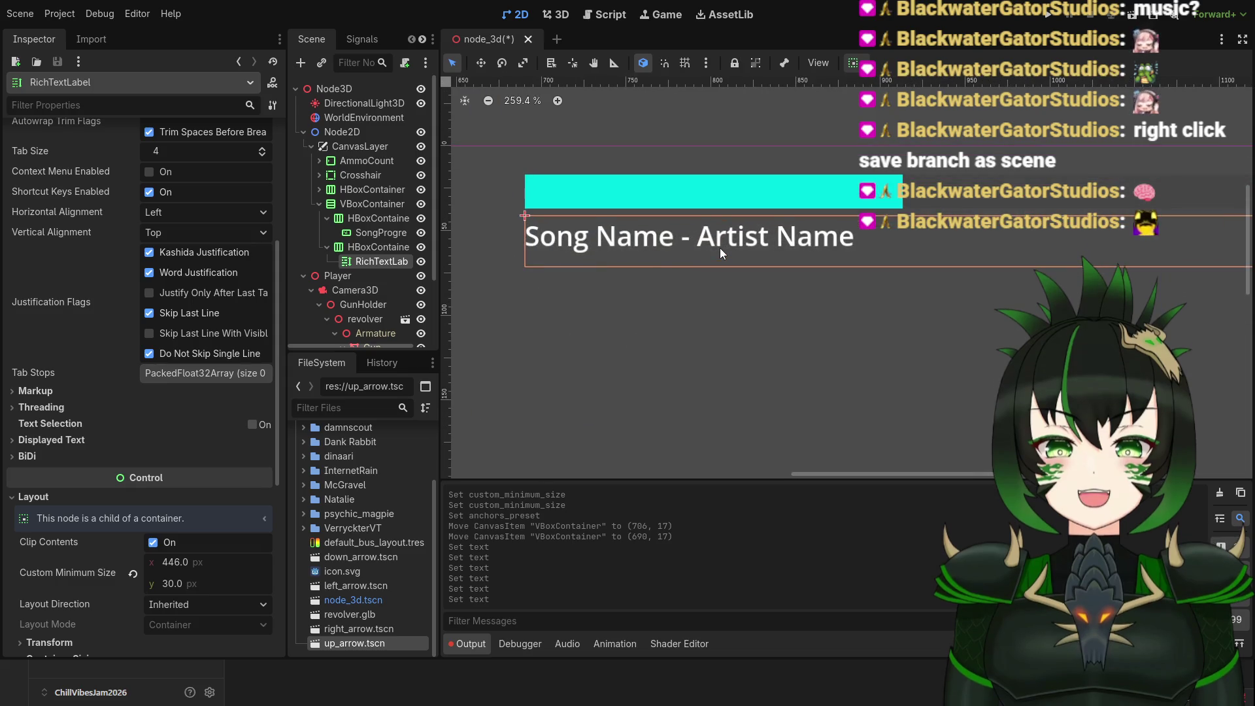
scroll(719, 248, "down", 13)
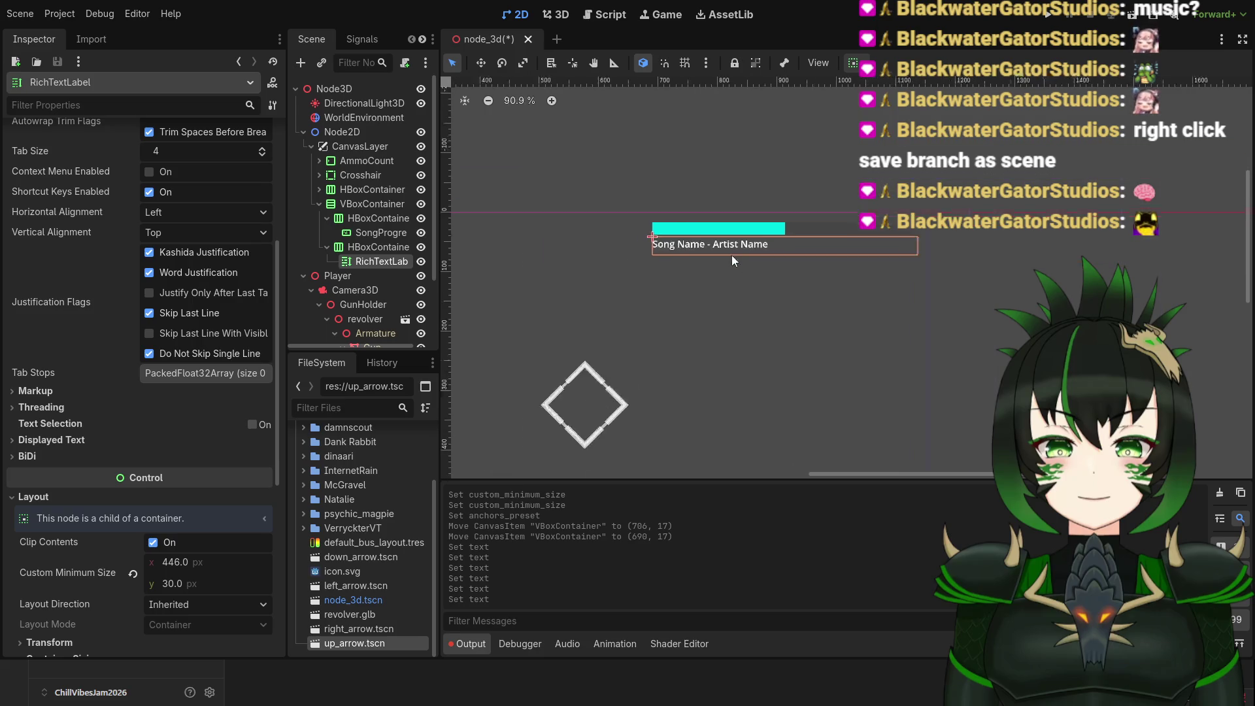
scroll(65, 412, "down", 5)
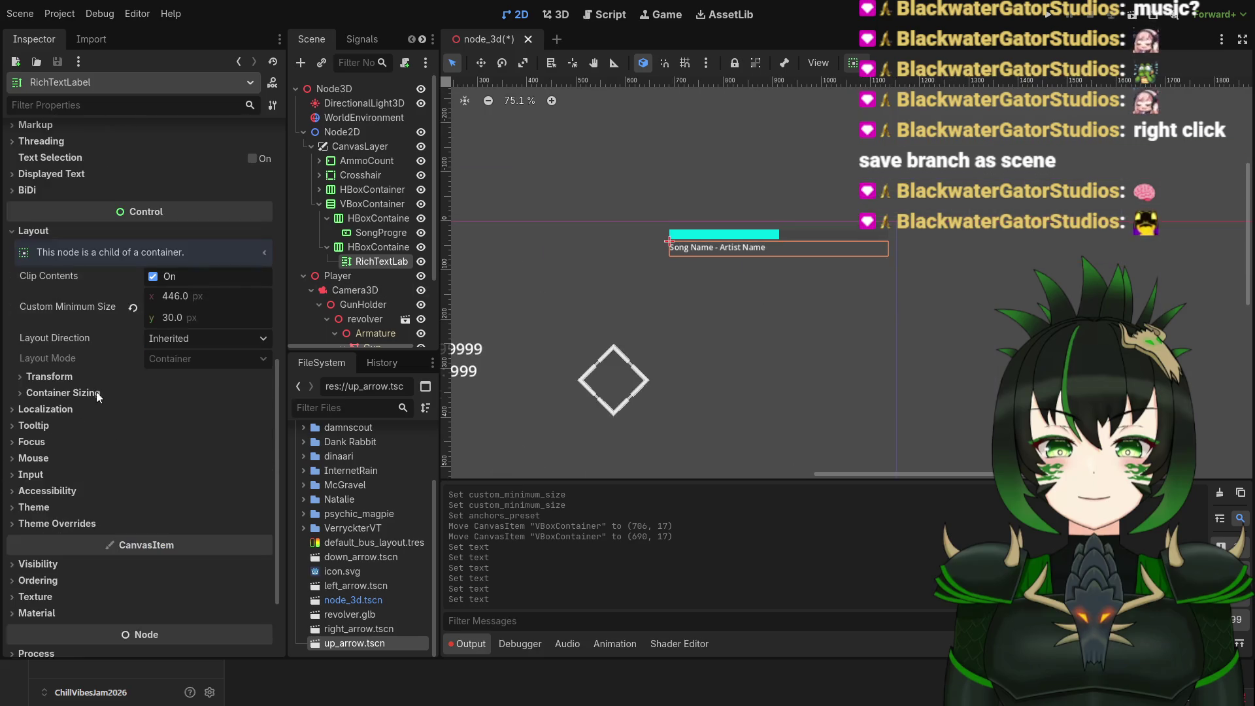
left_click(12, 523)
left_click(19, 572)
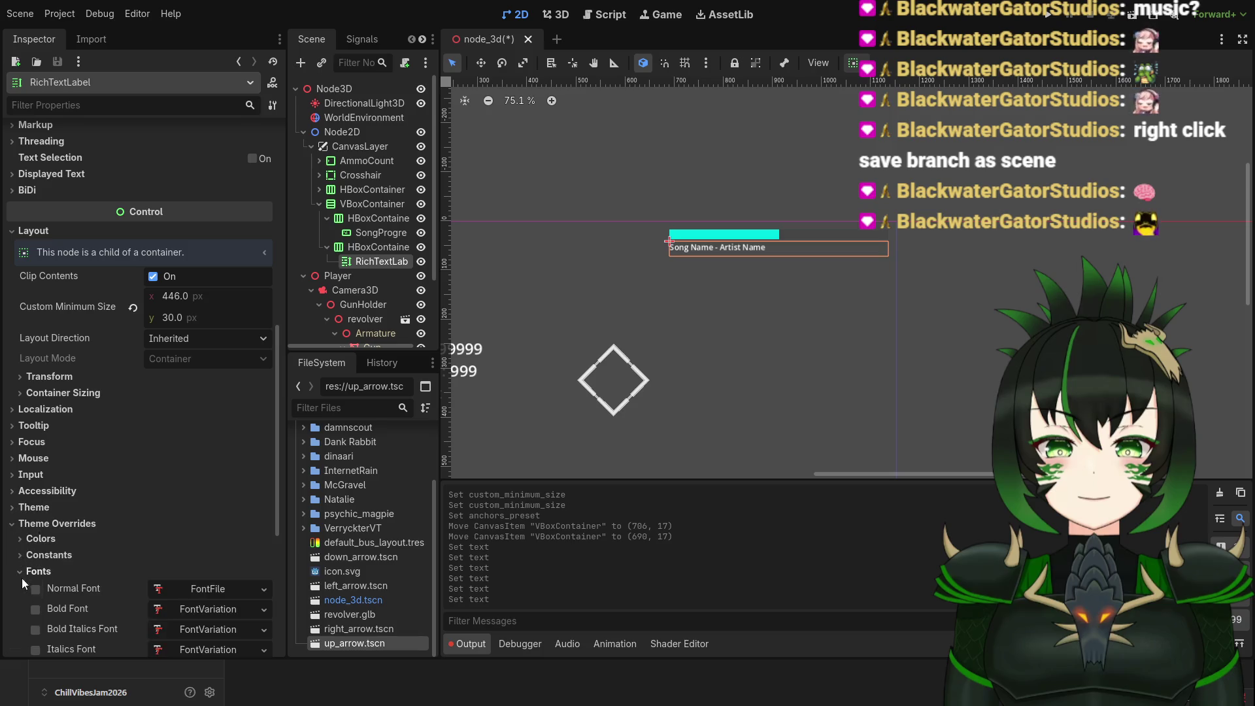
left_click(17, 571)
left_click(17, 587)
scroll(205, 536, "down", 5)
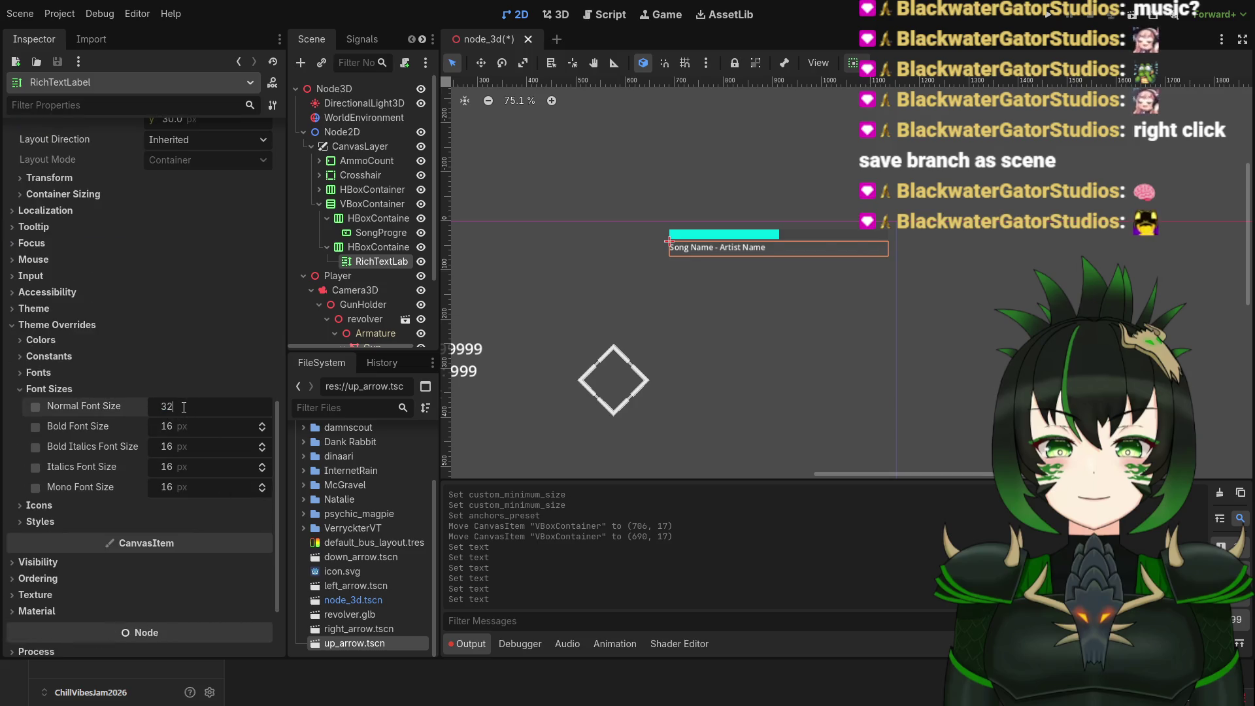
- Enlarge the song-name text to 32 and try label heights of 40 and 48
key("Return")
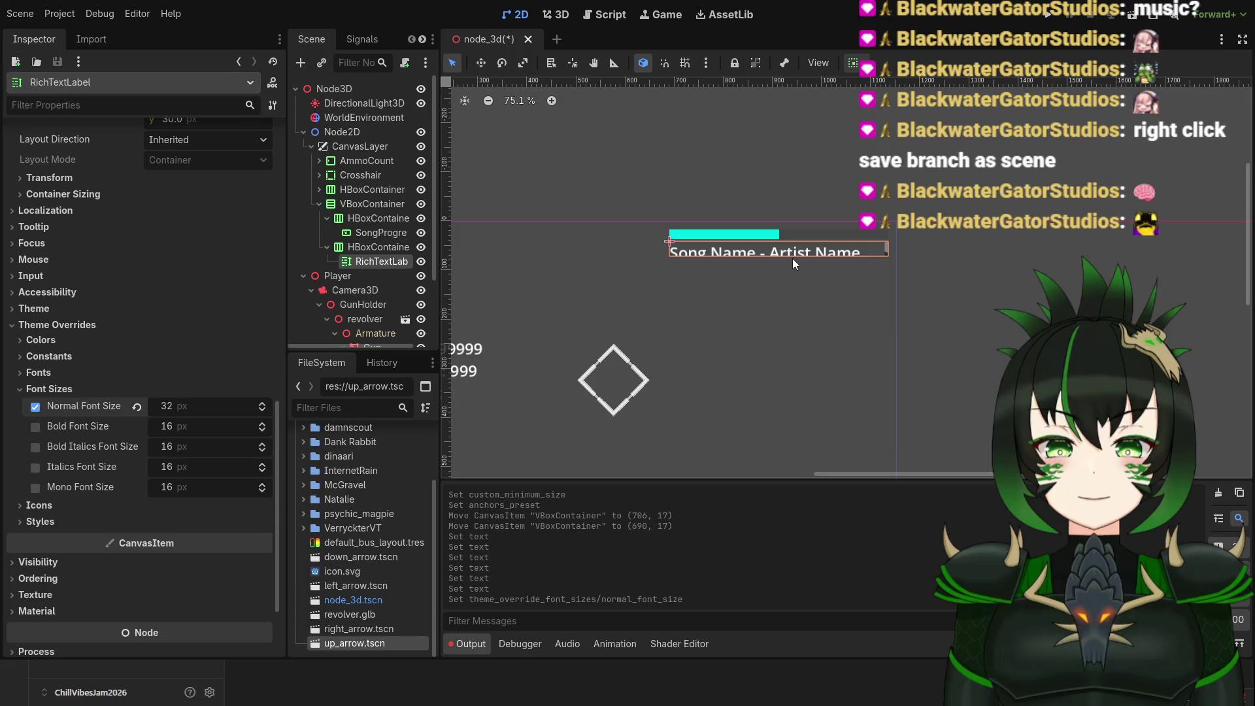
scroll(215, 322, "up", 15)
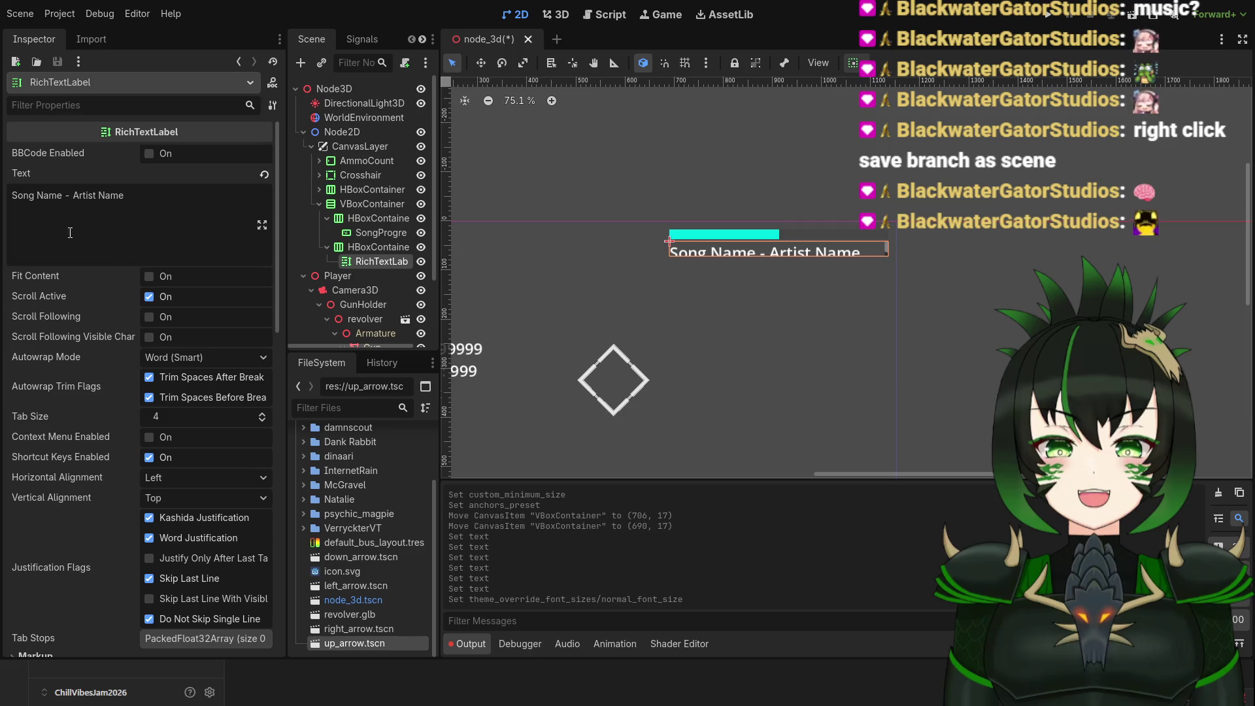
scroll(69, 420, "down", 10)
scroll(88, 436, "down", 3)
left_click(176, 519)
type("40")
key("Return")
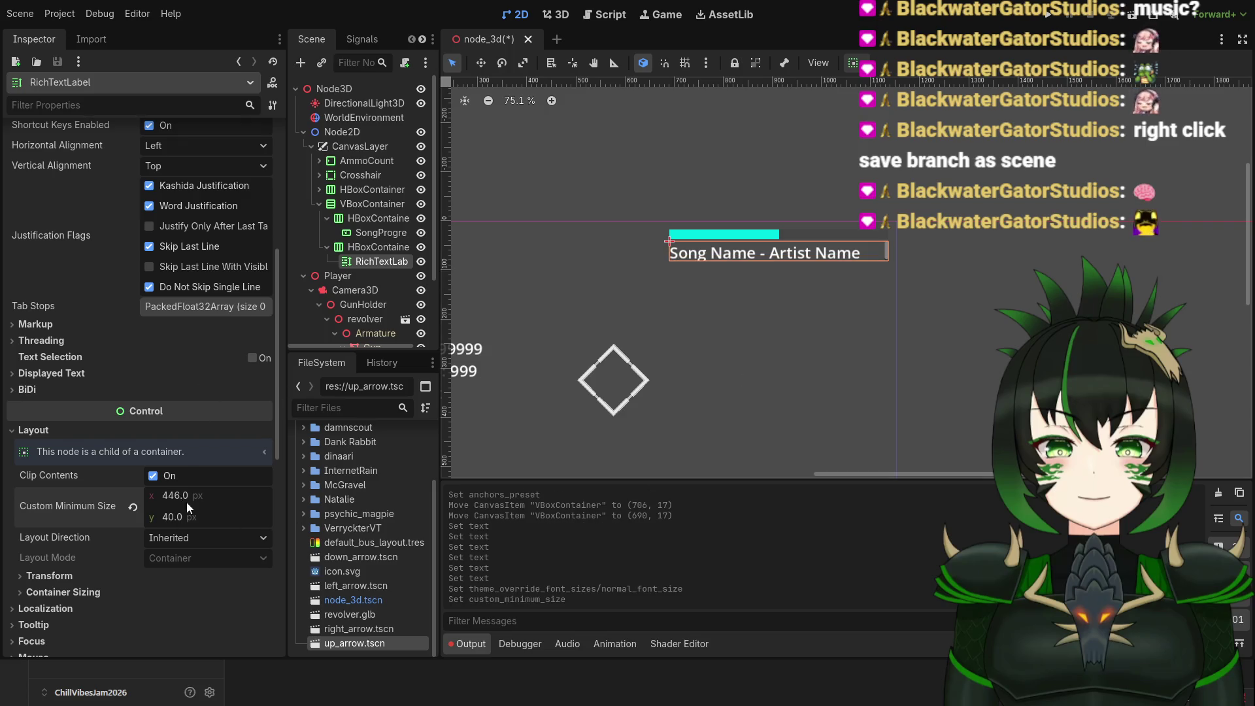
type("48")
key("Return")
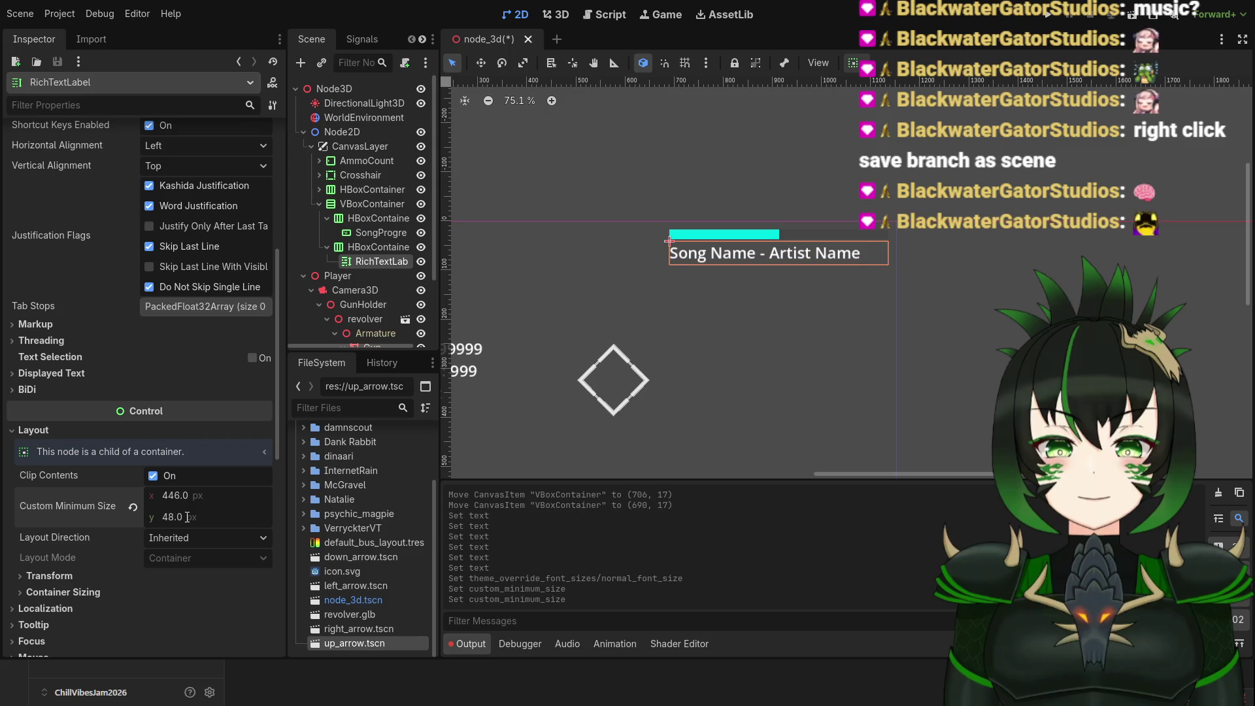
left_click(924, 364)
scroll(925, 365, "down", 5)
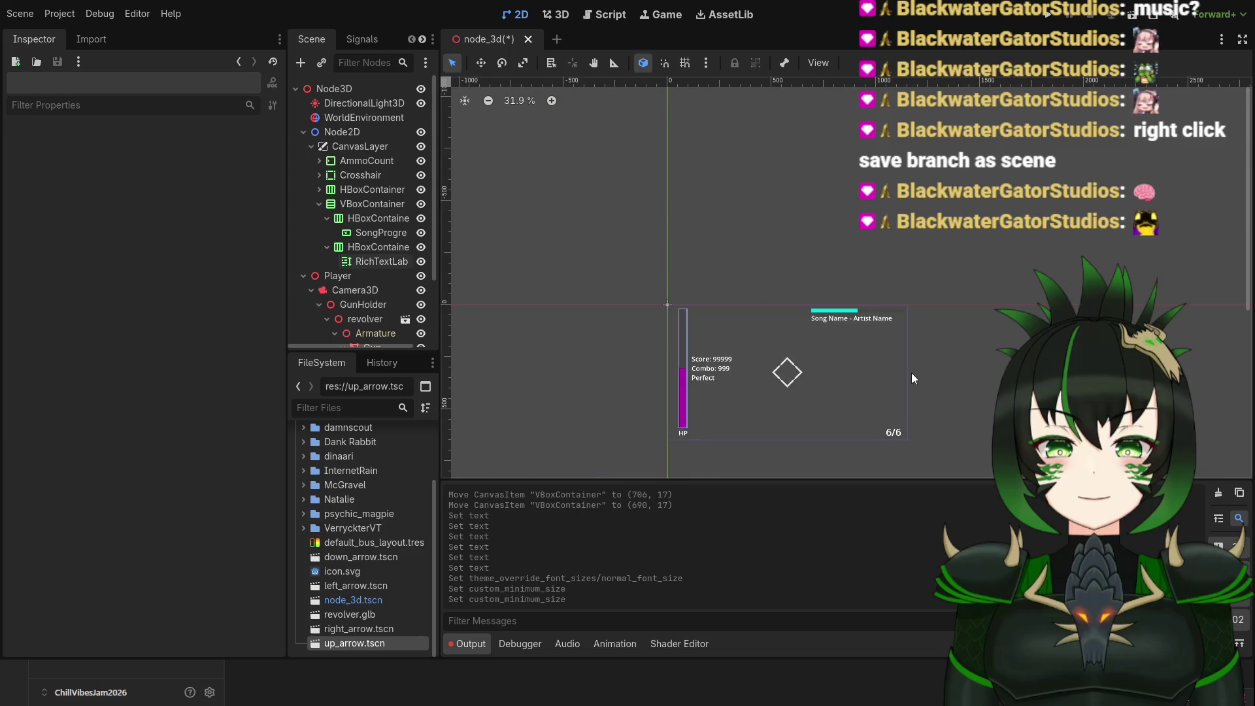
scroll(906, 387, "up", 5)
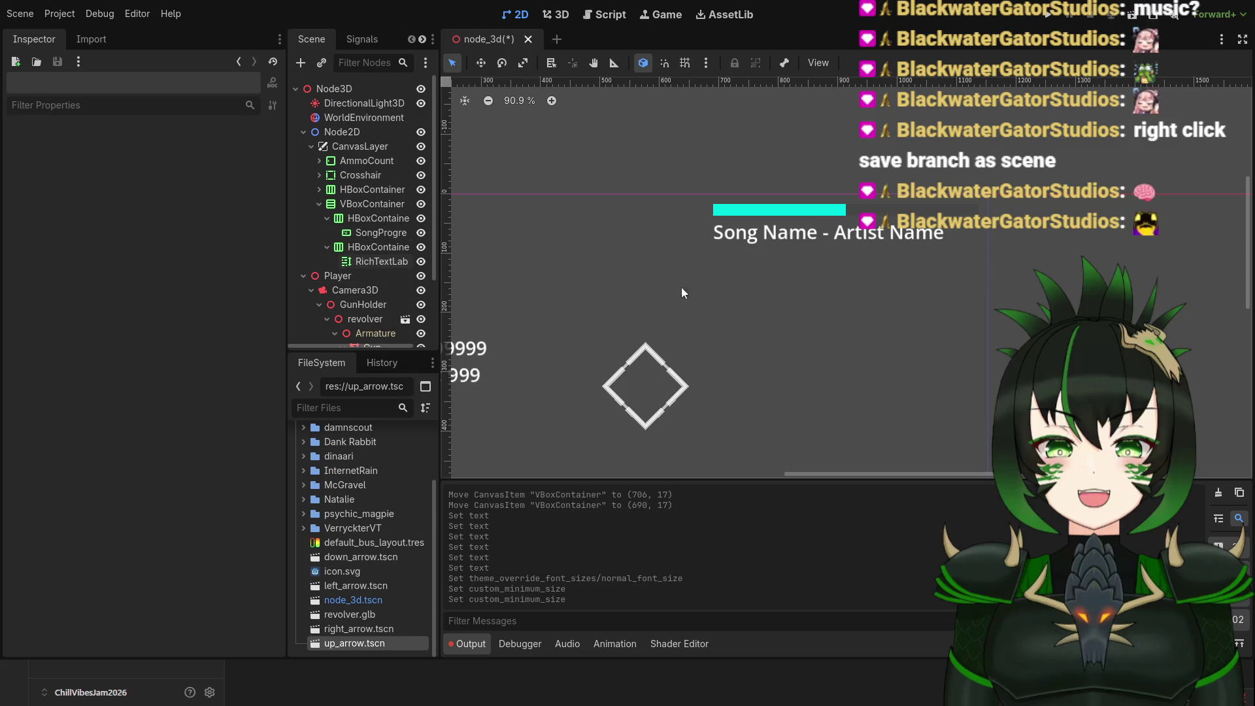
- Set the label's Normal Font Size override to 24 px
left_click(378, 264)
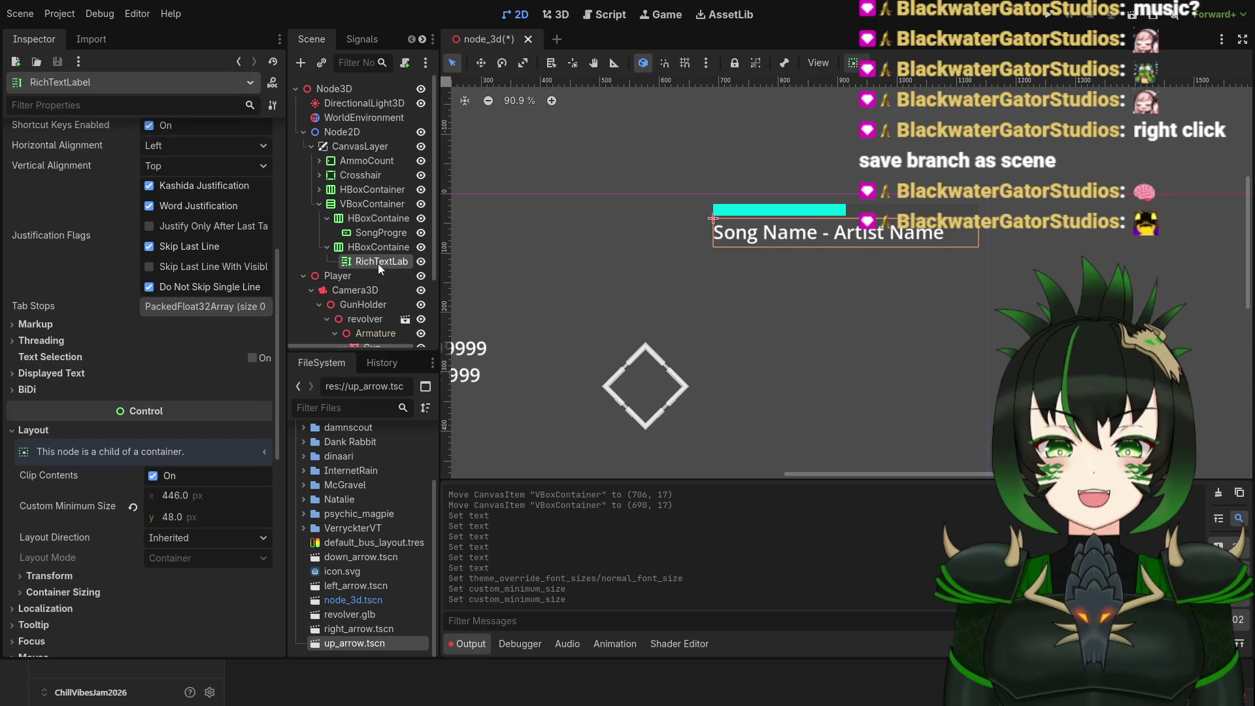
scroll(85, 539, "down", 5)
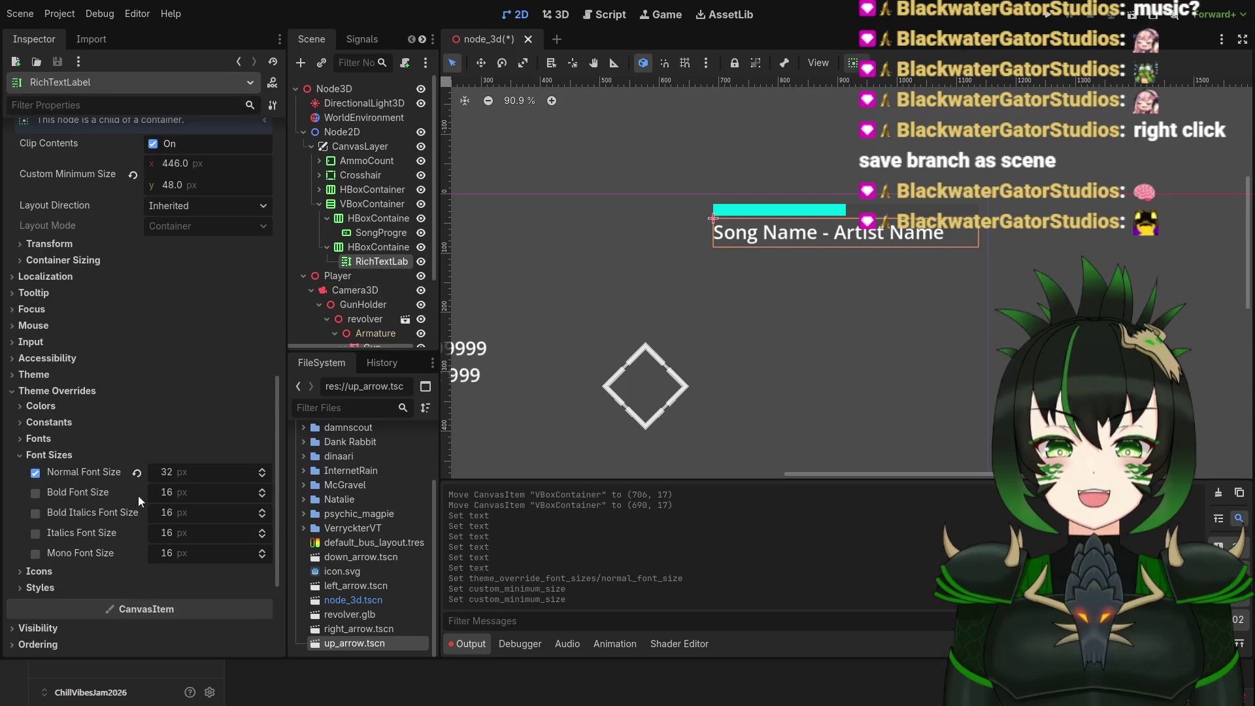
left_click(182, 469)
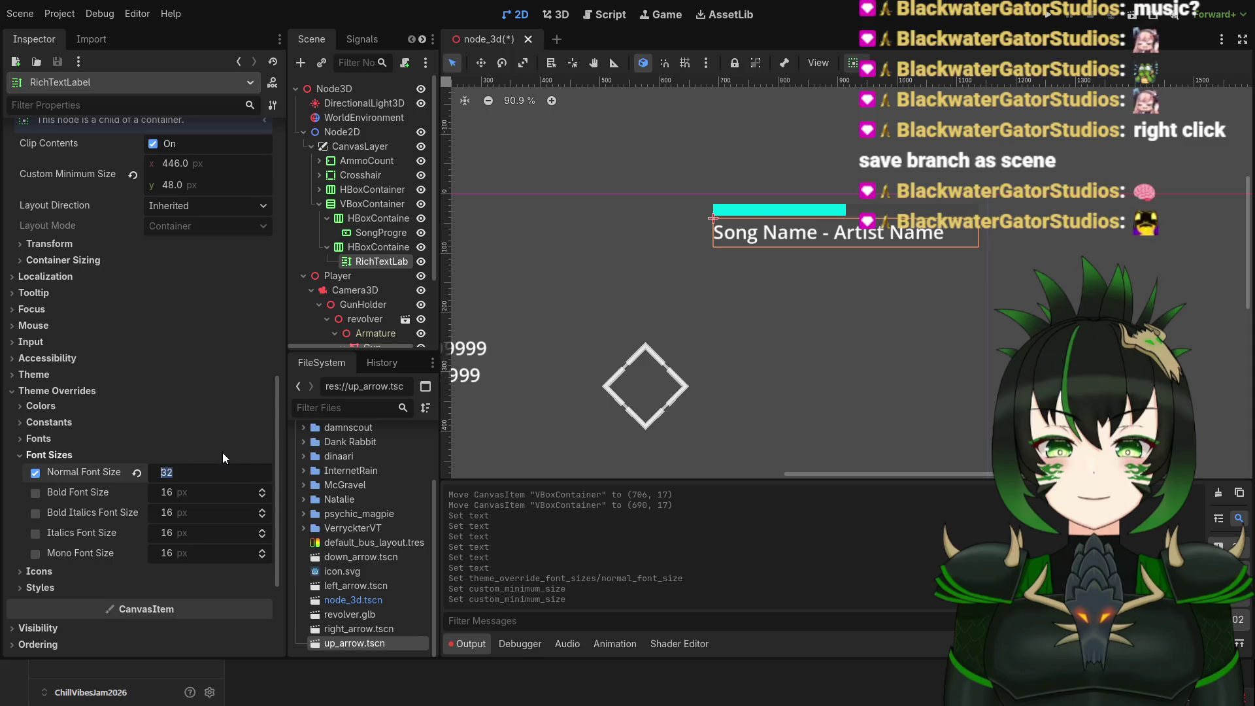
type("24")
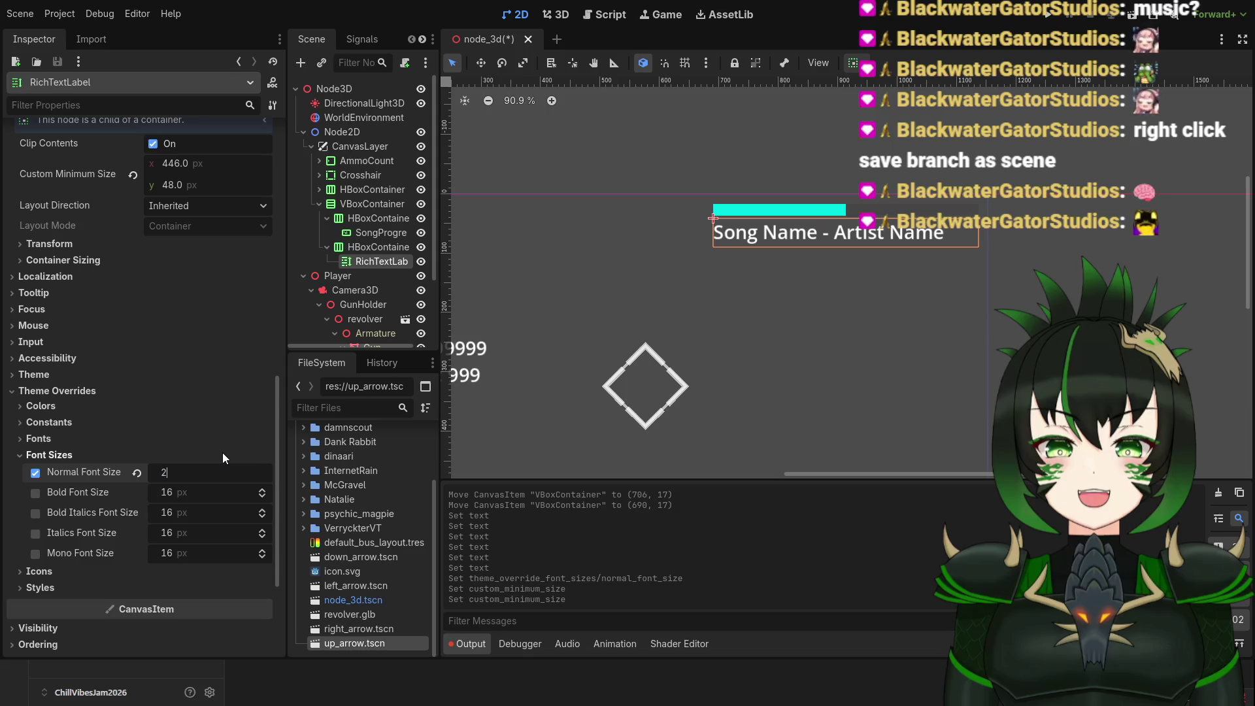
key("Return")
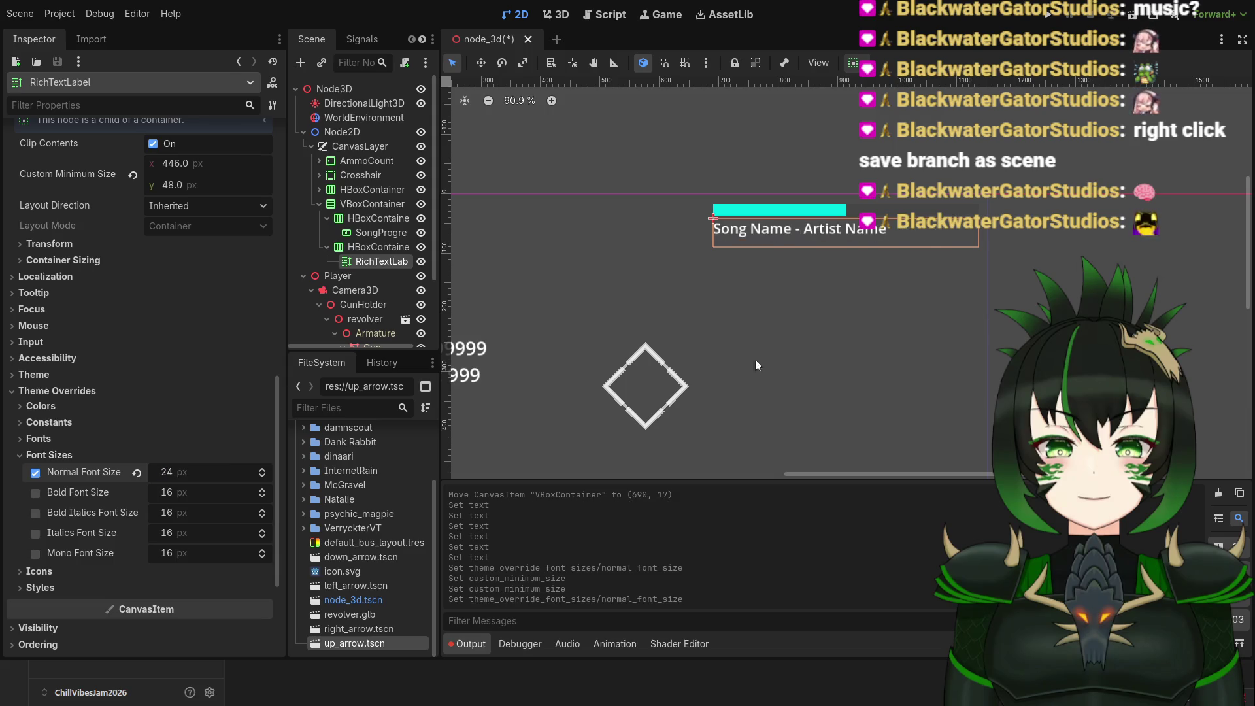
- Set the label's custom minimum height to 36 px after trying 30 and 32
left_click(712, 219)
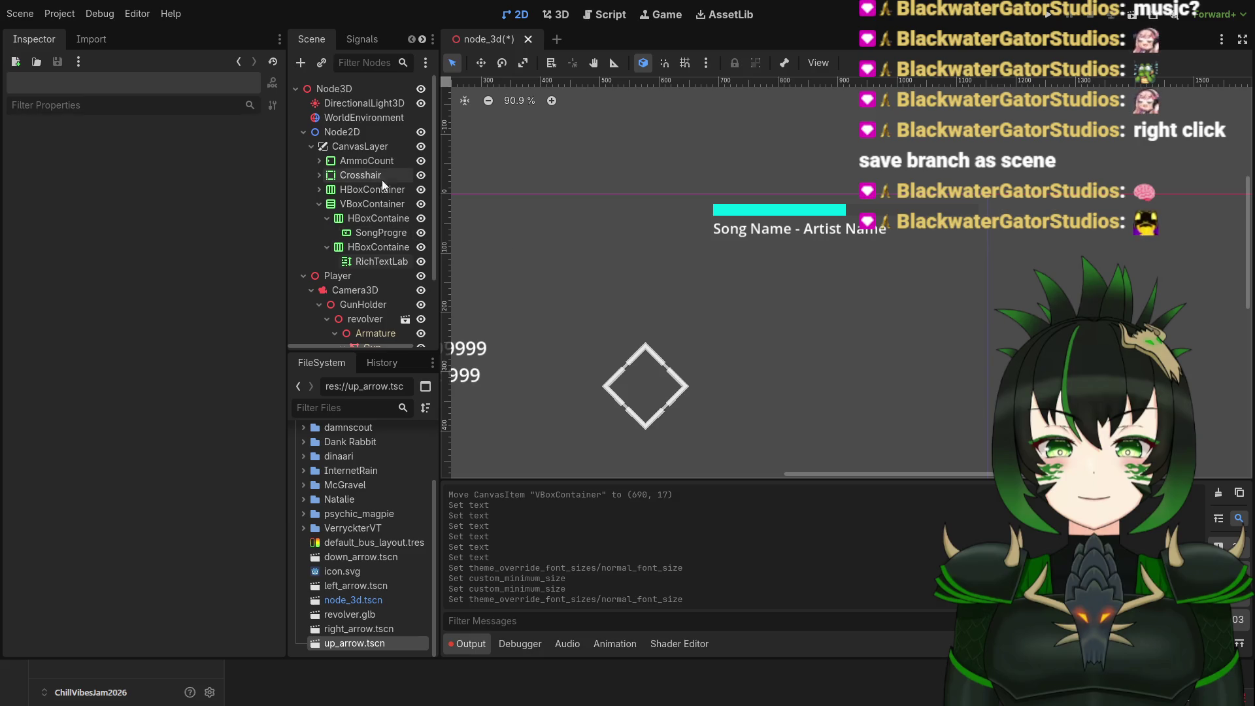
left_click(376, 261)
scroll(179, 406, "up", 5)
left_click(185, 448)
type("30")
key("Return")
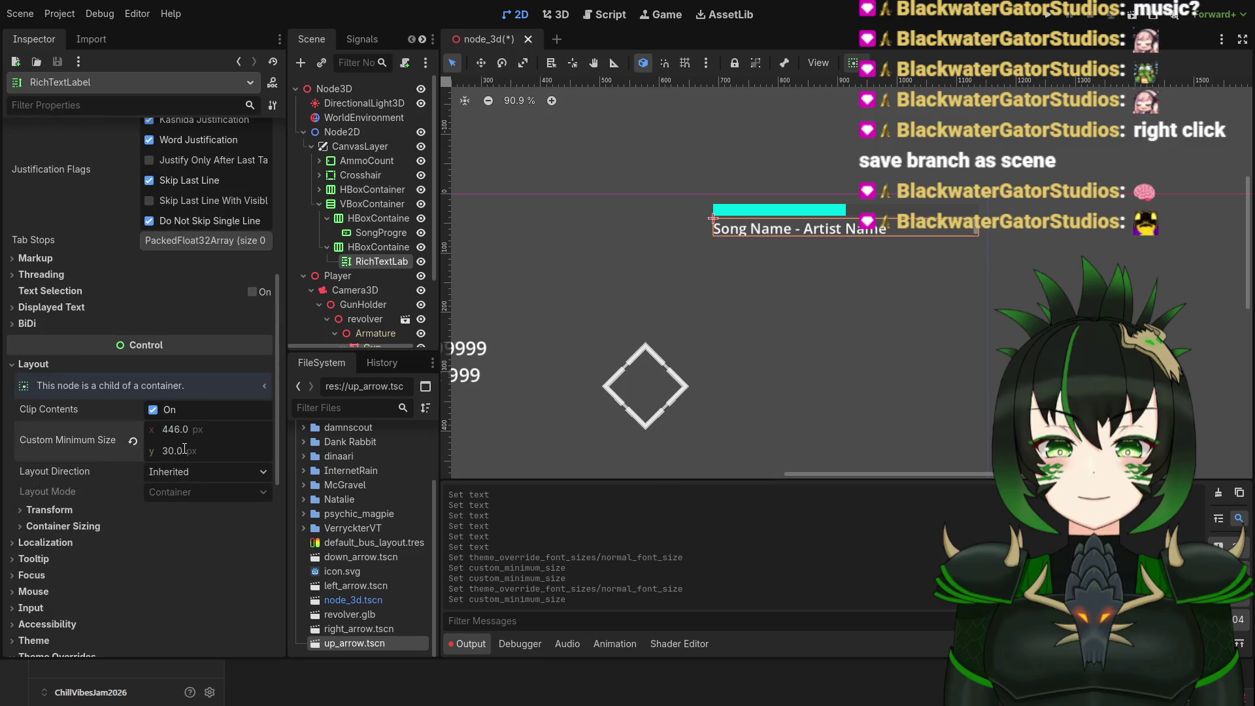
left_click(192, 447)
key("Return")
left_click(191, 449)
type("36")
key("Return")
left_click(765, 433)
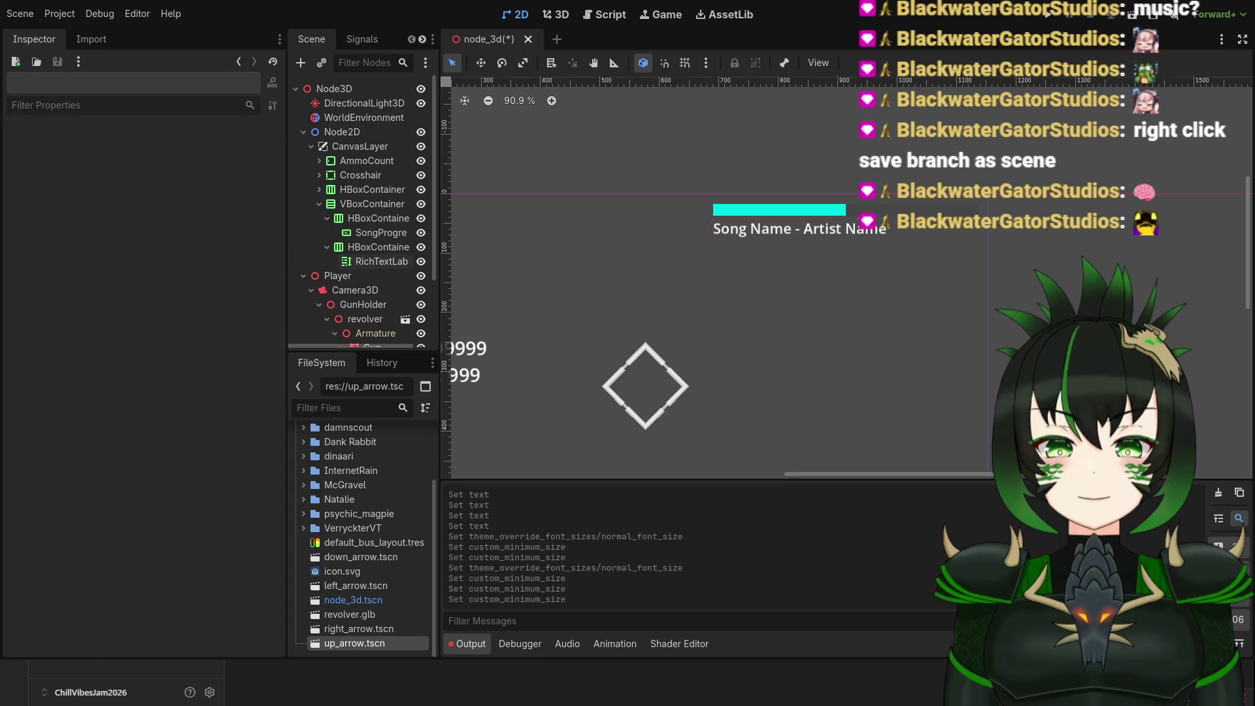
scroll(1039, 328, "down", 4)
- Expand the Crosshair node and look over its four hitbox lines
scroll(996, 321, "down", 2)
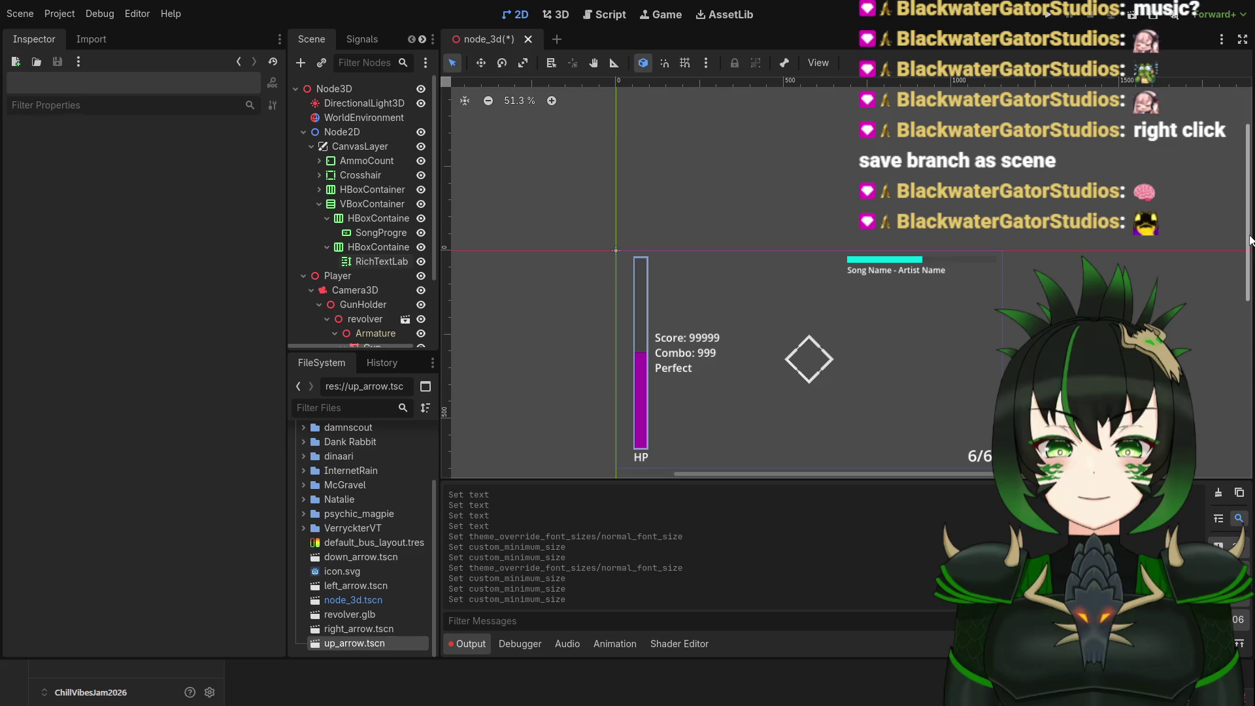
scroll(980, 327, "down", 3)
scroll(892, 347, "up", 1)
scroll(892, 347, "up", 3)
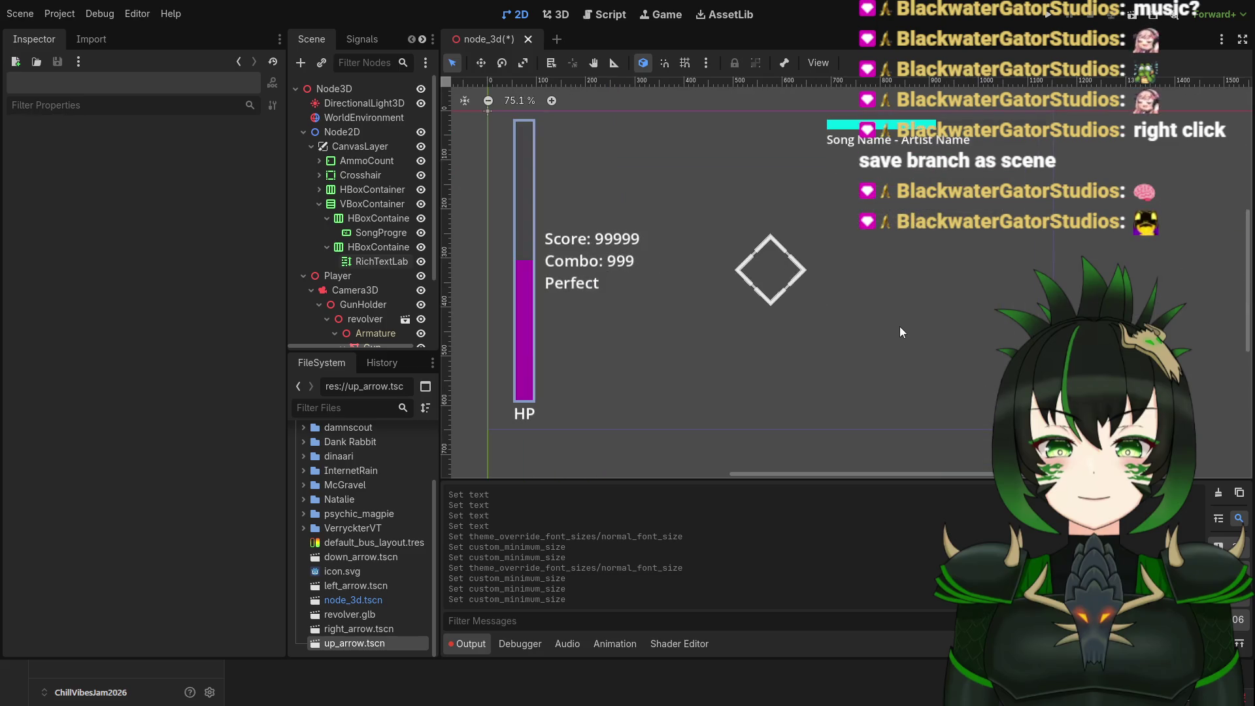
scroll(936, 226, "down", 3)
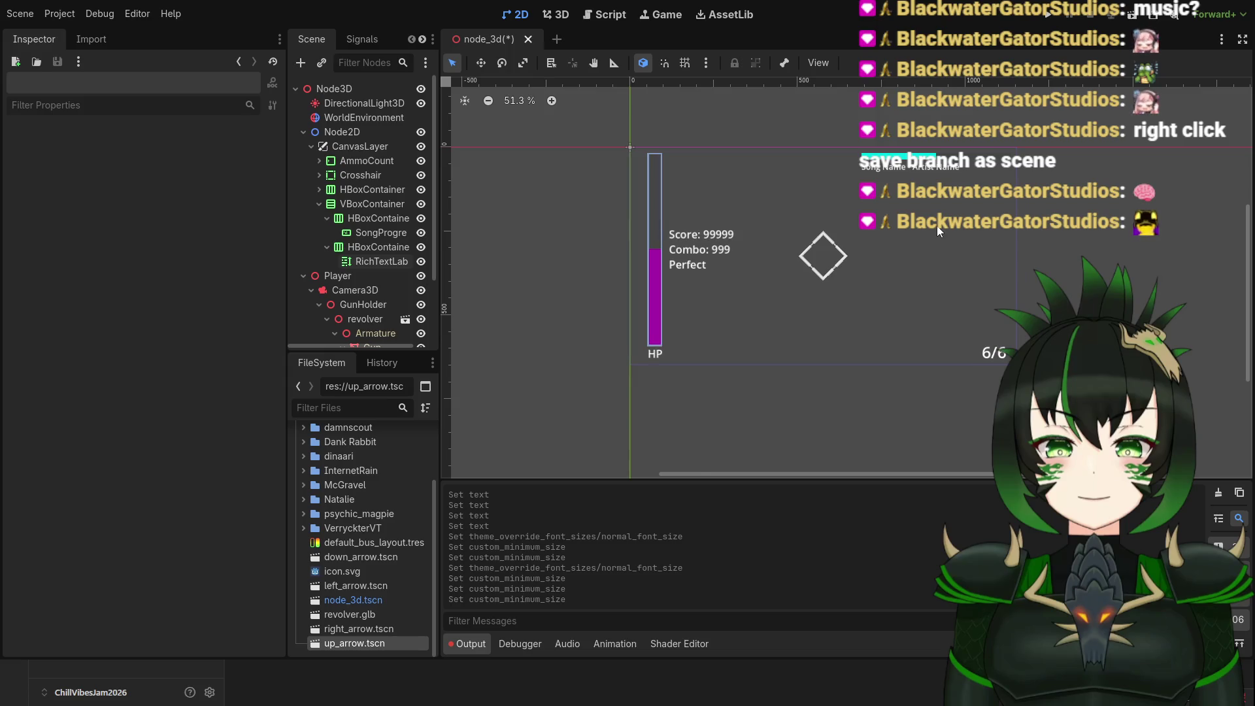
scroll(936, 225, "up", 1)
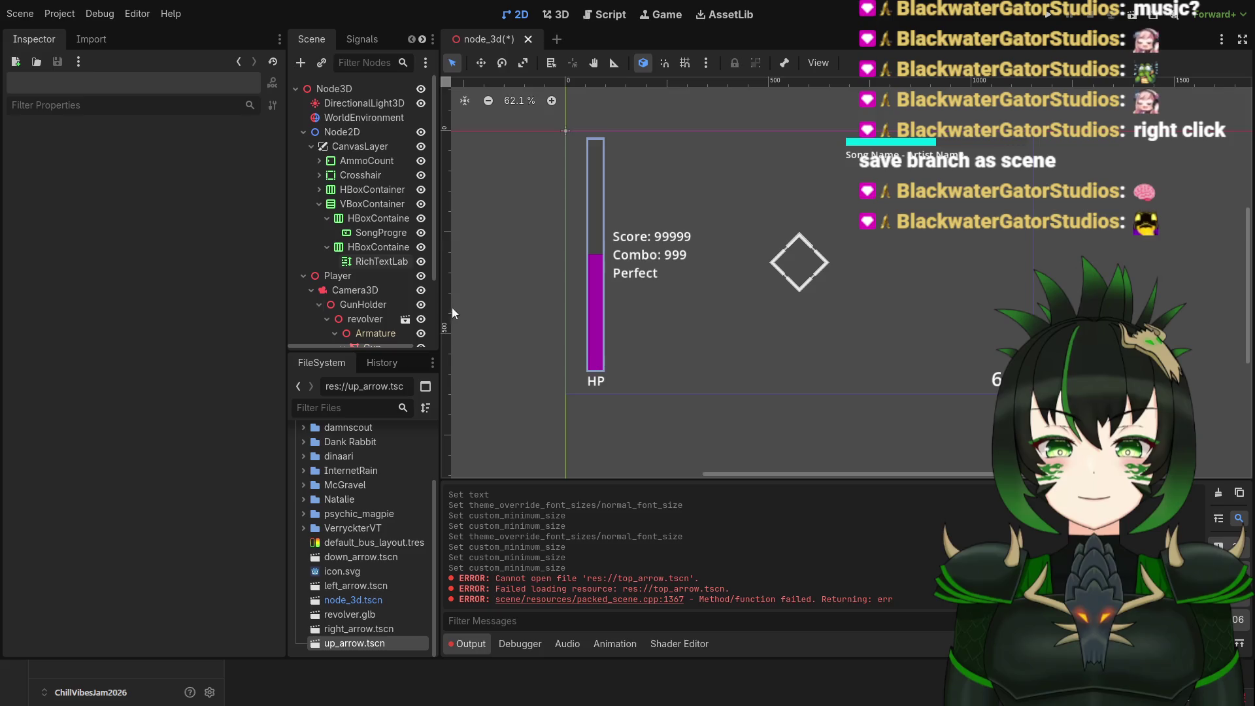
scroll(367, 281, "down", 3)
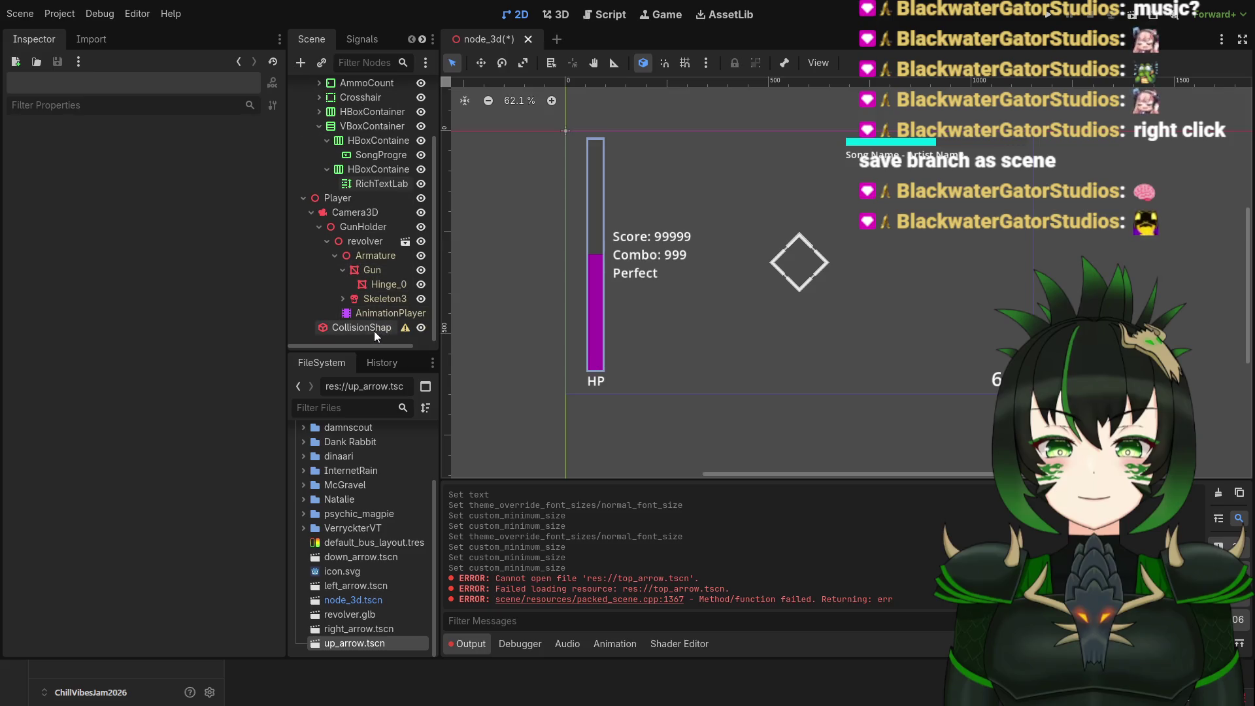
left_click(374, 328)
scroll(375, 304, "up", 3)
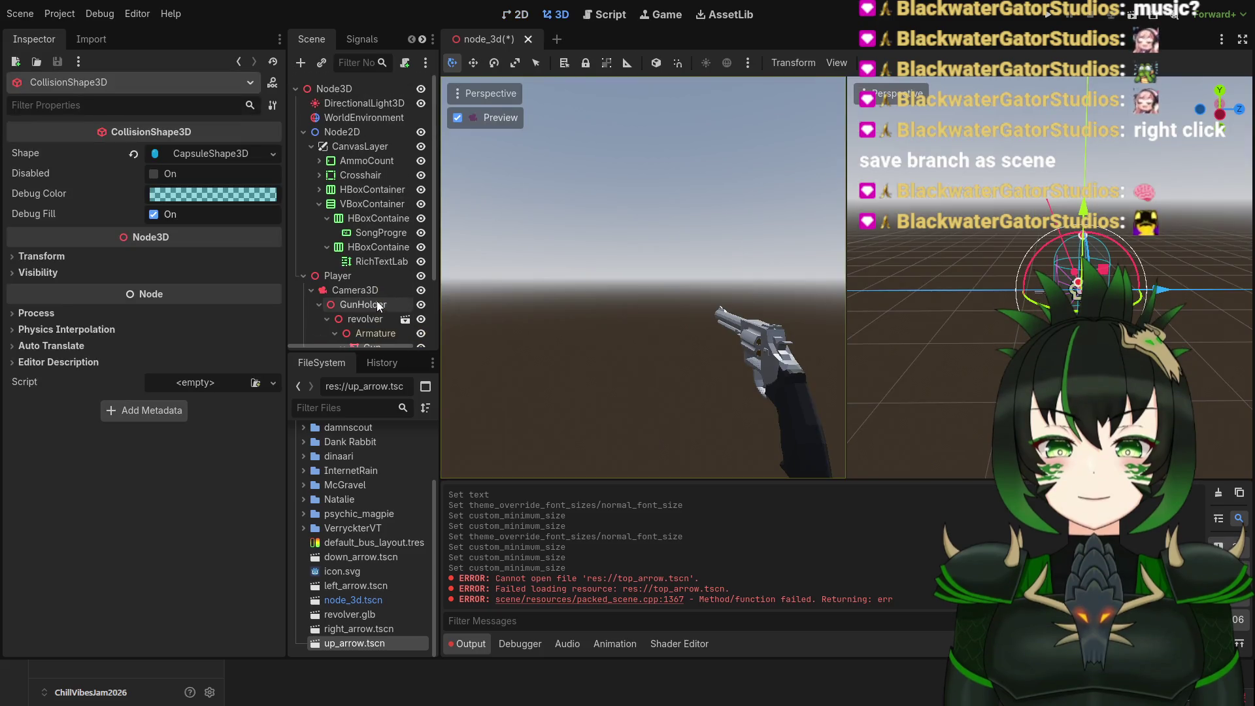
left_click(319, 175)
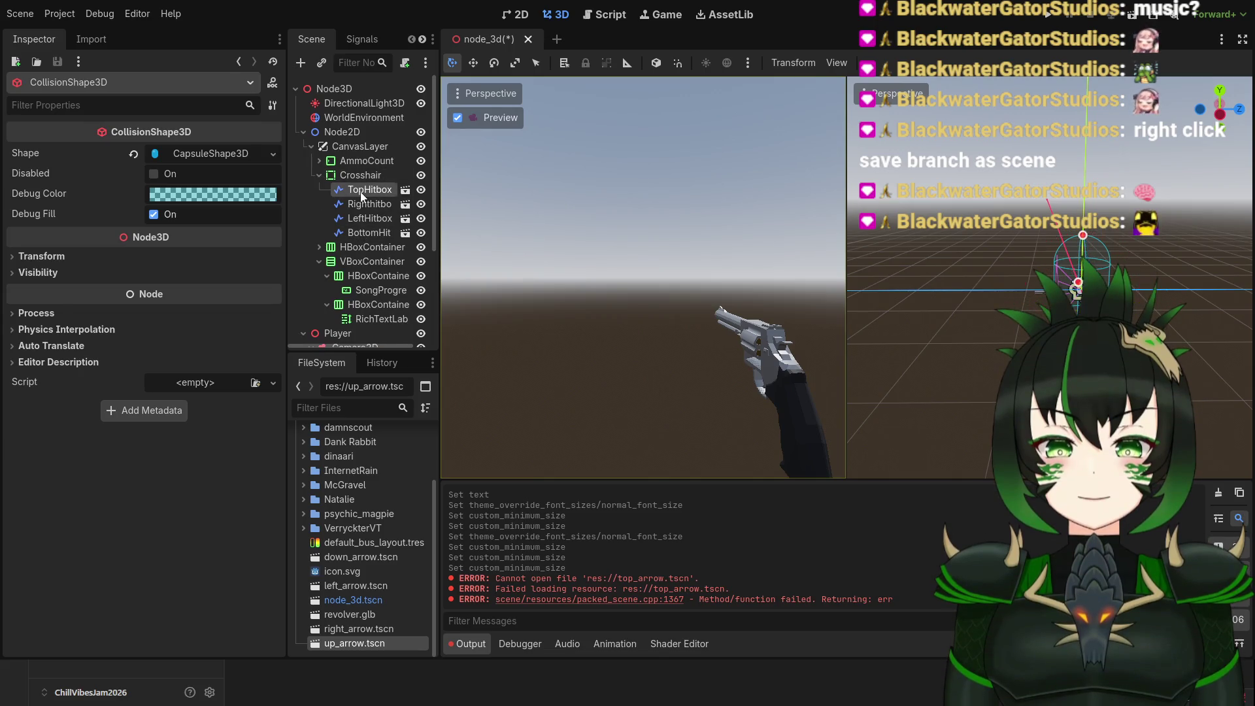
left_click(362, 191)
left_click(362, 205)
left_click(367, 219)
left_click(367, 233)
left_click(369, 191)
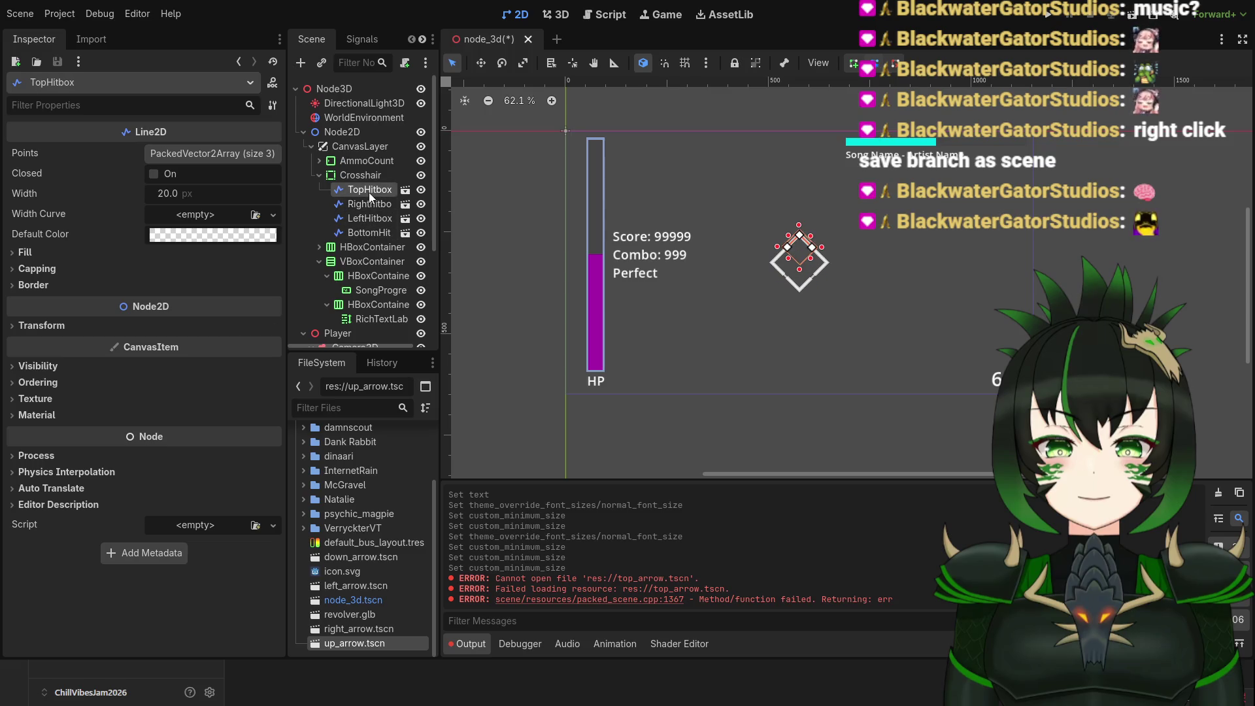
left_click(405, 190)
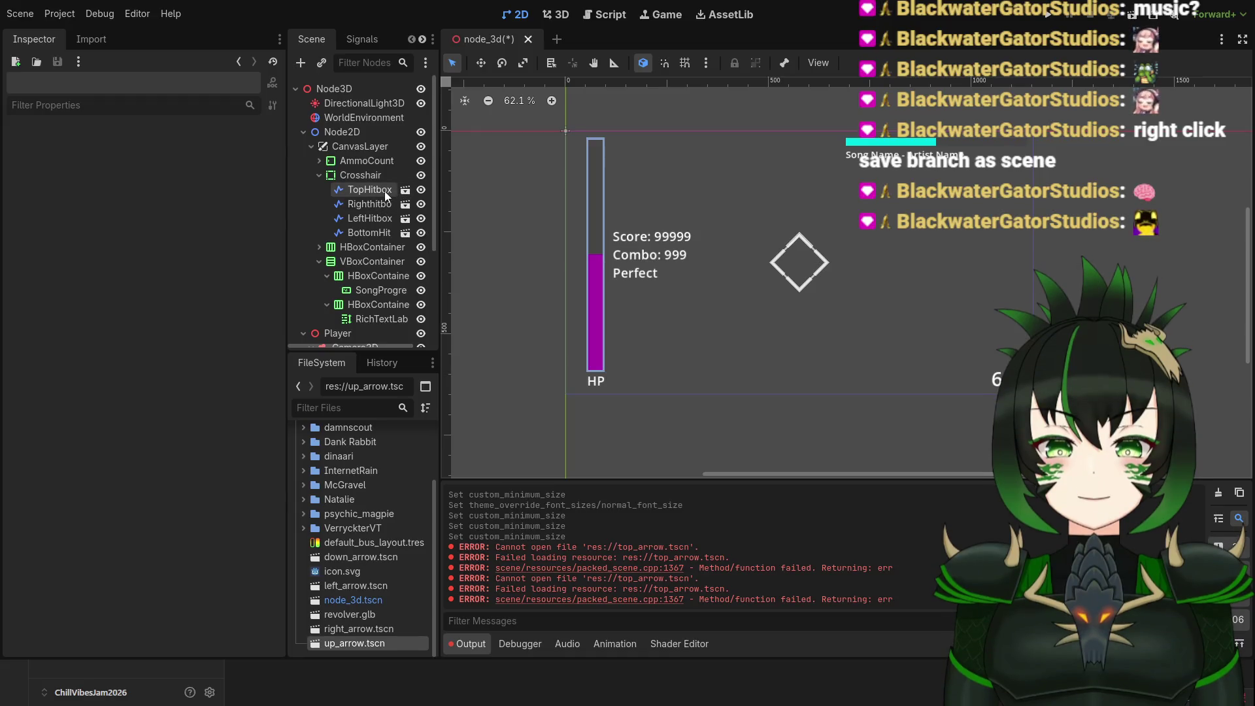
- Make TopHitbox, Righthitbox, LeftHitbox and BottomHitbox local, save, and run the game
left_click(383, 190)
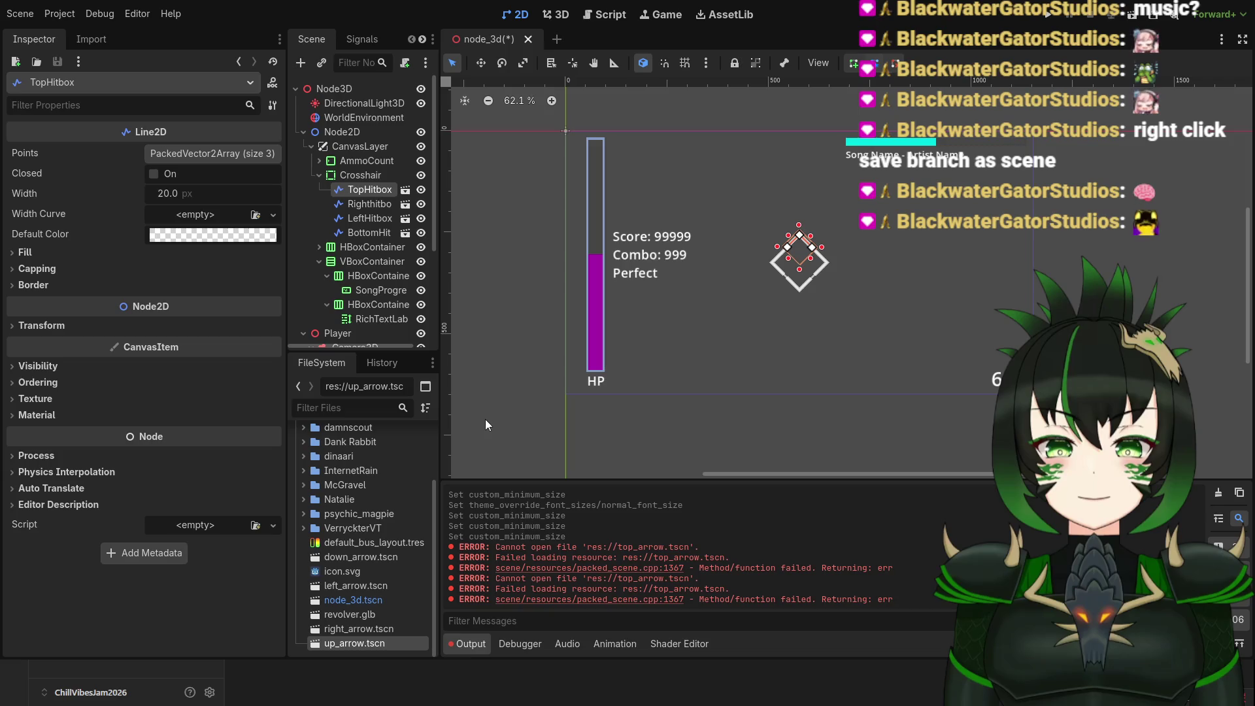
key("ctrl+shift+z")
left_click(381, 206)
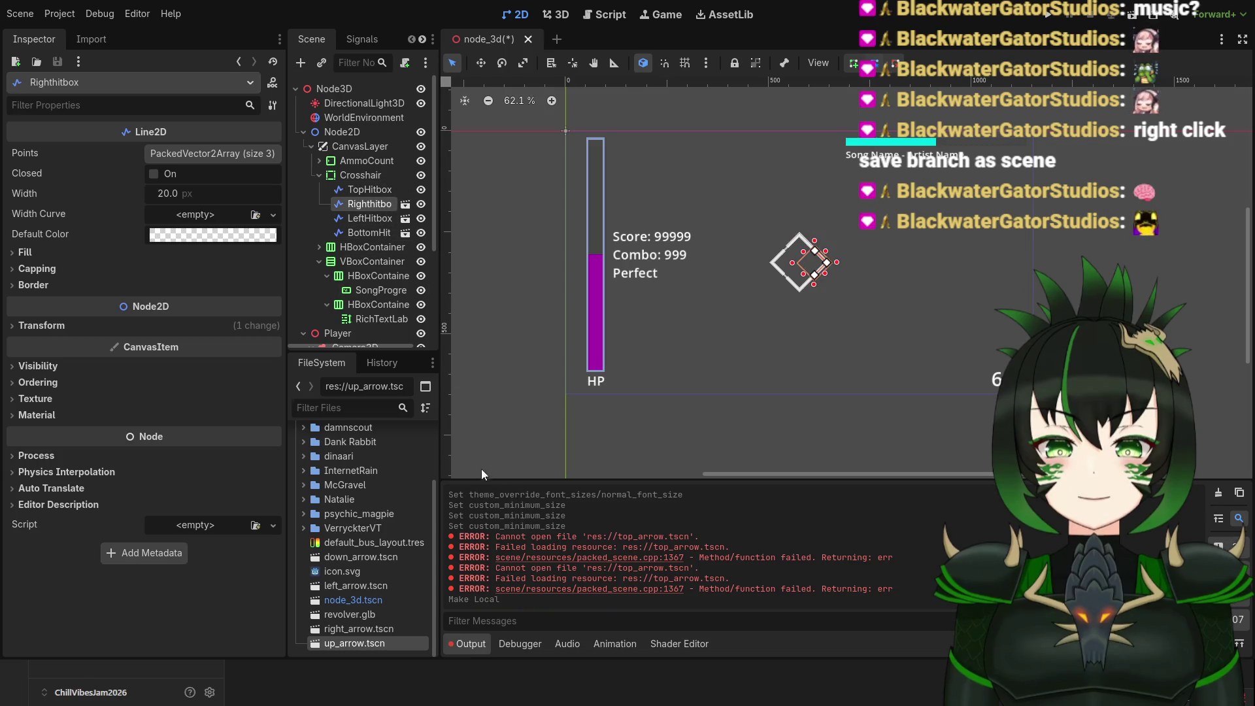
key("ctrl+shift+z")
left_click(368, 223)
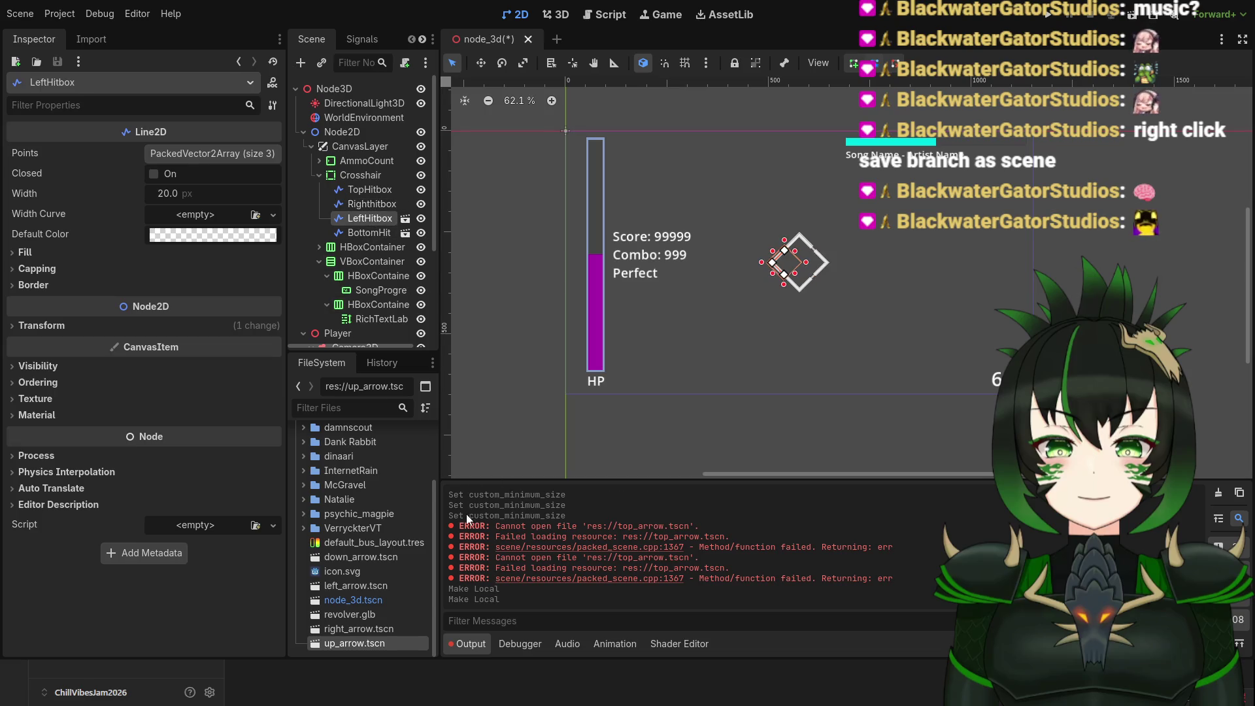
key("ctrl+shift+z")
left_click(365, 233)
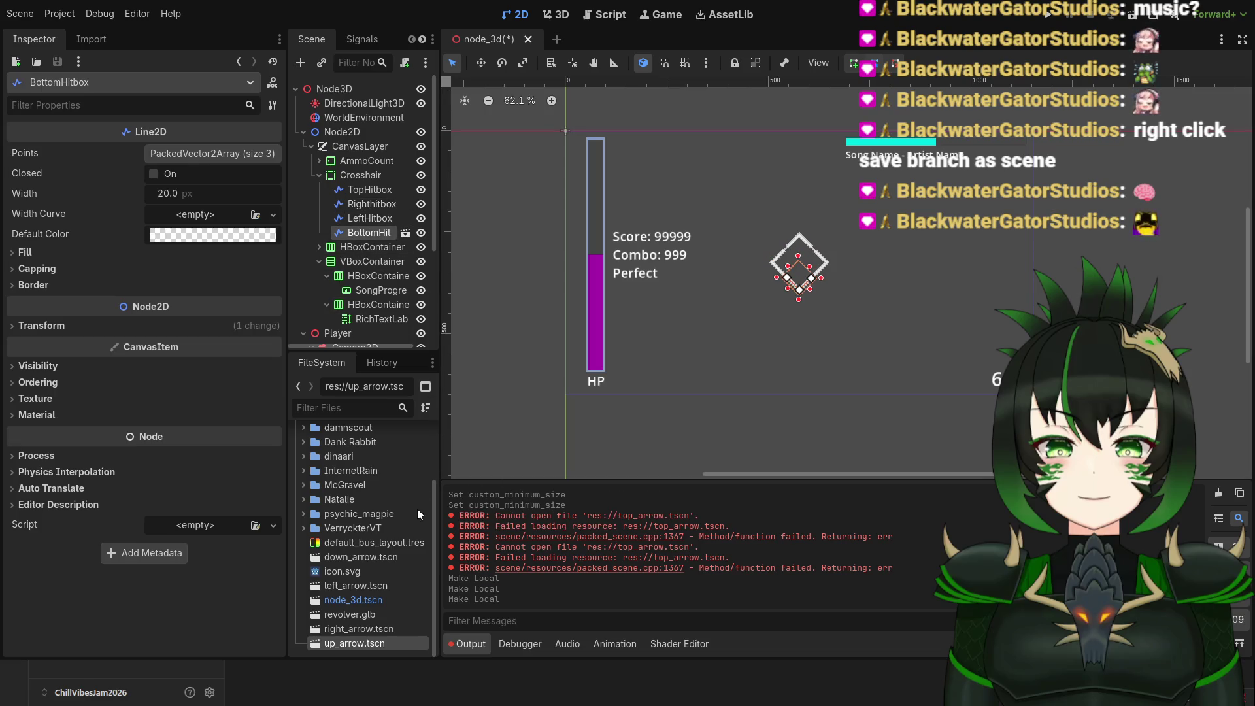
key("ctrl+shift+z")
key("ctrl+s")
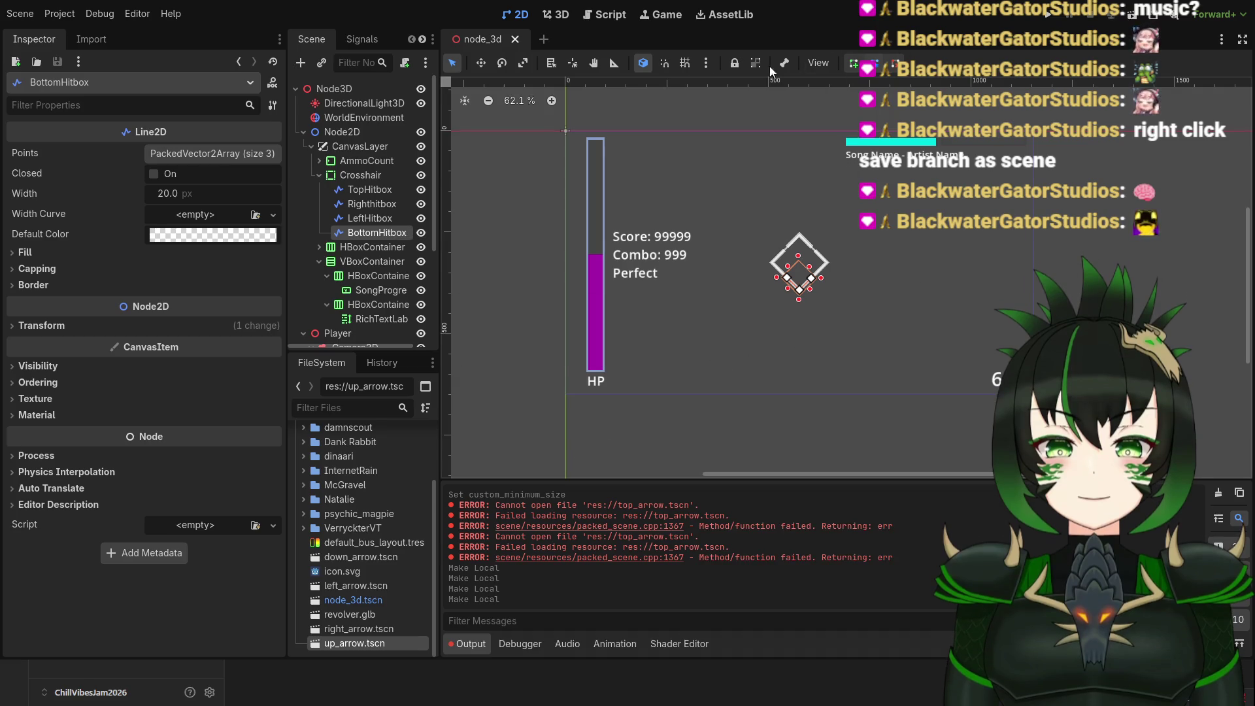
left_click(1046, 16)
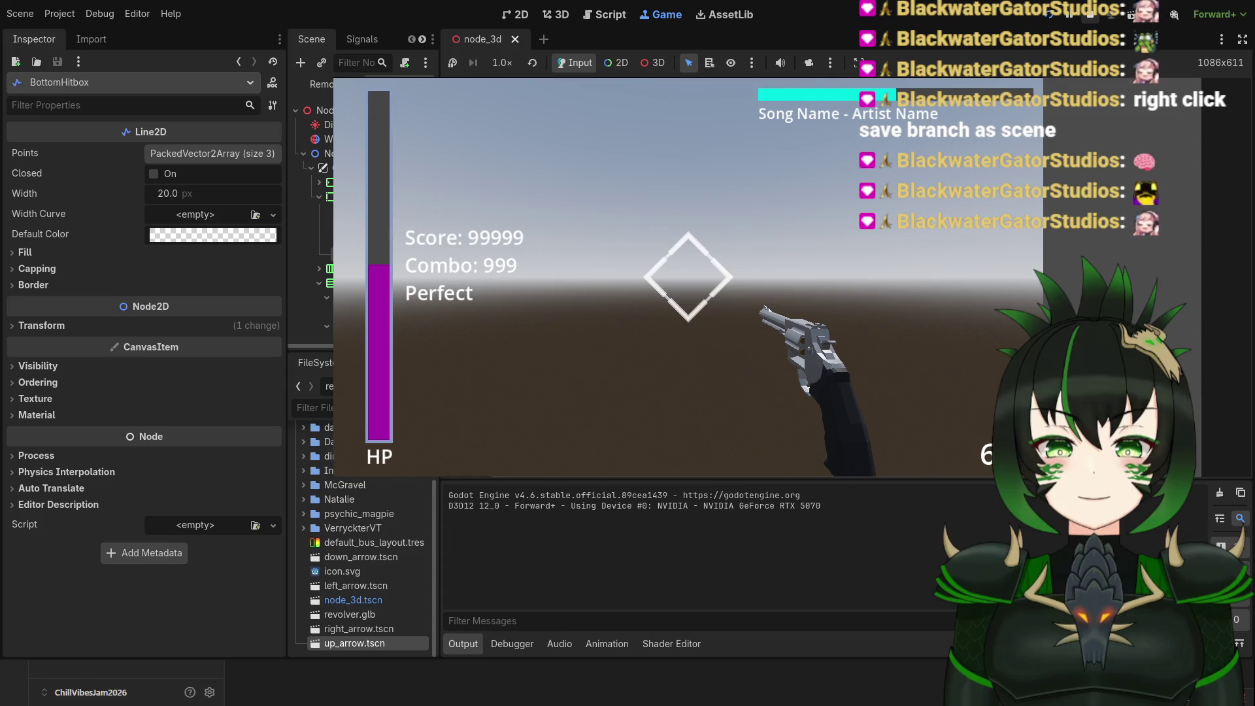
left_click(1089, 18)
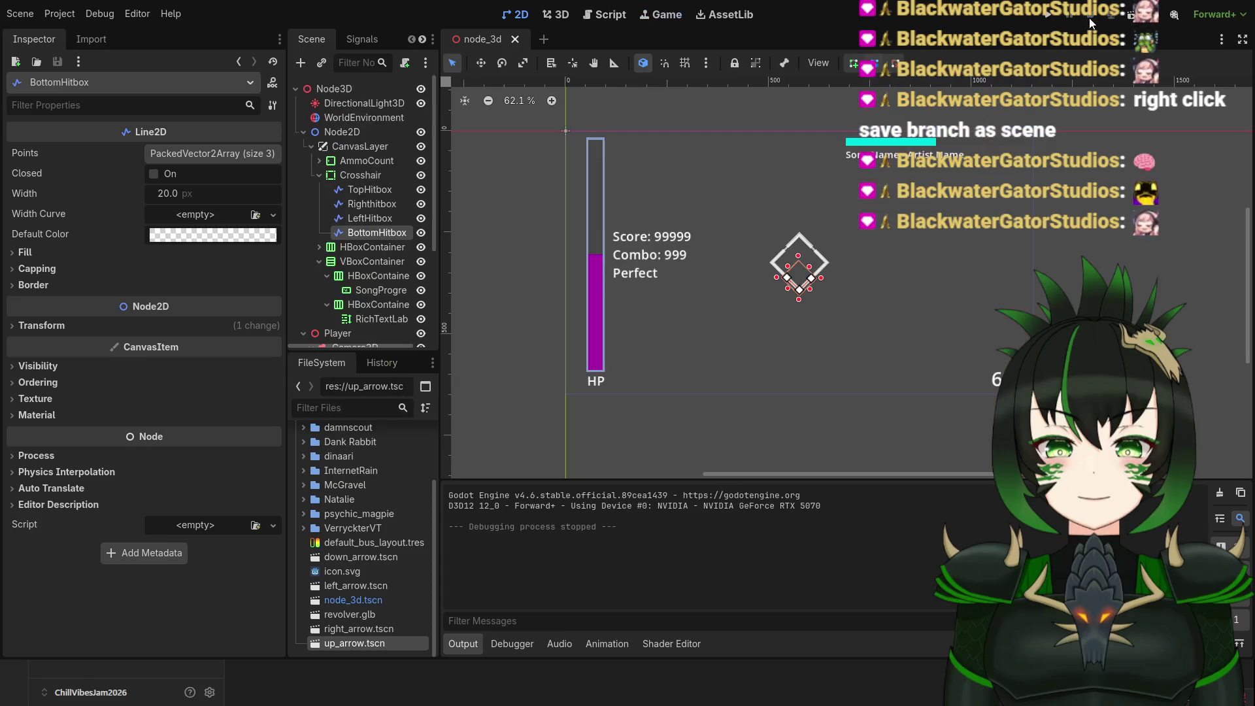
left_click(557, 20)
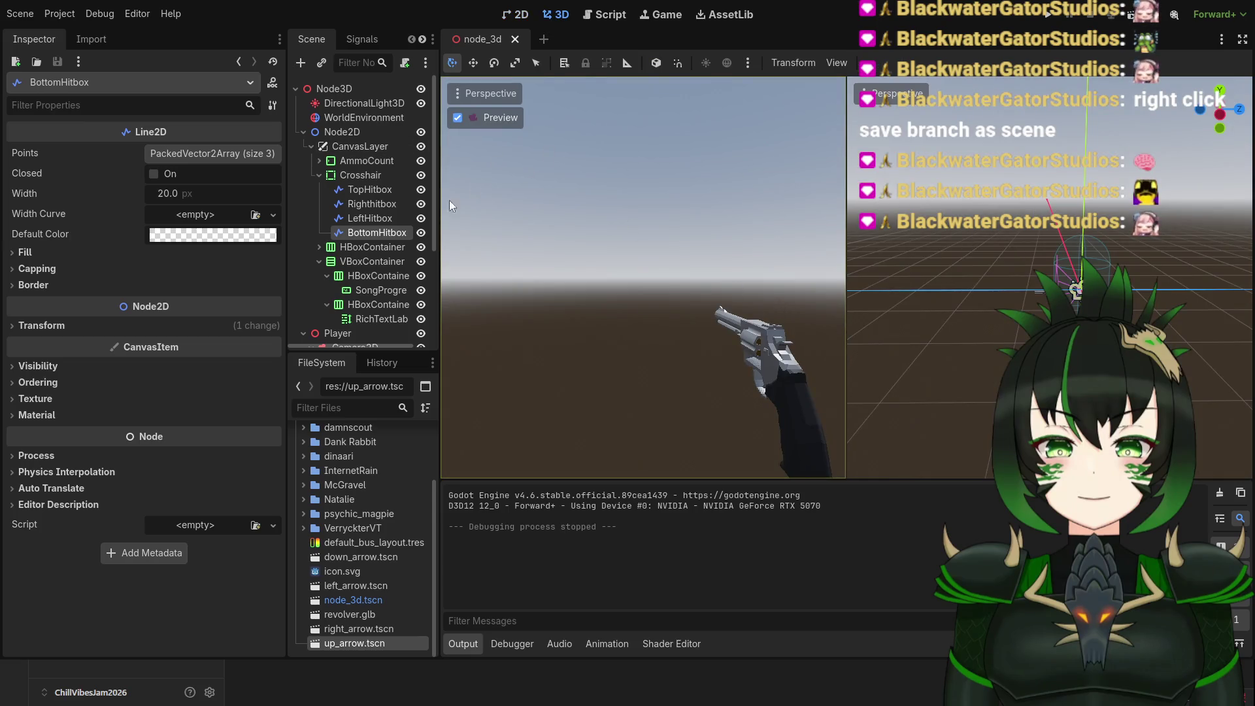
- Move GunHolder further right along X, widening the 3D viewports to see it
scroll(352, 194, "down", 3)
scroll(356, 209, "down", 2)
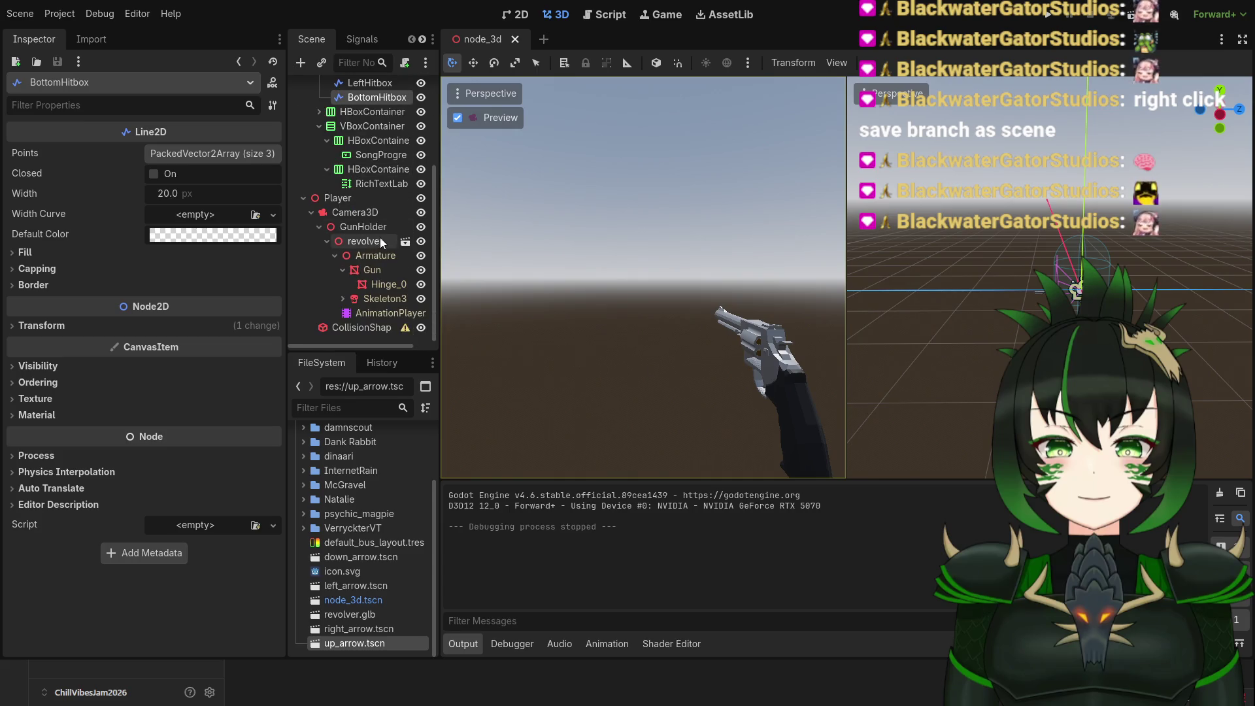
left_click(378, 243)
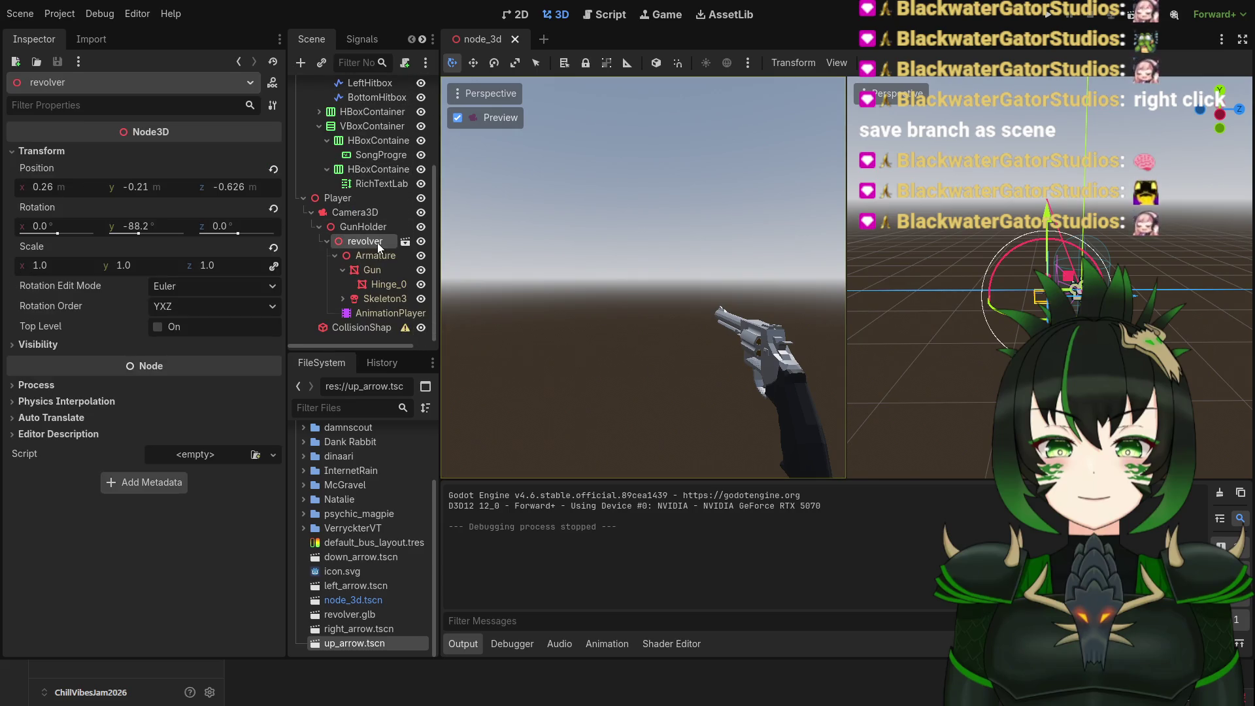
left_click(377, 229)
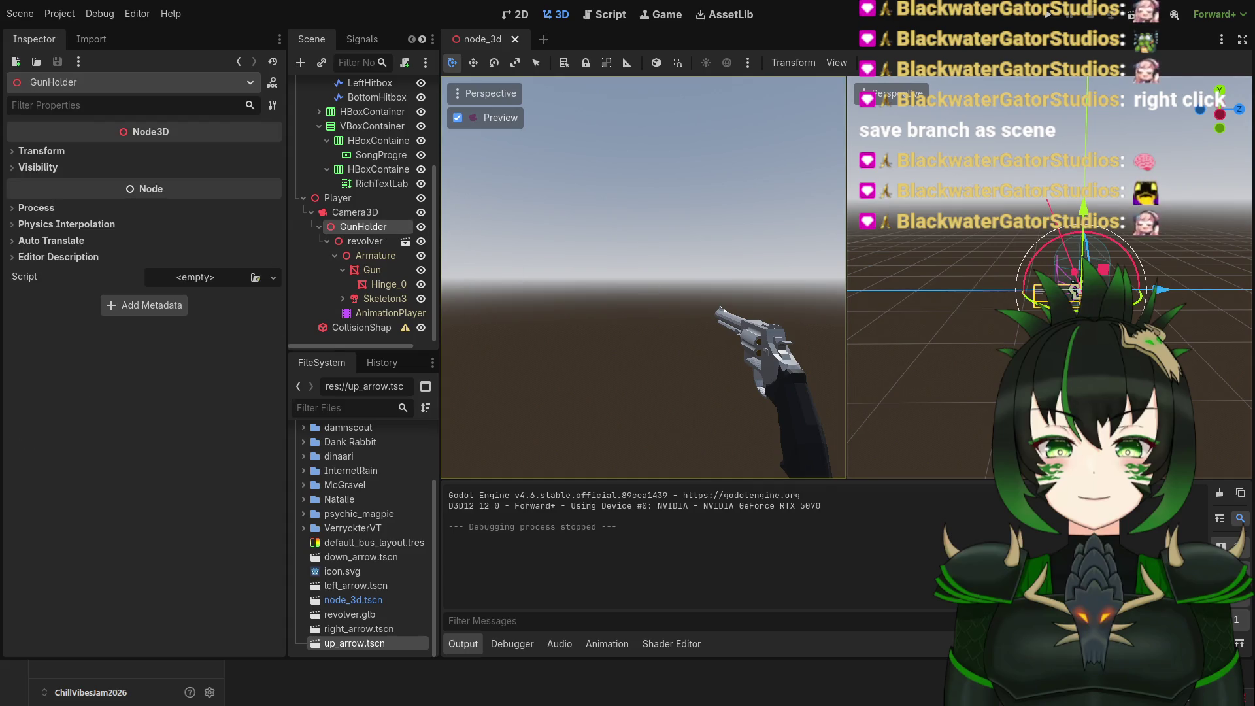
scroll(993, 323, "down", 5)
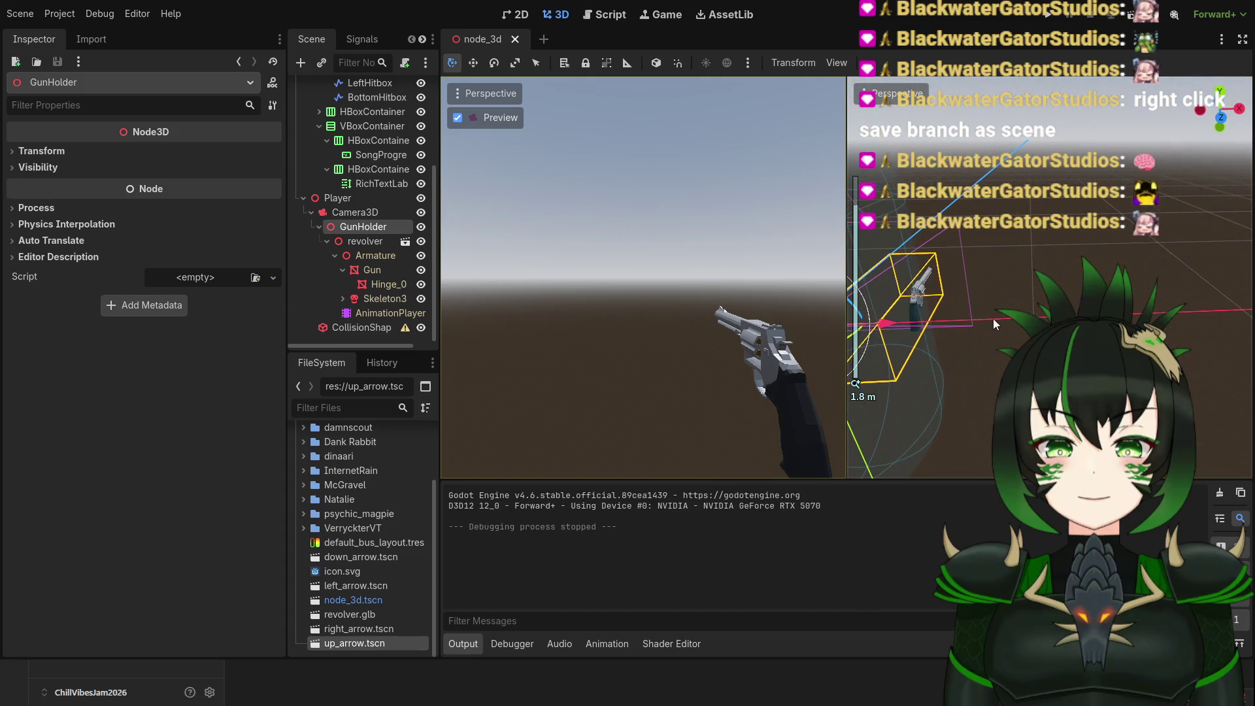
left_click_drag(881, 325, 904, 325)
mouse_move(847, 98)
left_mouse_down()
mouse_move(1150, 128)
mouse_move(1010, 140)
mouse_move(1200, 160)
mouse_move(1042, 173)
left_mouse_up()
left_click_drag(1040, 174, 803, 174)
mouse_move(908, 324)
left_mouse_down()
mouse_move(889, 324)
mouse_move(937, 327)
left_mouse_up()
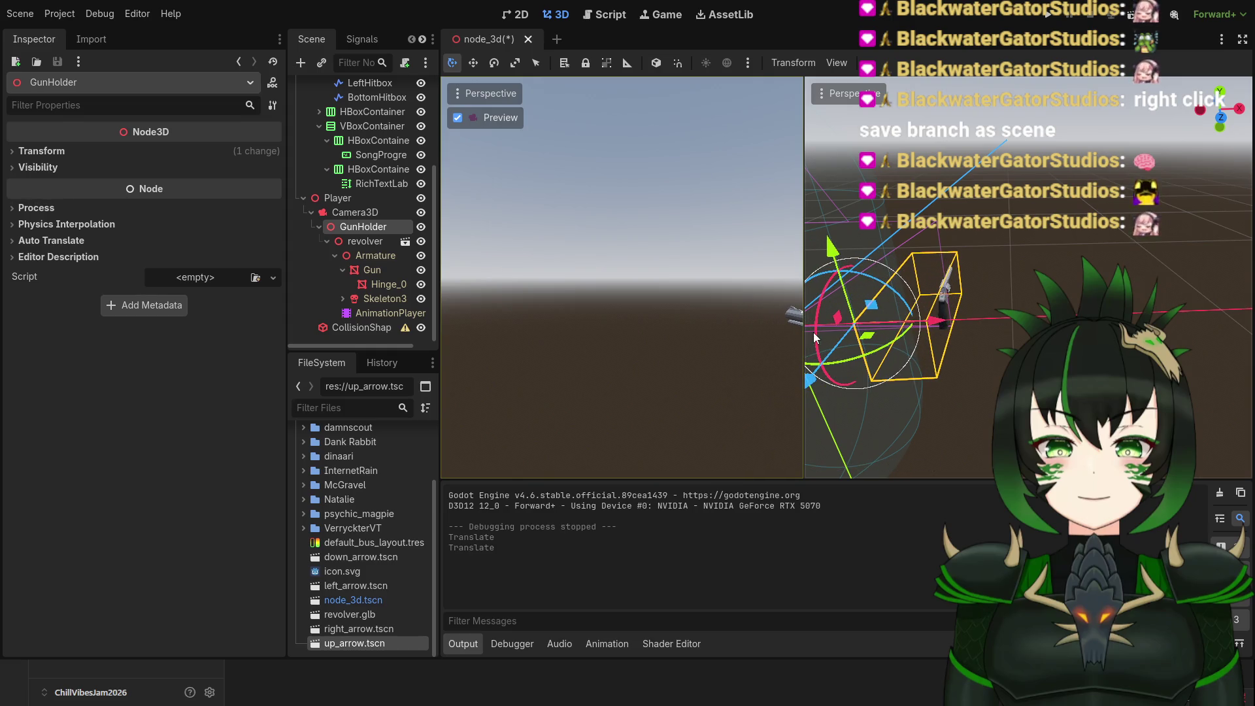
mouse_move(803, 291)
left_mouse_down()
mouse_move(1190, 292)
mouse_move(888, 300)
mouse_move(1078, 301)
mouse_move(975, 308)
left_mouse_up()
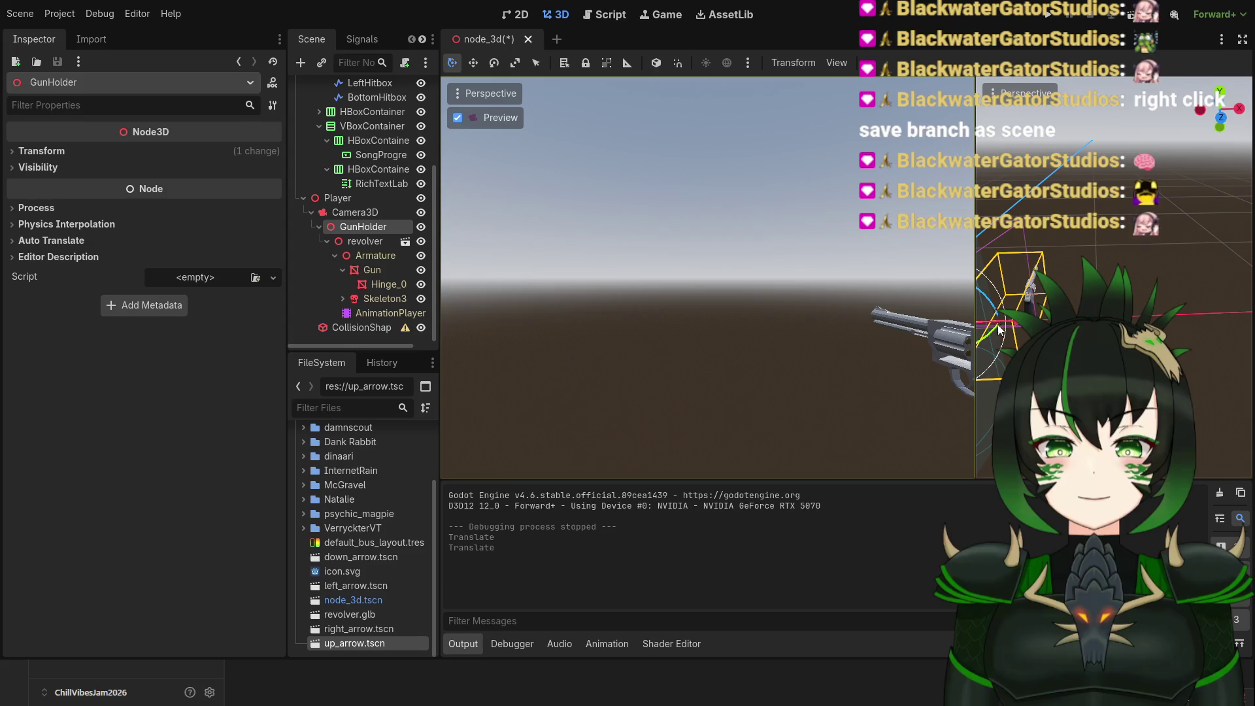
- Turn the revolver to -115.6° on Y and run the game
left_click(352, 244)
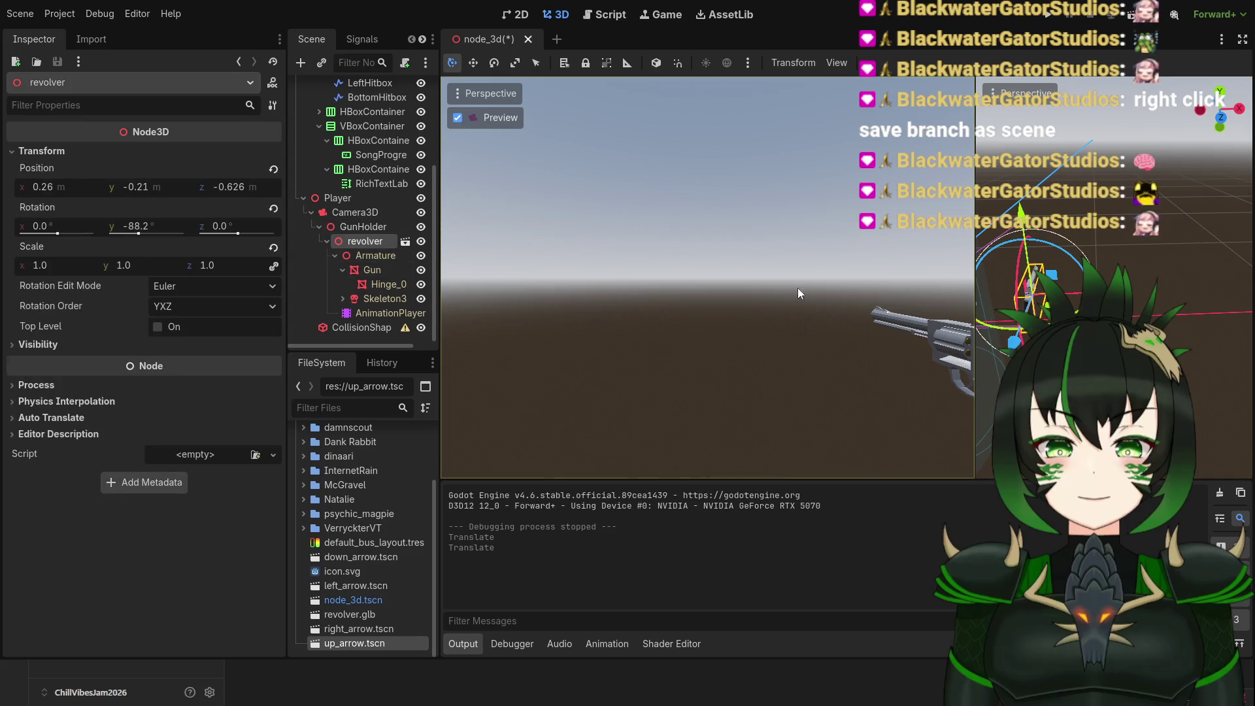
left_click_drag(997, 322, 1027, 354)
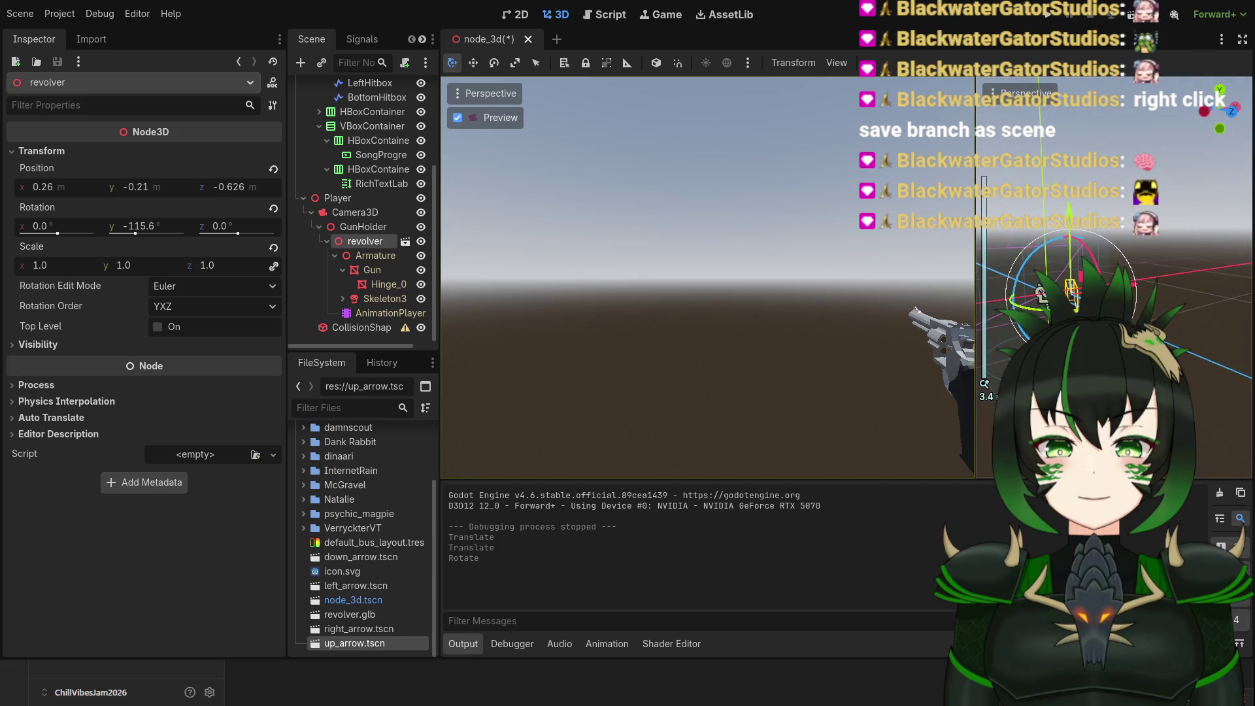
scroll(1111, 281, "up", 3)
mouse_move(1029, 297)
left_mouse_down()
mouse_move(978, 294)
mouse_move(1182, 354)
left_mouse_up()
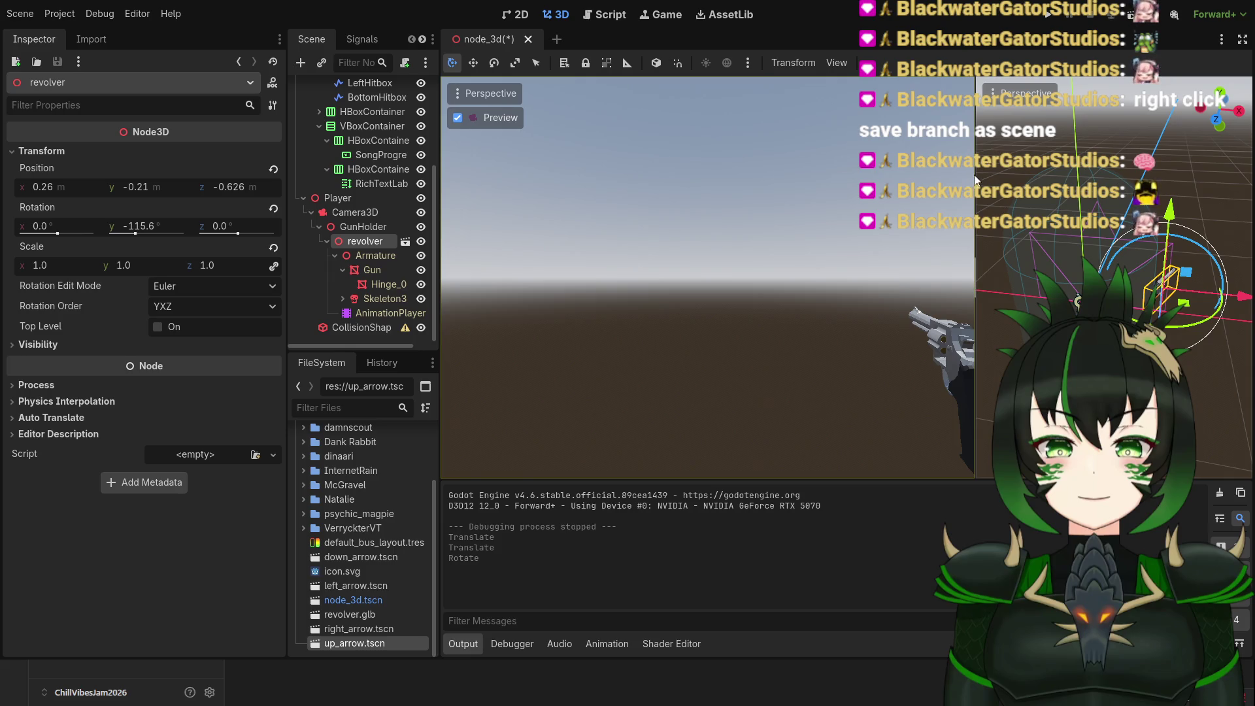
mouse_move(975, 185)
left_mouse_down()
mouse_move(741, 183)
mouse_move(1150, 190)
mouse_move(719, 190)
mouse_move(1190, 208)
mouse_move(933, 223)
mouse_move(1020, 225)
mouse_move(784, 223)
left_mouse_up()
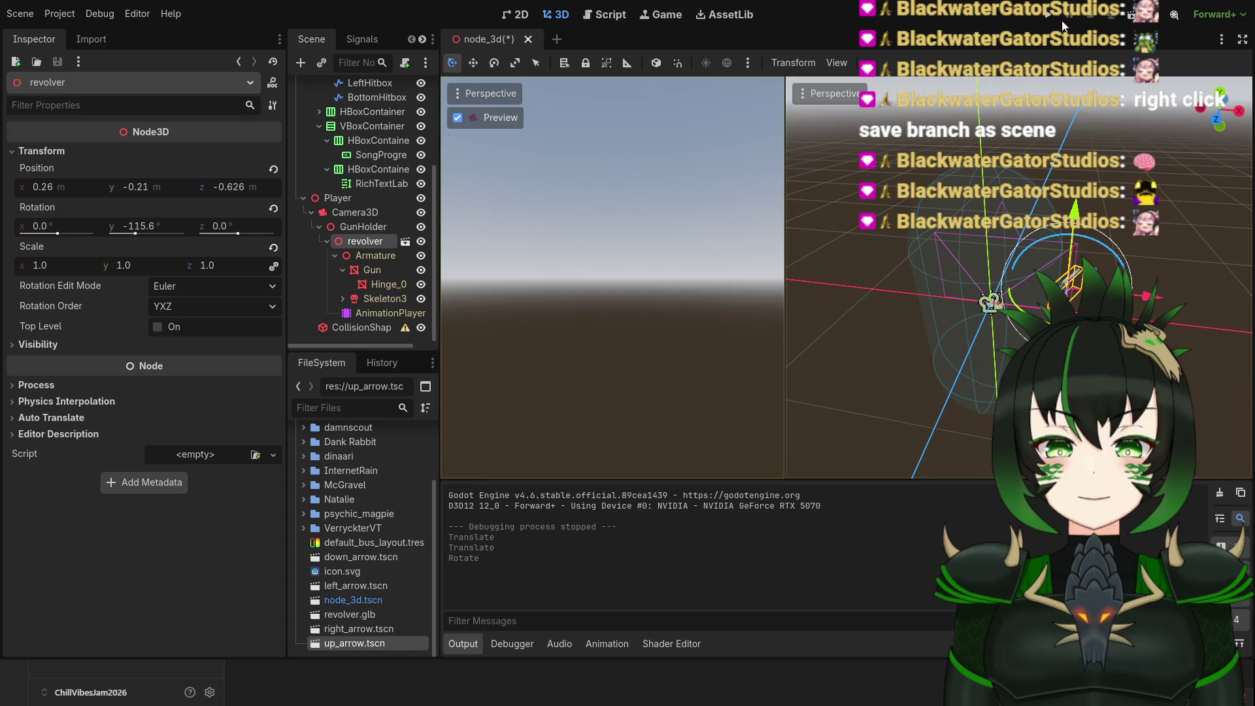
key("F5")
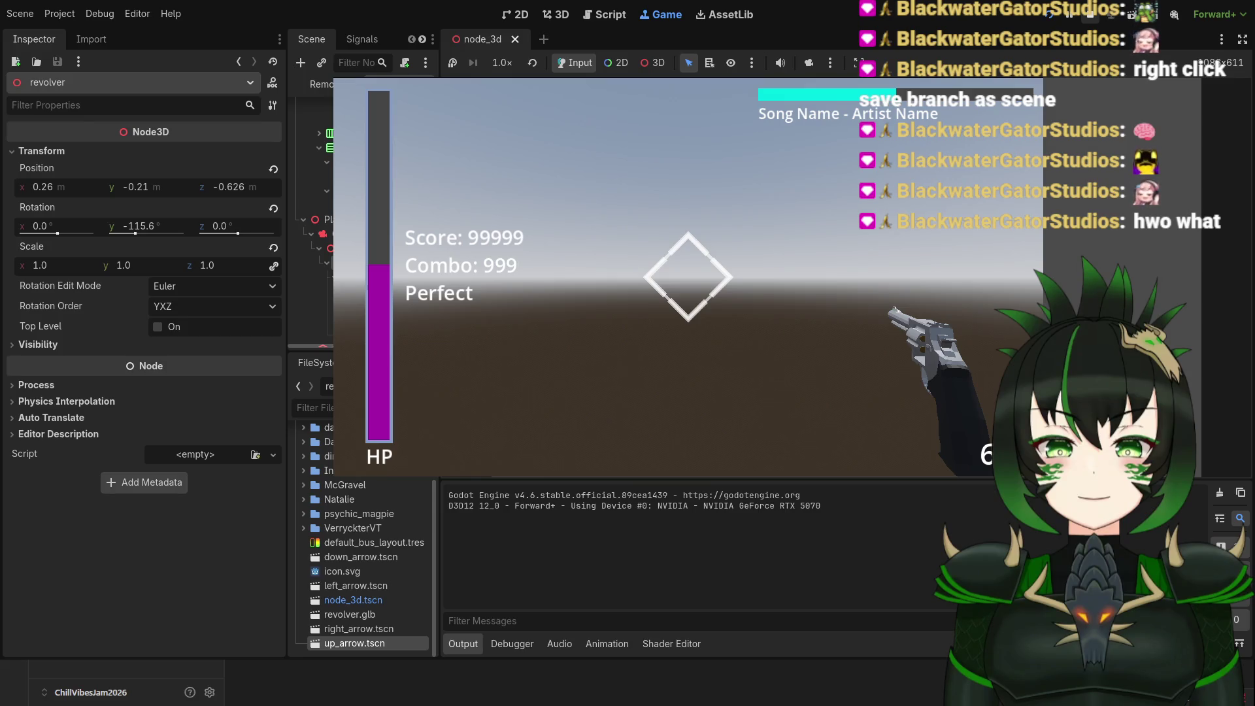
- Stop the game and turn the revolver to -107.1° on Y
key("F8")
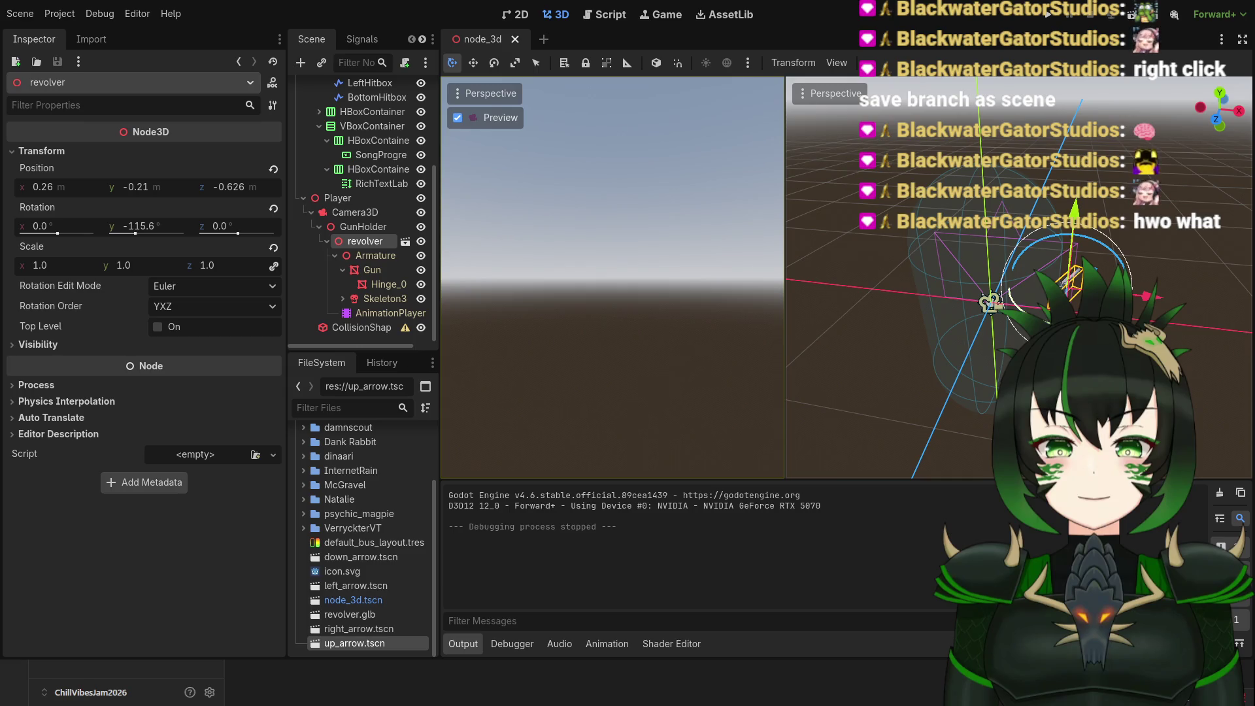
left_click_drag(1075, 298, 1062, 299)
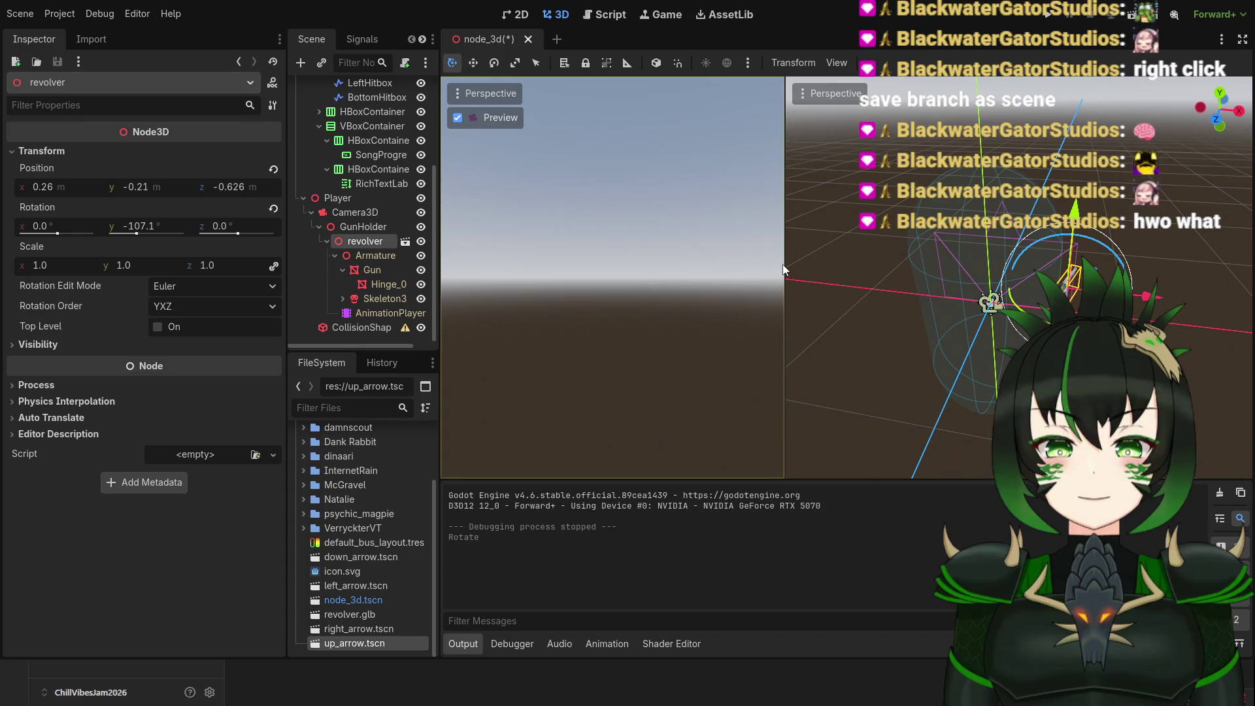
left_click_drag(785, 262, 1140, 265)
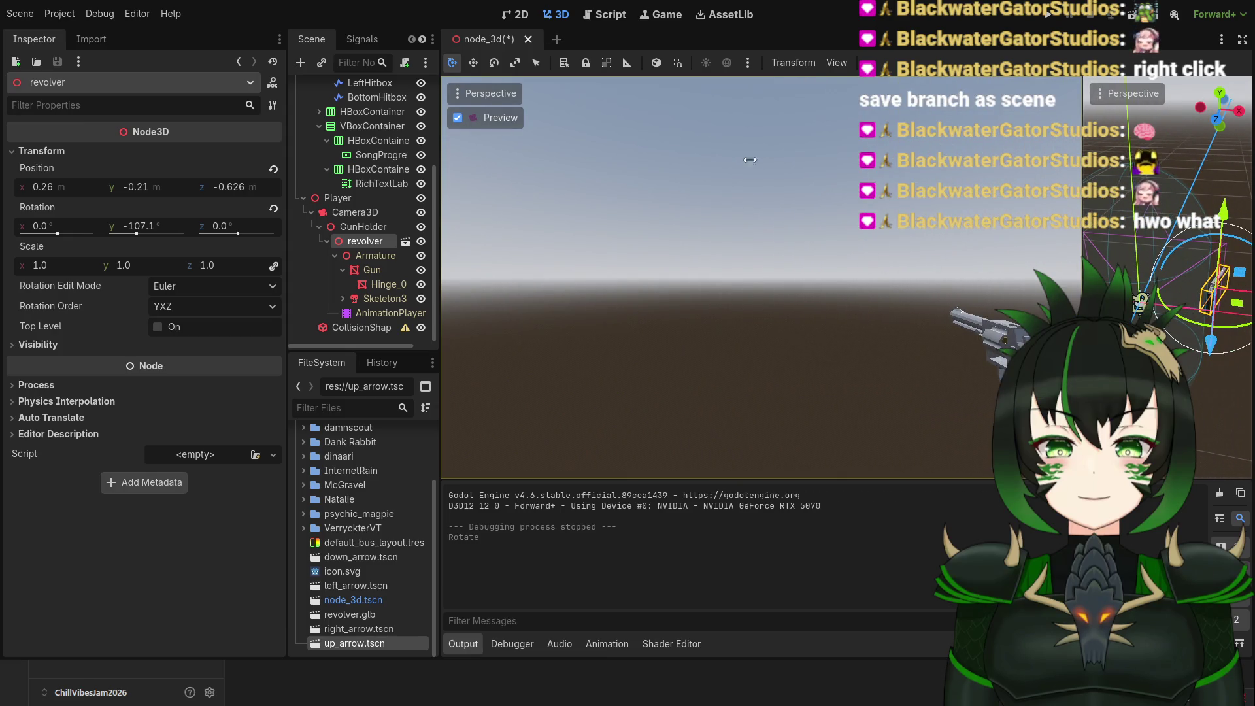
- Relaunch the game to check the revolver's aim at -107.1° Y
left_click(1047, 15)
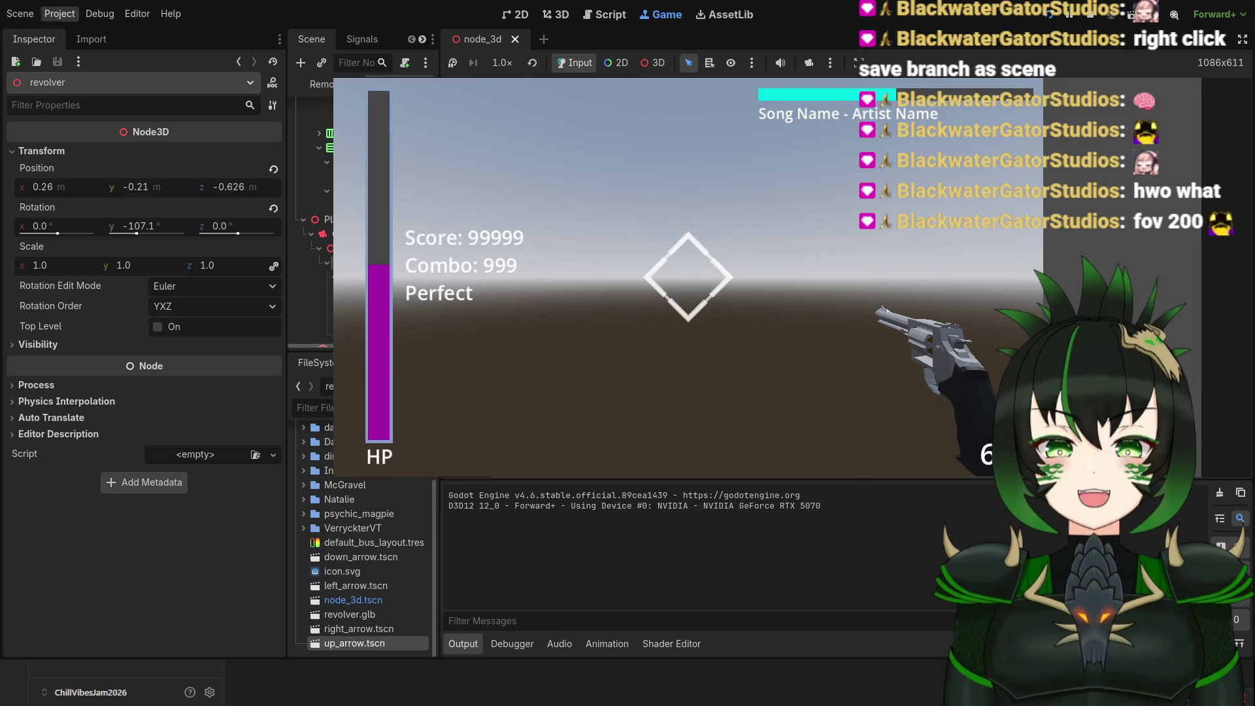
- Try a wider field of view on Camera3D, then reset it to 75
left_click(324, 234)
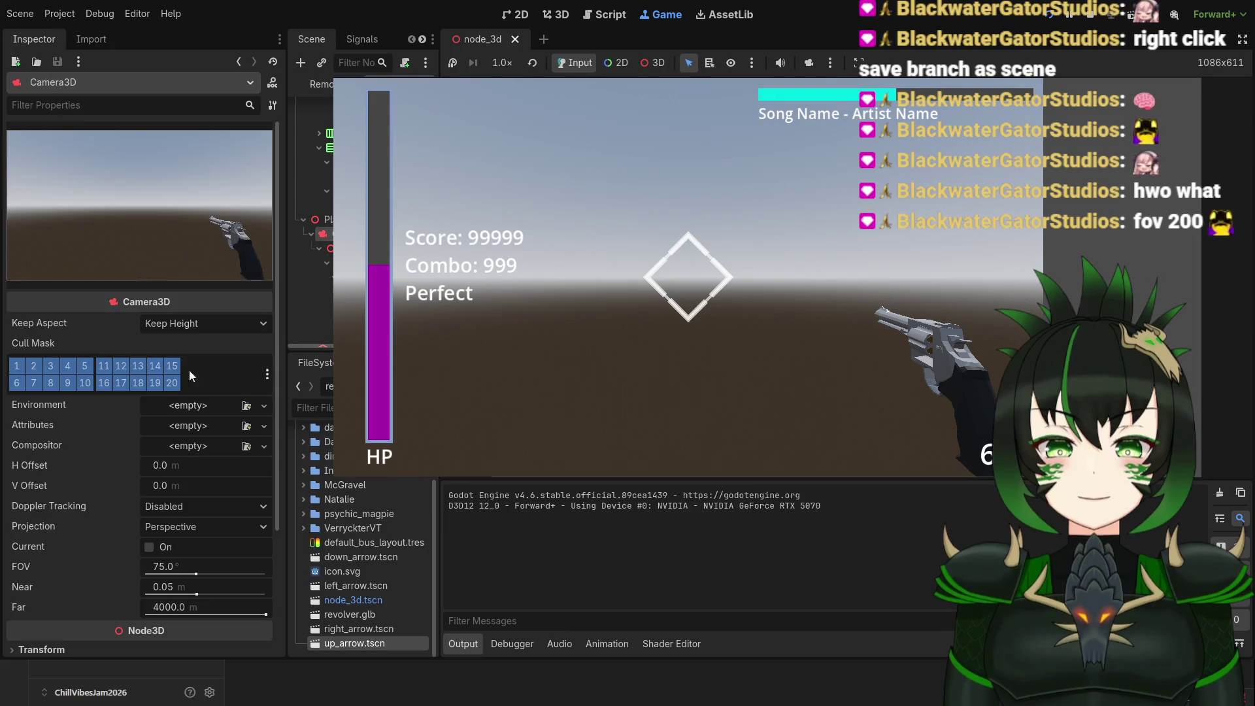
scroll(101, 460, "down", 2)
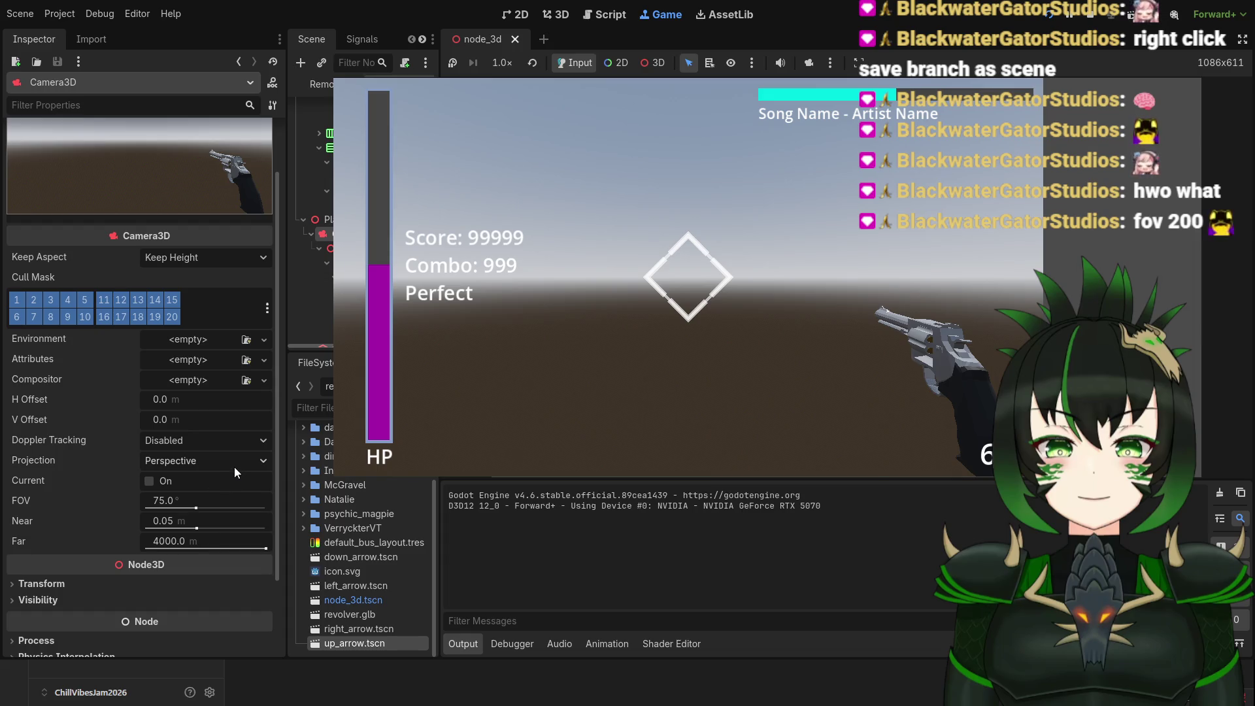
mouse_move(198, 507)
left_mouse_down()
mouse_move(278, 504)
mouse_move(195, 508)
left_mouse_up()
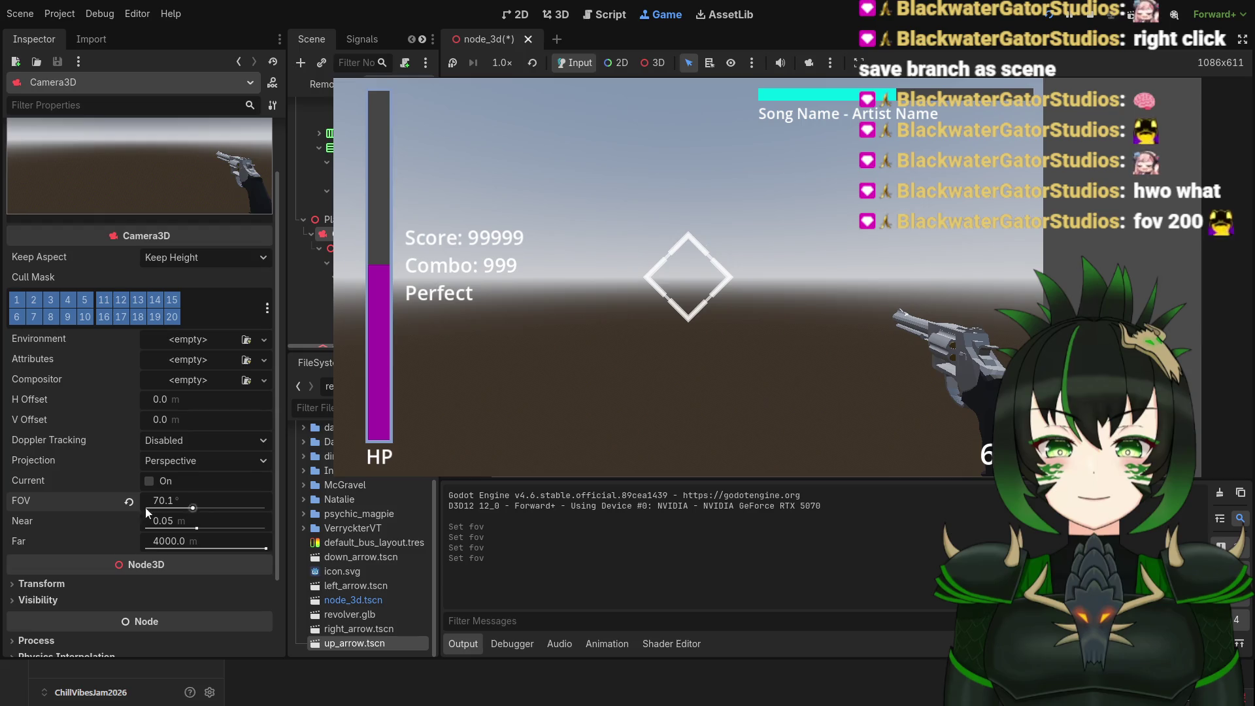
left_click(129, 501)
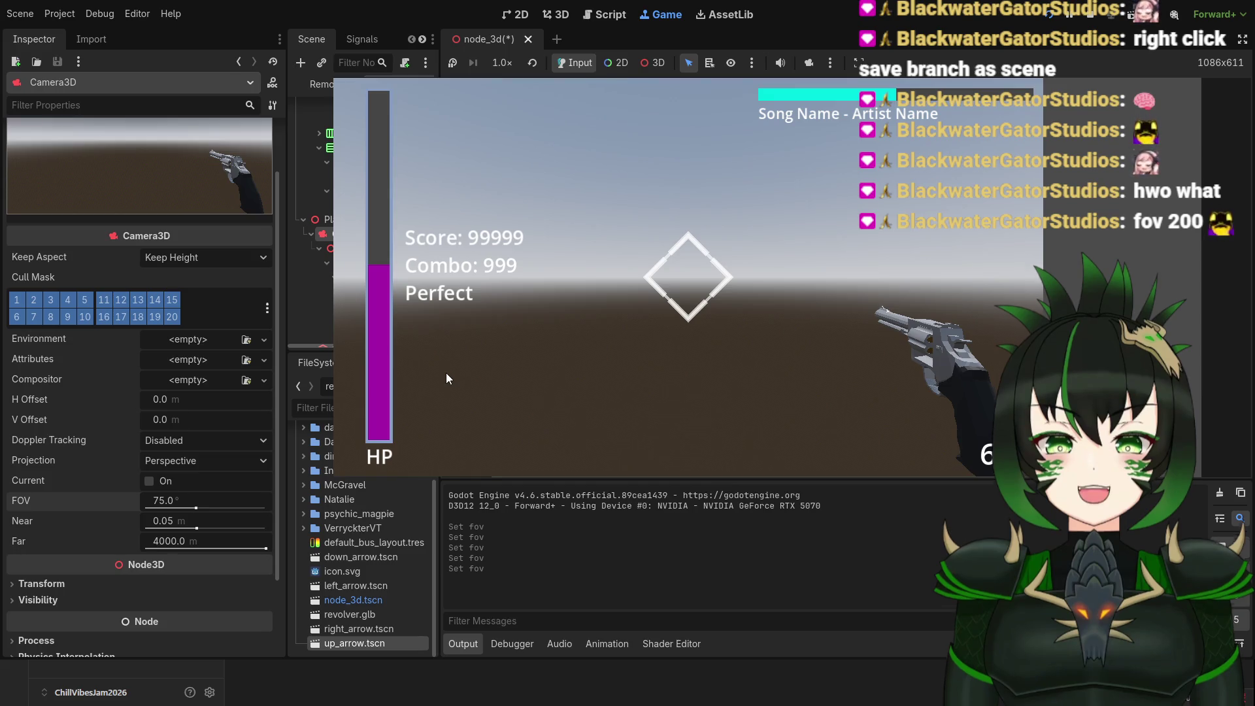
- Raise the camera's Near distance, then revert it to 0.05
mouse_move(195, 504)
mouse_move(197, 528)
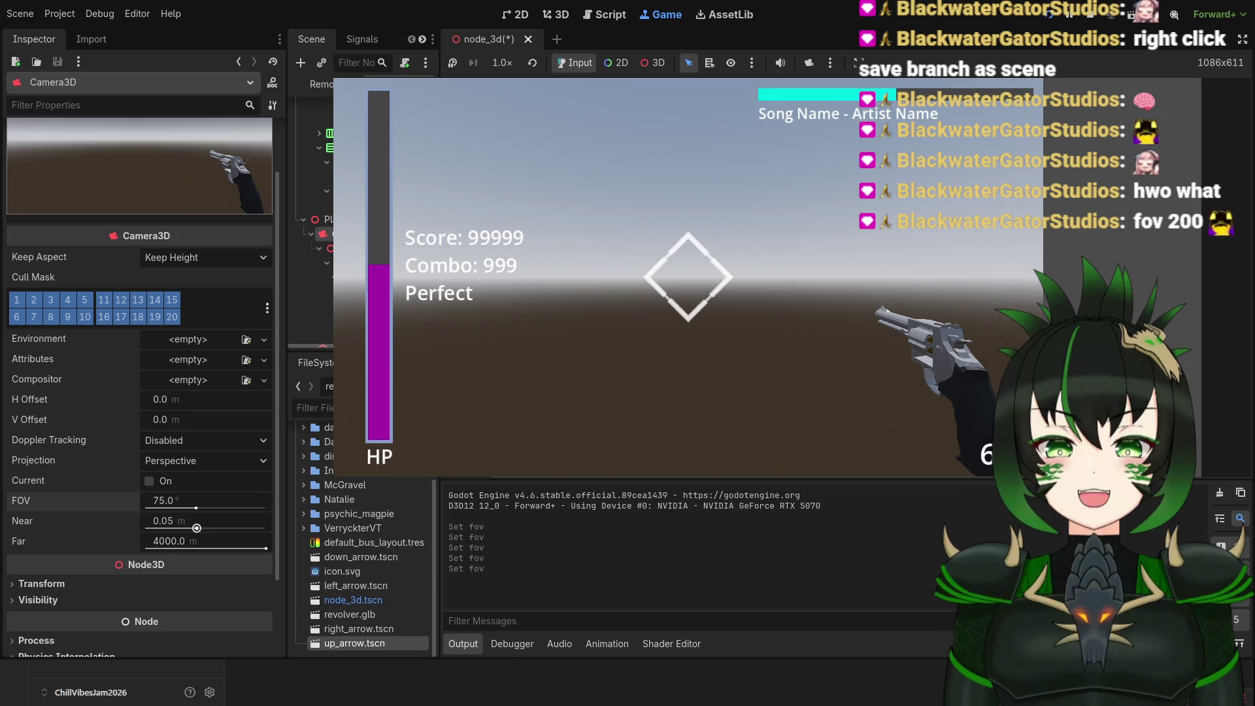
left_click_drag(196, 528, 211, 527)
left_click(131, 522)
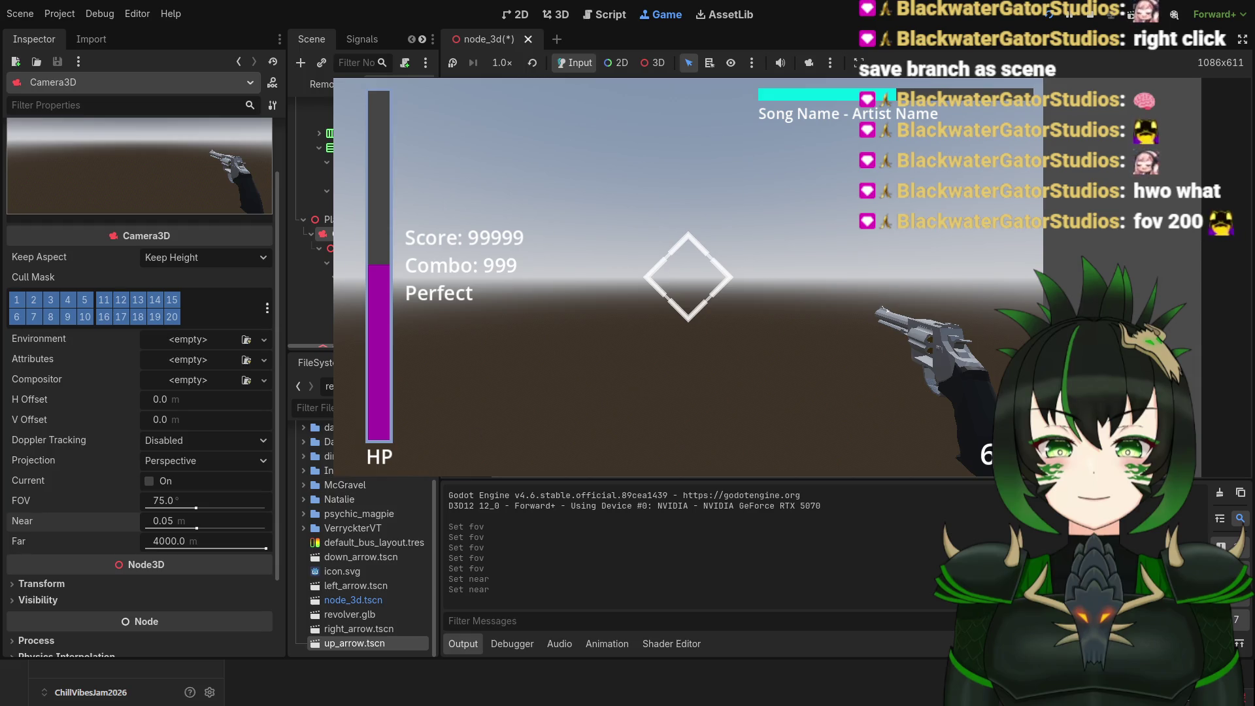
- Toggle Camera3D's Current setting to compare views, leaving it checked
left_click(149, 481)
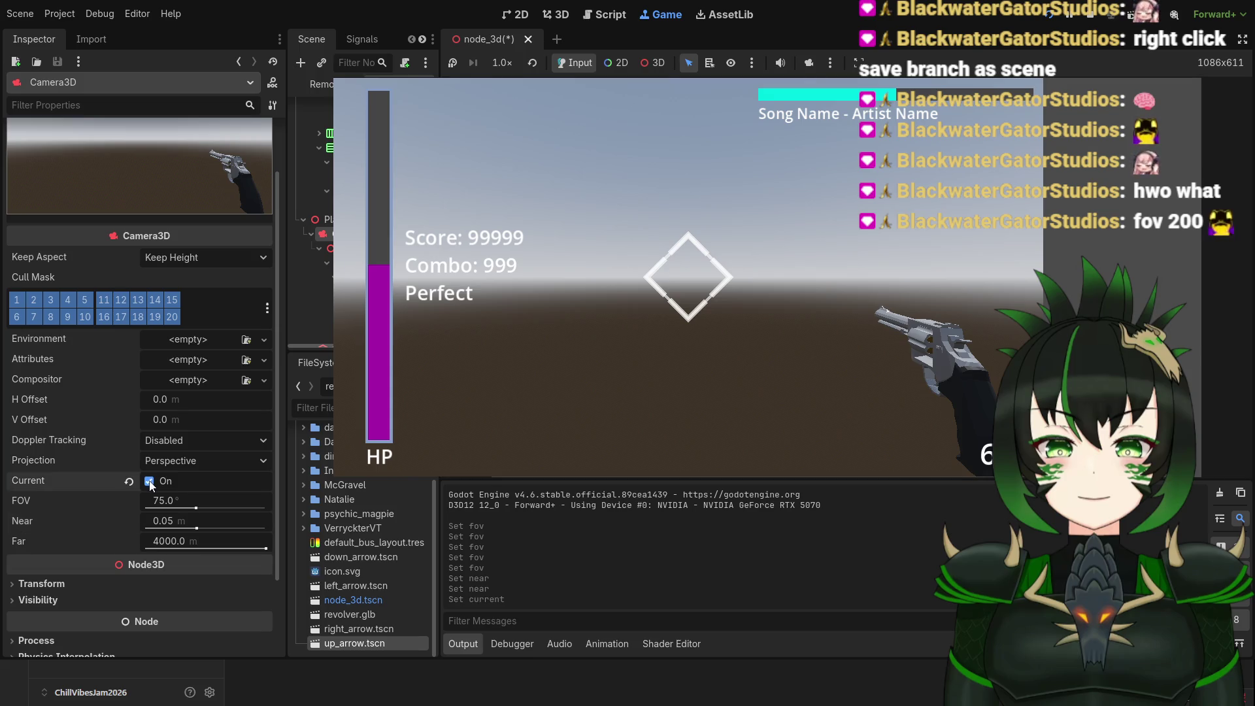
left_click(149, 481)
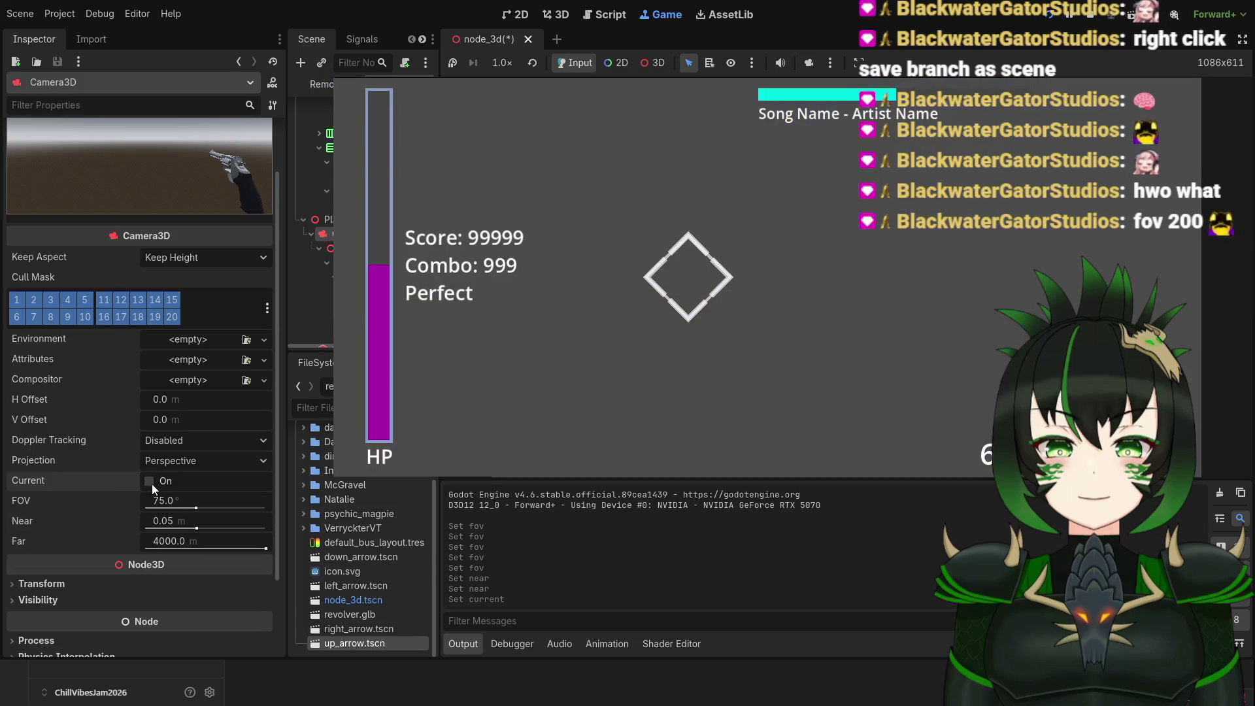
left_click(151, 482)
left_click(151, 482)
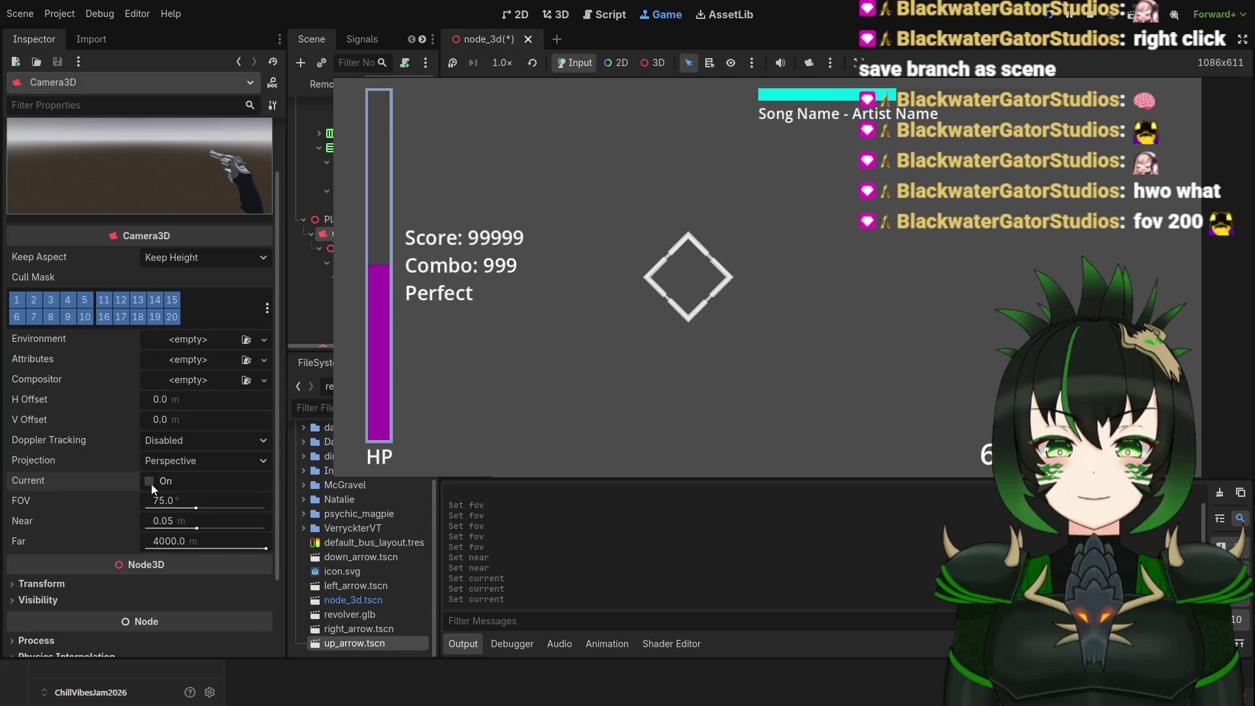
left_click(151, 483)
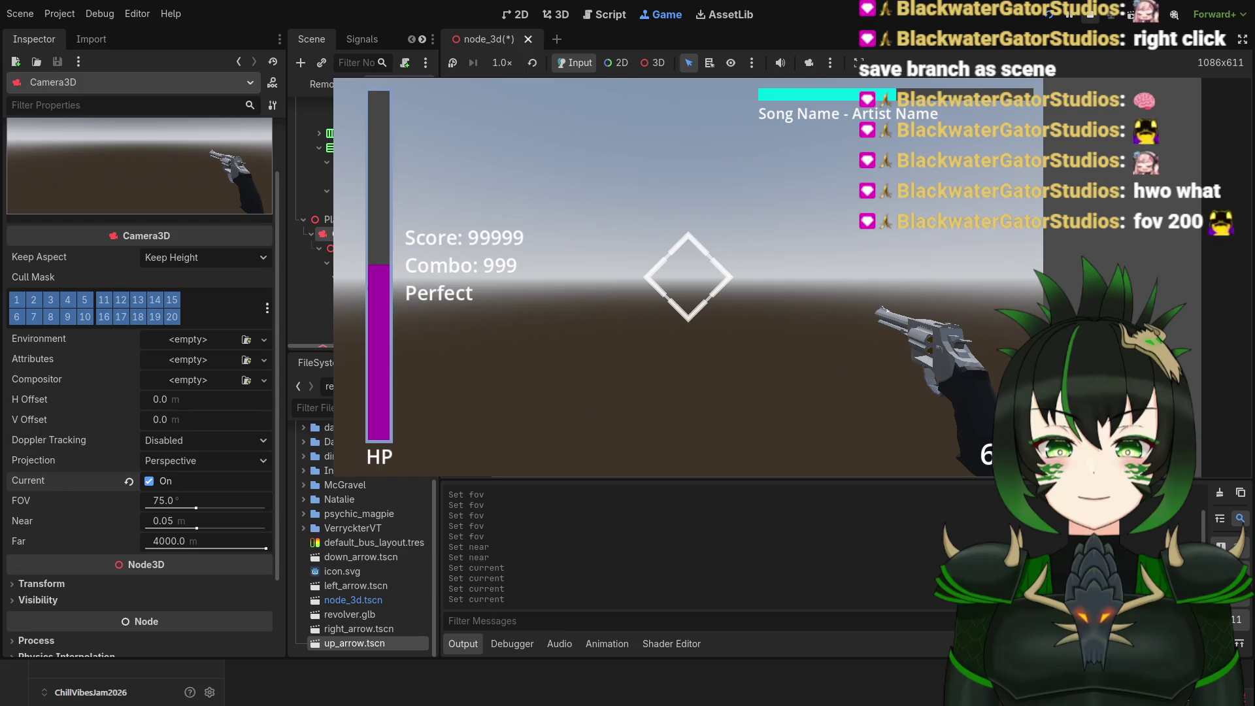
- Stop the game and inspect the GunHolder and revolver transforms
left_click(1088, 15)
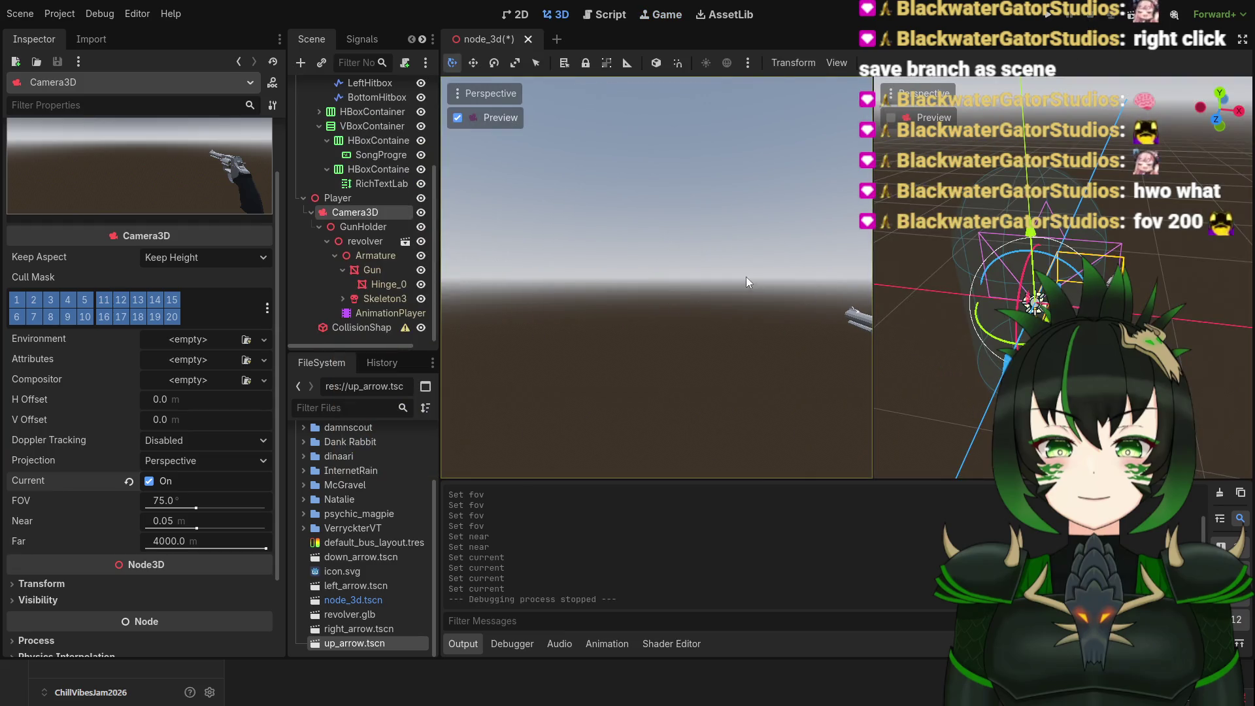
left_click(359, 227)
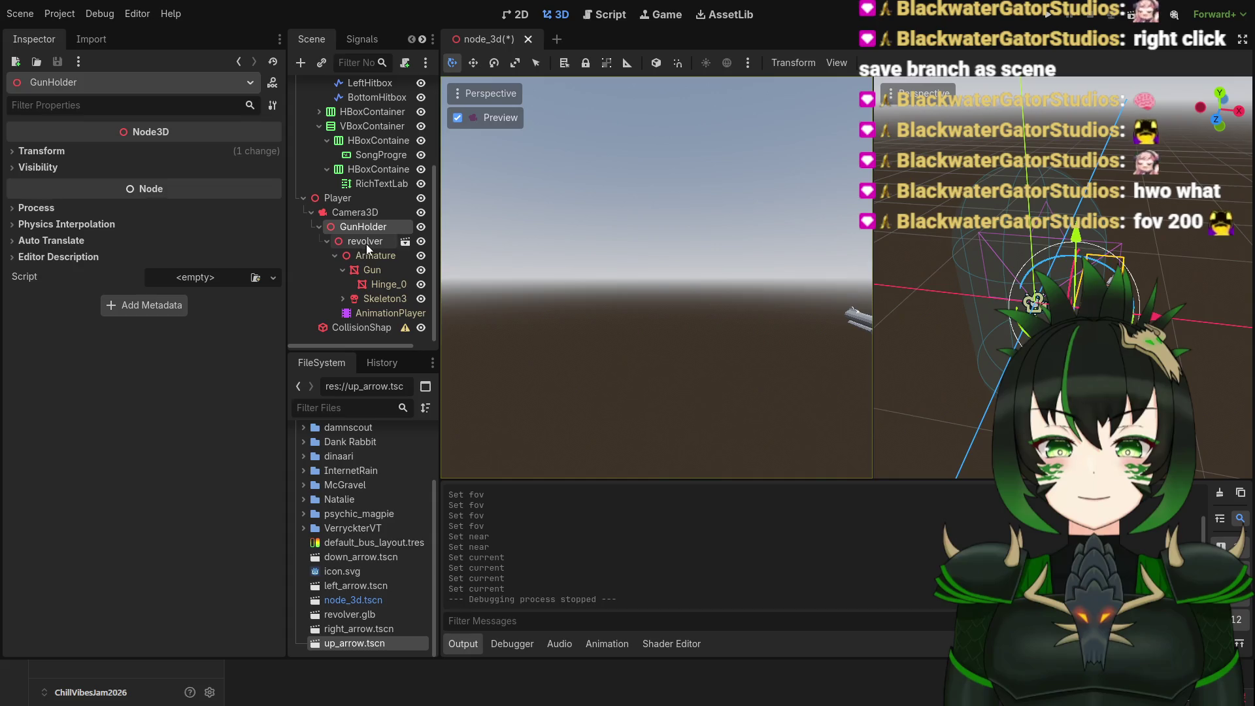
left_click(366, 243)
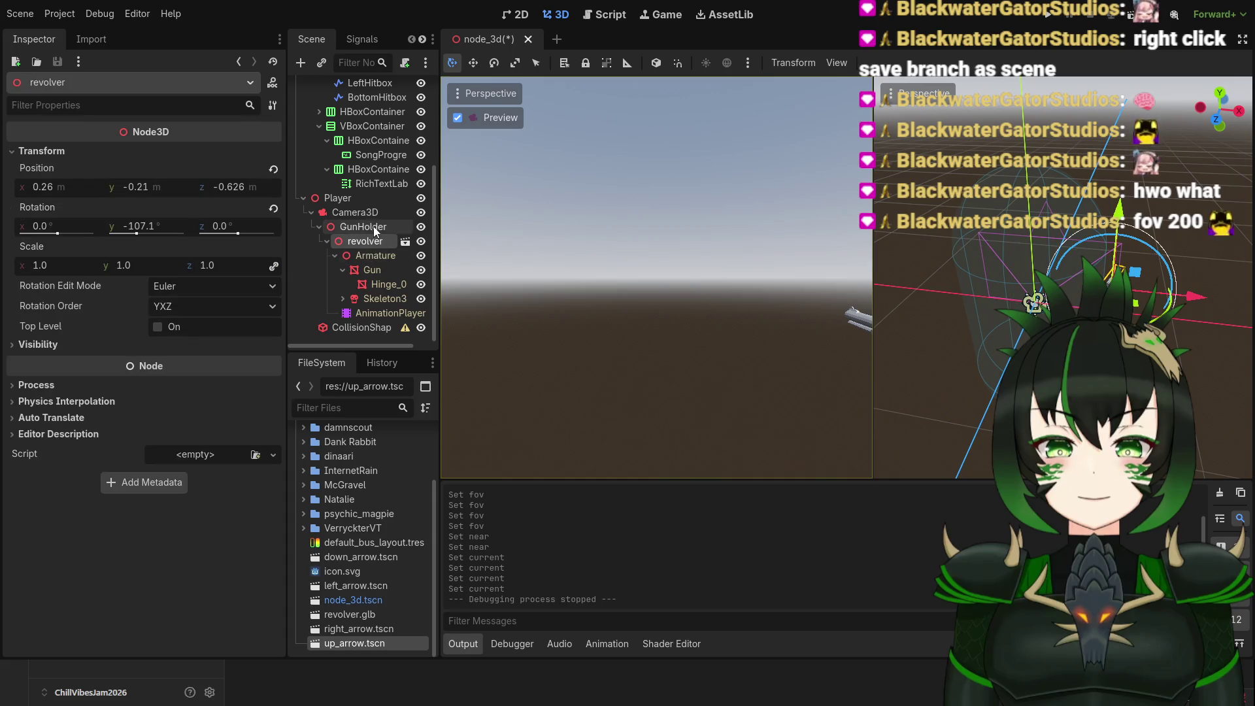
left_click(374, 232)
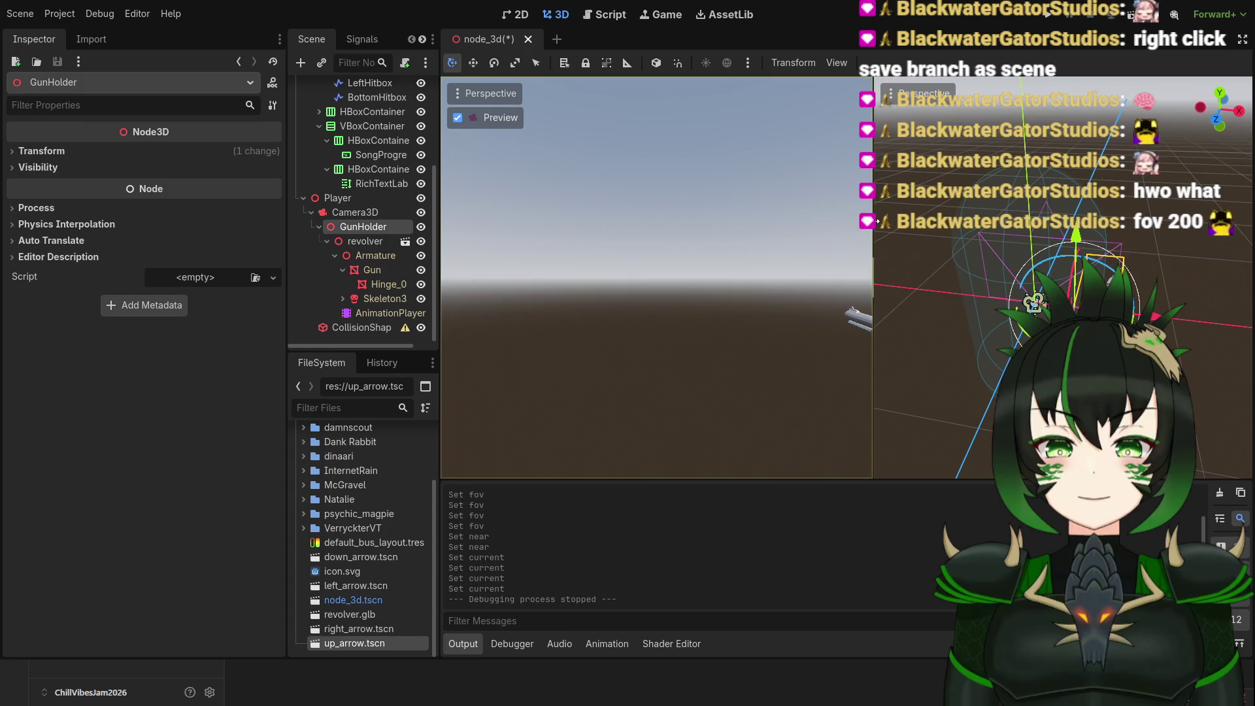
left_click(904, 241)
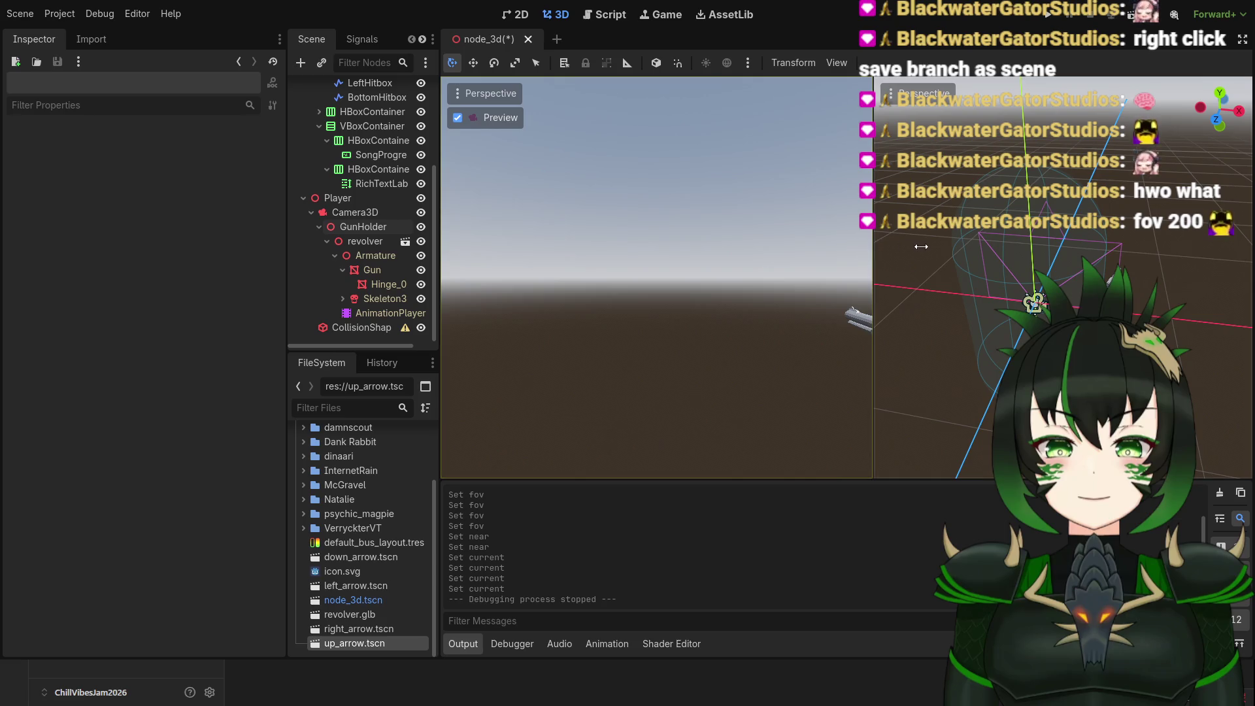
- Save the node_3d scene and run the game again
scroll(923, 268, "down", 3)
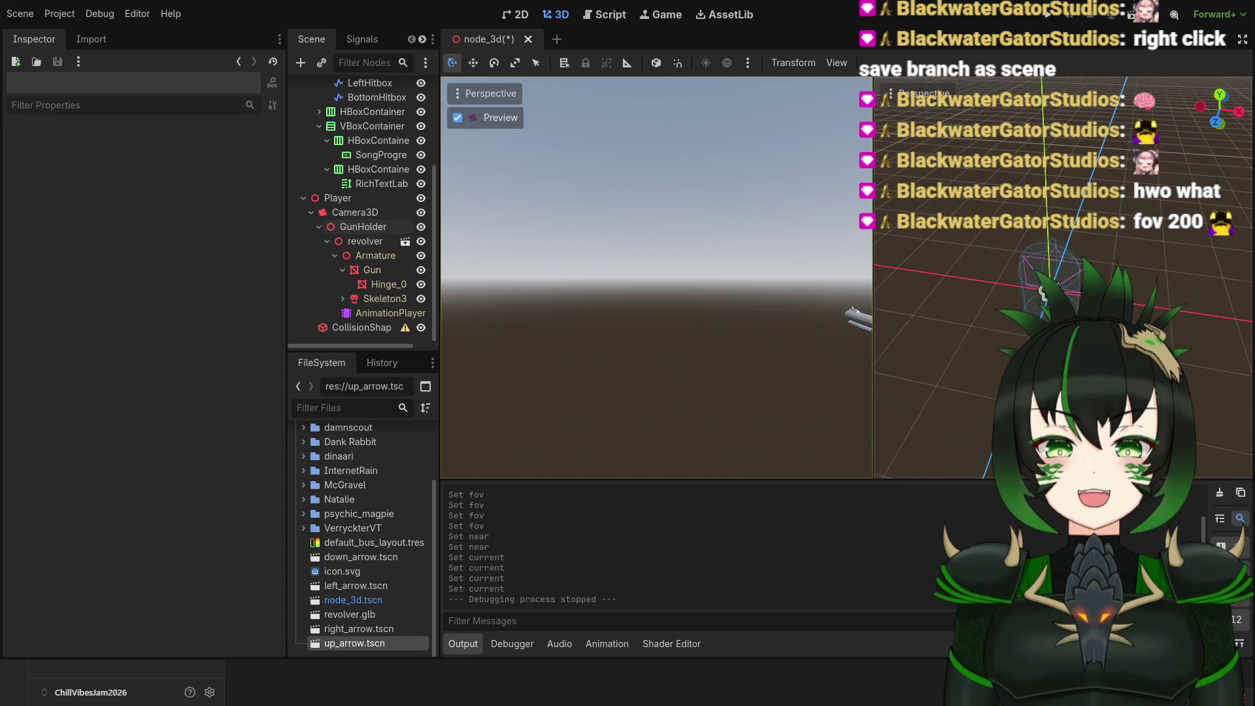
mouse_move(871, 262)
left_mouse_down()
mouse_move(967, 252)
mouse_move(1222, 269)
left_mouse_up()
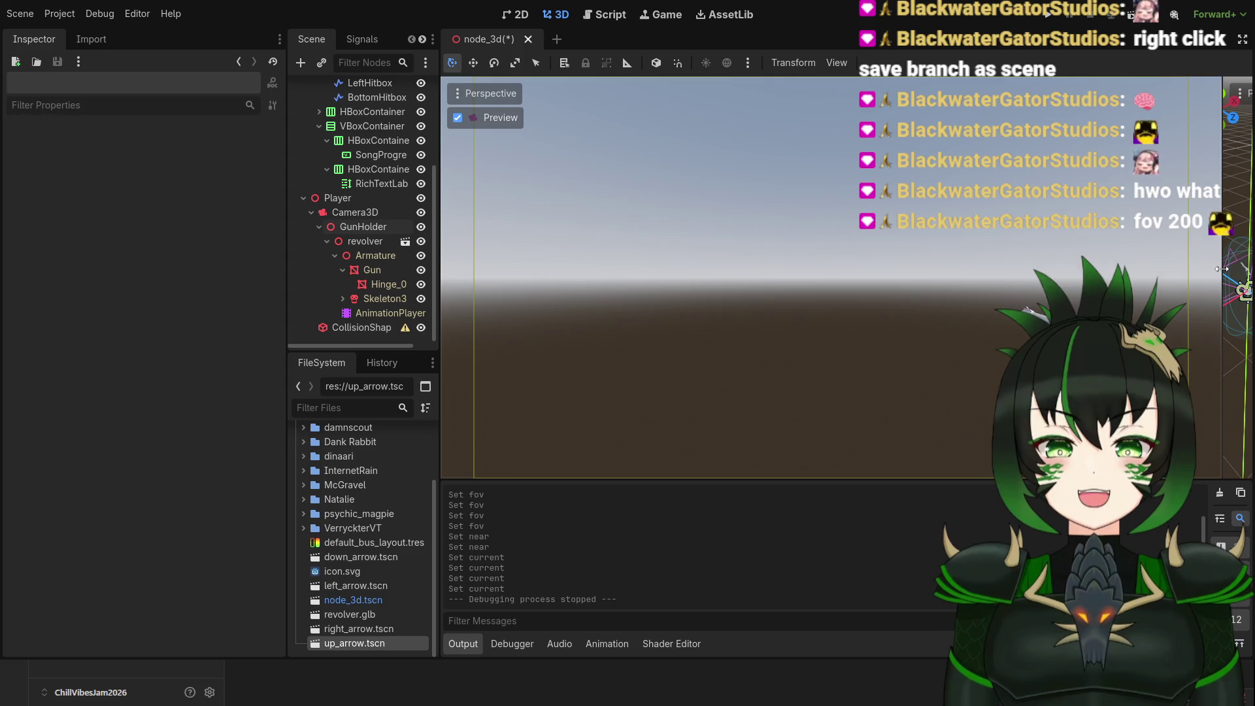
left_click_drag(1221, 268, 1143, 274)
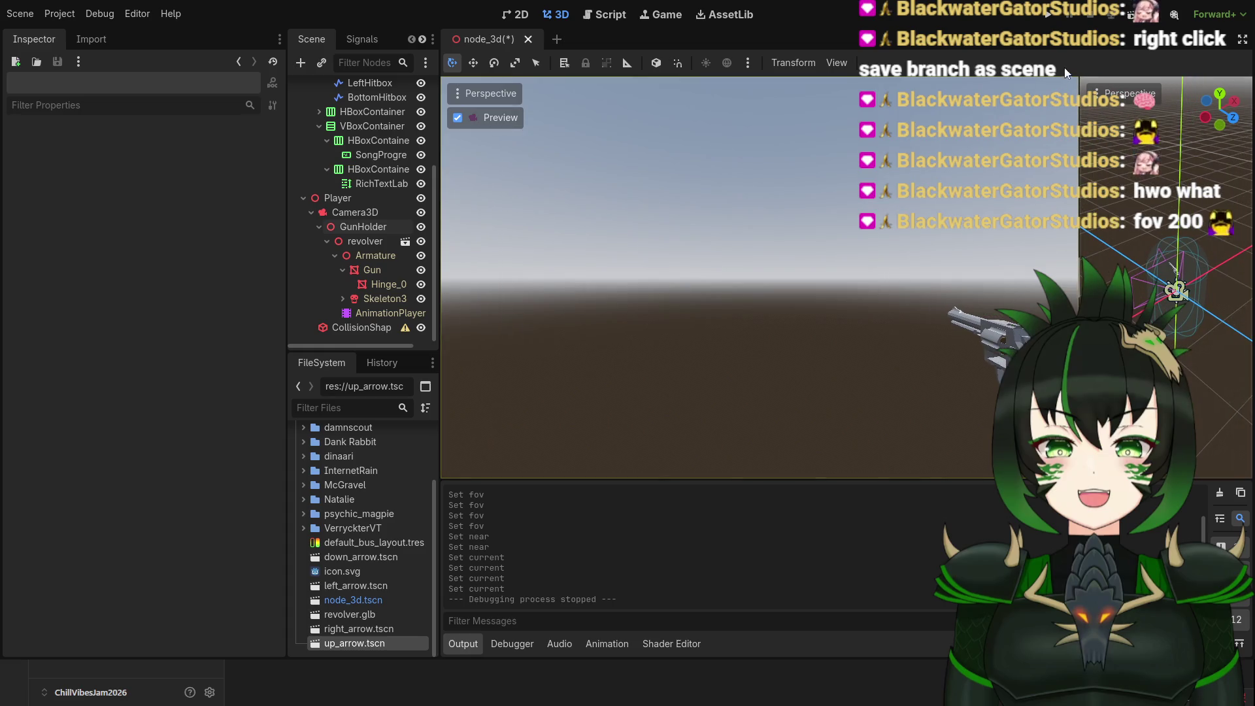
left_click(1045, 18)
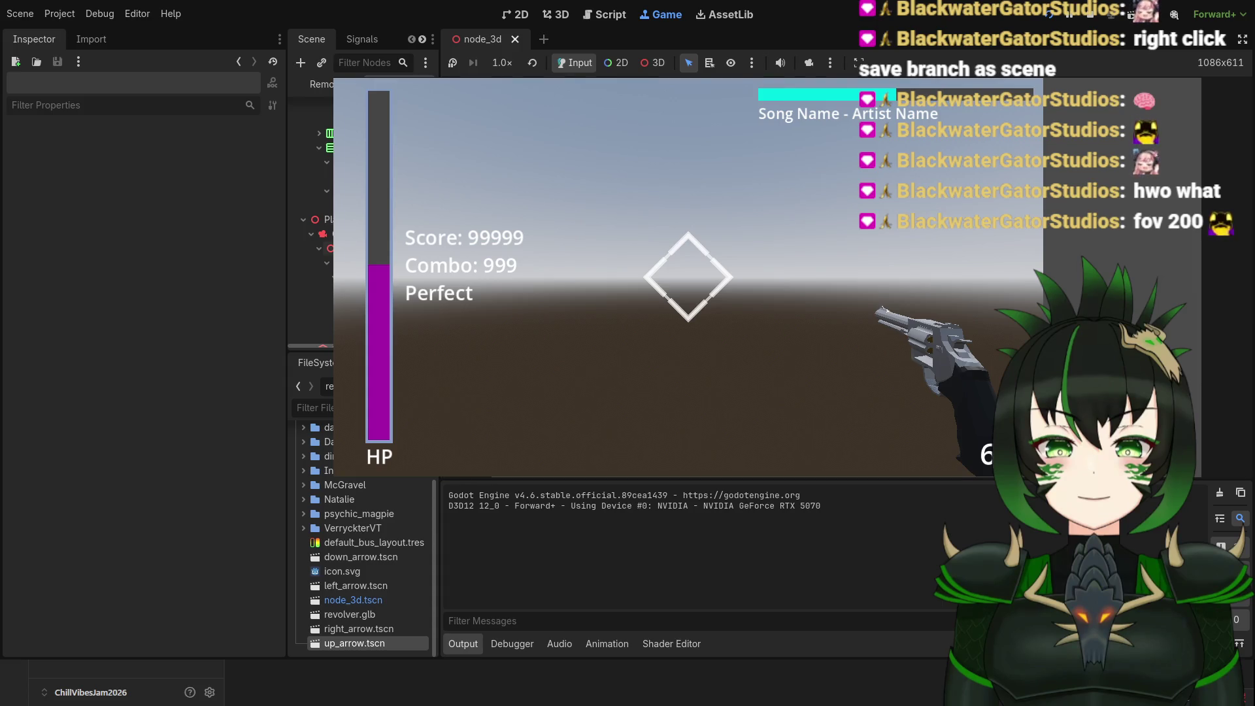
- Move the embedded game window left, then stop the game
mouse_move(686, 85)
left_mouse_down()
mouse_move(431, 87)
mouse_move(447, 86)
left_mouse_up()
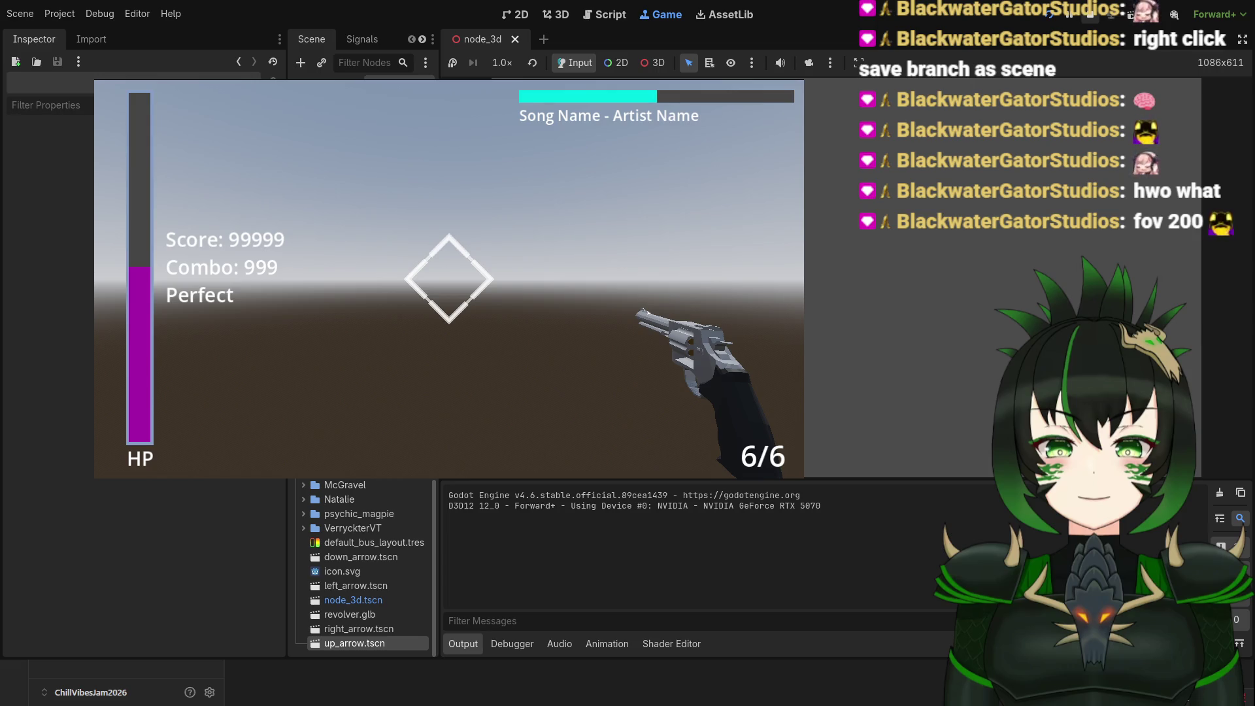
key("F8")
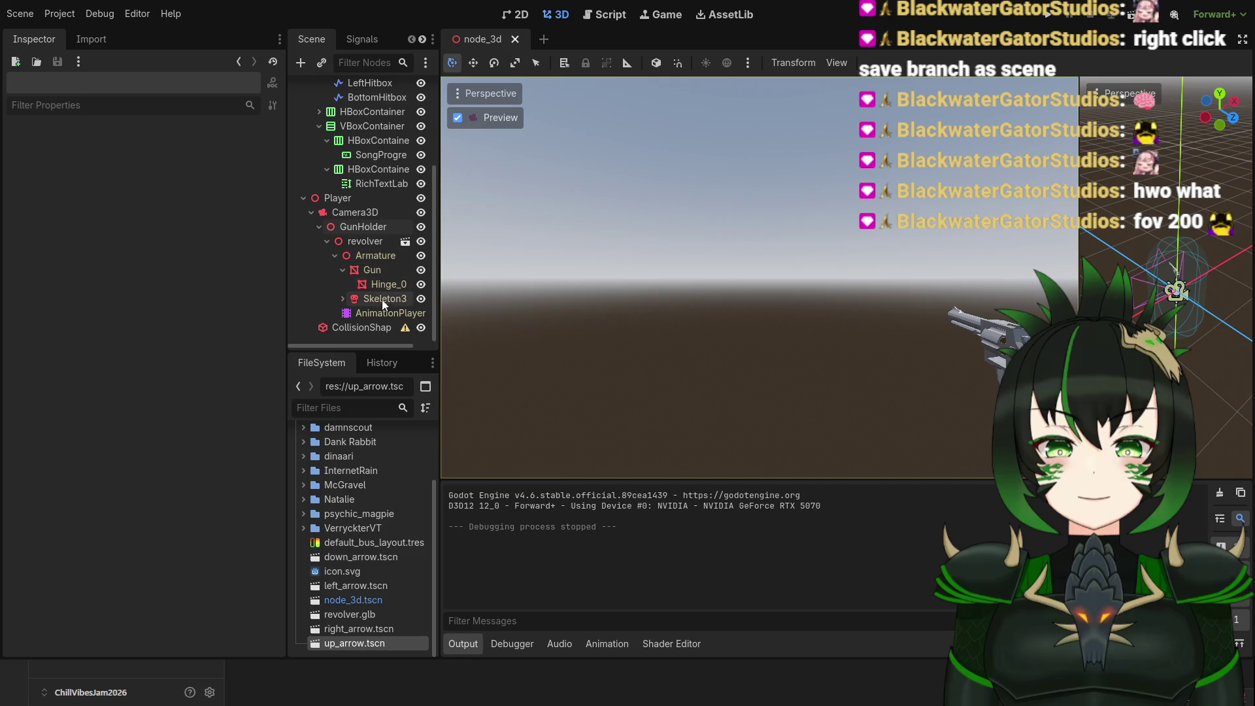
- Set the revolver's Y rotation to -90 in the Inspector
left_click(372, 244)
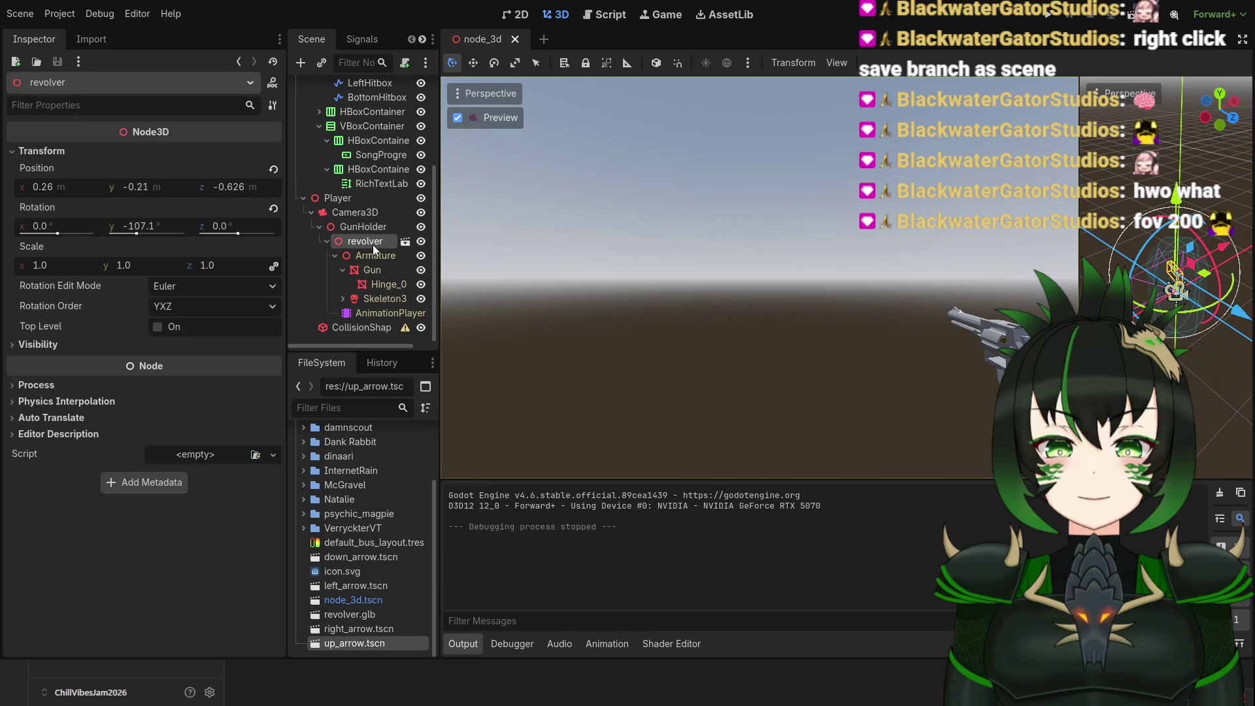
left_click(368, 229)
left_click(370, 239)
left_click(367, 229)
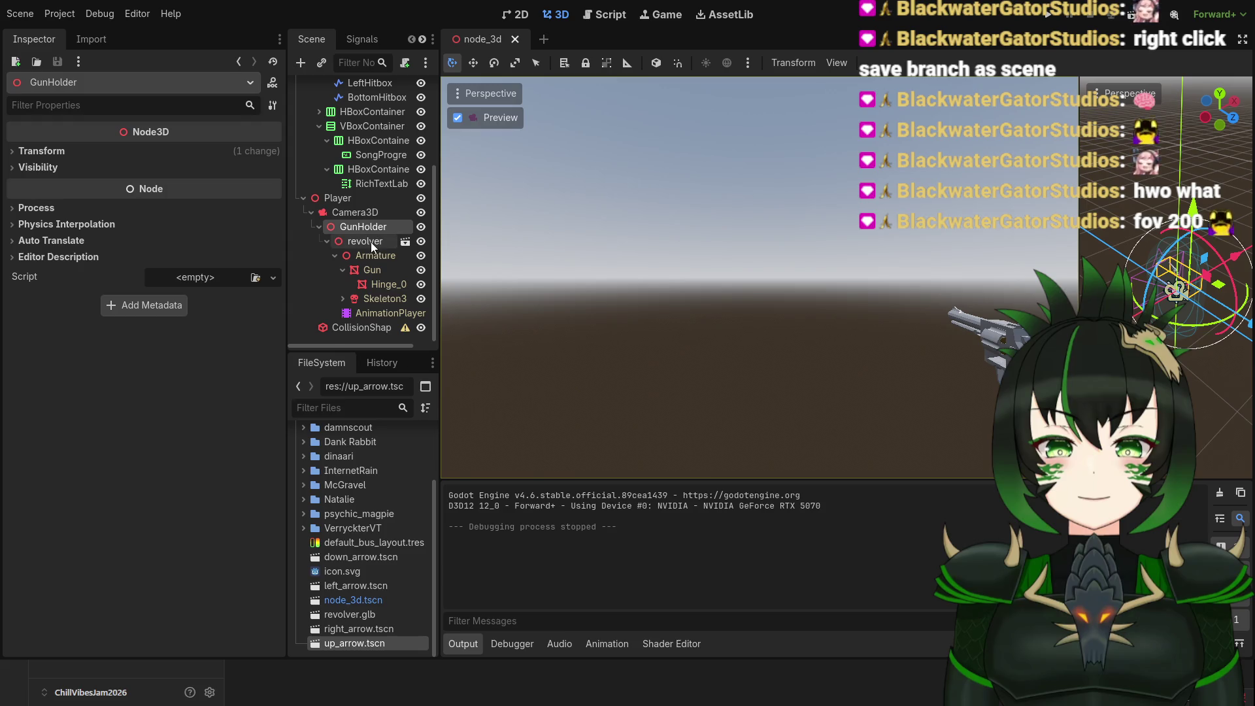
left_click(371, 242)
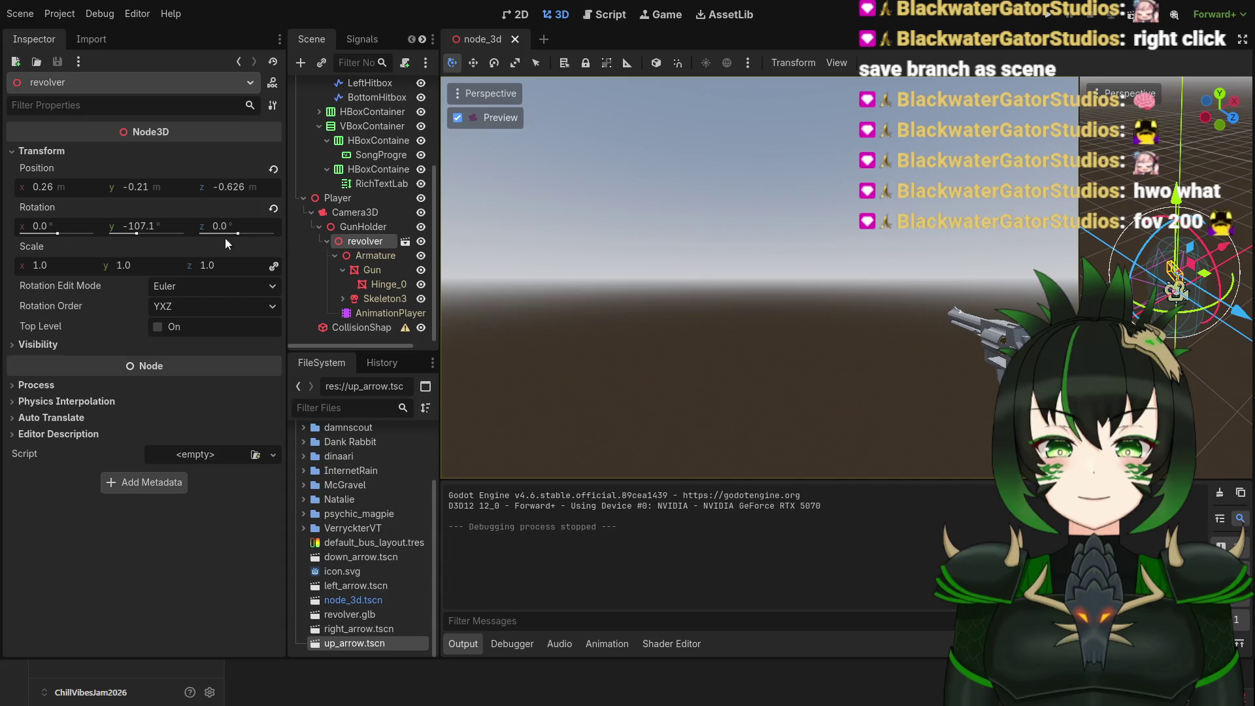
left_click(159, 225)
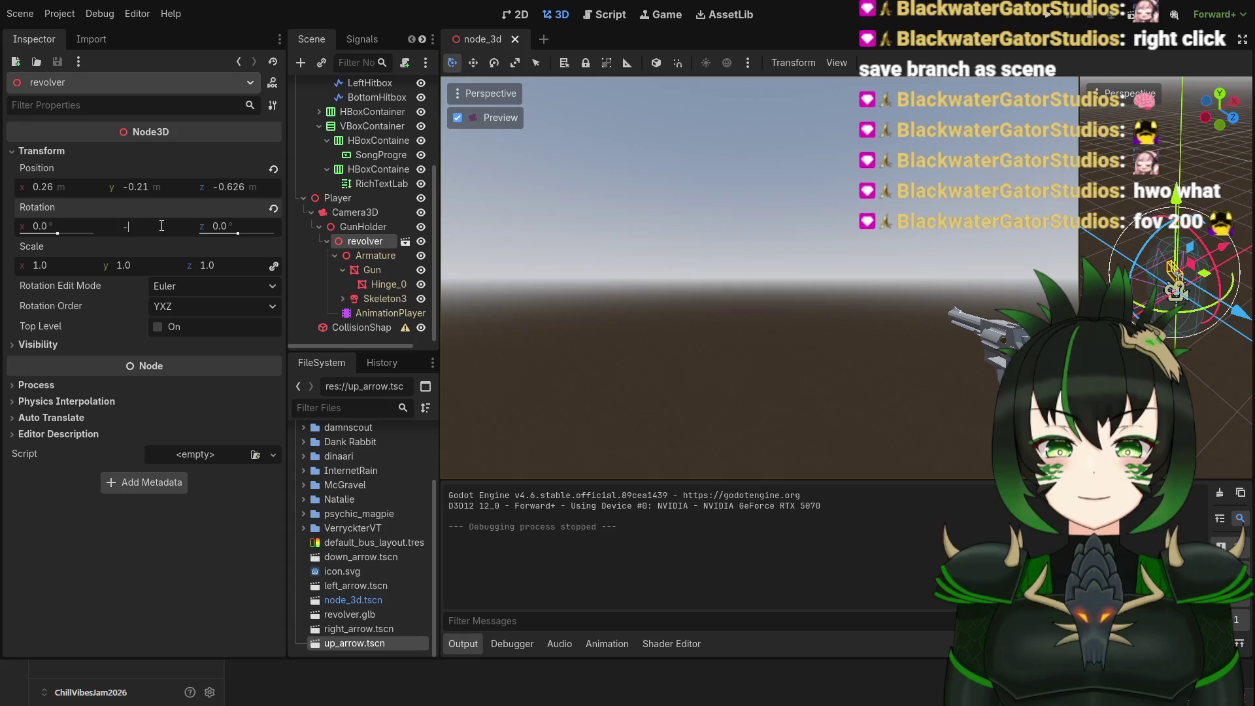
type("-90")
key("Return")
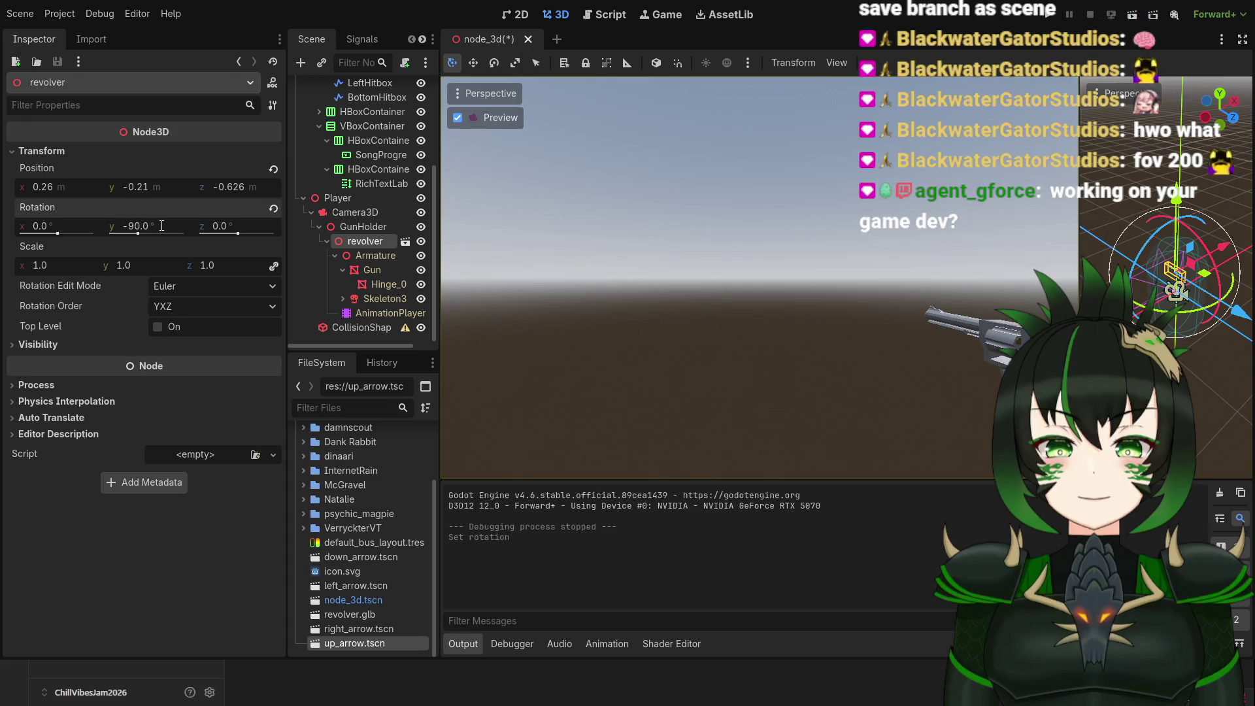
left_click(377, 229)
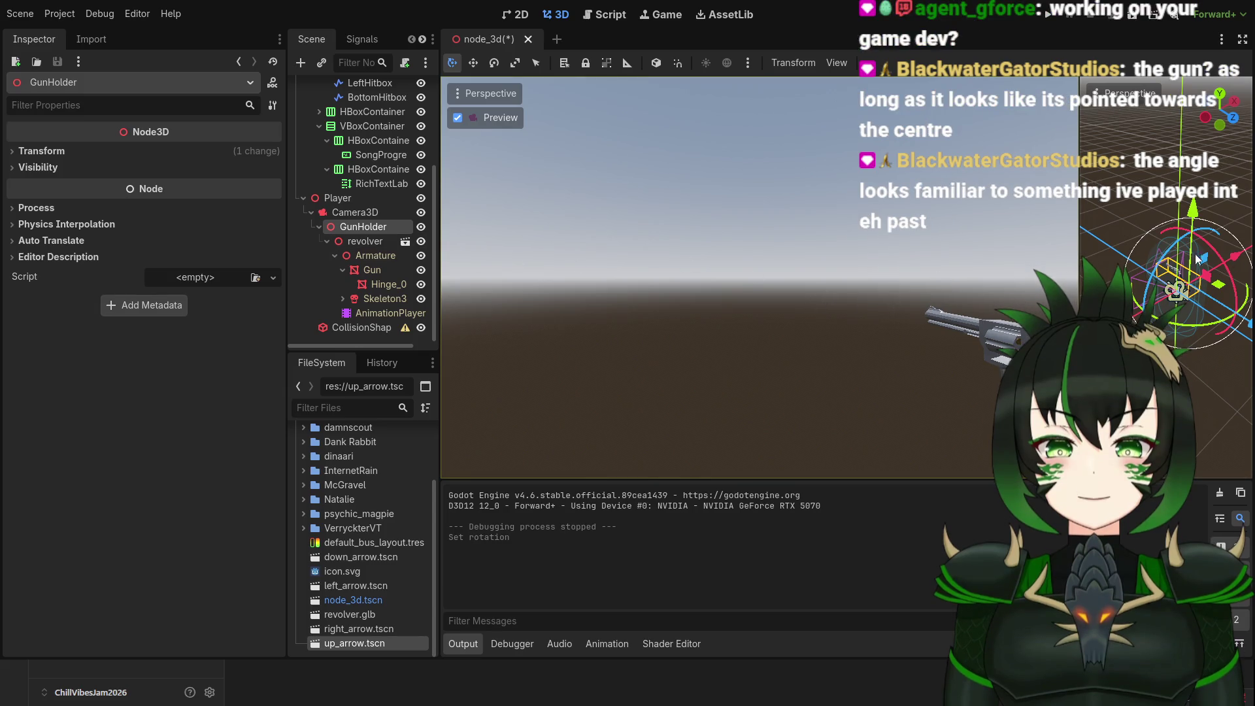
- Angle GunHolder so the revolver points toward centre, save, and run the game
mouse_move(1245, 265)
left_mouse_down()
mouse_move(1245, 297)
mouse_move(1219, 308)
left_mouse_up()
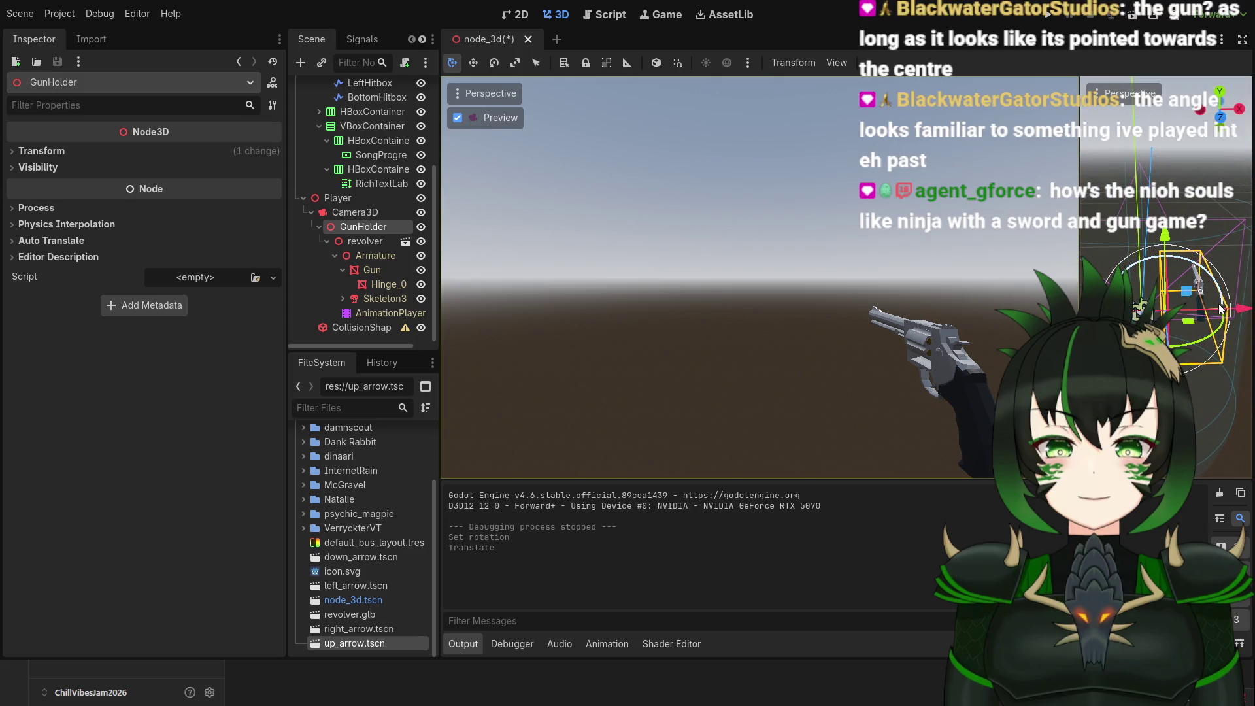
key("ctrl+s")
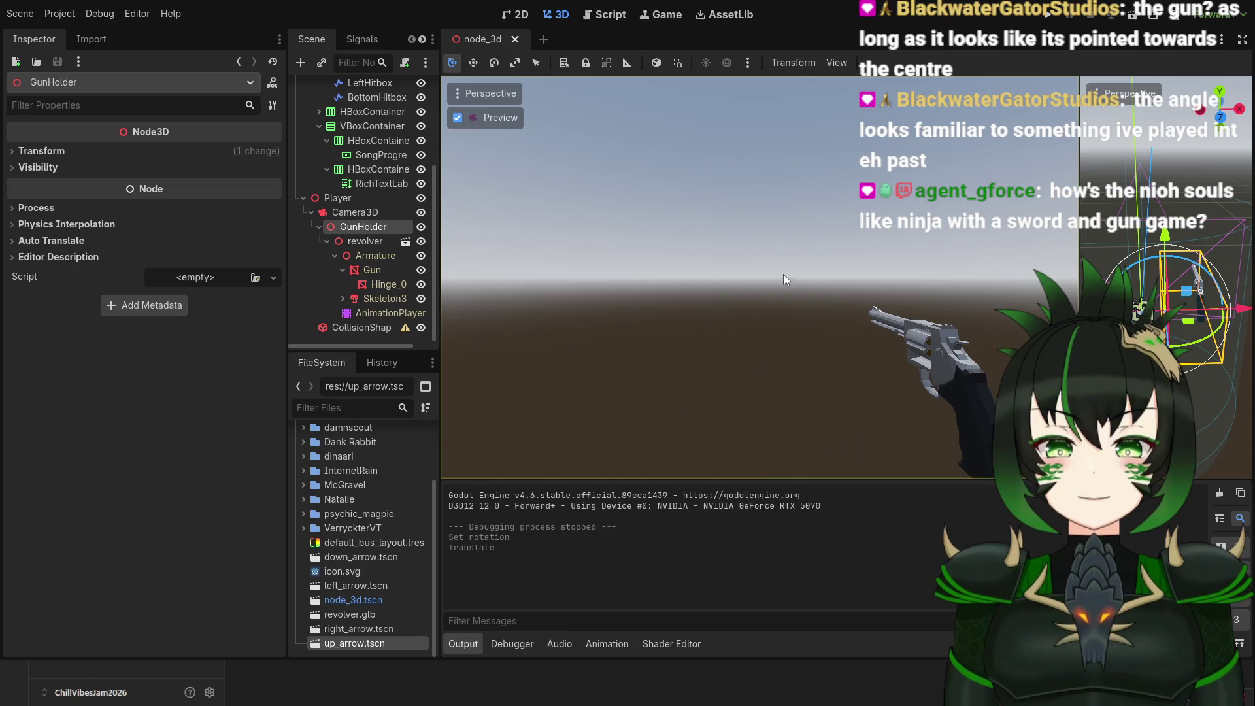
left_click(1049, 19)
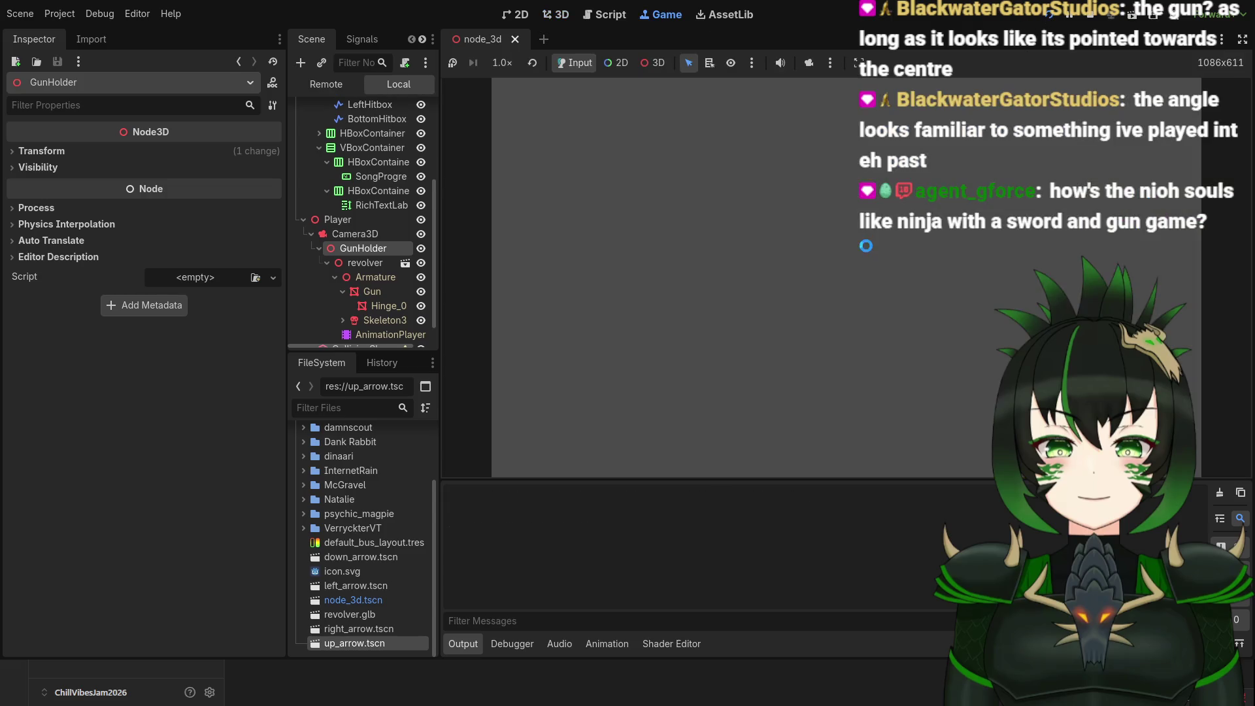